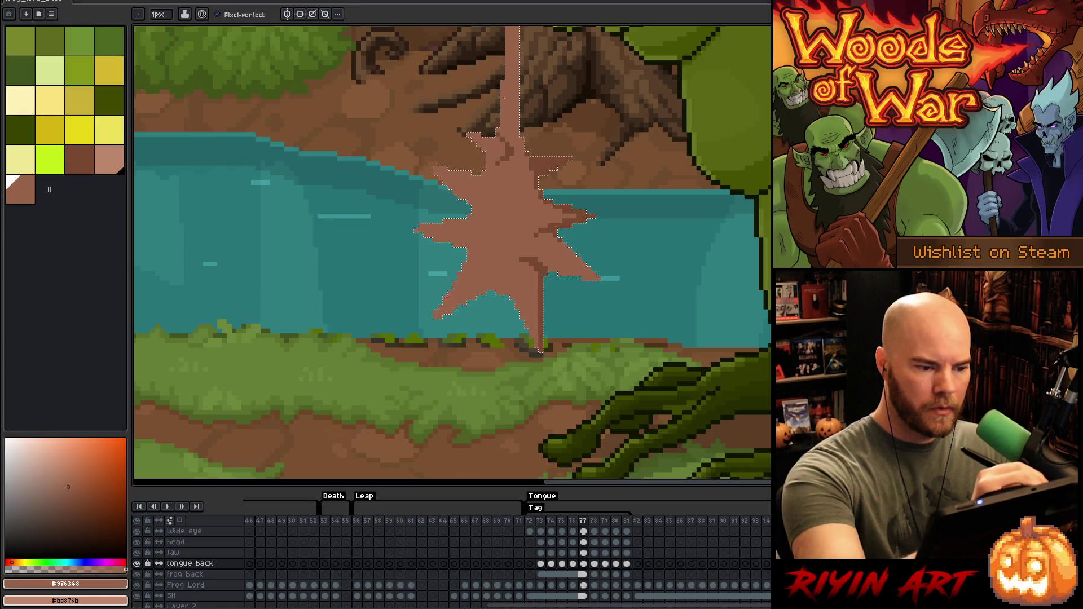
# Step: Pick the darker brown and erase stray brown pixels spilling into the water
pyautogui.keyDown('alt'); pyautogui.click(508, 138); pyautogui.keyUp('alt')
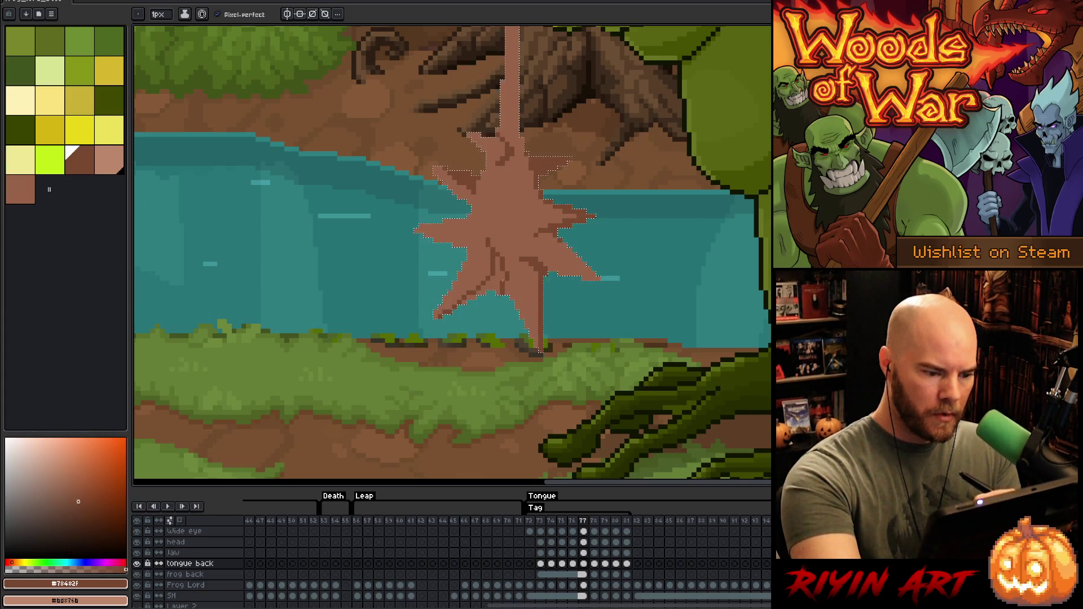
pyautogui.press('e')
pyautogui.moveTo(485, 292); pyautogui.dragTo(508, 292)
pyautogui.press('b')
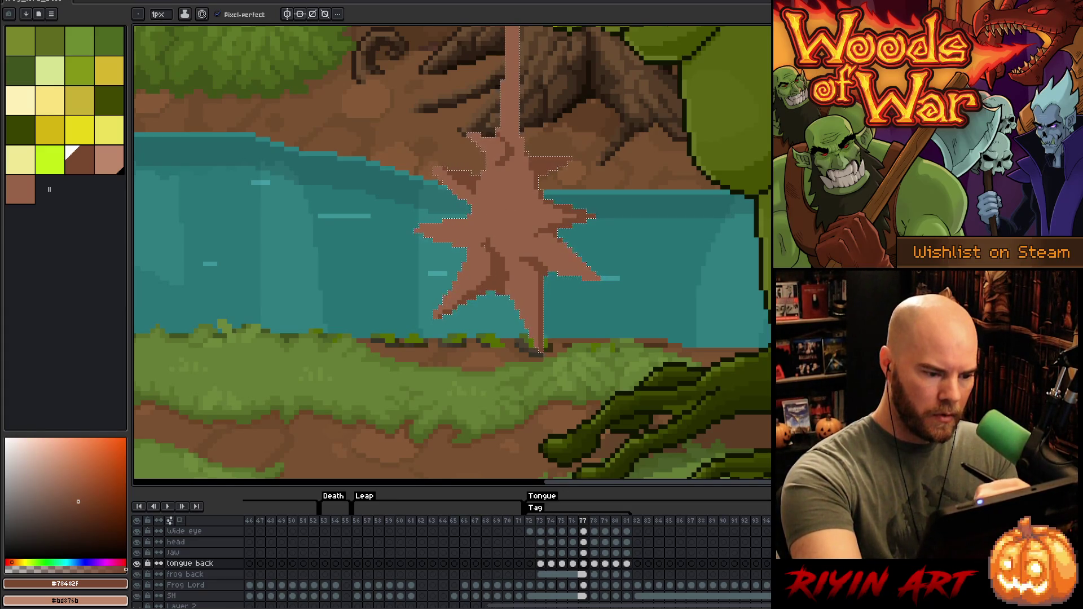
# Step: Draw dark-brown shading strokes inside the star, alternating with the mid brown
pyautogui.keyDown('alt'); pyautogui.click(486, 240); pyautogui.keyUp('alt')
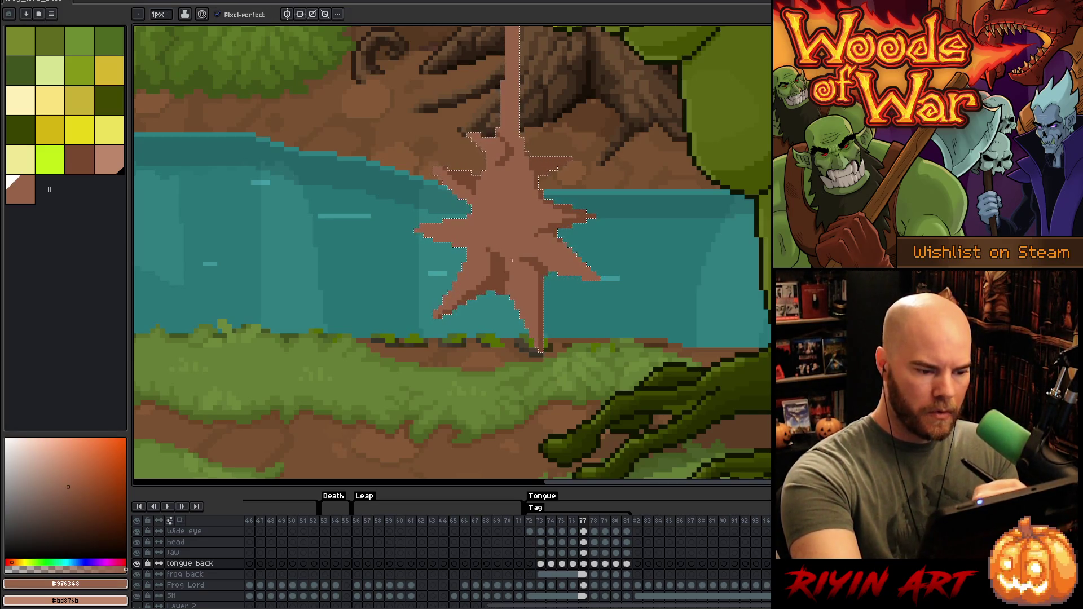
pyautogui.keyDown('alt'); pyautogui.click(509, 254); pyautogui.keyUp('alt')
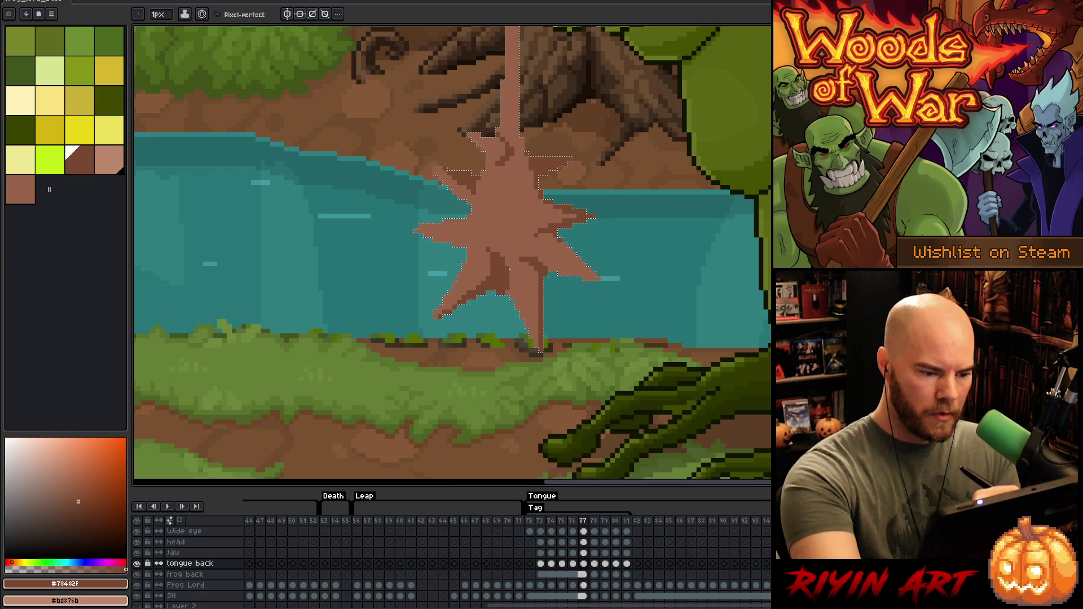
pyautogui.keyDown('alt'); pyautogui.click(496, 237); pyautogui.keyUp('alt')
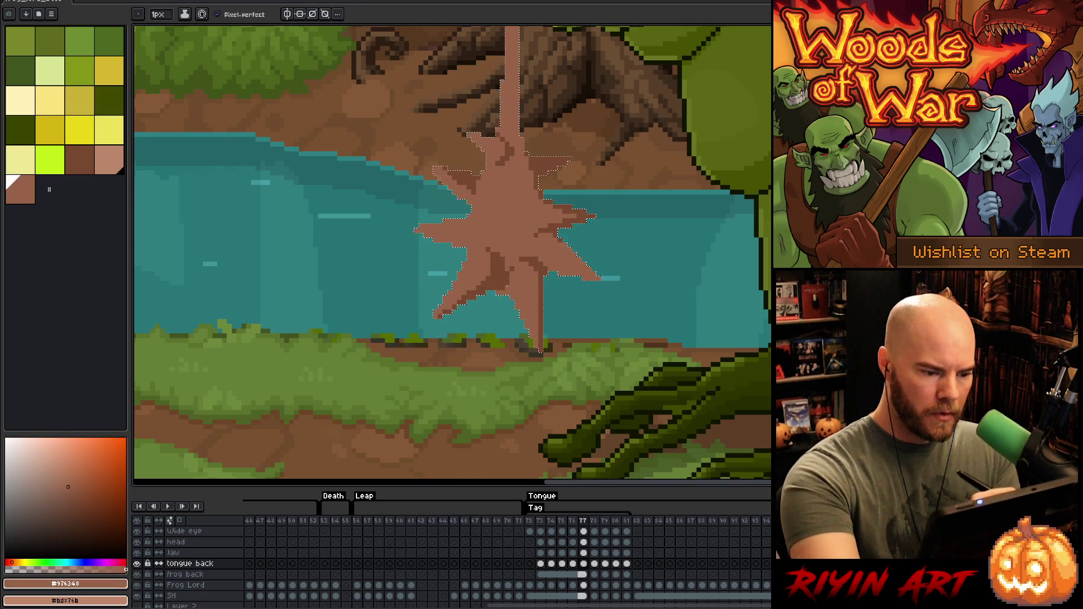
pyautogui.keyDown('alt'); pyautogui.click(513, 262); pyautogui.keyUp('alt')
pyautogui.keyDown('alt'); pyautogui.click(515, 271); pyautogui.keyUp('alt')
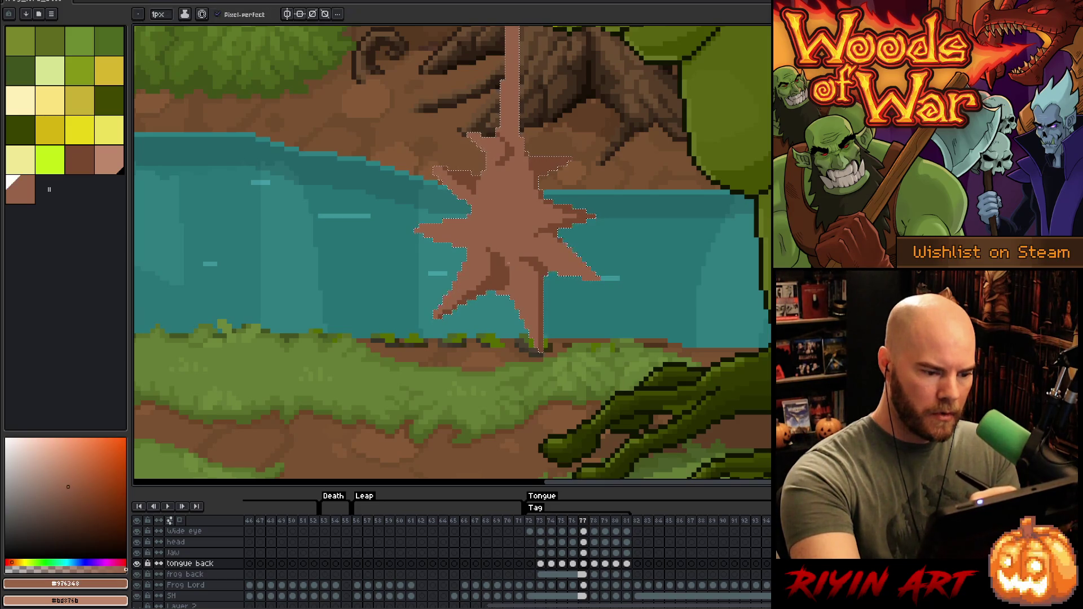
pyautogui.keyDown('alt'); pyautogui.click(502, 269); pyautogui.keyUp('alt')
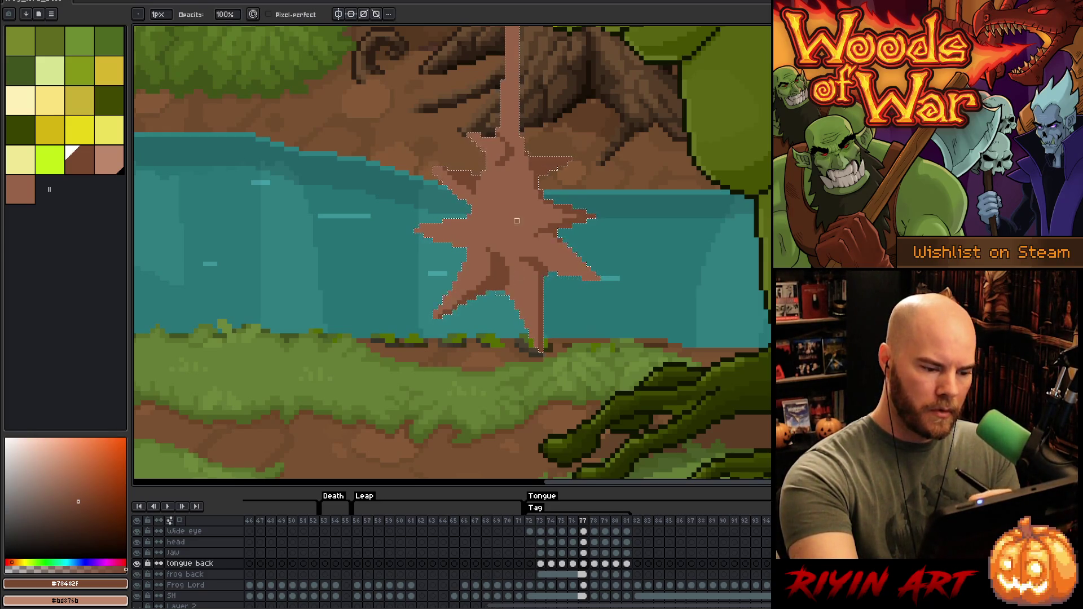
pyautogui.keyDown('alt'); pyautogui.click(506, 287); pyautogui.keyUp('alt')
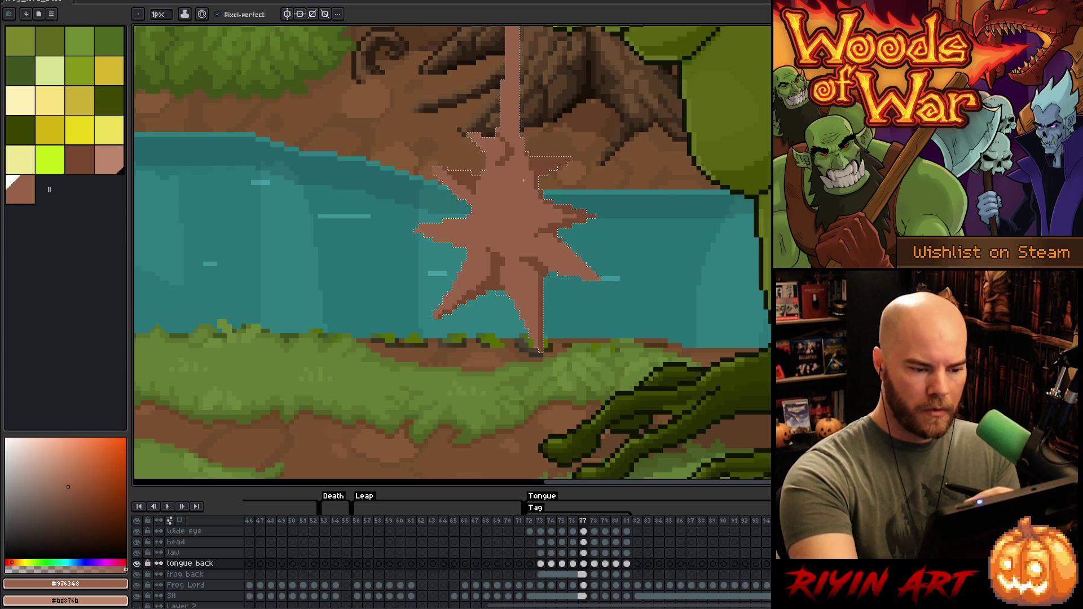
pyautogui.keyDown('alt'); pyautogui.click(493, 153); pyautogui.keyUp('alt')
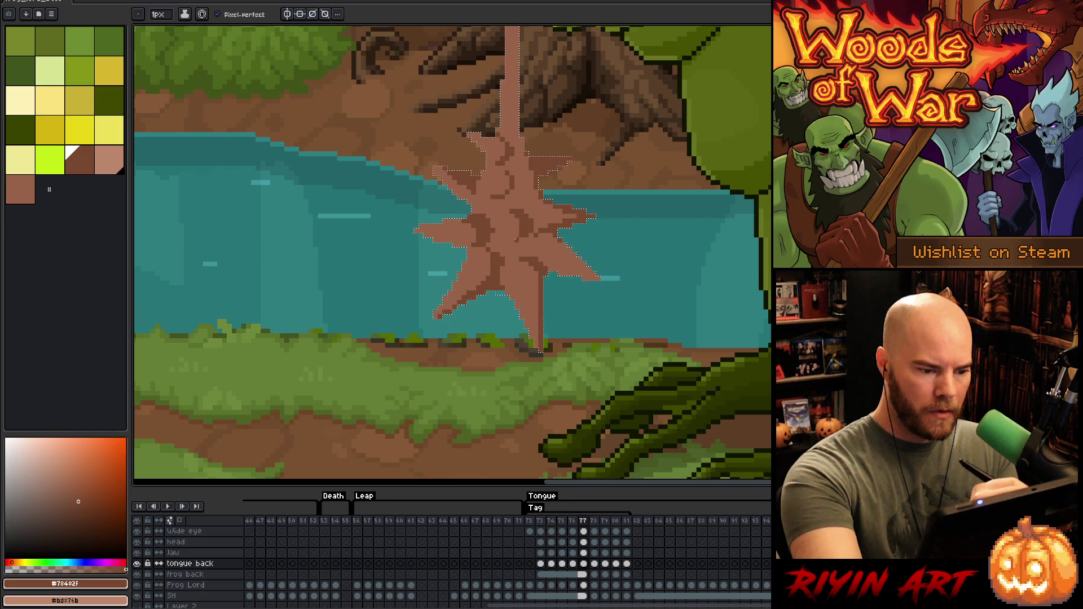
# Step: Add more dark-brown ridge lines across the star, swapping between sampled mid and dark browns
pyautogui.keyDown('alt'); pyautogui.click(520, 216); pyautogui.keyUp('alt')
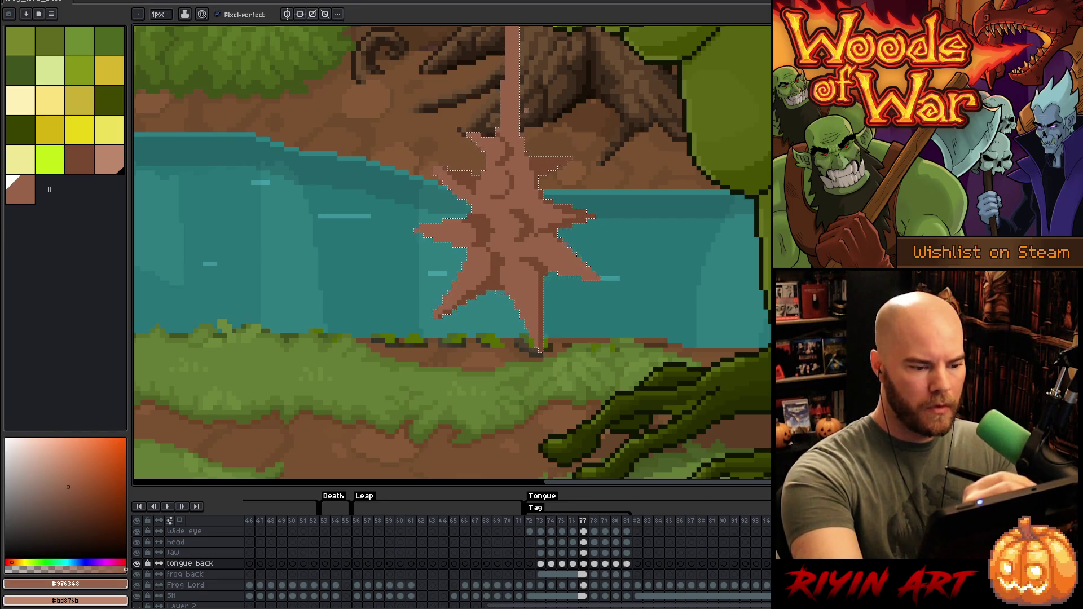
pyautogui.keyDown('alt'); pyautogui.click(512, 239); pyautogui.keyUp('alt')
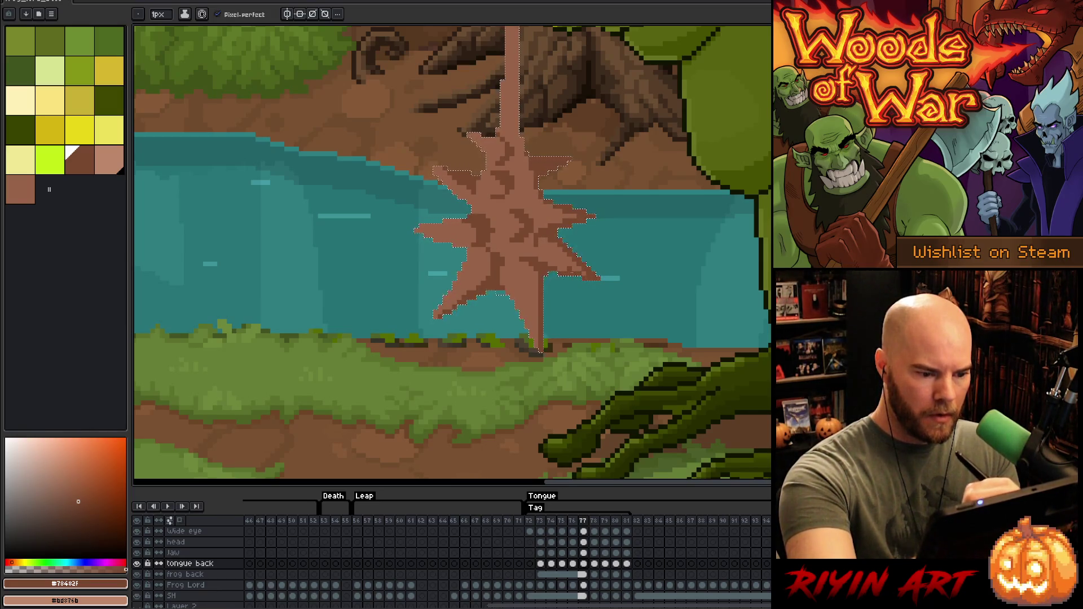
pyautogui.keyDown('alt'); pyautogui.click(571, 256); pyautogui.keyUp('alt')
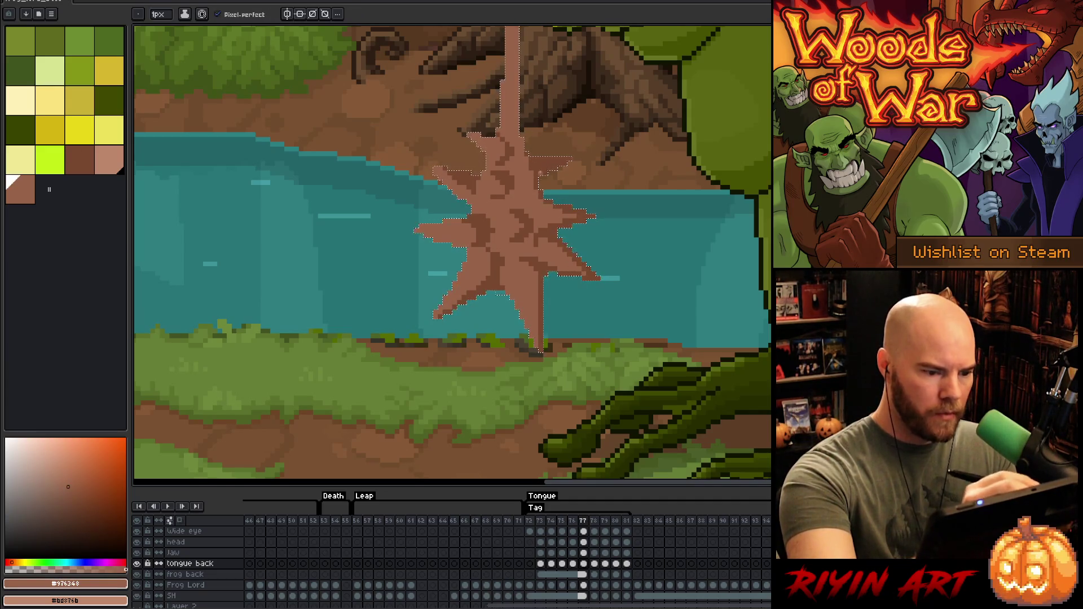
pyautogui.keyDown('alt'); pyautogui.click(541, 200); pyautogui.keyUp('alt')
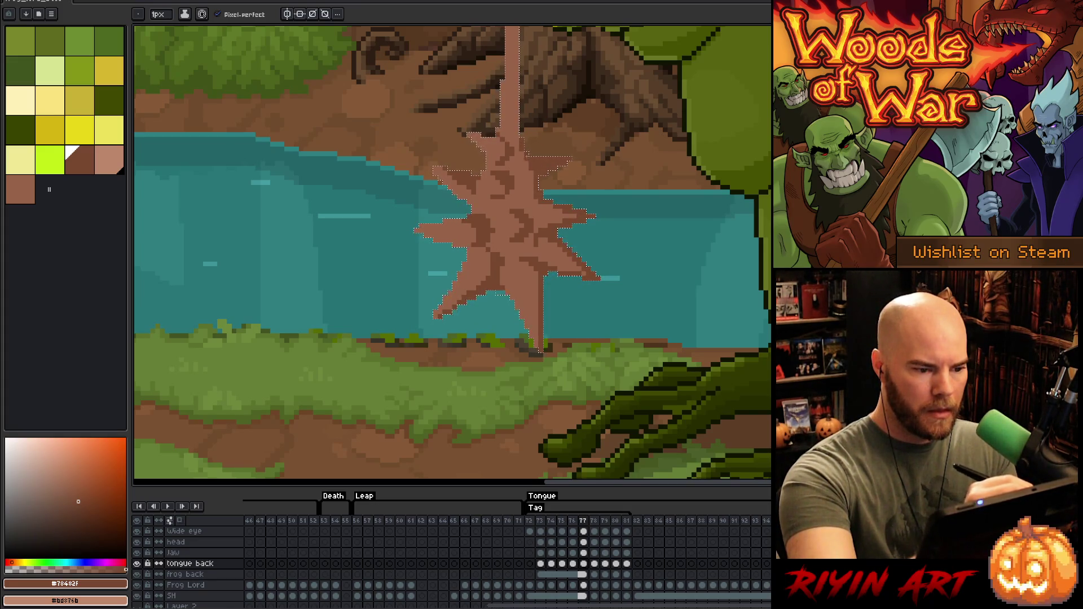
pyautogui.moveTo(530, 113); pyautogui.dragTo(530, 225)
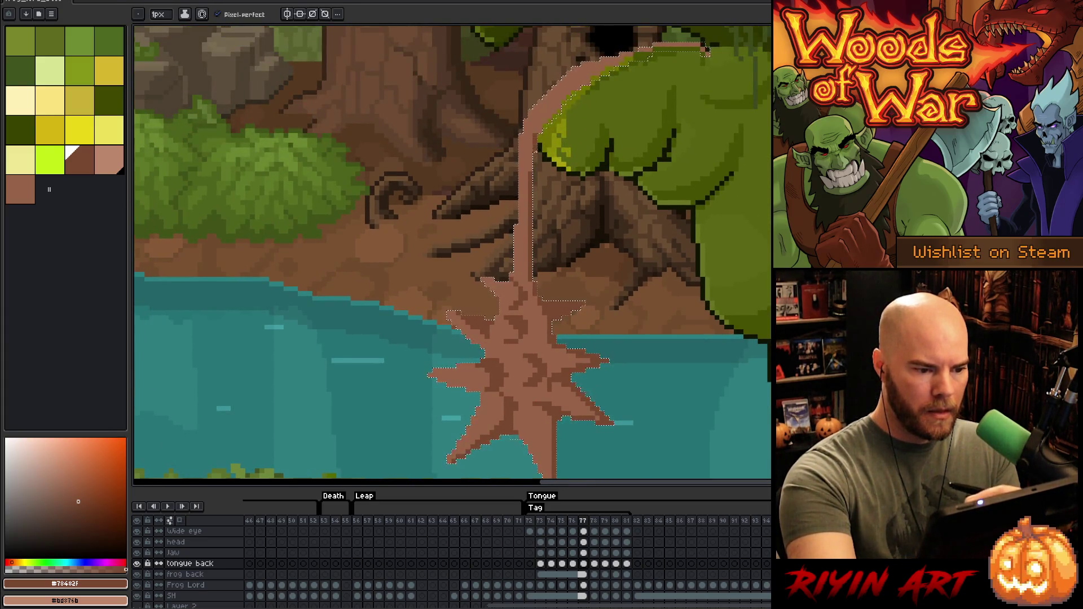
# Step: Shade the star's upper part near the tongue shaft dark brown, including a small curved mark
pyautogui.moveTo(529, 338); pyautogui.dragTo(538, 220)
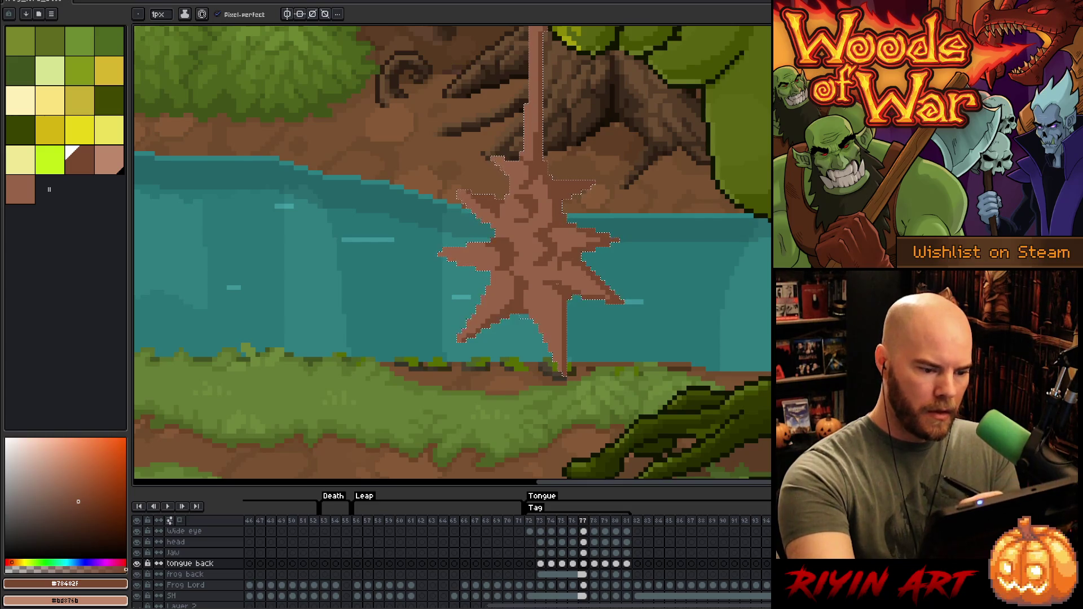
pyautogui.keyDown('alt'); pyautogui.click(567, 258); pyautogui.keyUp('alt')
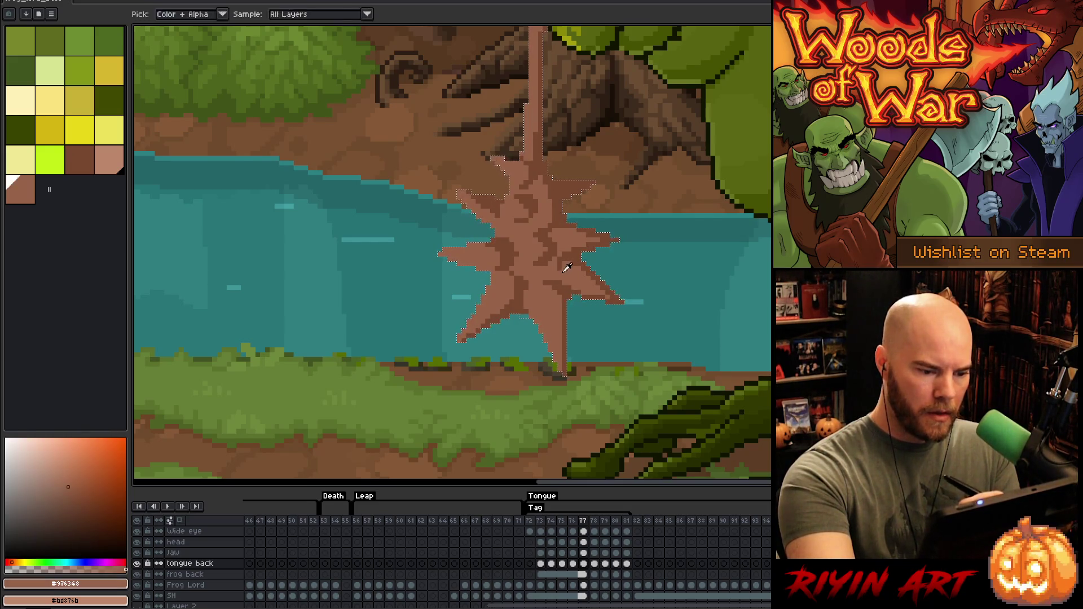
pyautogui.keyDown('alt'); pyautogui.click(567, 255); pyautogui.keyUp('alt')
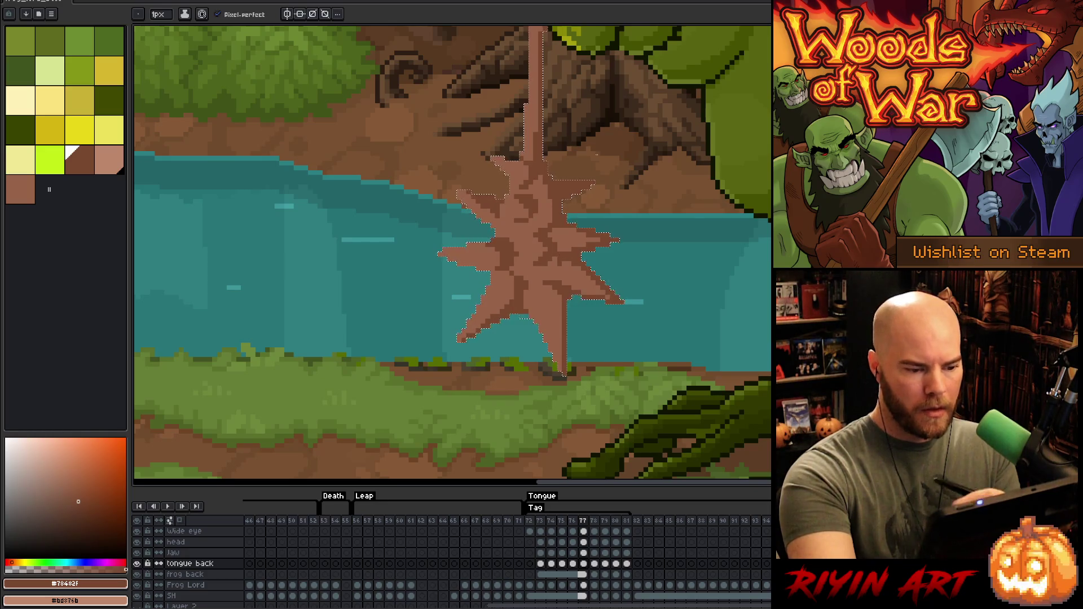
pyautogui.keyDown('alt'); pyautogui.click(556, 218); pyautogui.keyUp('alt')
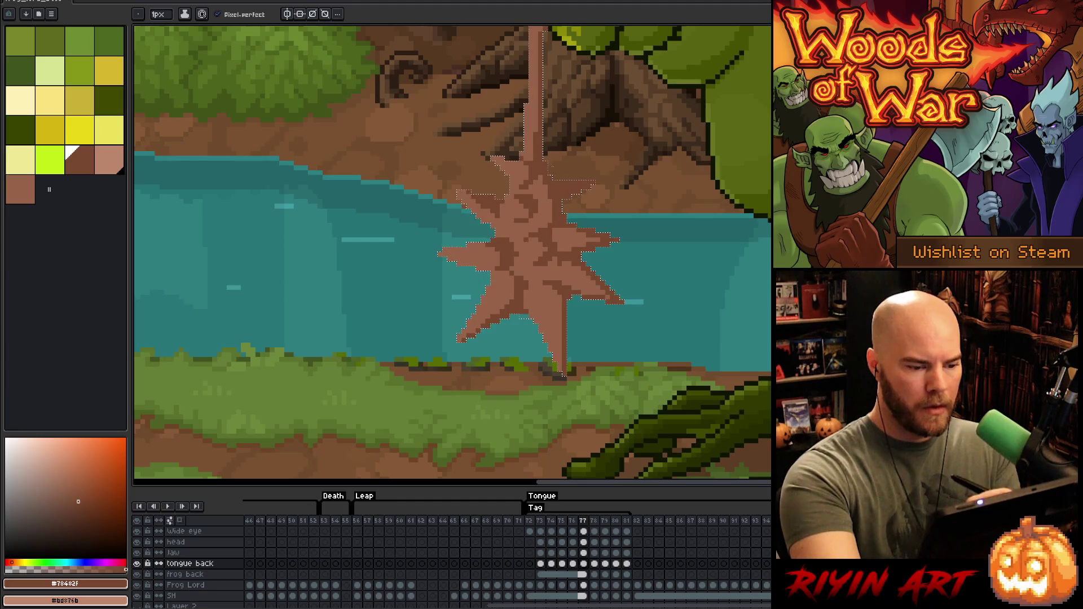
pyautogui.keyDown('alt'); pyautogui.click(535, 266); pyautogui.keyUp('alt')
pyautogui.moveTo(531, 271); pyautogui.dragTo(624, 266)
pyautogui.keyDown('alt'); pyautogui.click(609, 258); pyautogui.keyUp('alt')
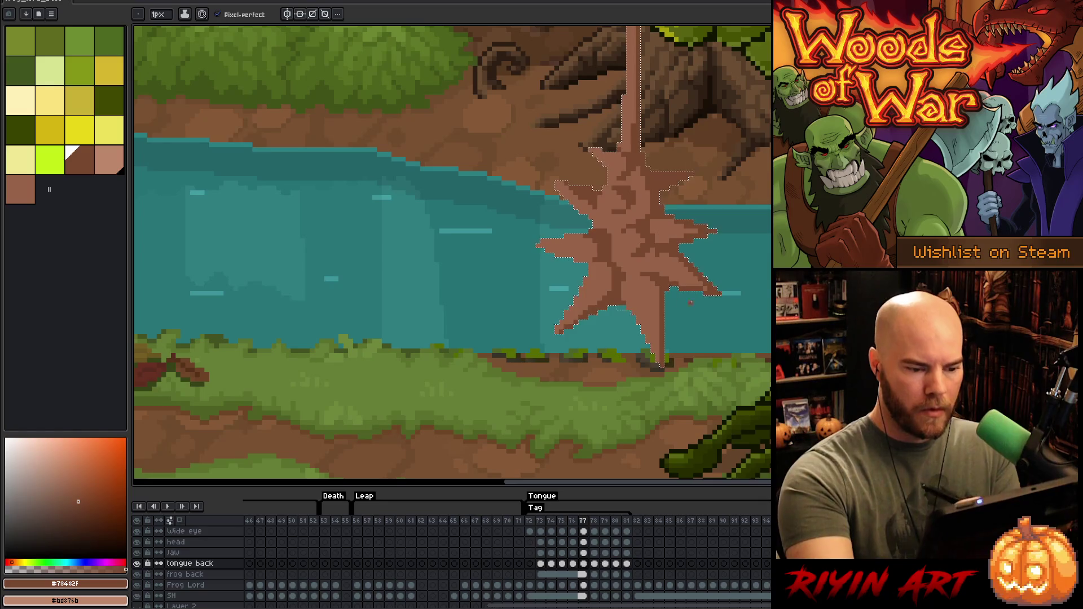
pyautogui.moveTo(676, 297); pyautogui.dragTo(626, 314)
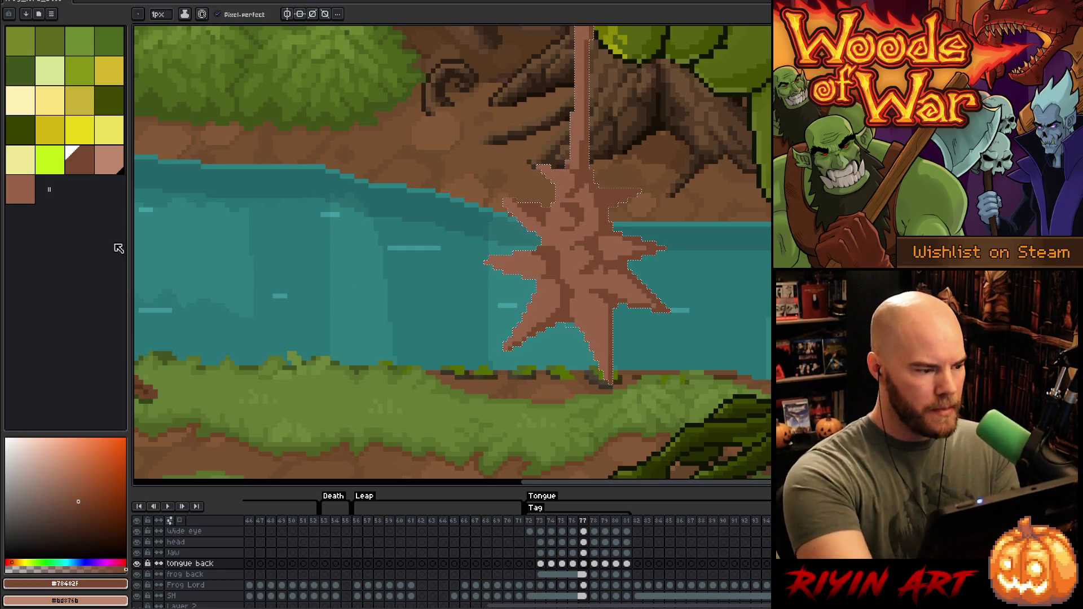
# Step: Paint light highlights on the star's centre, its spikes and its lower-right arm
pyautogui.keyDown('alt'); pyautogui.click(562, 243); pyautogui.keyUp('alt')
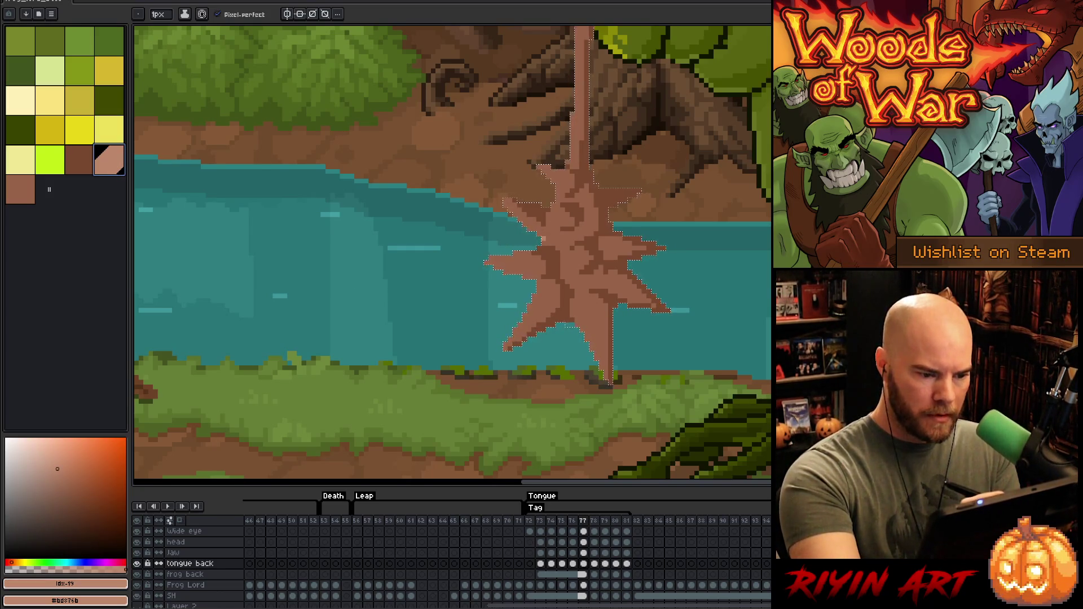
pyautogui.click(550, 209)
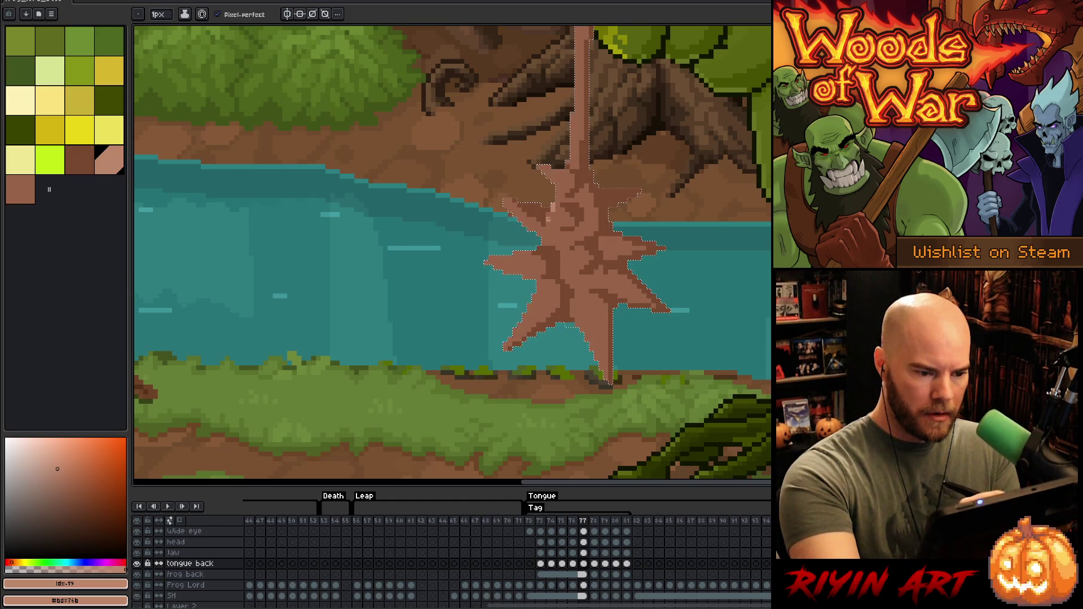
pyautogui.moveTo(550, 210); pyautogui.dragTo(548, 223)
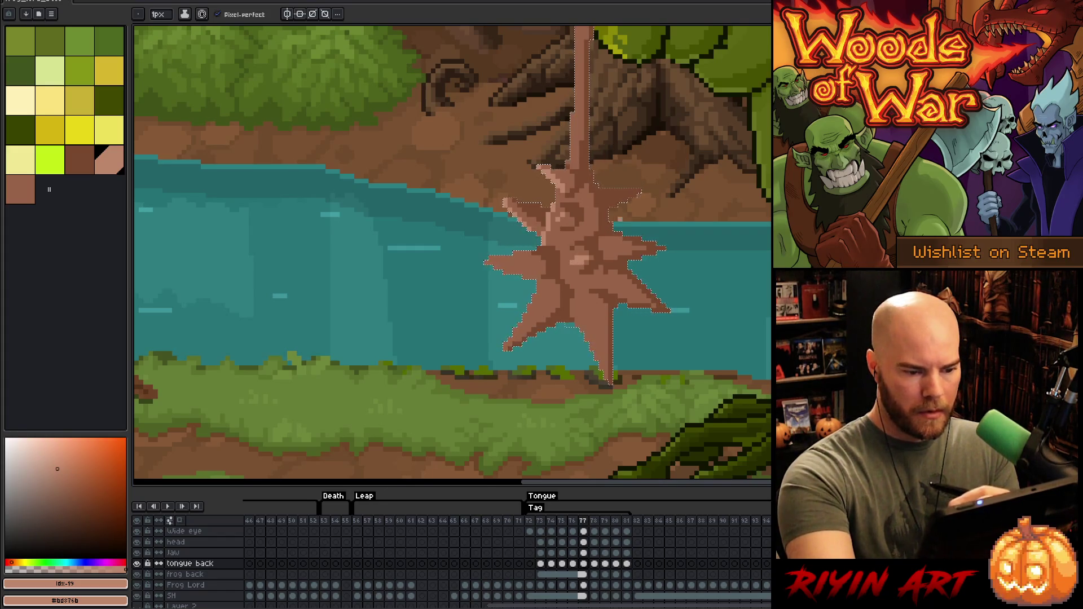
pyautogui.moveTo(625, 248); pyautogui.dragTo(610, 249)
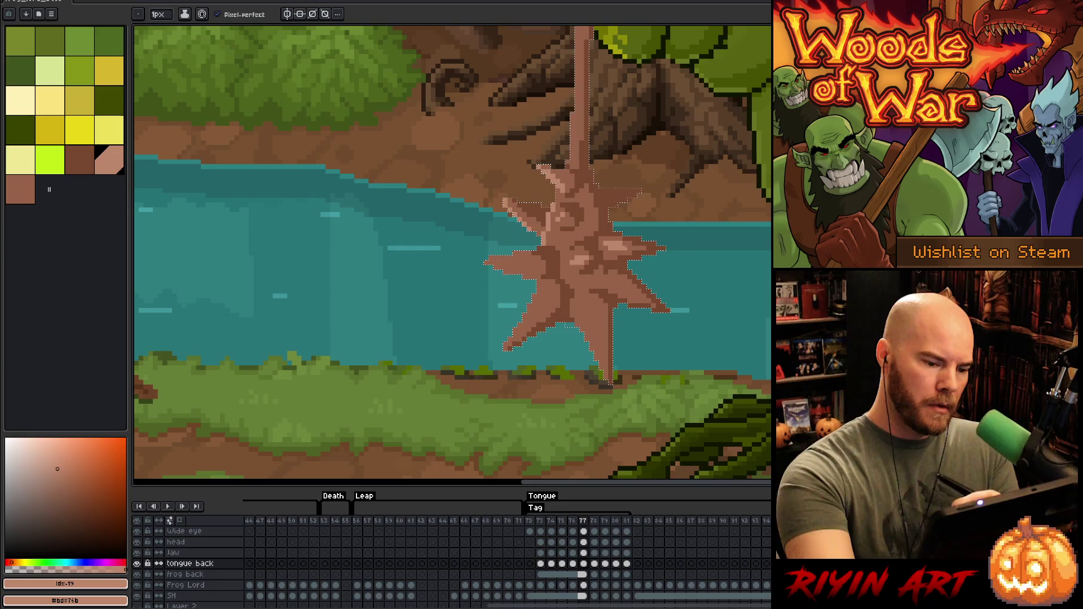
pyautogui.moveTo(616, 277)
pyautogui.mouseDown()
pyautogui.moveTo(634, 294)
pyautogui.moveTo(599, 338)
pyautogui.mouseUp()
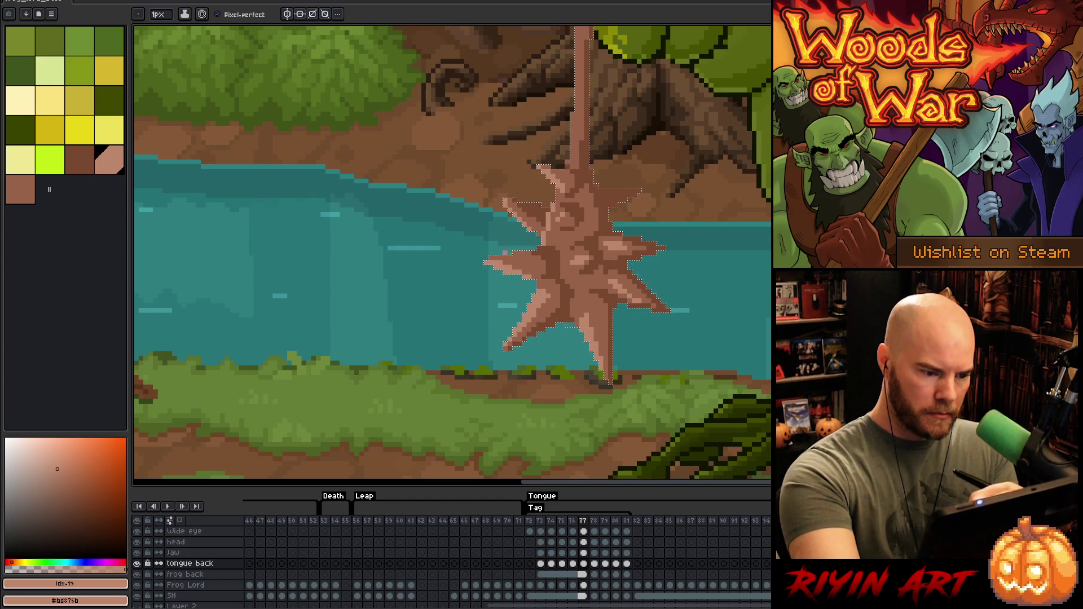
pyautogui.click(20, 189)
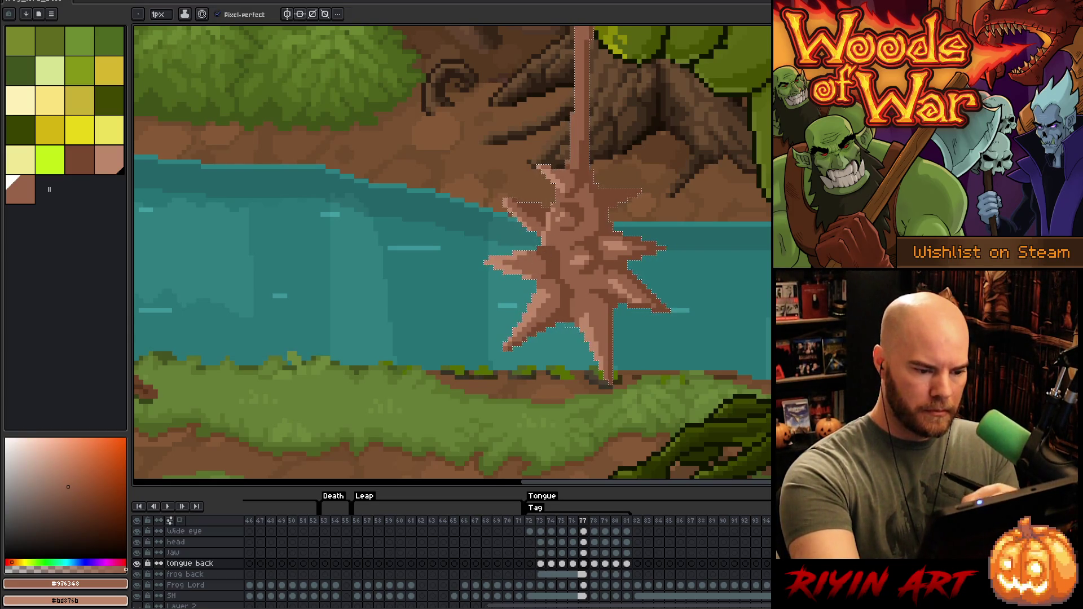
# Step: Deselect the tongue and compare the light and mid brown shades sampled from the star
pyautogui.keyDown('alt'); pyautogui.click(559, 217); pyautogui.keyUp('alt')
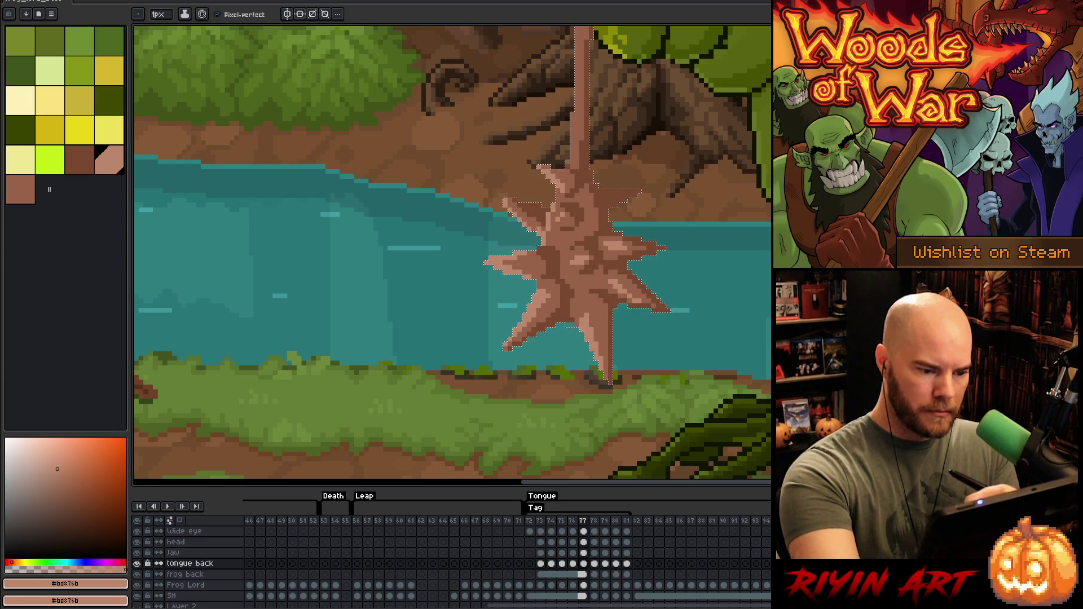
pyautogui.hotkey('ctrl', 'd')
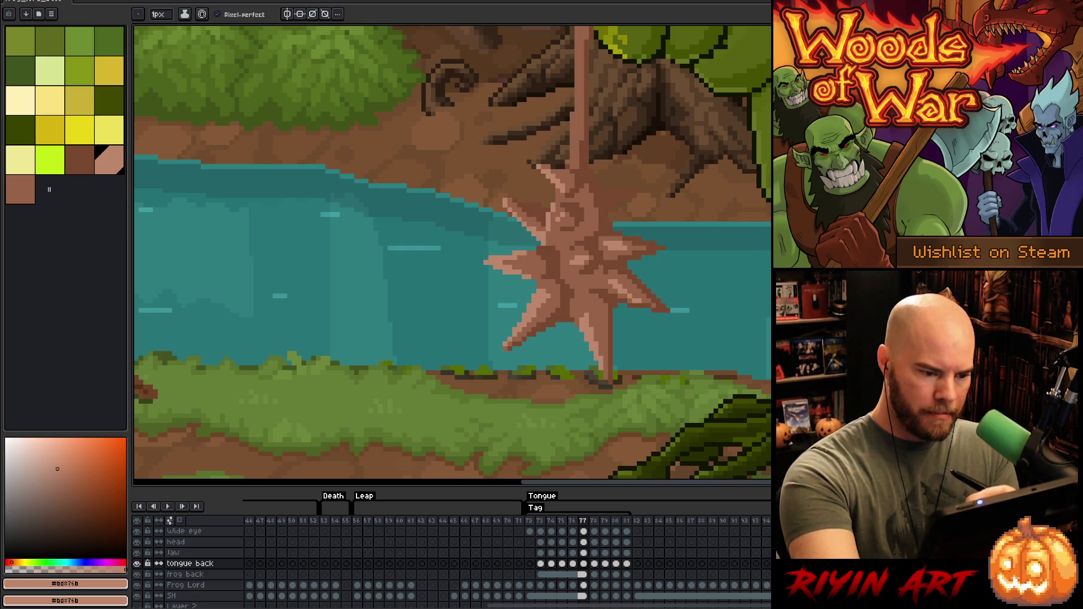
pyautogui.keyDown('alt'); pyautogui.click(548, 158); pyautogui.keyUp('alt')
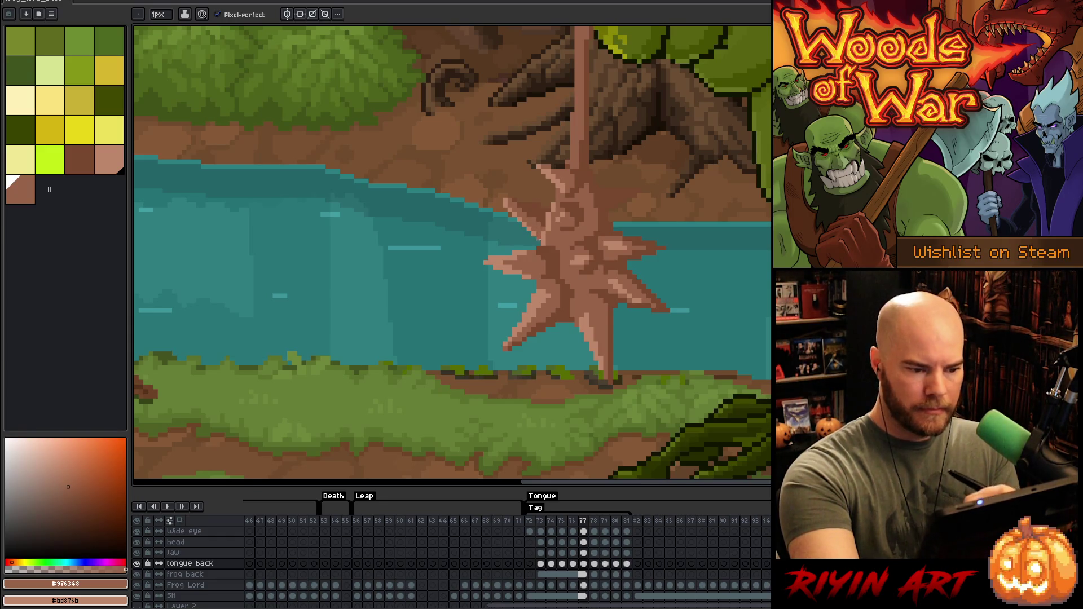
pyautogui.keyDown('alt'); pyautogui.click(522, 205); pyautogui.keyUp('alt')
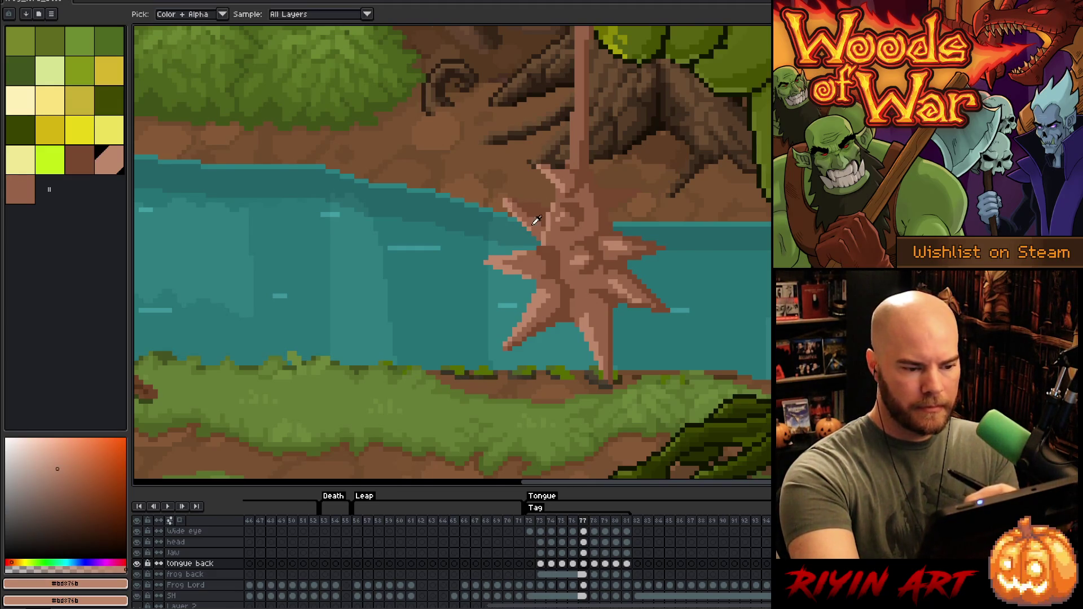
pyautogui.keyDown('alt'); pyautogui.click(548, 233); pyautogui.keyUp('alt')
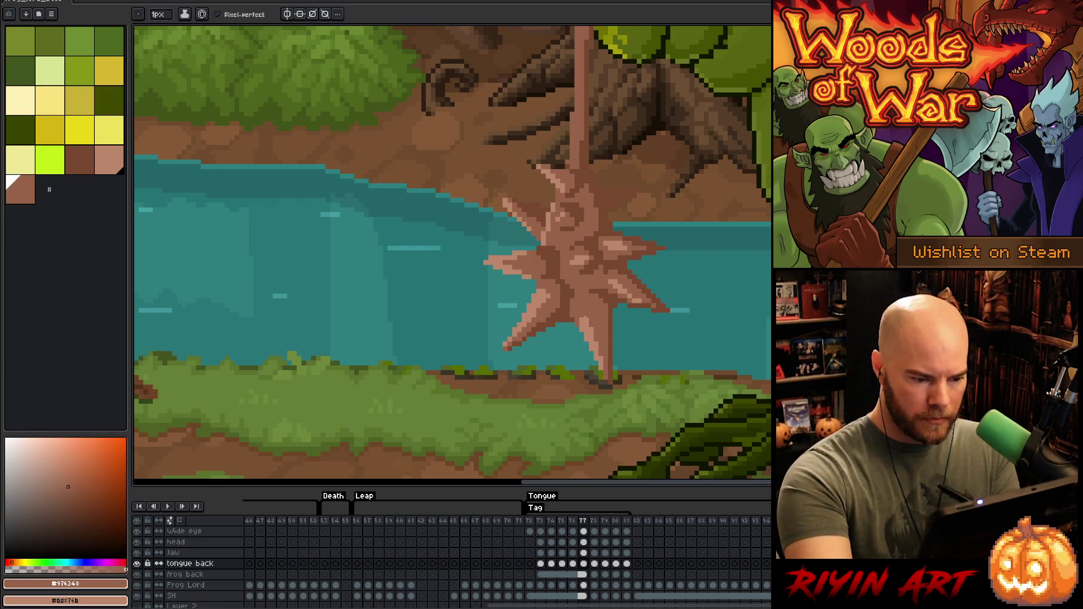
pyautogui.keyDown('alt'); pyautogui.click(594, 330); pyautogui.keyUp('alt')
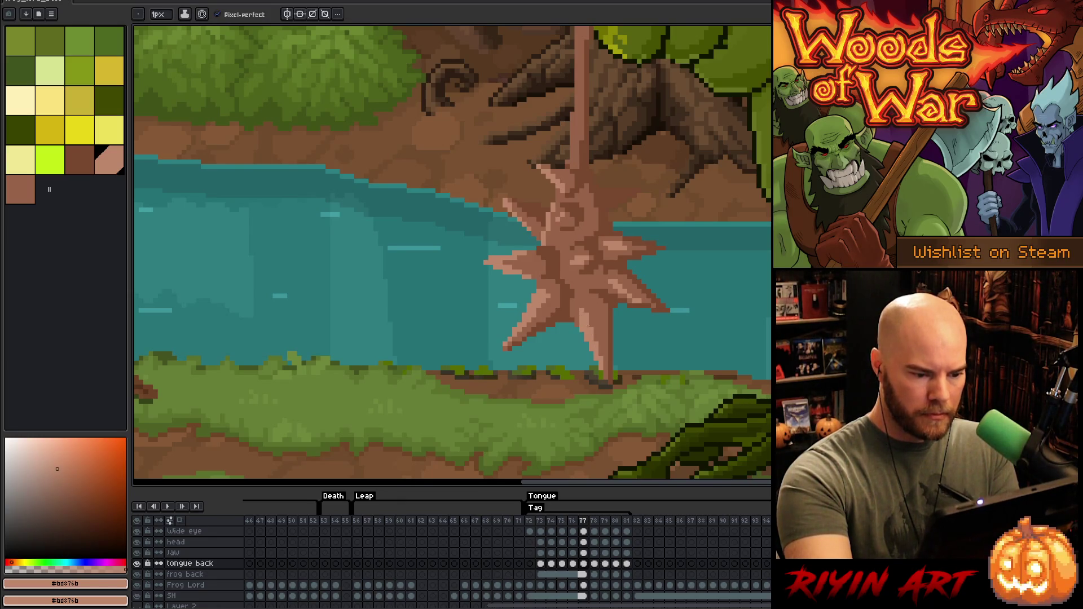
pyautogui.keyDown('alt'); pyautogui.click(585, 257); pyautogui.keyUp('alt')
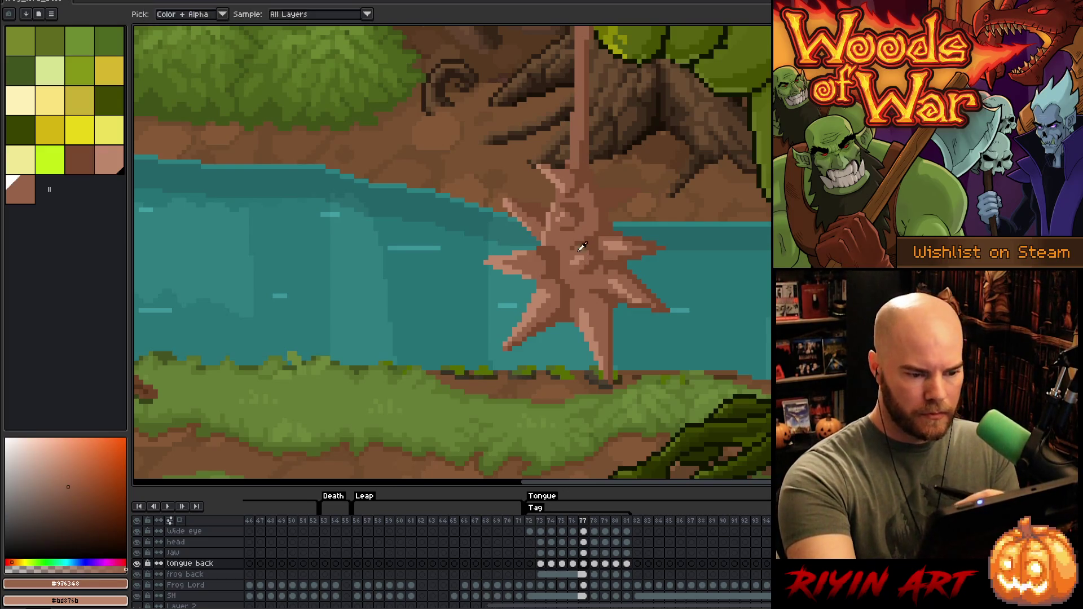
pyautogui.keyDown('alt'); pyautogui.click(601, 195); pyautogui.keyUp('alt')
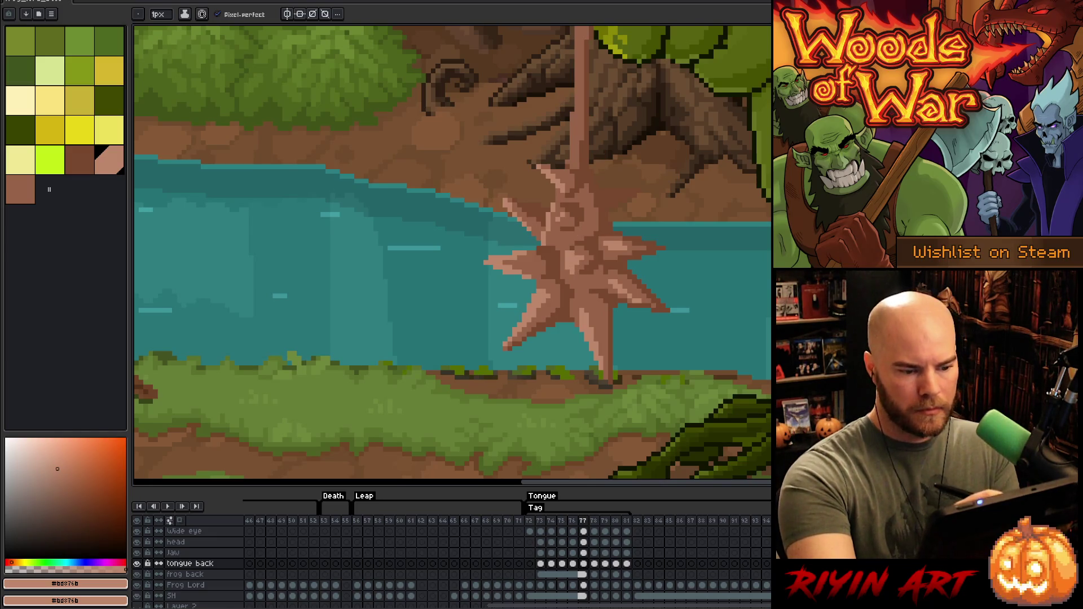
pyautogui.keyDown('alt'); pyautogui.click(572, 248); pyautogui.keyUp('alt')
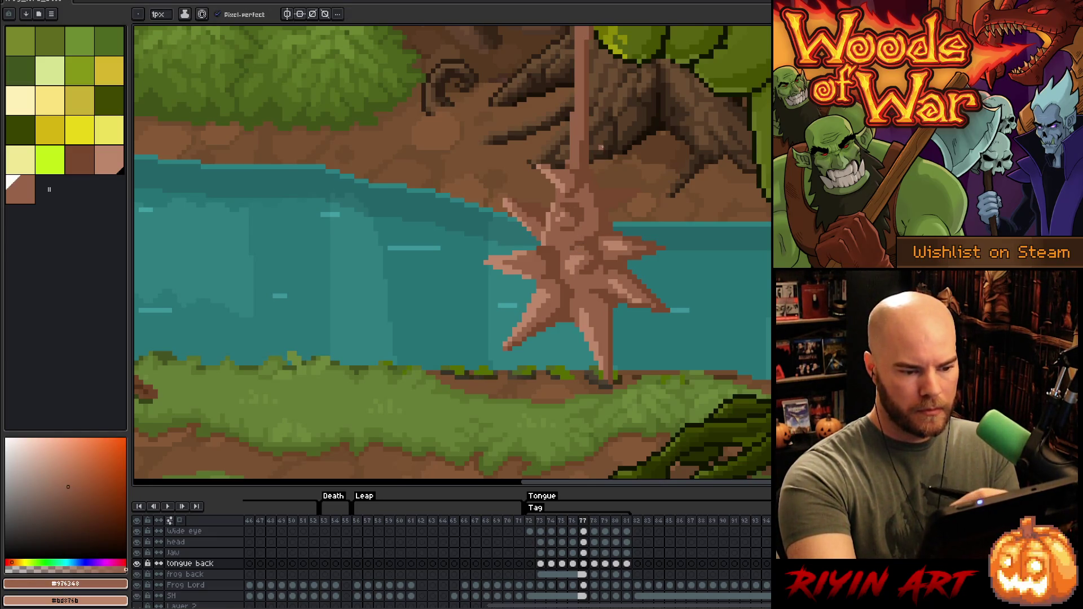
# Step: Paint a light-brown #bd876b highlight line up the tongue stalk
pyautogui.press('alt')
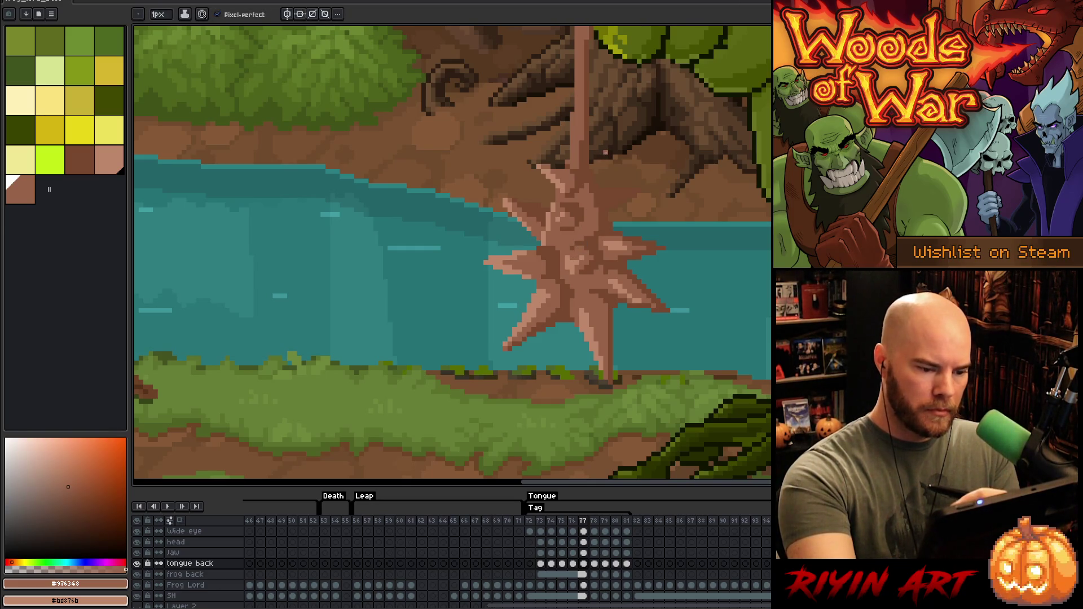
pyautogui.keyDown('alt'); pyautogui.click(563, 207); pyautogui.keyUp('alt')
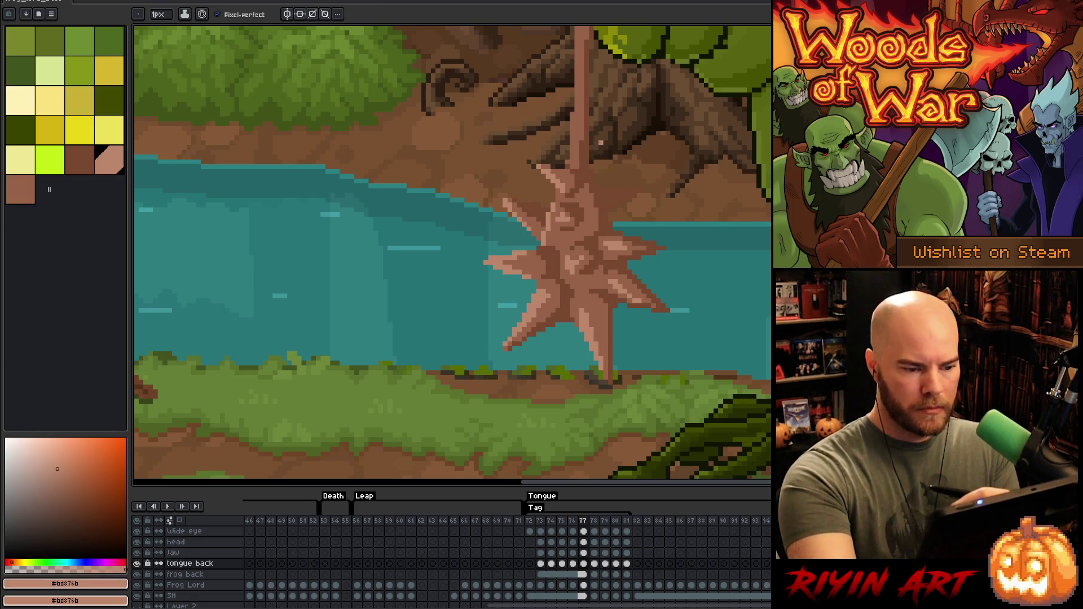
pyautogui.keyDown('alt'); pyautogui.click(590, 187); pyautogui.keyUp('alt')
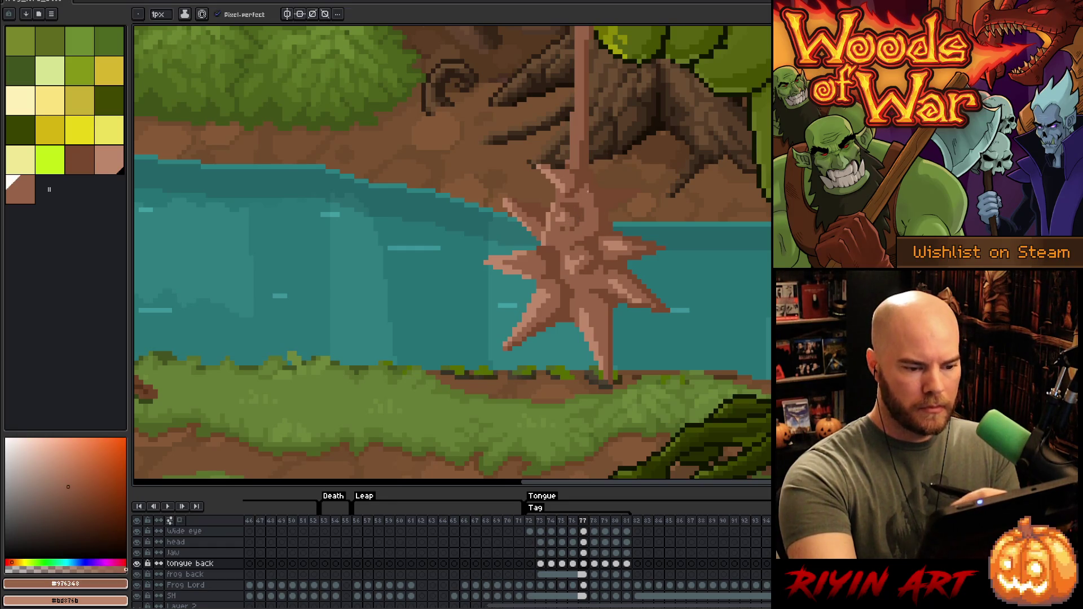
pyautogui.keyDown('alt'); pyautogui.click(567, 210); pyautogui.keyUp('alt')
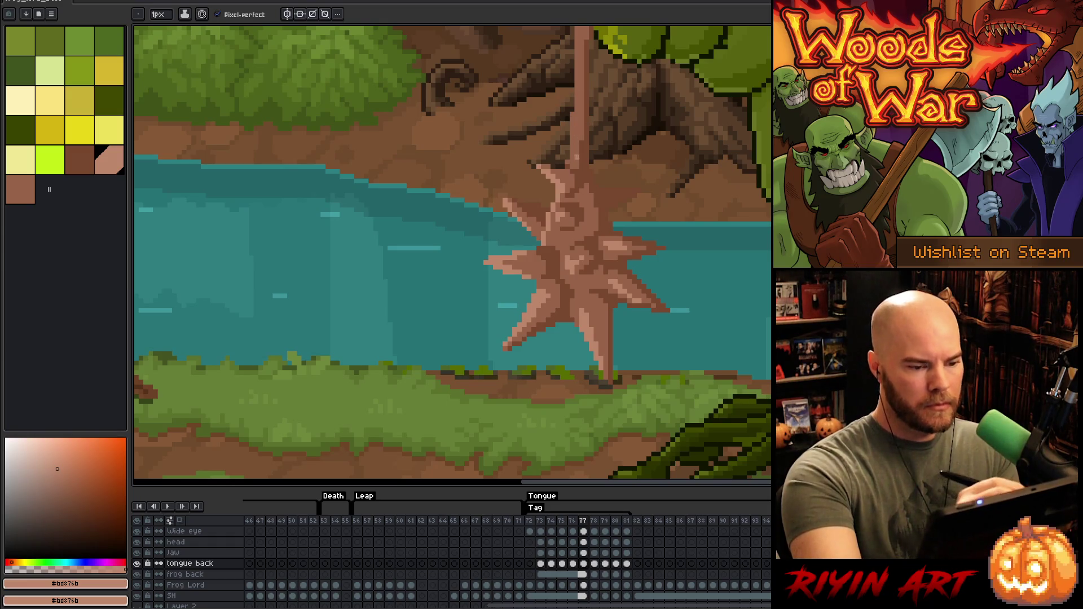
pyautogui.keyDown('alt'); pyautogui.click(569, 160); pyautogui.keyUp('alt')
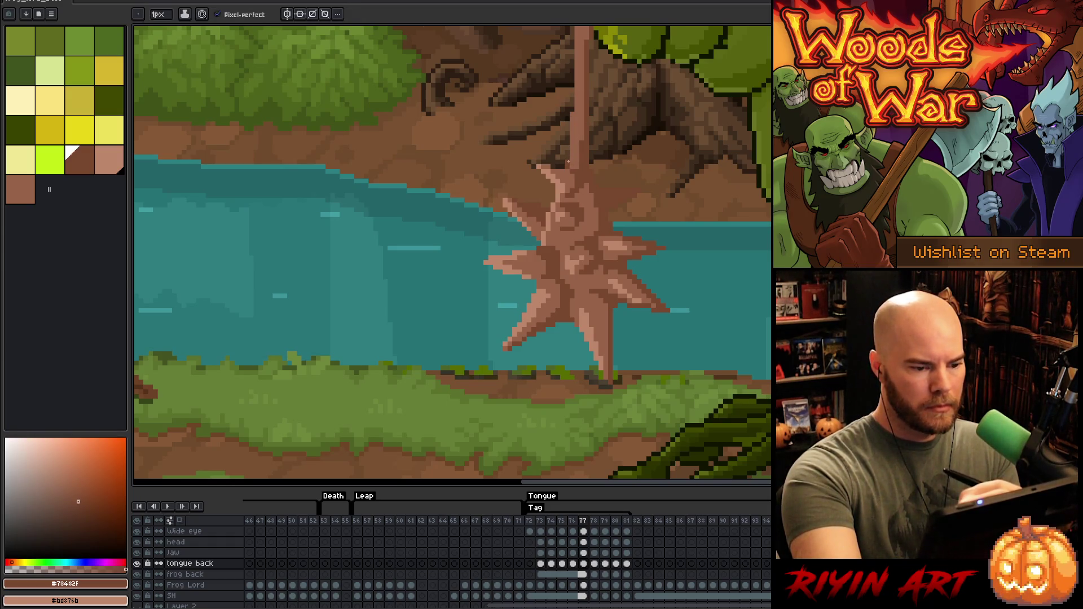
pyautogui.keyDown('alt'); pyautogui.click(583, 160); pyautogui.keyUp('alt')
pyautogui.moveTo(572, 153)
pyautogui.mouseDown()
pyautogui.moveTo(572, 115)
pyautogui.moveTo(576, 220)
pyautogui.moveTo(576, 154)
pyautogui.mouseUp()
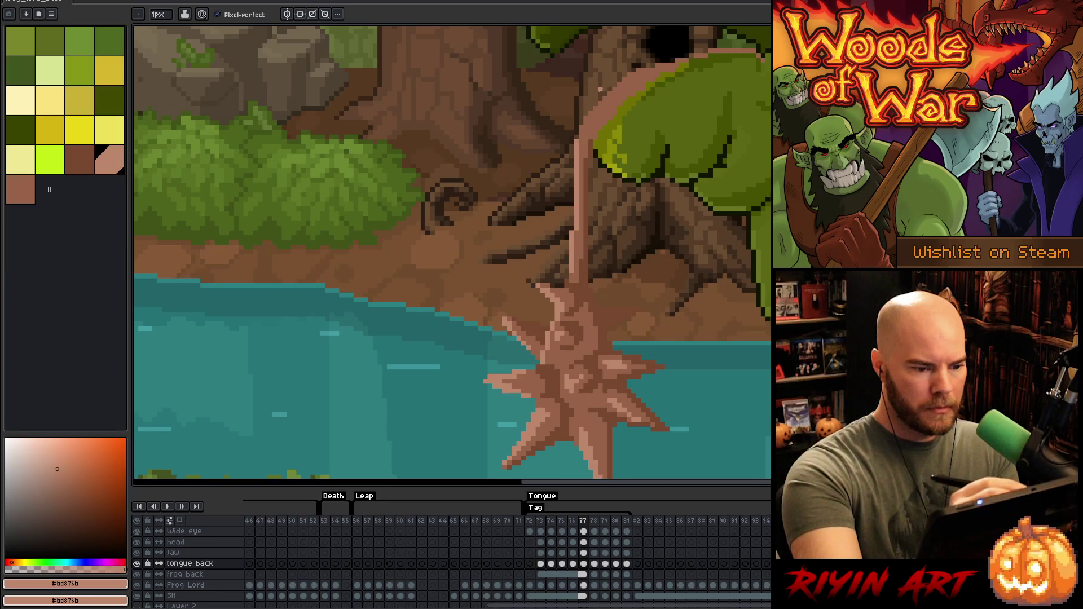
pyautogui.scroll(-3, 654, 241)
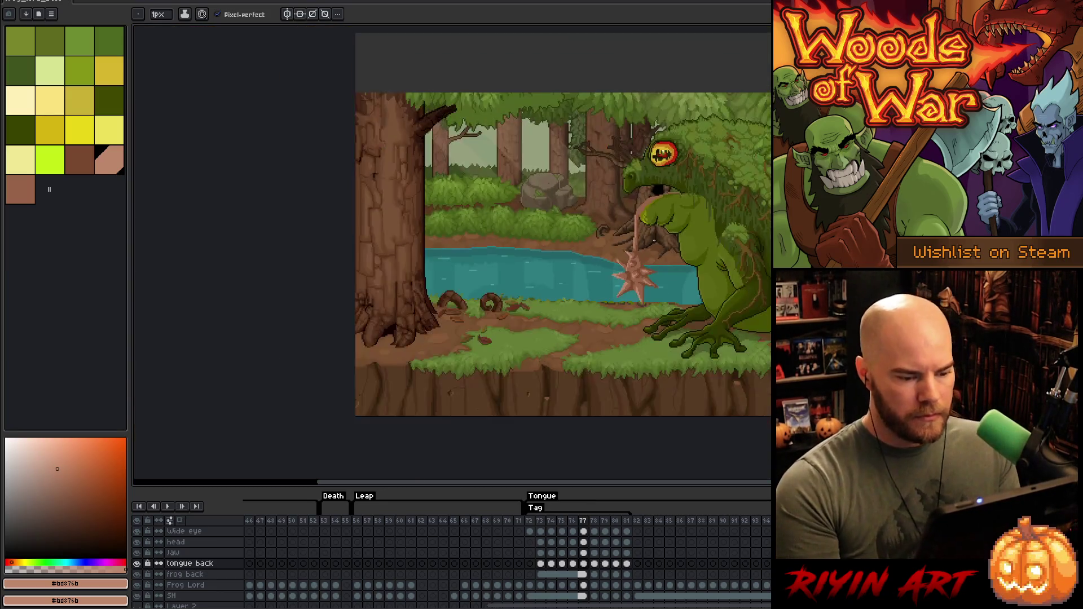
# Step: Inspect the tongue ball up close and make the mid-brown #976348 the drawing colour
pyautogui.scroll(5, 637, 271)
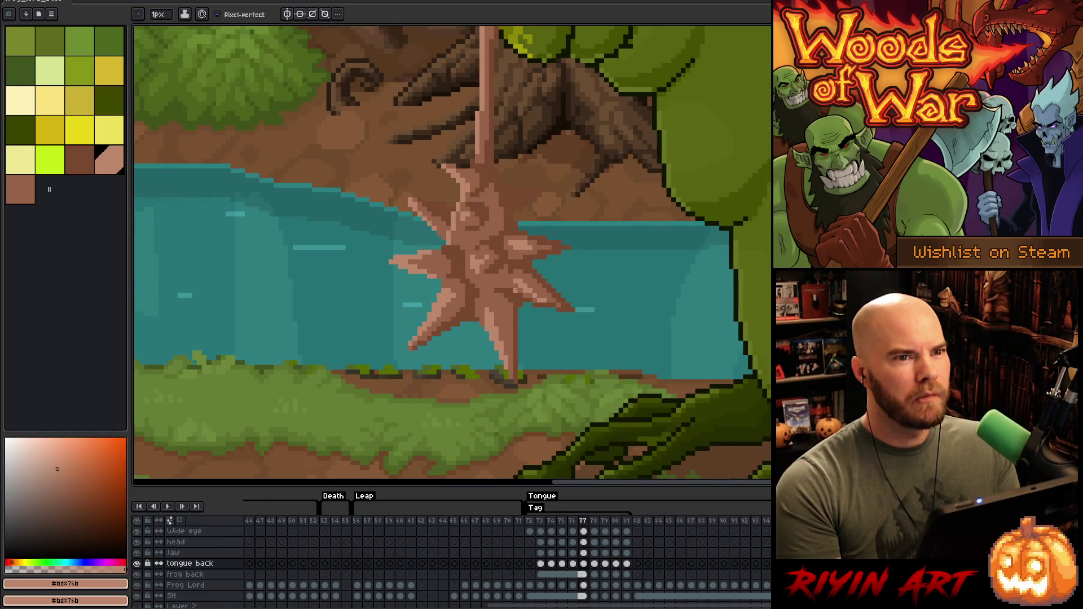
pyautogui.scroll(1, 530, 262)
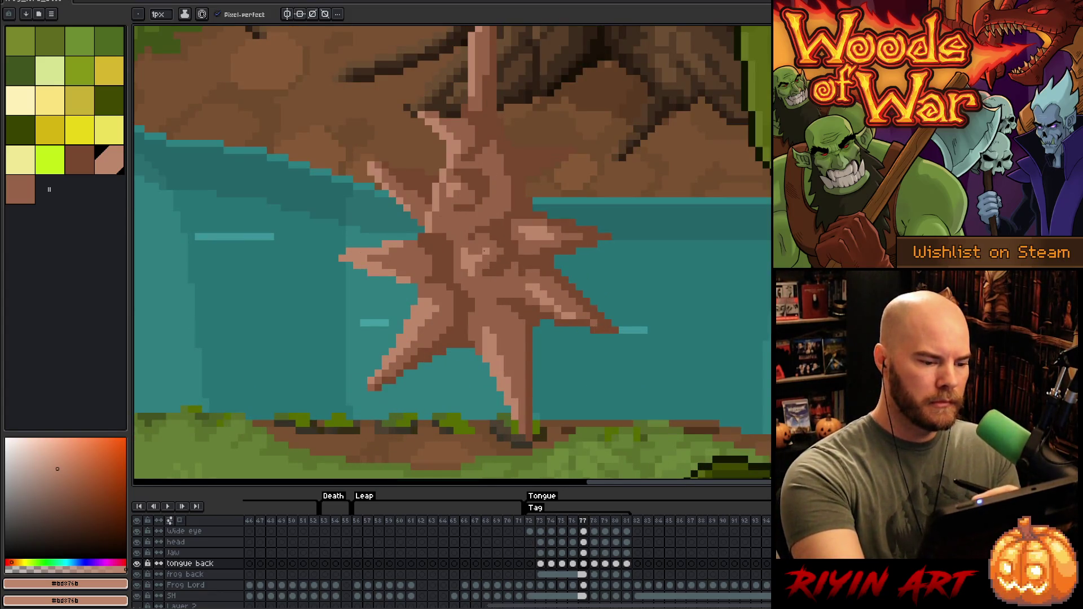
pyautogui.keyDown('alt'); pyautogui.click(580, 207); pyautogui.keyUp('alt')
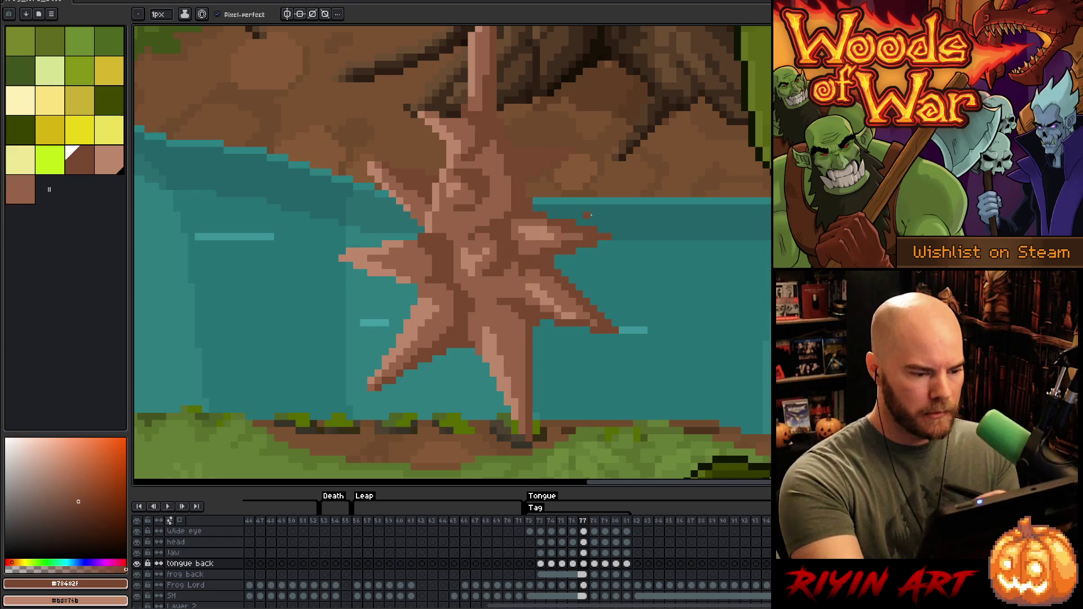
pyautogui.scroll(-4, 617, 331)
pyautogui.scroll(2, 653, 374)
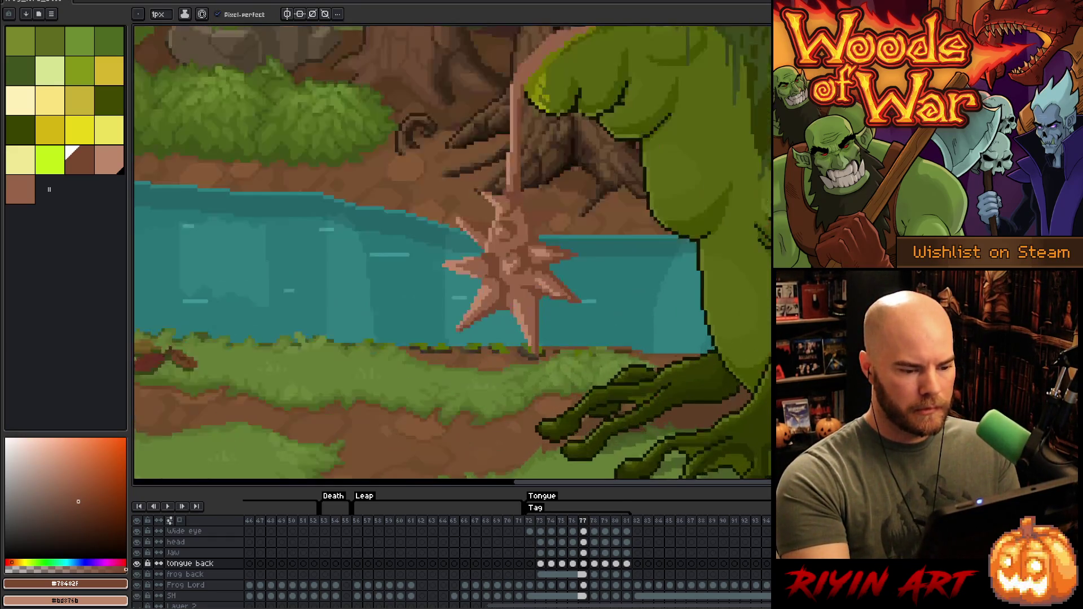
pyautogui.scroll(-4, 652, 370)
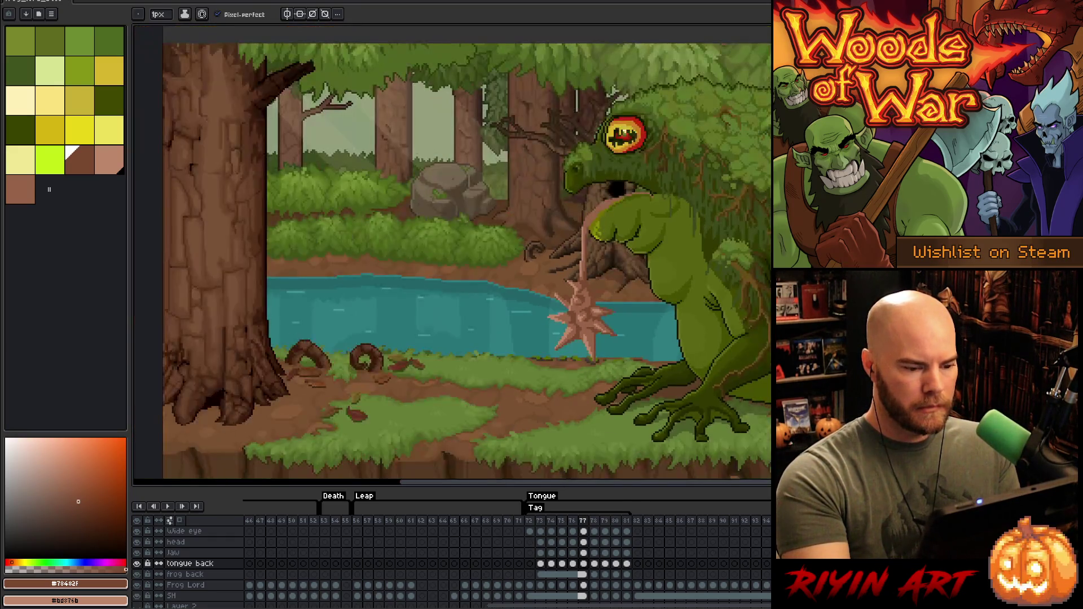
pyautogui.scroll(5, 574, 244)
pyautogui.keyDown('alt'); pyautogui.click(493, 211); pyautogui.keyUp('alt')
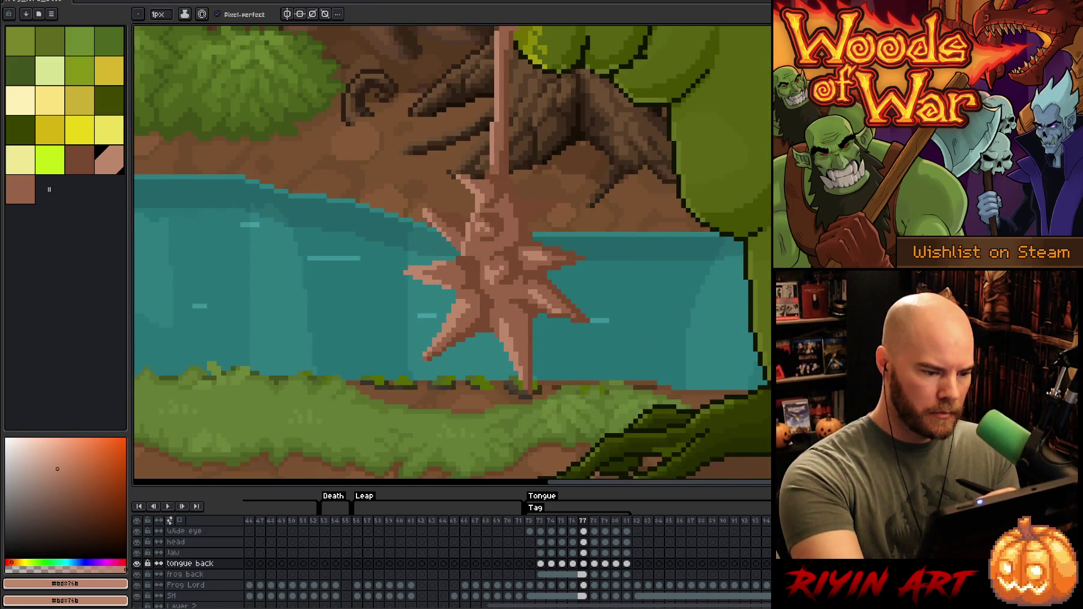
pyautogui.scroll(-3, 631, 301)
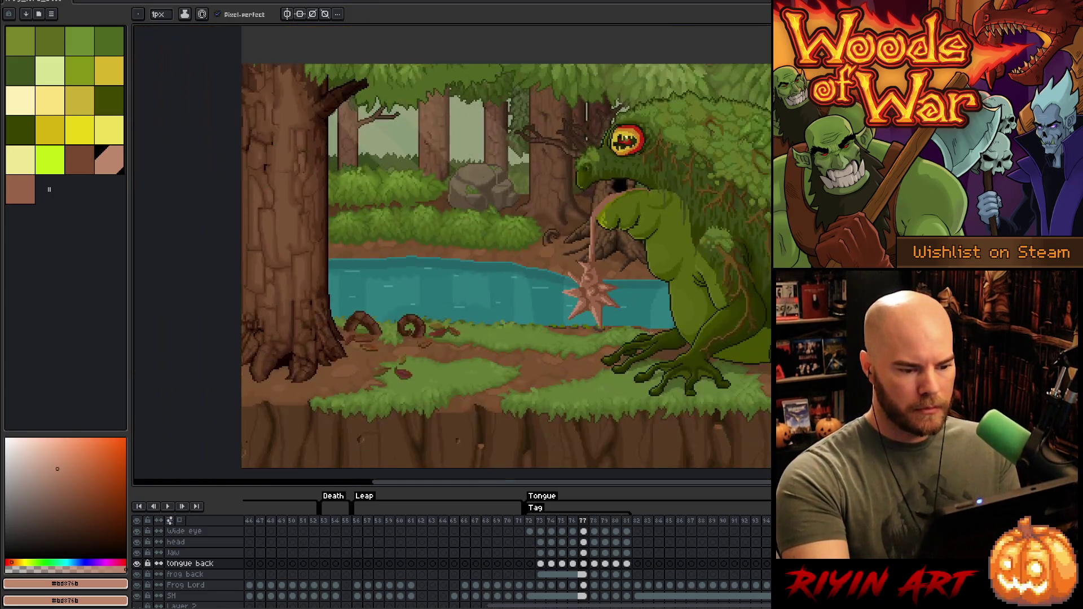
pyautogui.scroll(4, 602, 313)
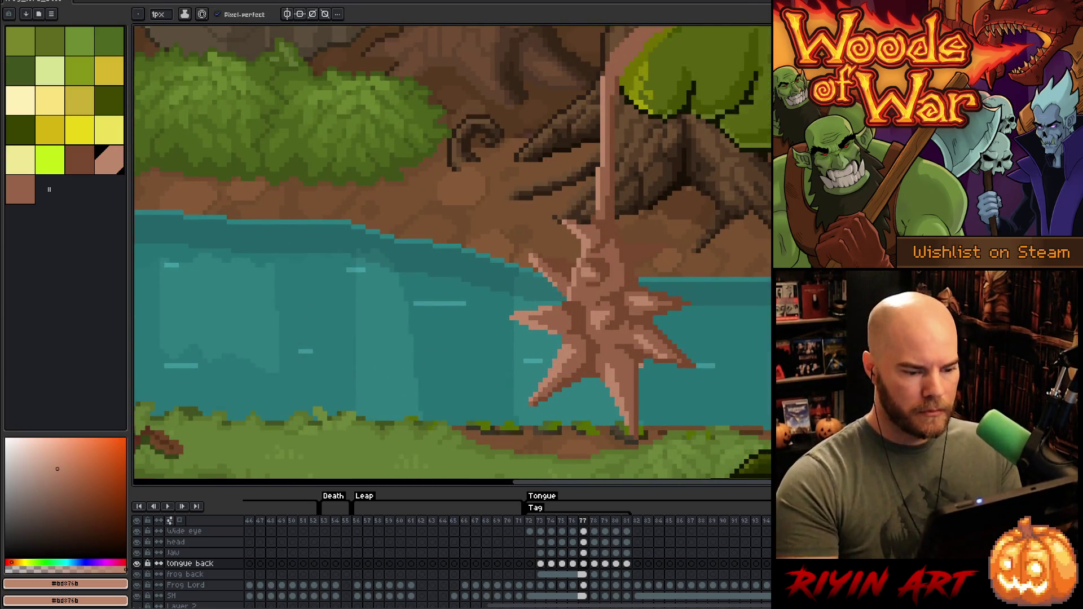
pyautogui.scroll(-3, 667, 374)
pyautogui.scroll(1, 667, 374)
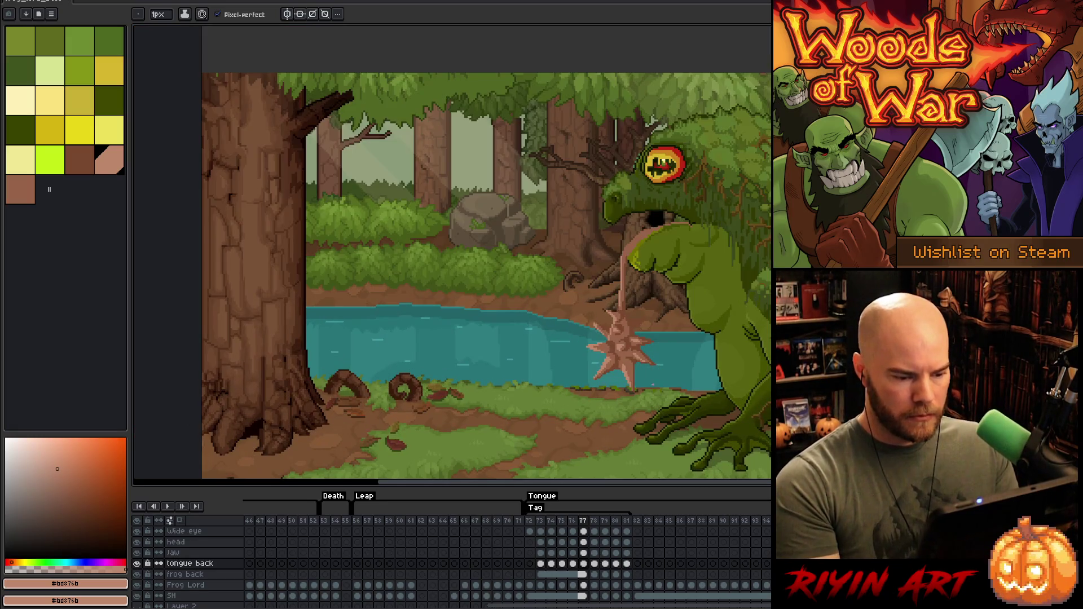
pyautogui.scroll(3, 655, 380)
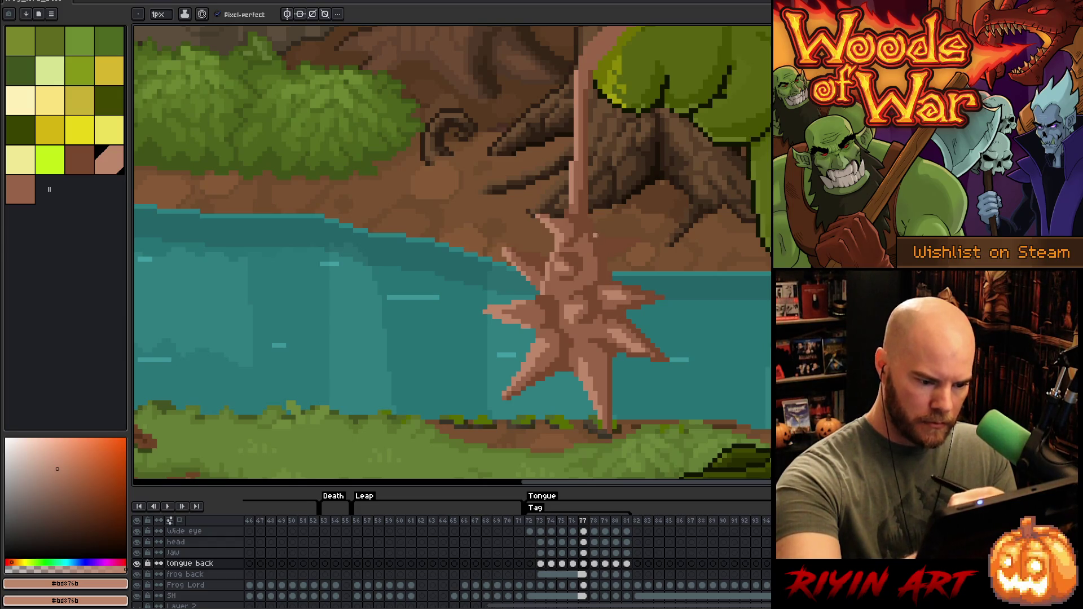
pyautogui.keyDown('alt'); pyautogui.click(630, 327); pyautogui.keyUp('alt')
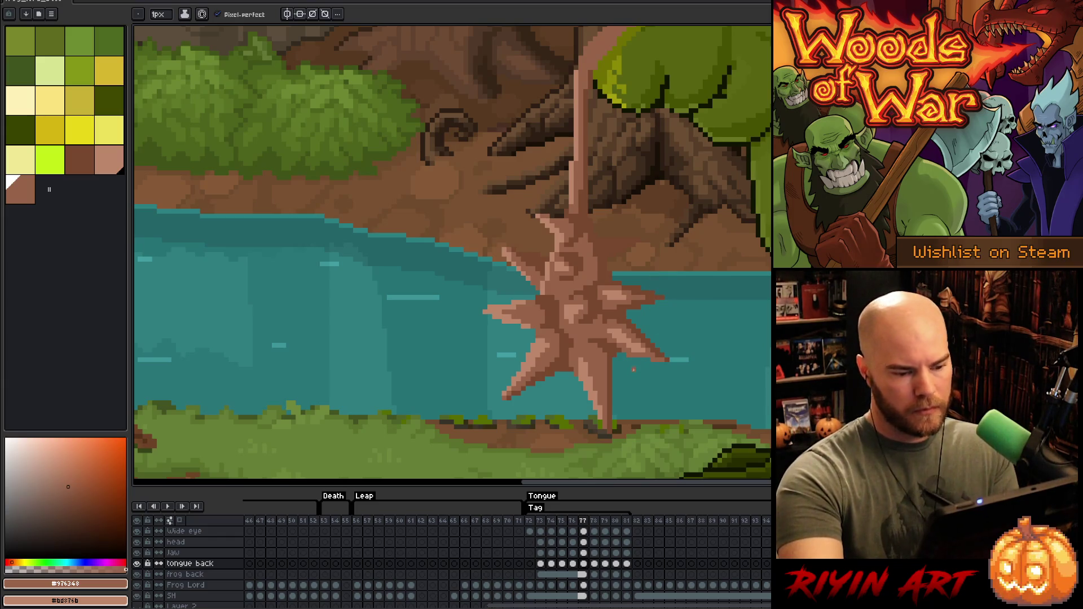
pyautogui.press('e')
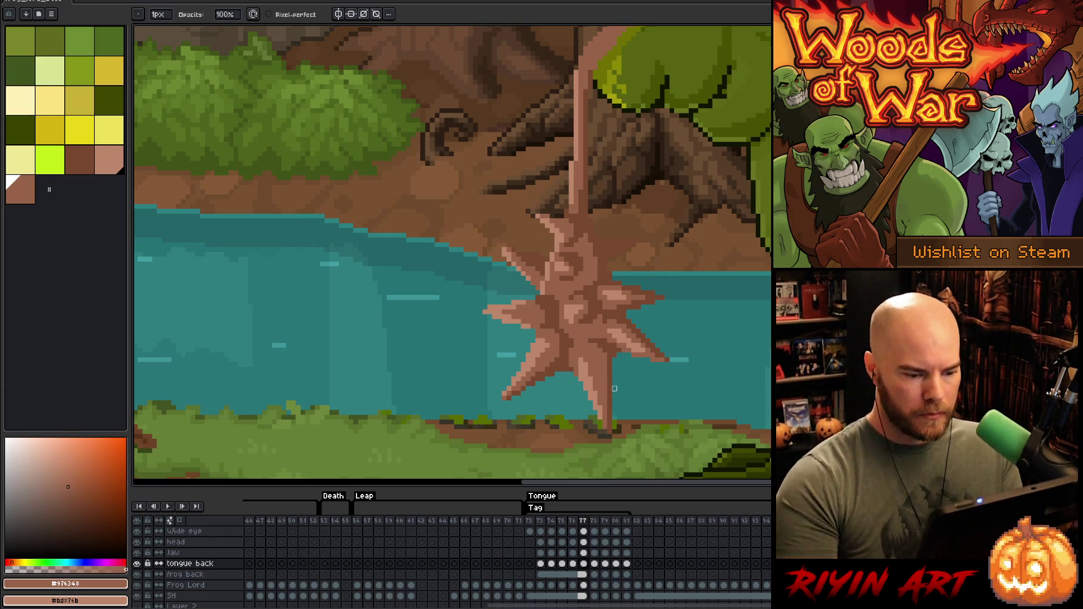
pyautogui.press('alt')
pyautogui.press('b')
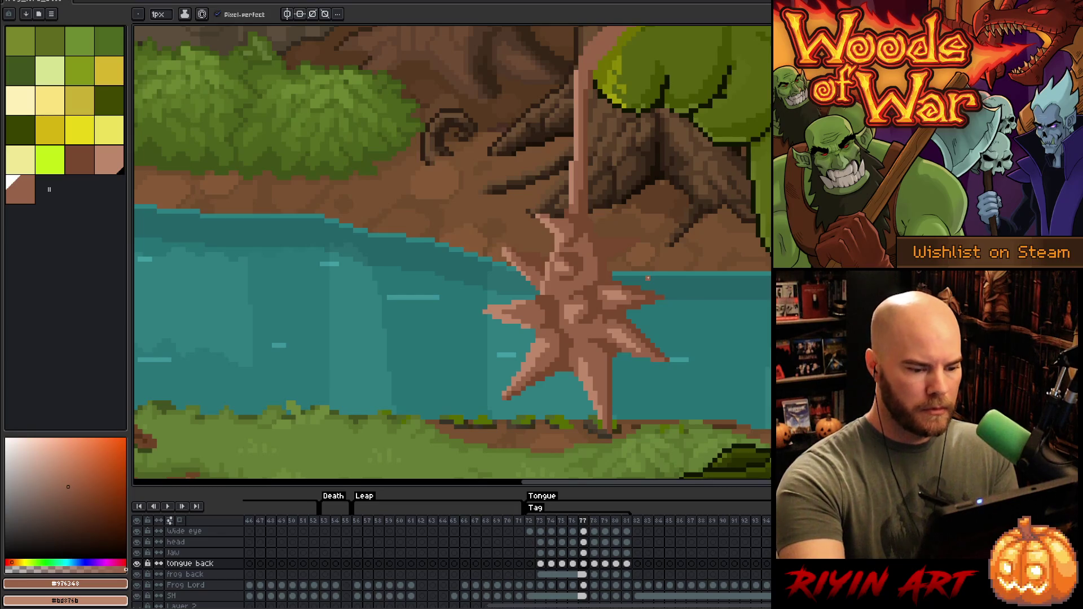
pyautogui.scroll(-3, 648, 278)
pyautogui.scroll(1, 614, 334)
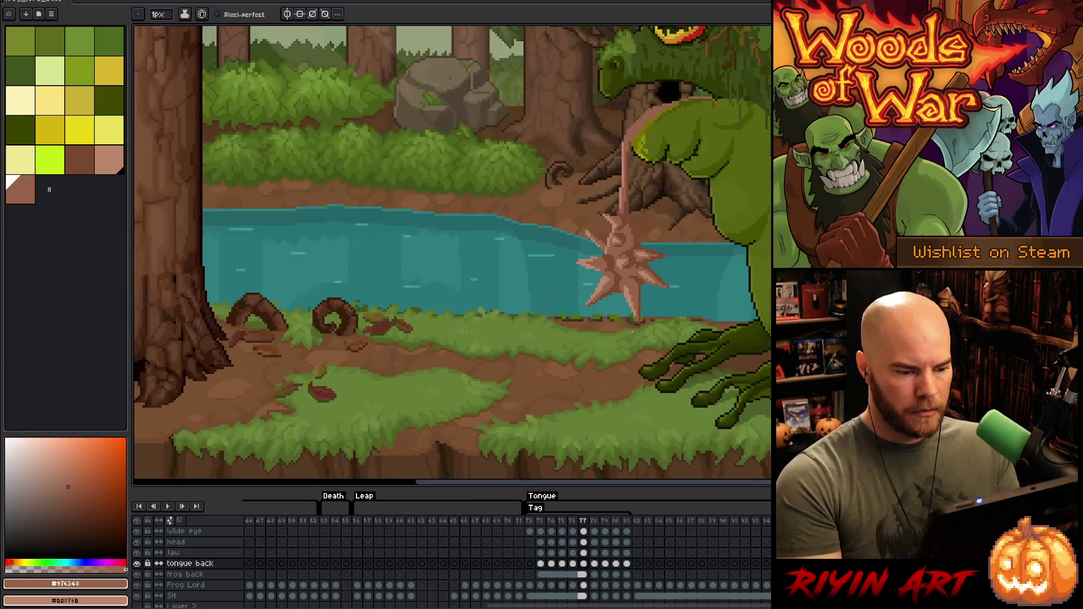
pyautogui.scroll(2, 656, 257)
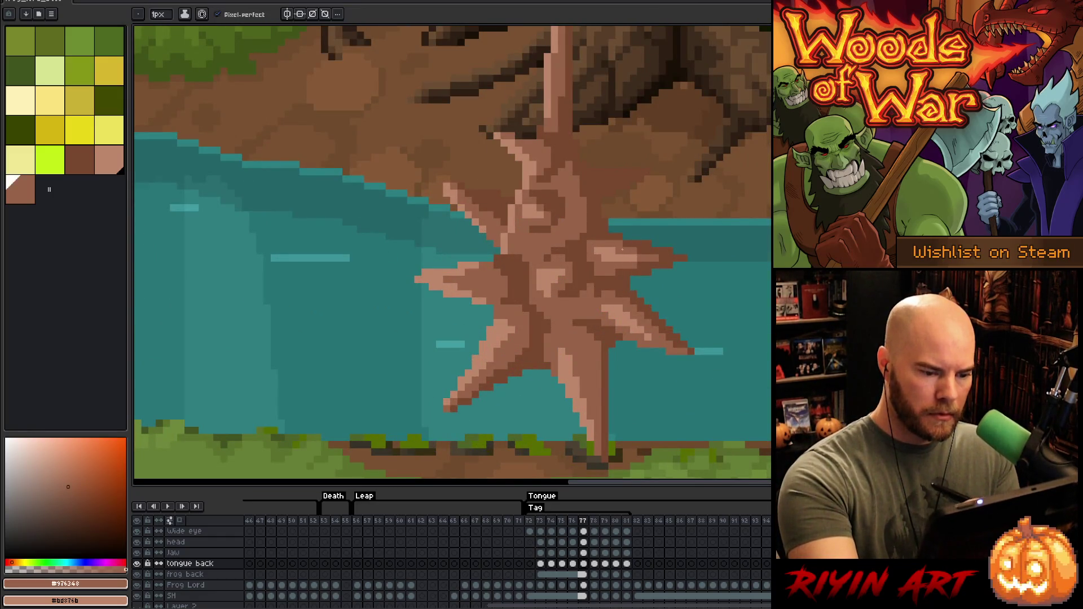
pyautogui.scroll(-2, 675, 195)
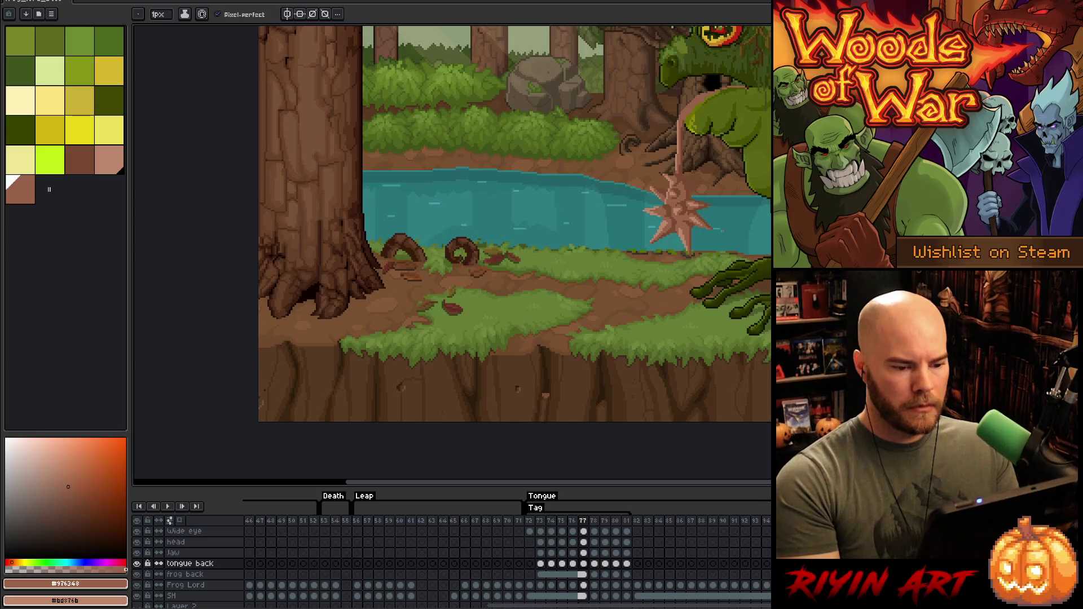
pyautogui.scroll(2, 615, 262)
pyautogui.scroll(1, 609, 255)
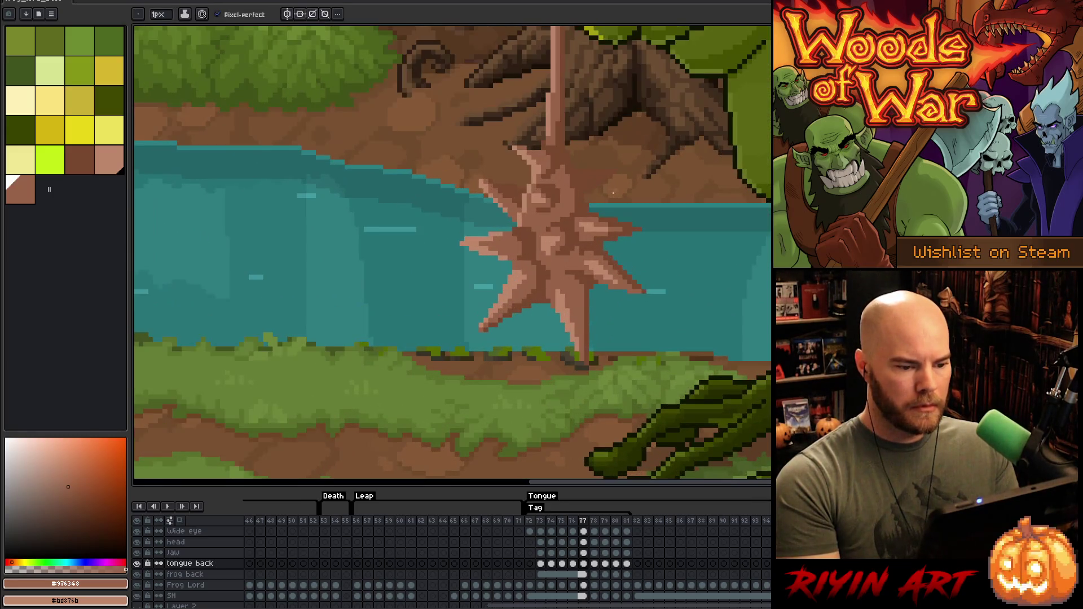
pyautogui.scroll(1, 586, 220)
pyautogui.scroll(-1, 541, 259)
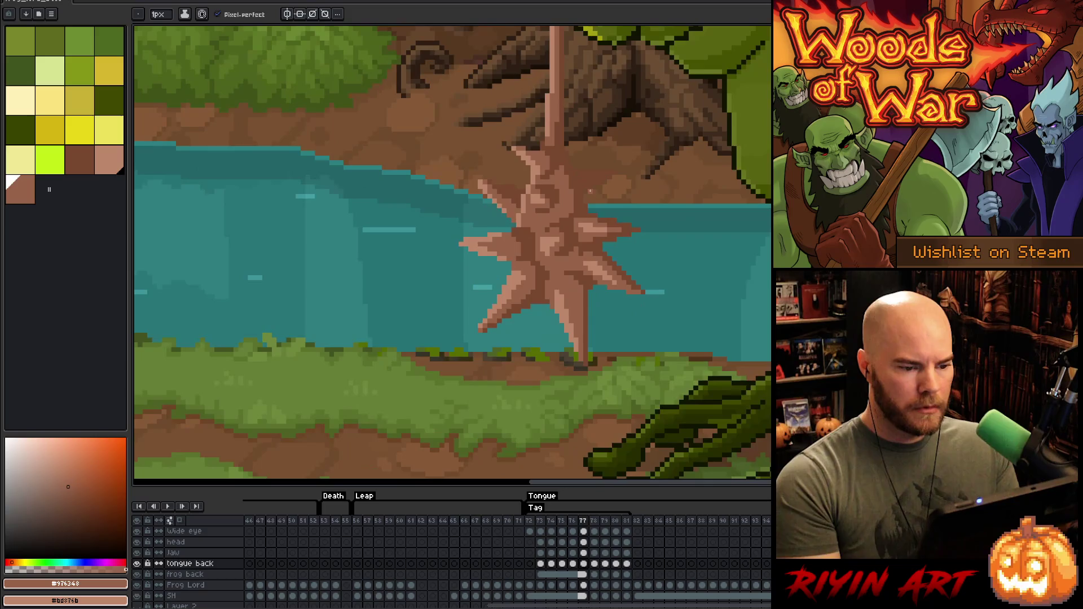
pyautogui.scroll(-1, 520, 292)
pyautogui.scroll(1, 525, 270)
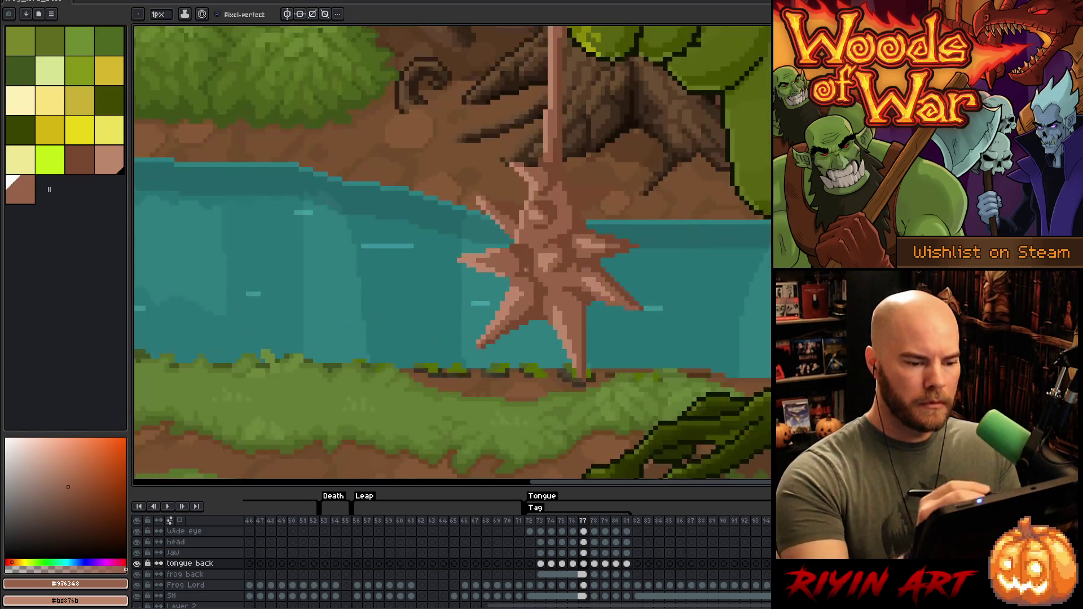
pyautogui.moveTo(525, 270); pyautogui.dragTo(562, 308)
pyautogui.press('q')
pyautogui.moveTo(514, 110)
pyautogui.mouseDown()
pyautogui.moveTo(575, 84)
pyautogui.moveTo(667, 427)
pyautogui.moveTo(450, 164)
pyautogui.moveTo(510, 113)
pyautogui.mouseUp()
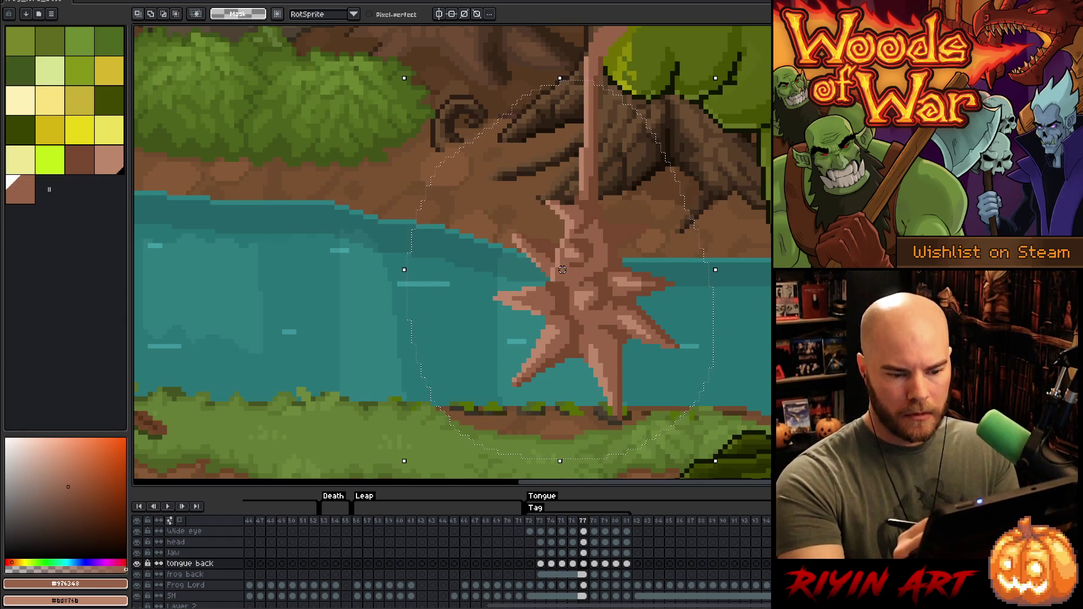
# Step: Outline the star in near-black #101300 using a trimmed lasso selection and Edit > Outline
pyautogui.press('i')
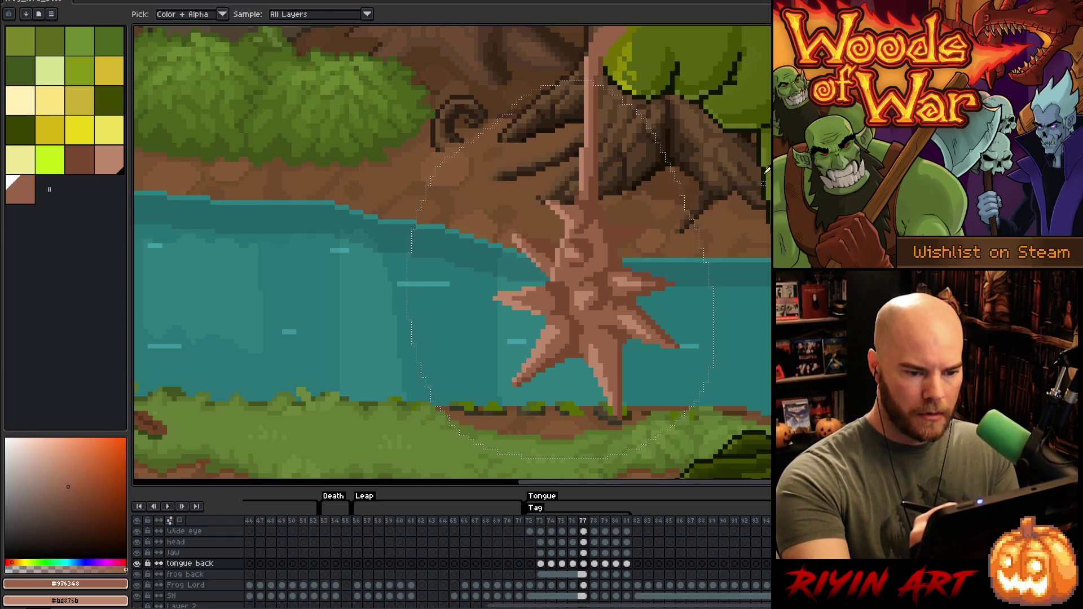
pyautogui.click(767, 171)
pyautogui.press('q')
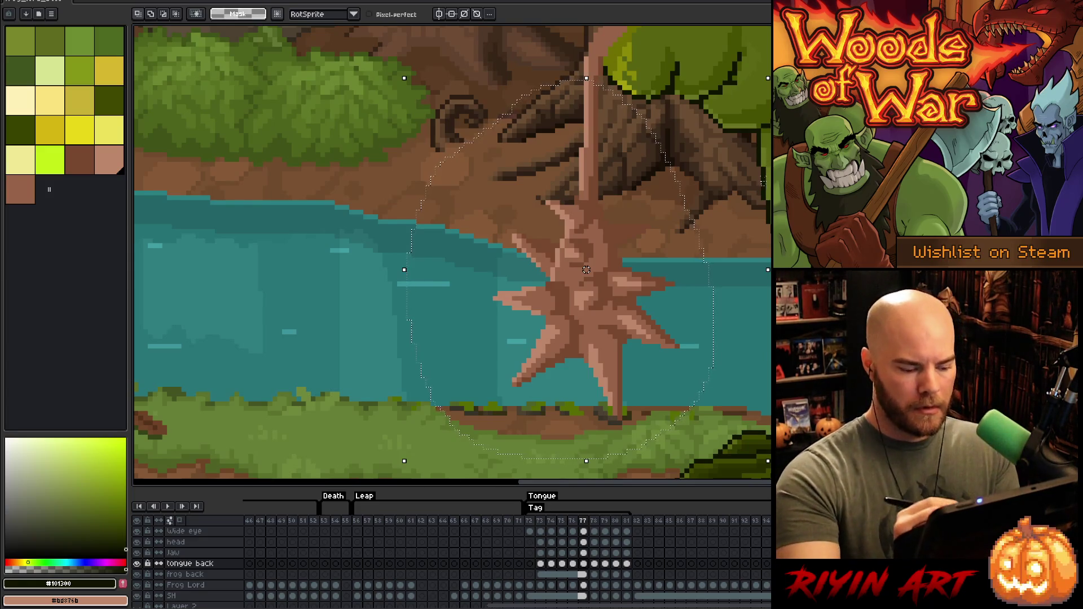
pyautogui.keyDown('alt'); pyautogui.moveTo(756, 152); pyautogui.dragTo(757, 170); pyautogui.keyUp('alt')
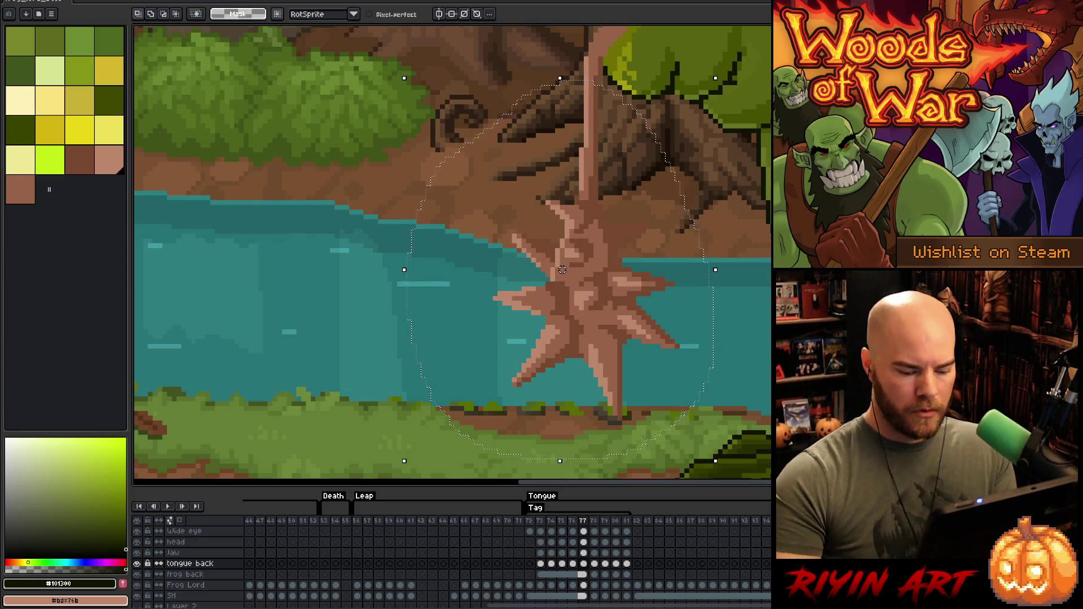
pyautogui.hotkey('shift', 'o')
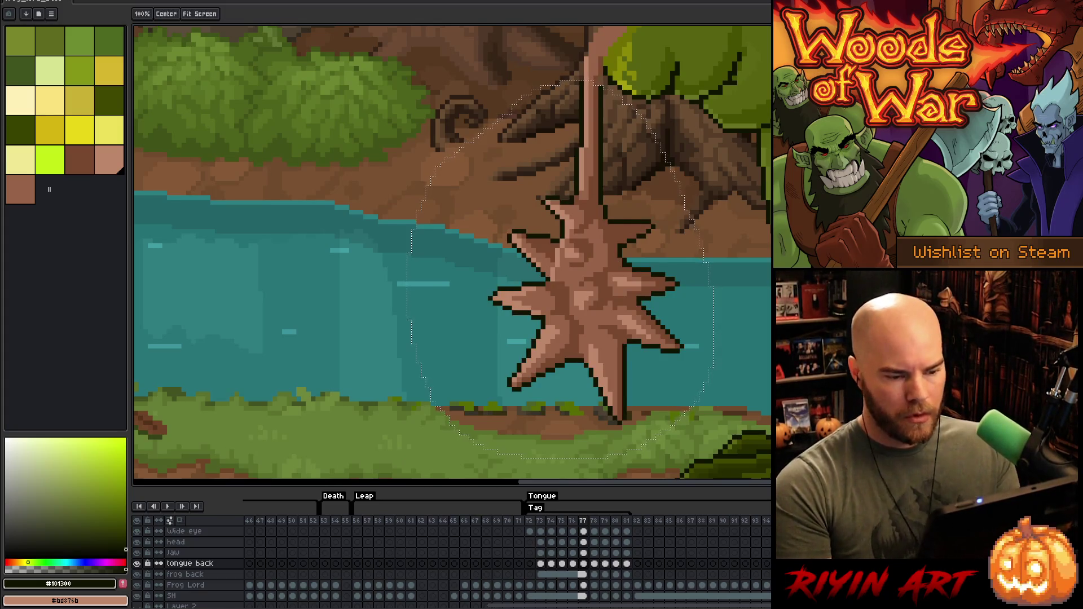
pyautogui.press('q')
pyautogui.hotkey('ctrl', 'd')
pyautogui.press('i')
pyautogui.press('b')
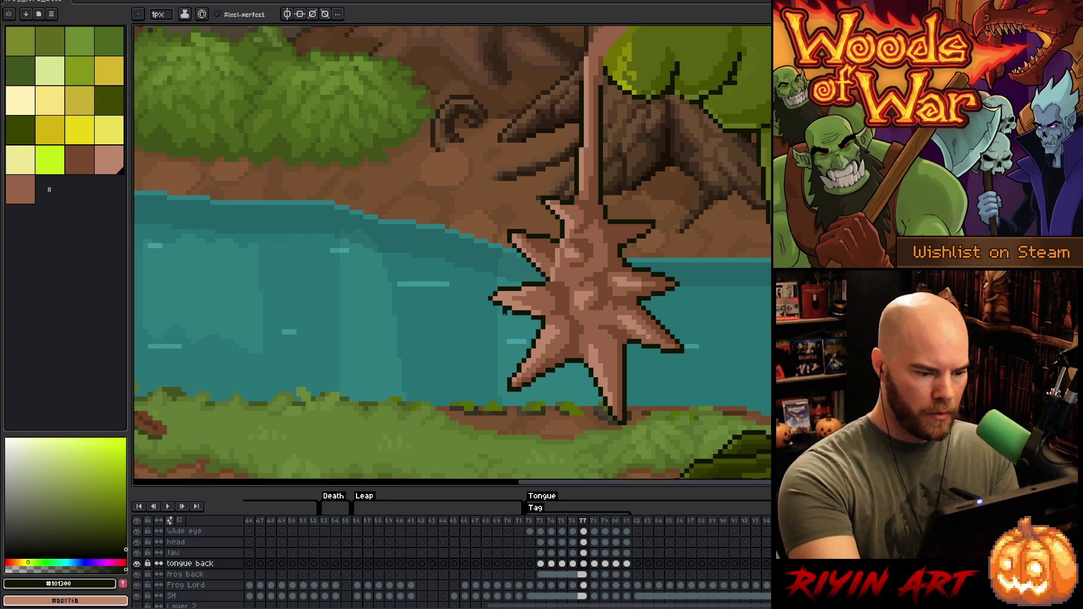
pyautogui.press('e')
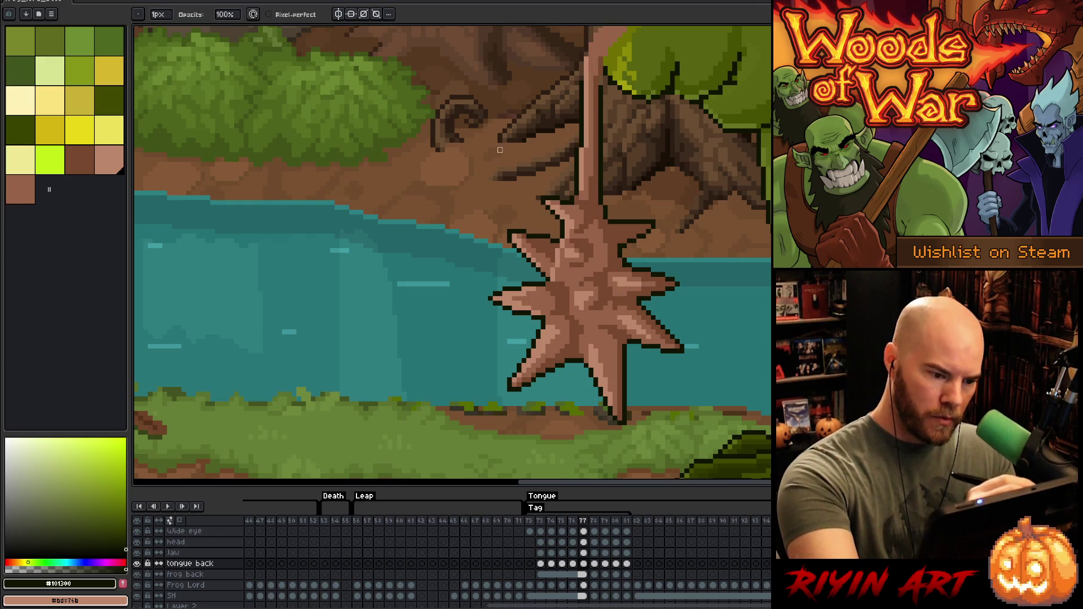
# Step: Fix stray pixels along the star's dark outline, alternating pencil and eraser
pyautogui.press('b')
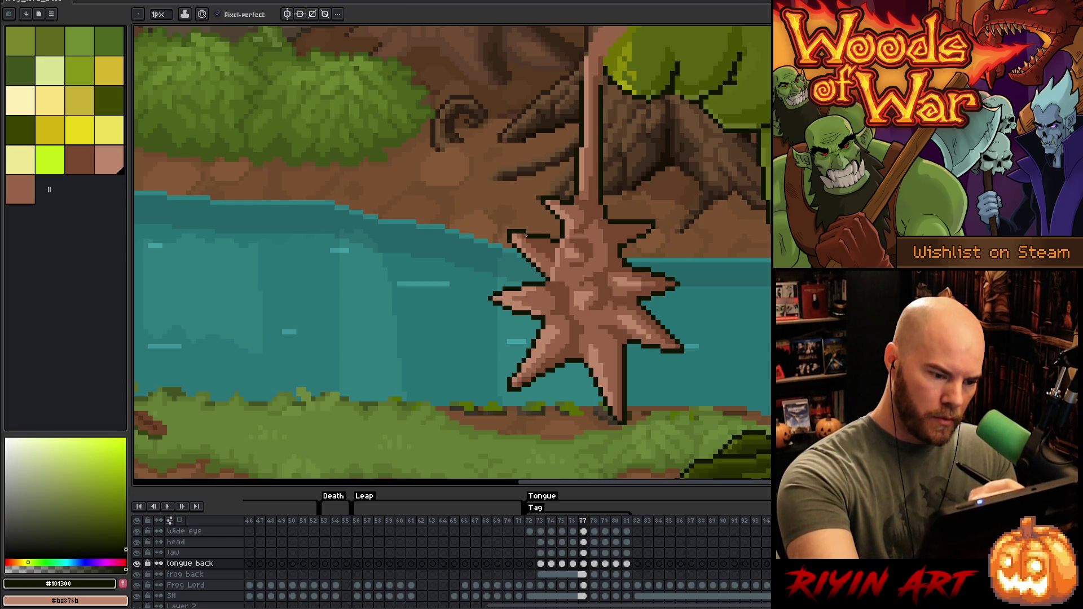
pyautogui.press('e')
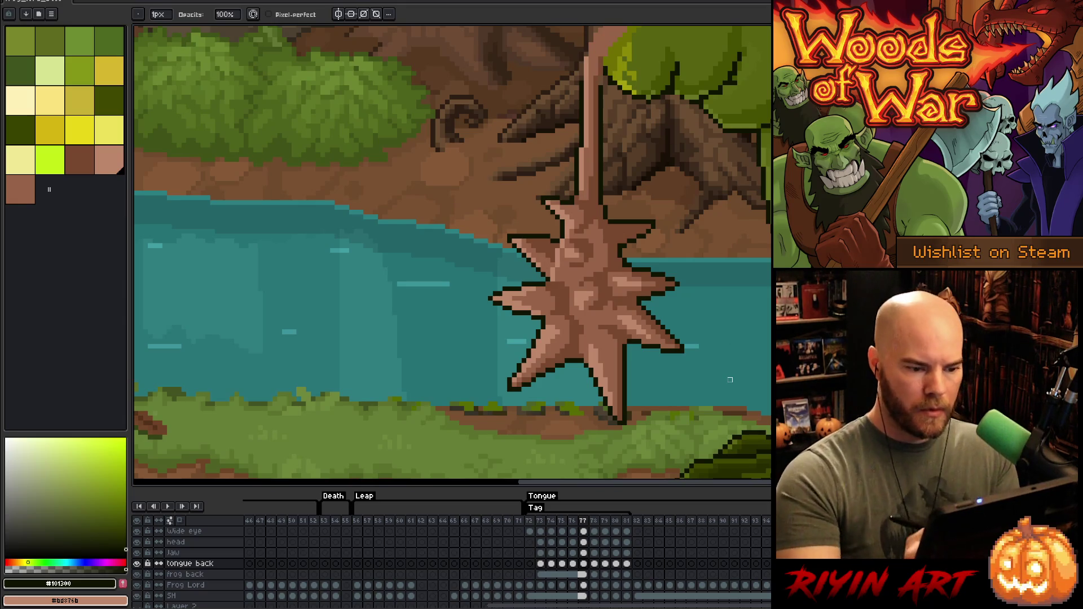
pyautogui.press('b')
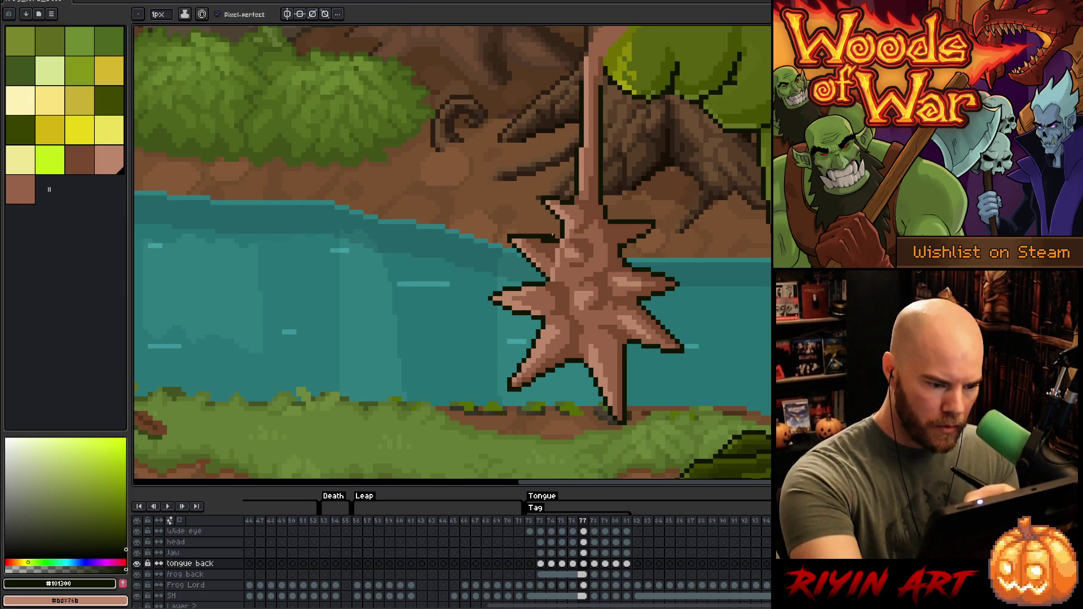
pyautogui.press('e')
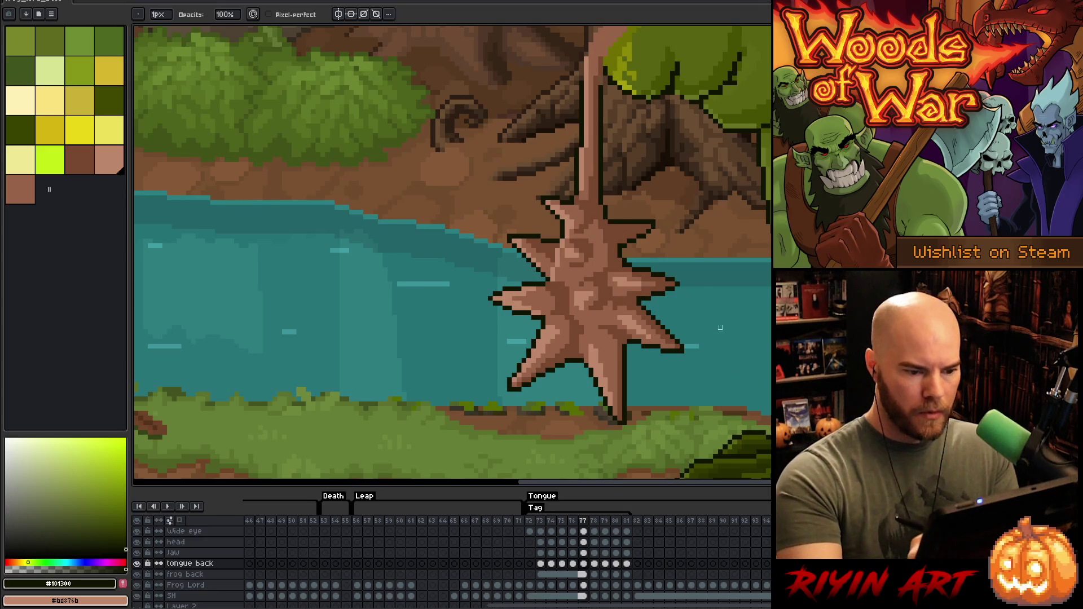
pyautogui.press('e')
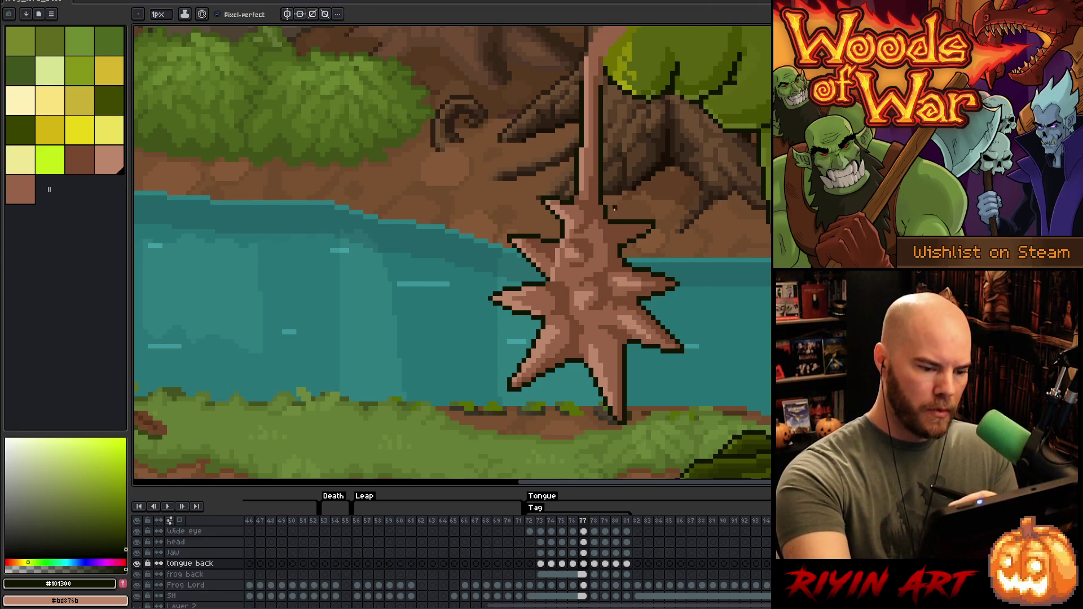
# Step: Set the drawing colour to the dark shading brown #78482f after comparing it with #976348
pyautogui.keyDown('alt'); pyautogui.click(602, 242); pyautogui.keyUp('alt')
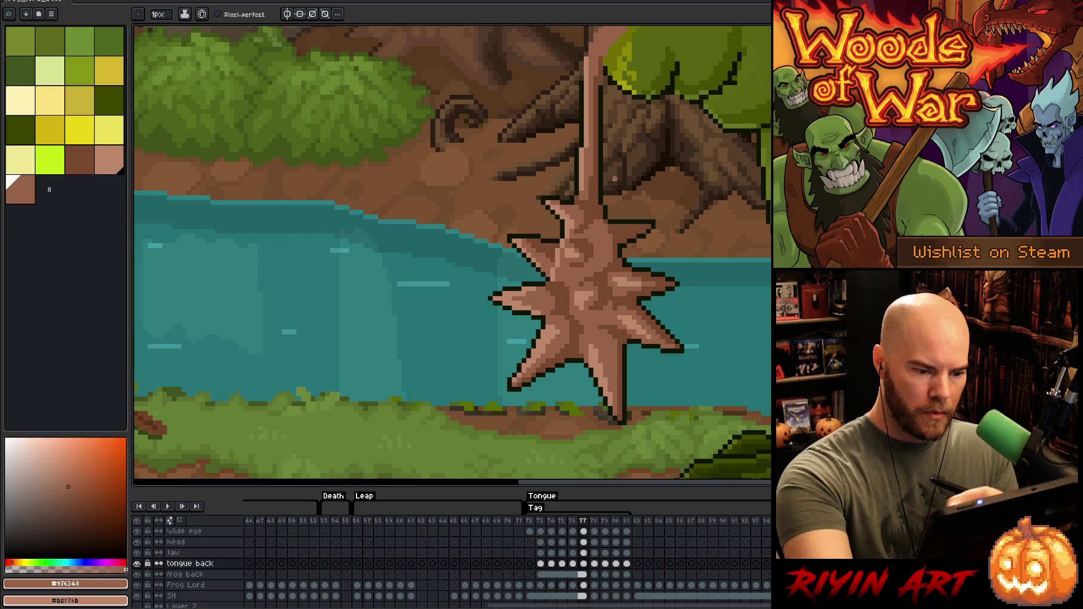
pyautogui.keyDown('alt'); pyautogui.click(613, 308); pyautogui.keyUp('alt')
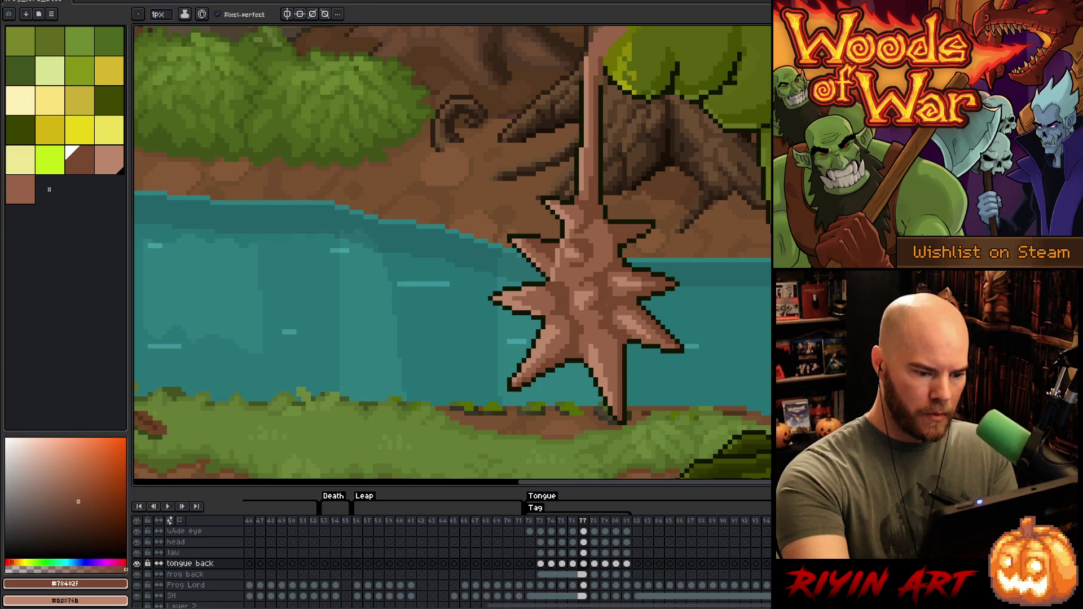
pyautogui.keyDown('alt'); pyautogui.click(599, 318); pyautogui.keyUp('alt')
pyautogui.keyDown('alt'); pyautogui.click(611, 259); pyautogui.keyUp('alt')
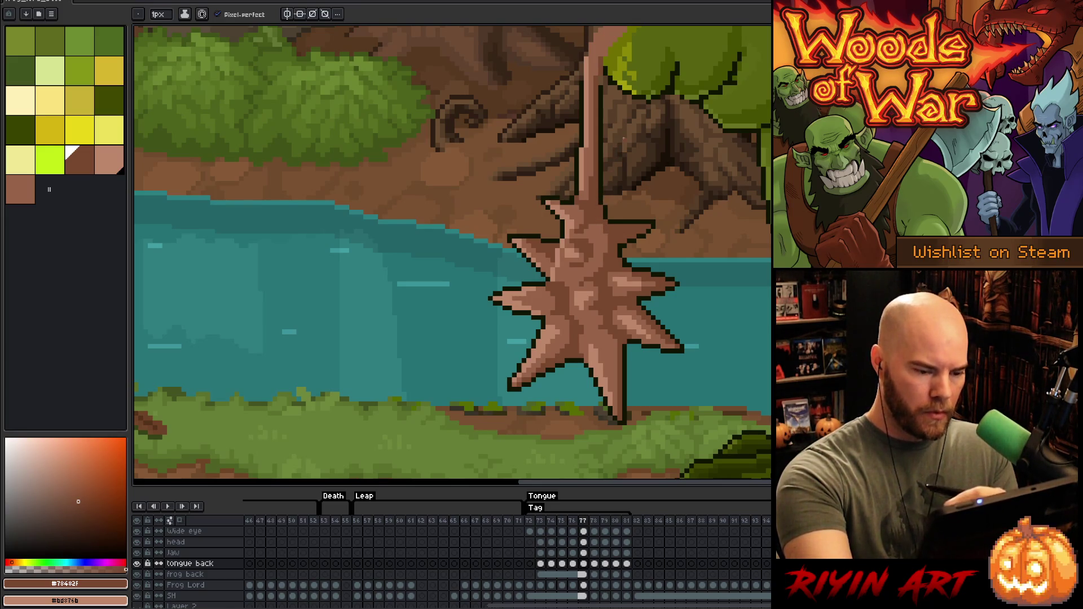
pyautogui.scroll(-3, 623, 138)
# Step: Zoom and pan to centre the shaded star on frame 77
pyautogui.scroll(3, 615, 209)
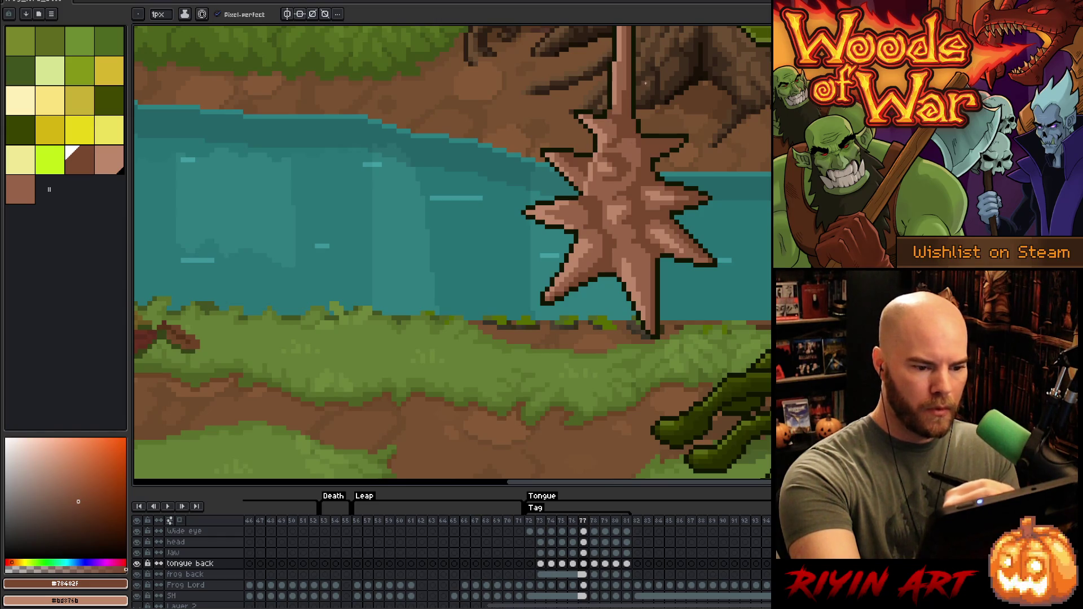
pyautogui.scroll(-3, 649, 141)
pyautogui.scroll(1, 652, 179)
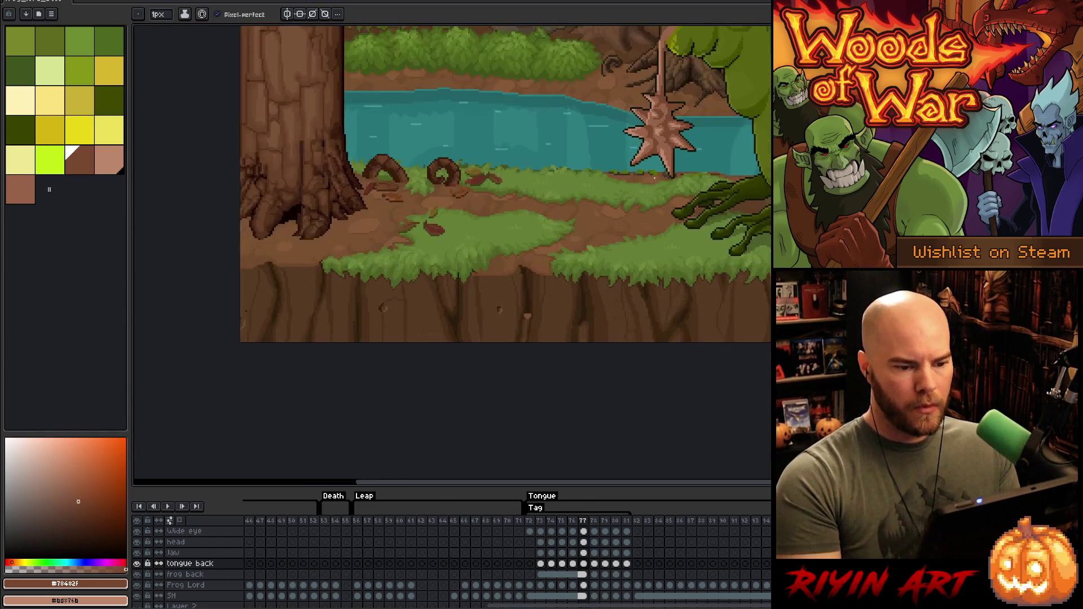
pyautogui.scroll(3, 653, 179)
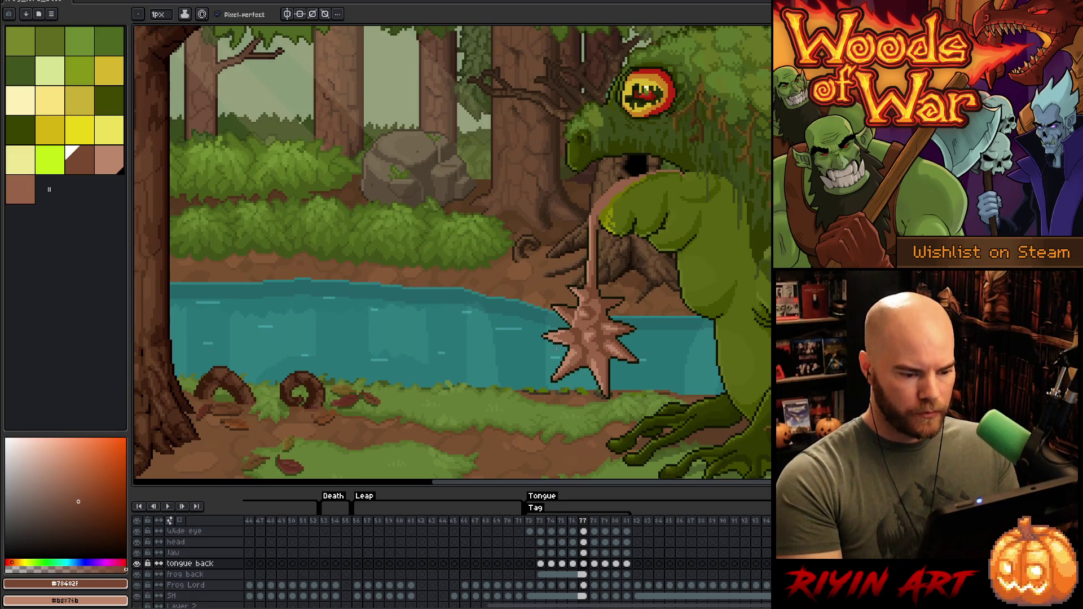
pyautogui.scroll(-1, 553, 348)
pyautogui.scroll(3, 571, 286)
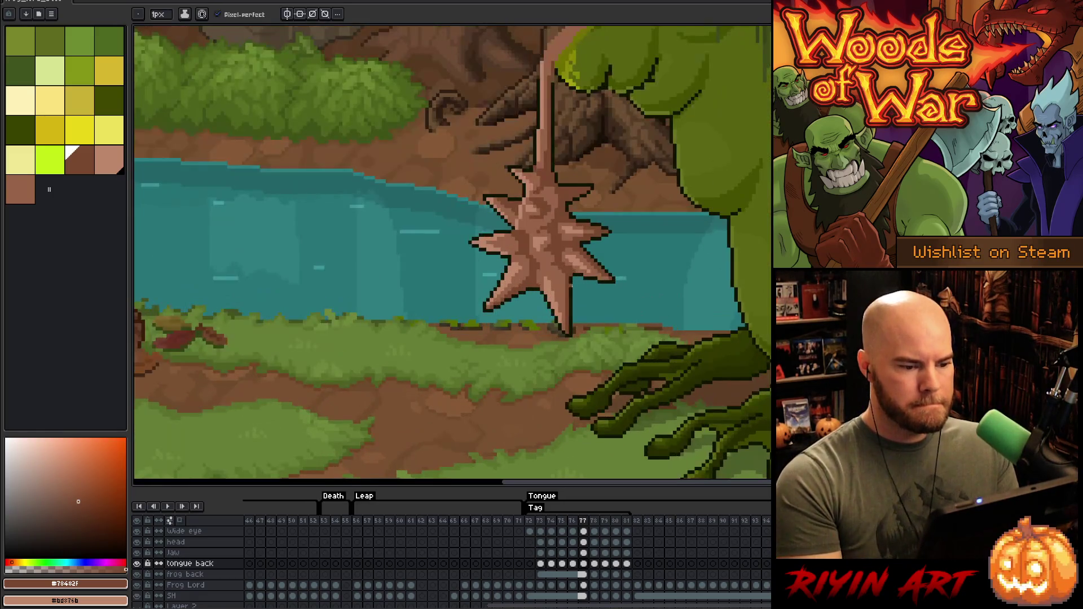
pyautogui.scroll(-2, 582, 247)
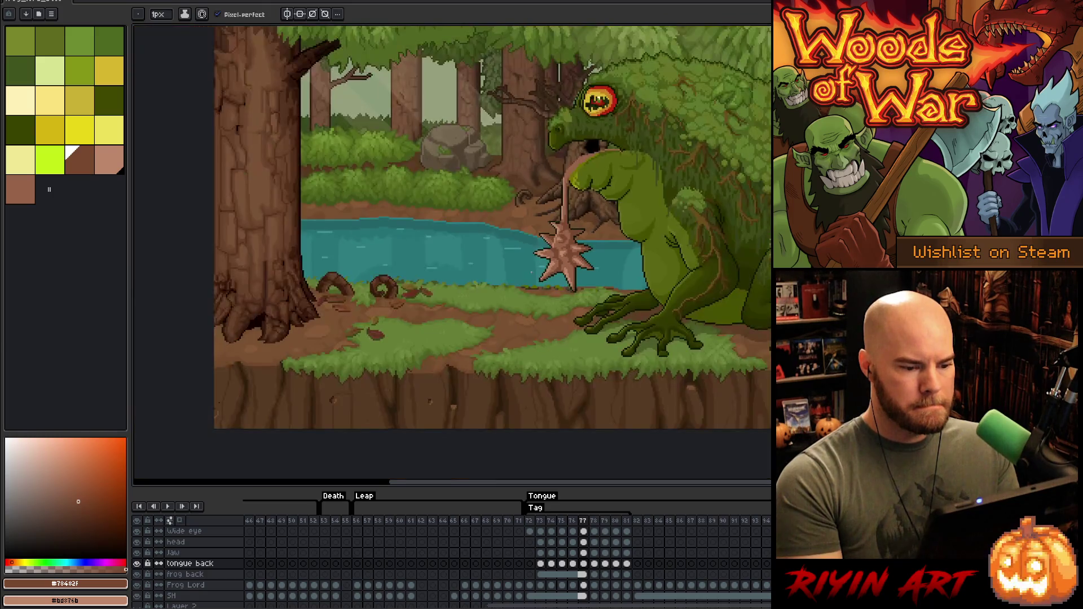
pyautogui.scroll(2, 546, 255)
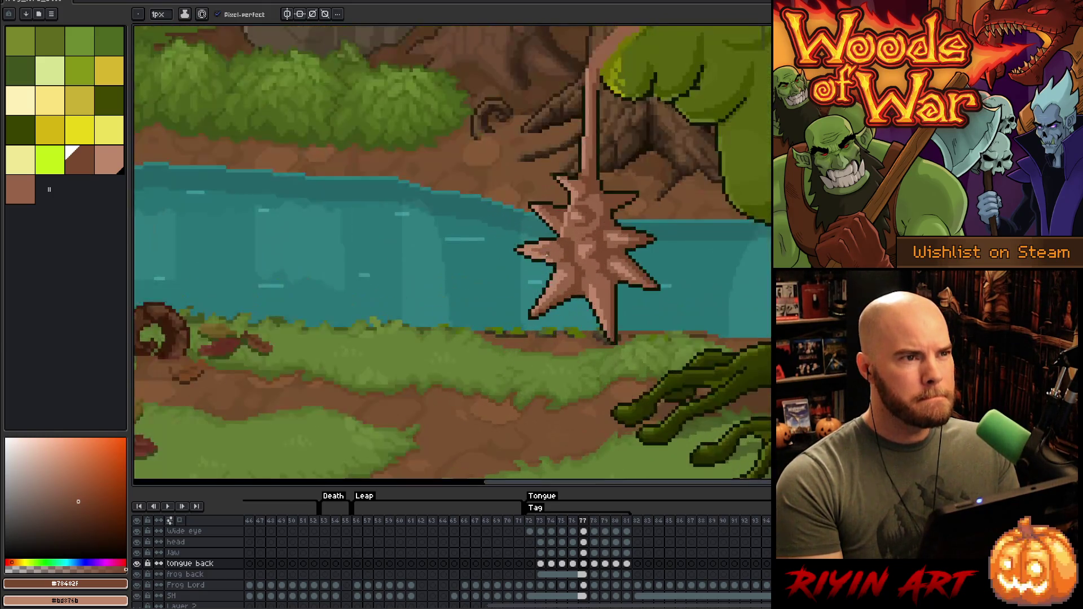
pyautogui.moveTo(564, 263); pyautogui.dragTo(555, 293)
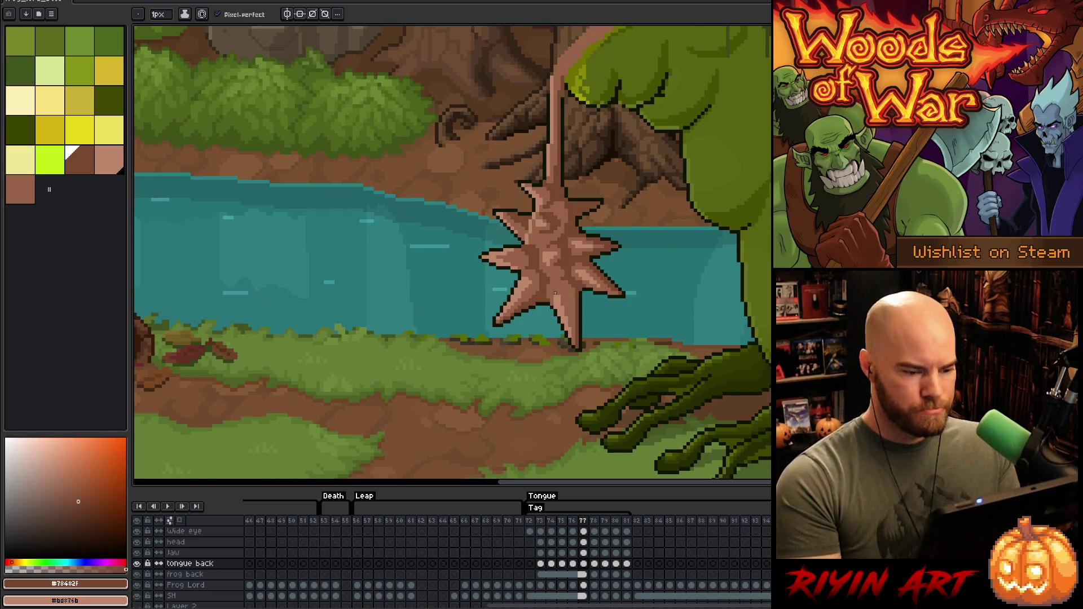
# Step: Lasso-select the shaded star, then go to frame 78 on the tongue back layer
pyautogui.press('q')
pyautogui.moveTo(651, 361)
pyautogui.mouseDown()
pyautogui.moveTo(617, 157)
pyautogui.moveTo(614, 401)
pyautogui.moveTo(633, 378)
pyautogui.mouseUp()
pyautogui.click(594, 563)
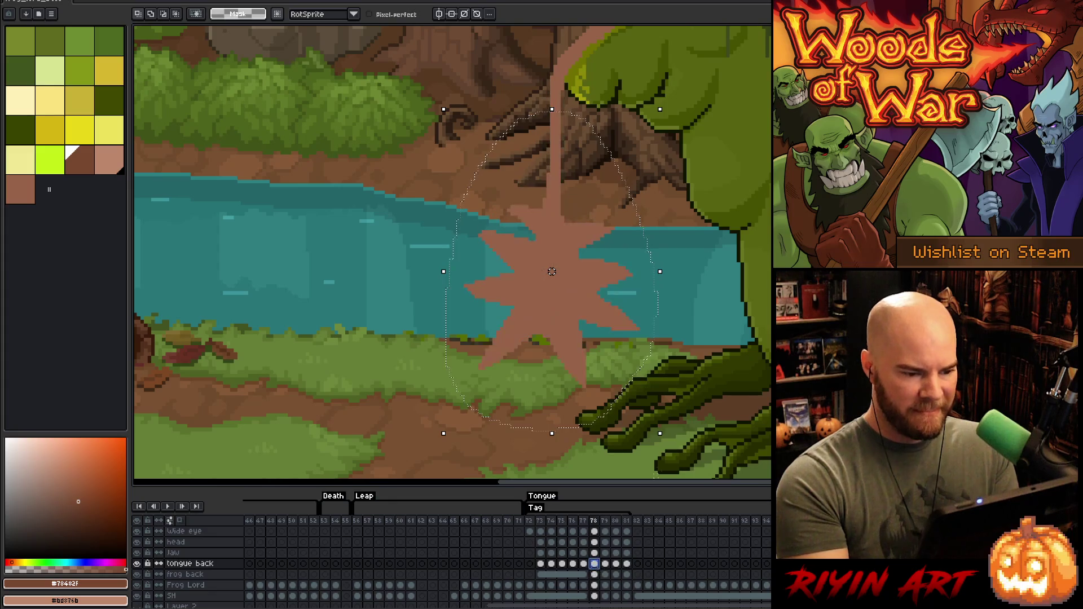
pyautogui.hotkey('ctrl', 'v')
pyautogui.moveTo(583, 279)
pyautogui.mouseDown()
pyautogui.moveTo(364, 322)
pyautogui.moveTo(386, 340)
pyautogui.mouseUp()
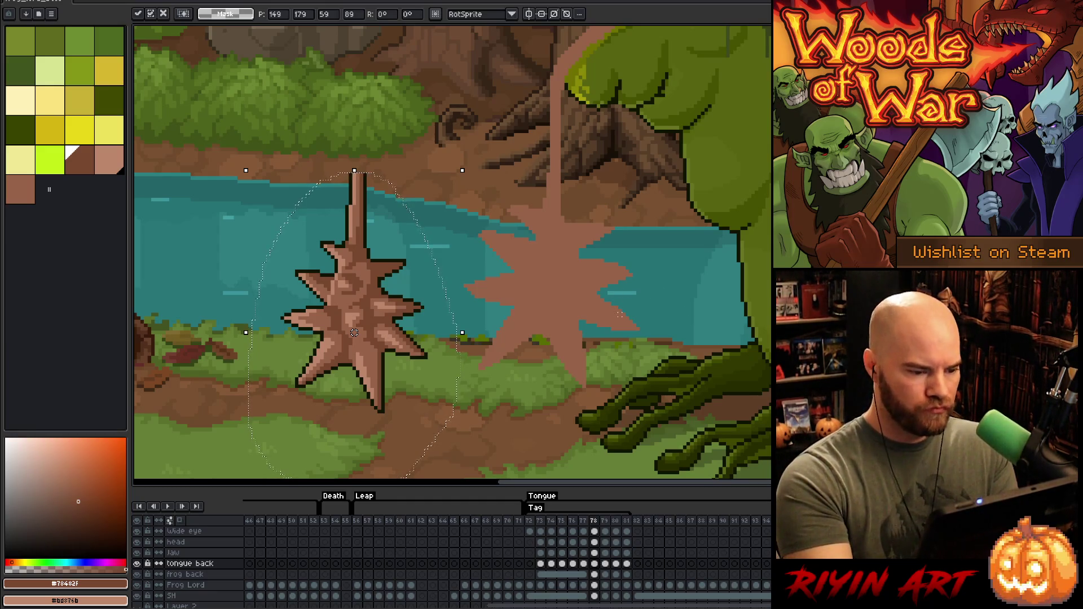
pyautogui.hotkey('ctrl', 'd')
pyautogui.press('b')
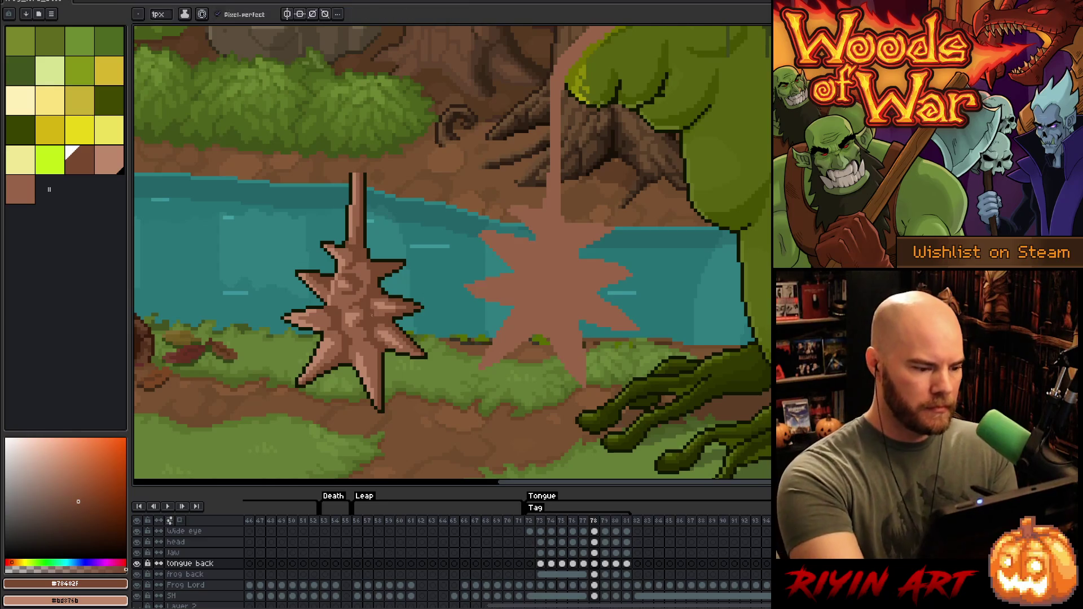
pyautogui.click(594, 564)
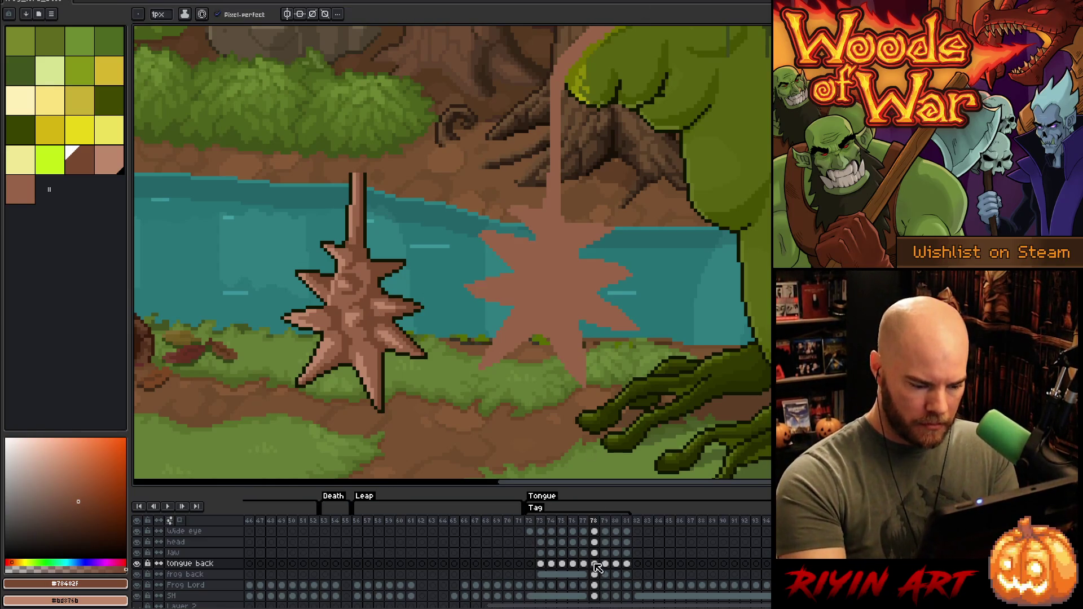
pyautogui.press('w')
pyautogui.click(583, 280)
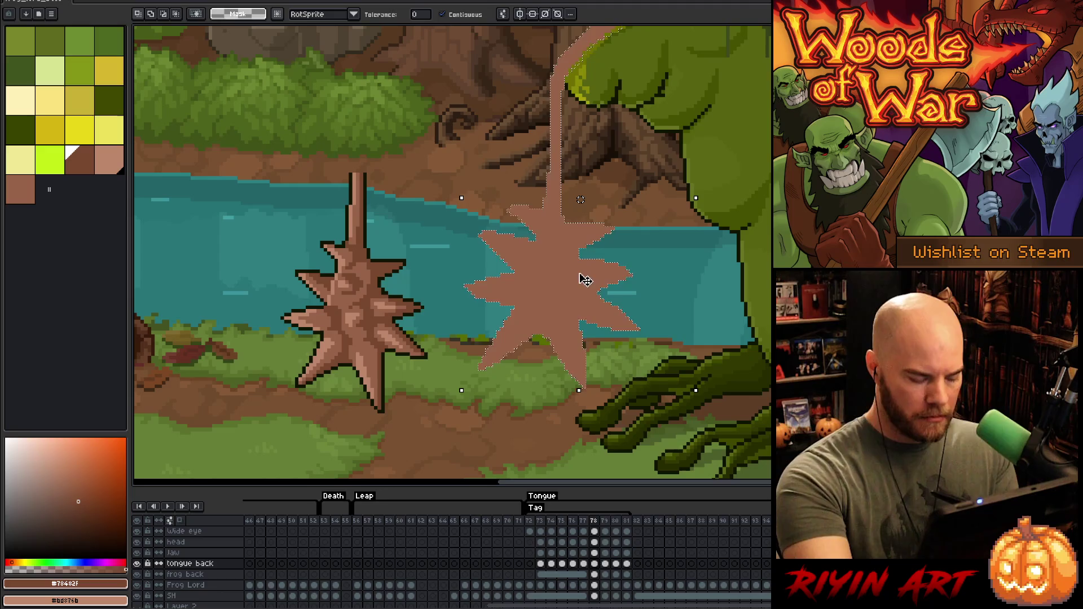
pyautogui.hotkey('ctrl', 's')
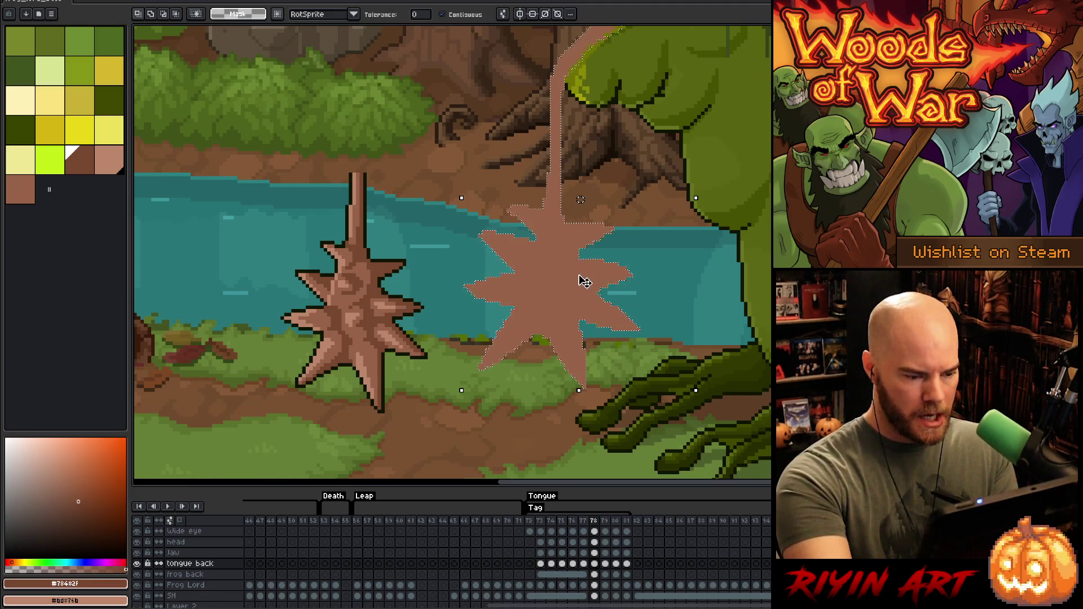
pyautogui.press('b')
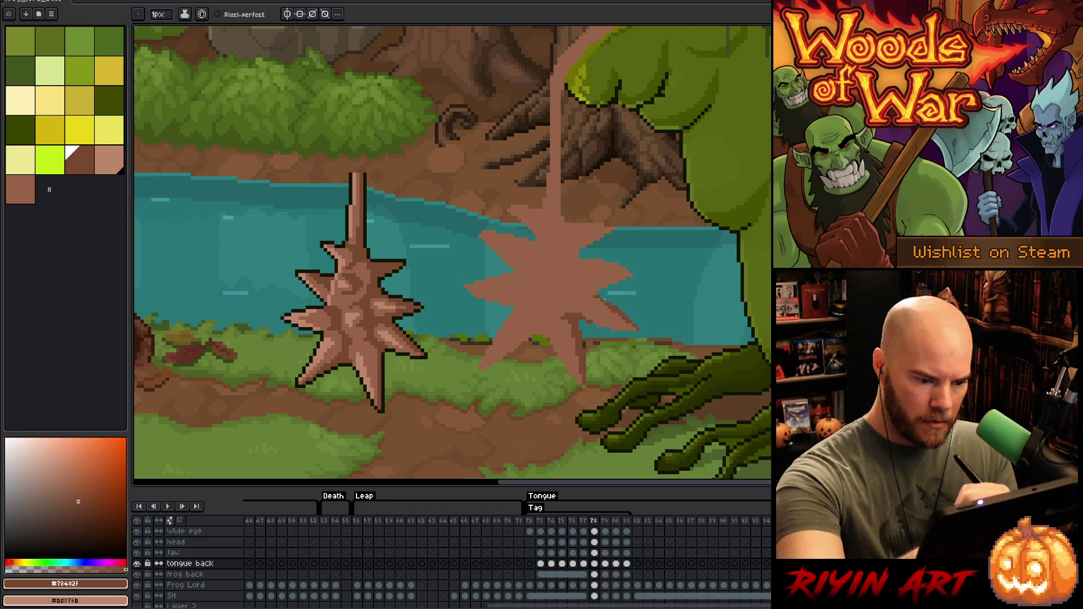
pyautogui.press('e')
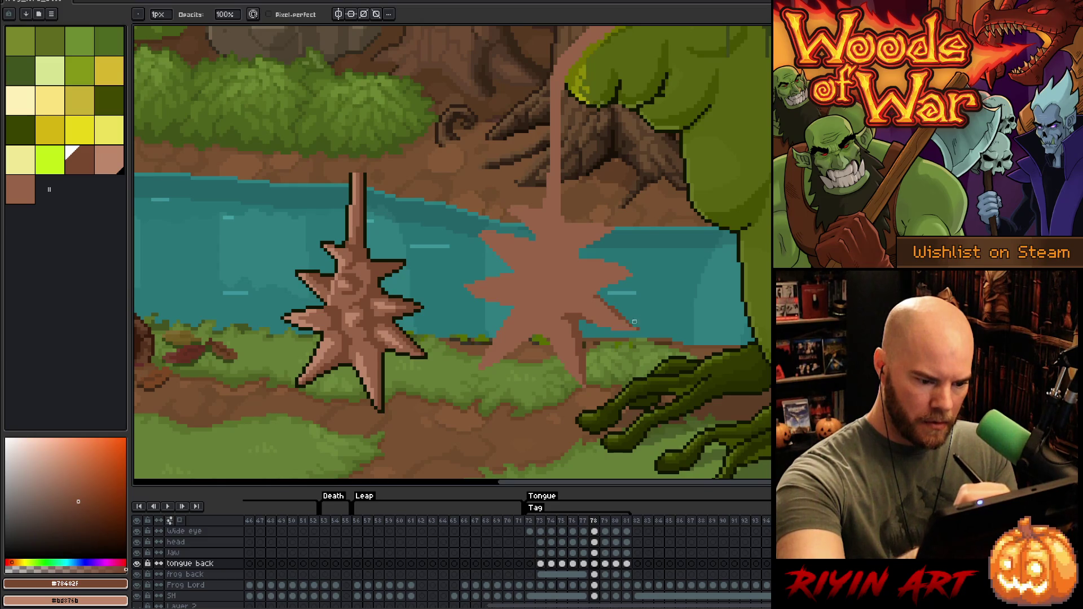
pyautogui.press('b')
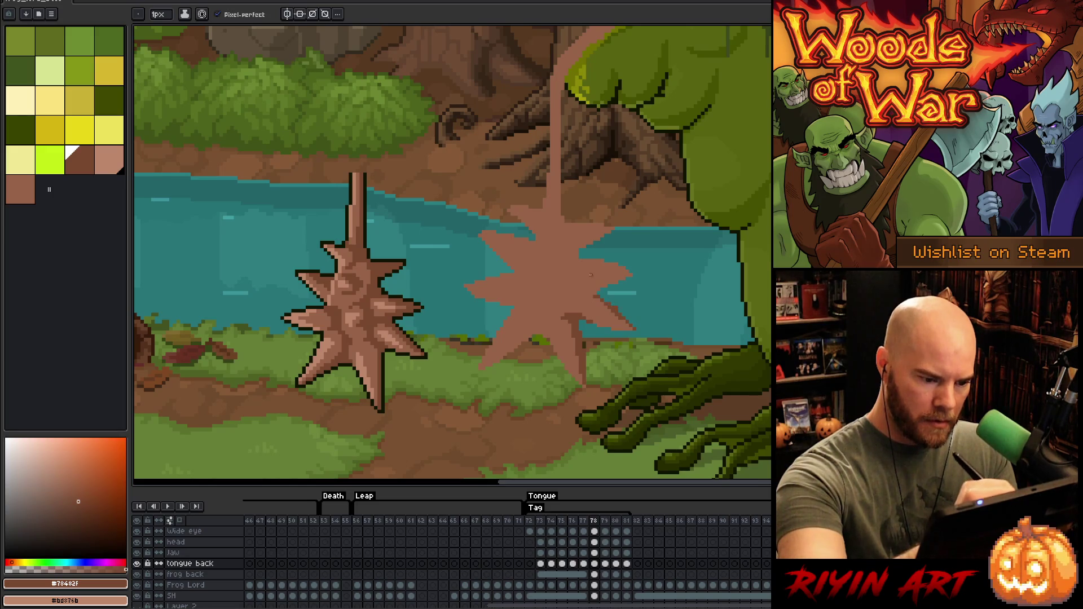
pyautogui.press('e')
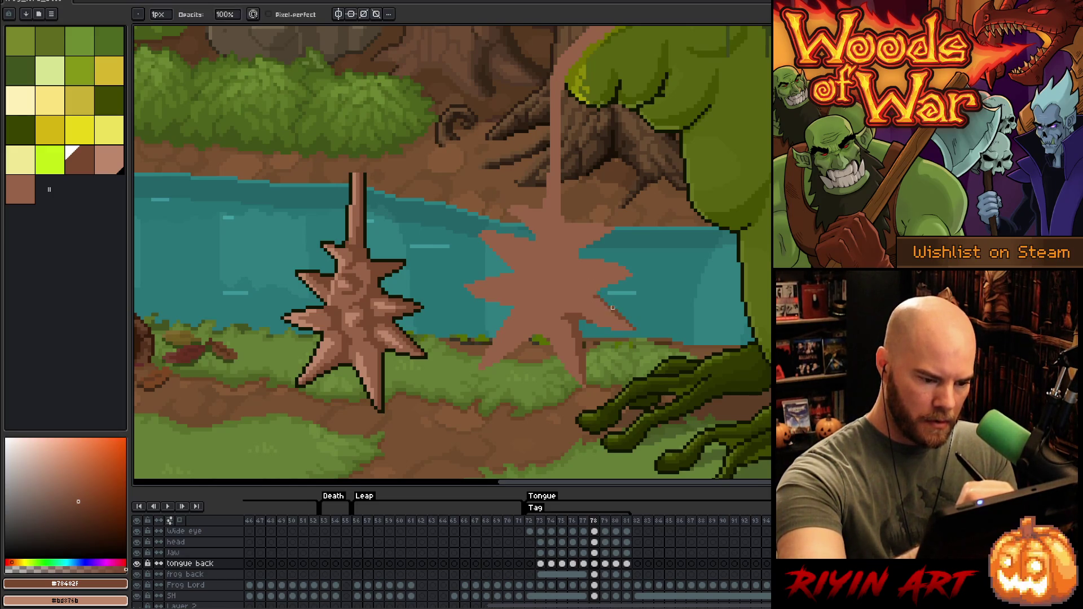
pyautogui.press('v')
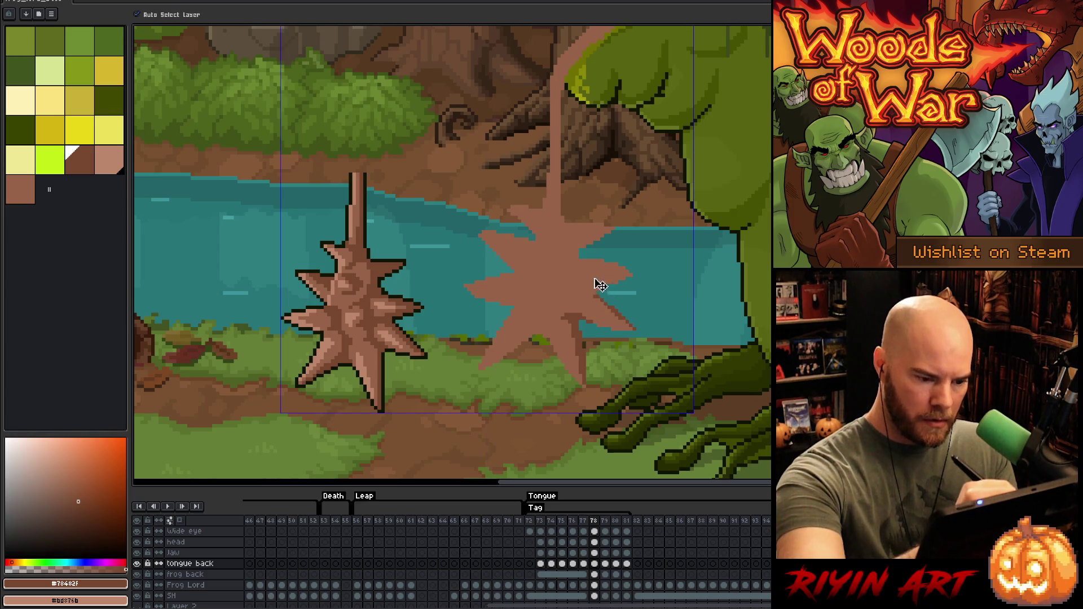
pyautogui.press('b')
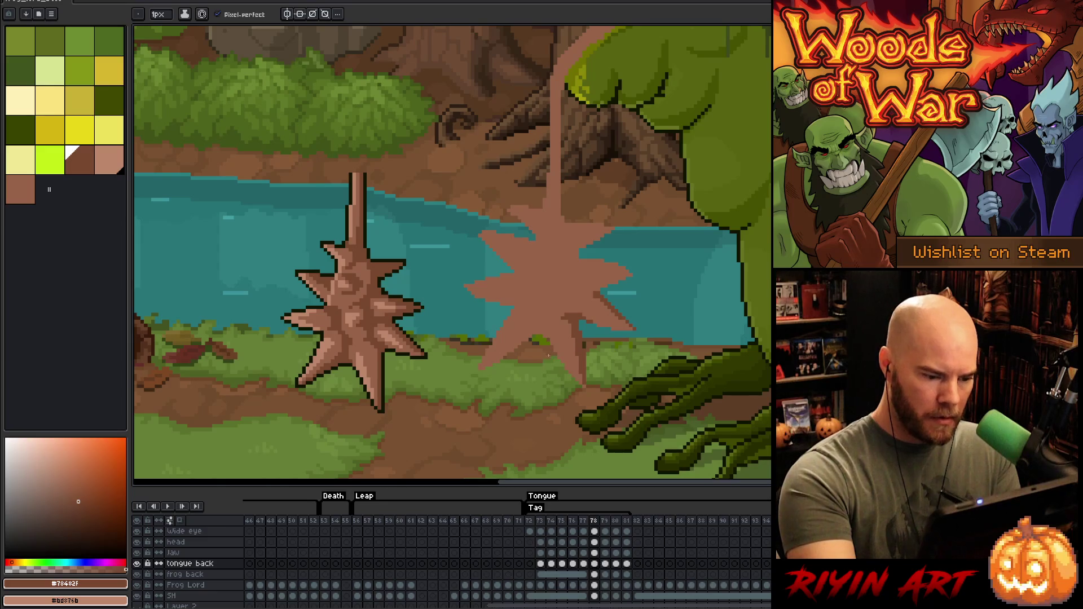
pyautogui.press('alt')
pyautogui.press('alt')
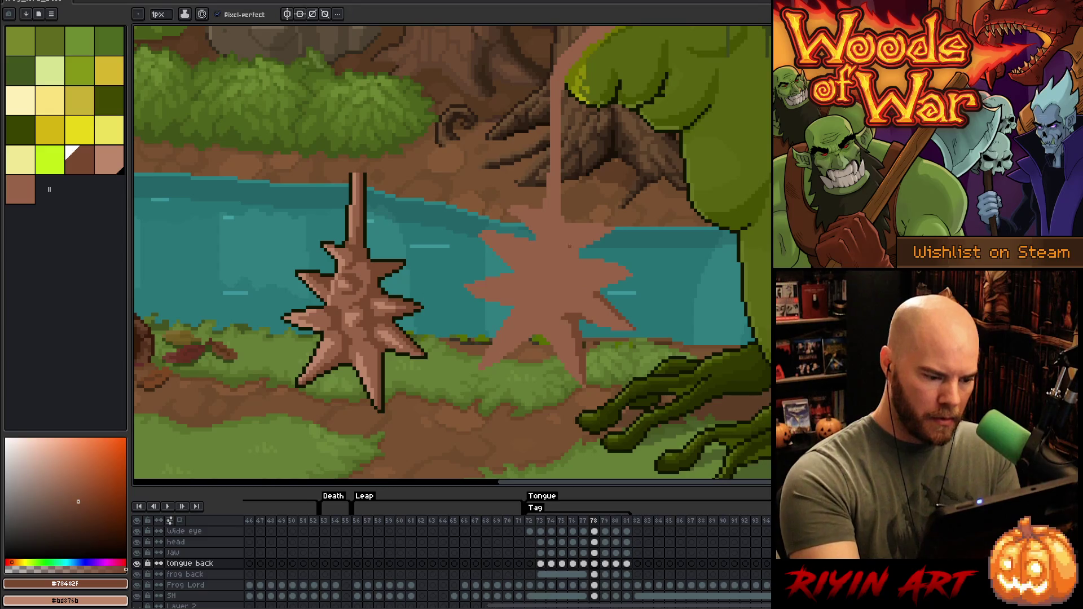
pyautogui.press('w')
pyautogui.click(533, 316)
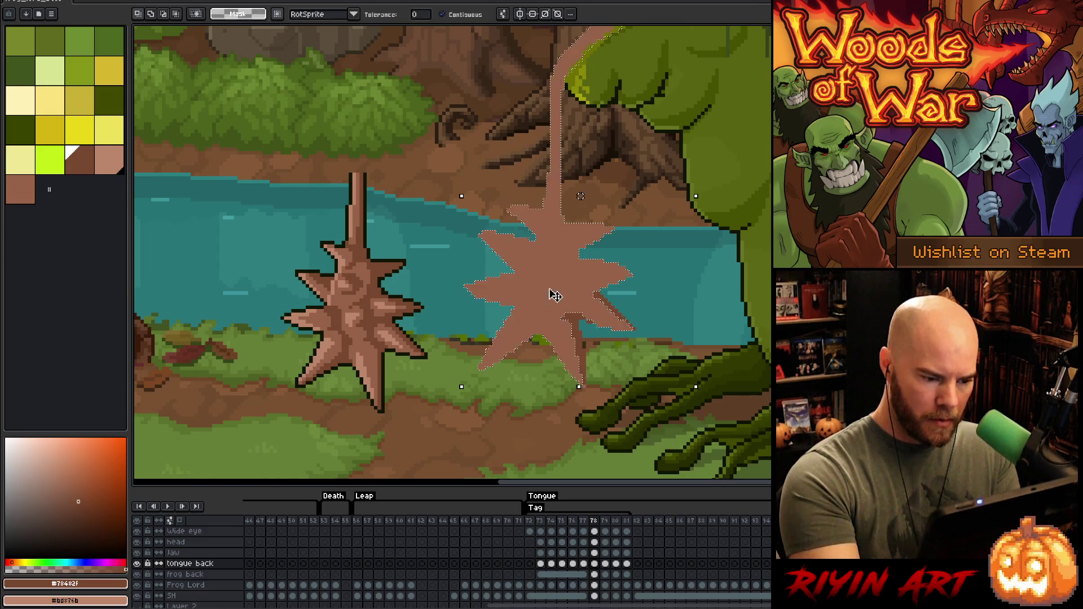
pyautogui.press('b')
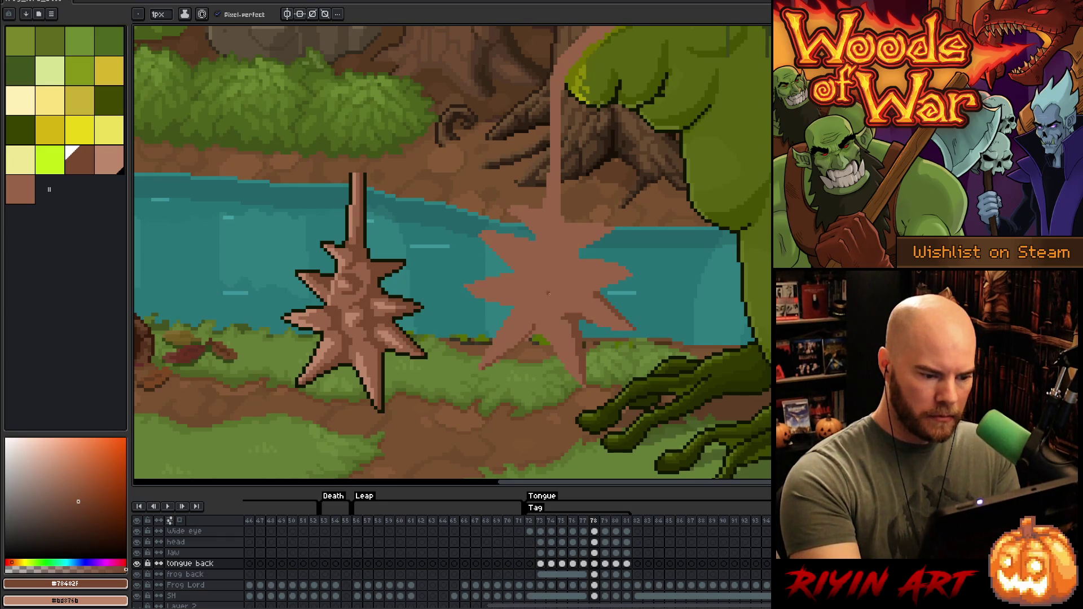
pyautogui.moveTo(530, 308); pyautogui.dragTo(537, 321)
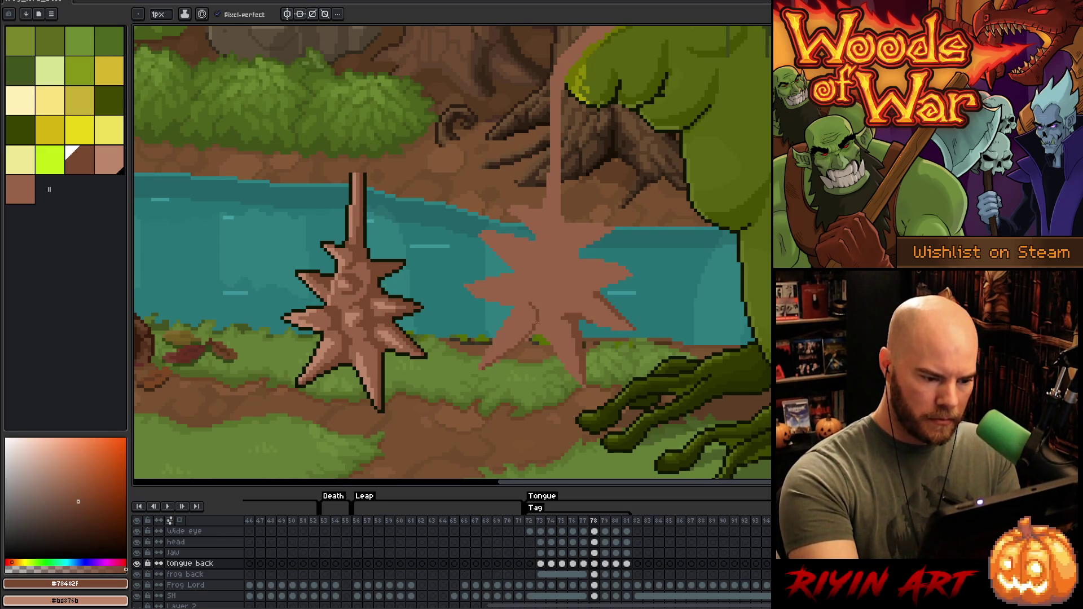
pyautogui.hotkey('ctrl', 'z')
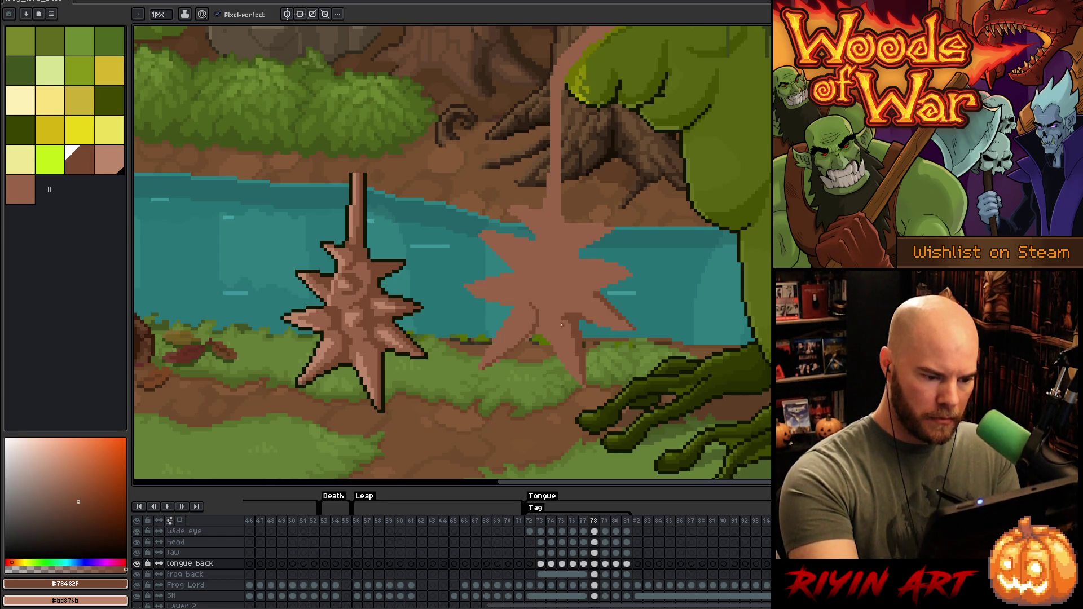
pyautogui.keyDown('alt'); pyautogui.click(568, 322); pyautogui.keyUp('alt')
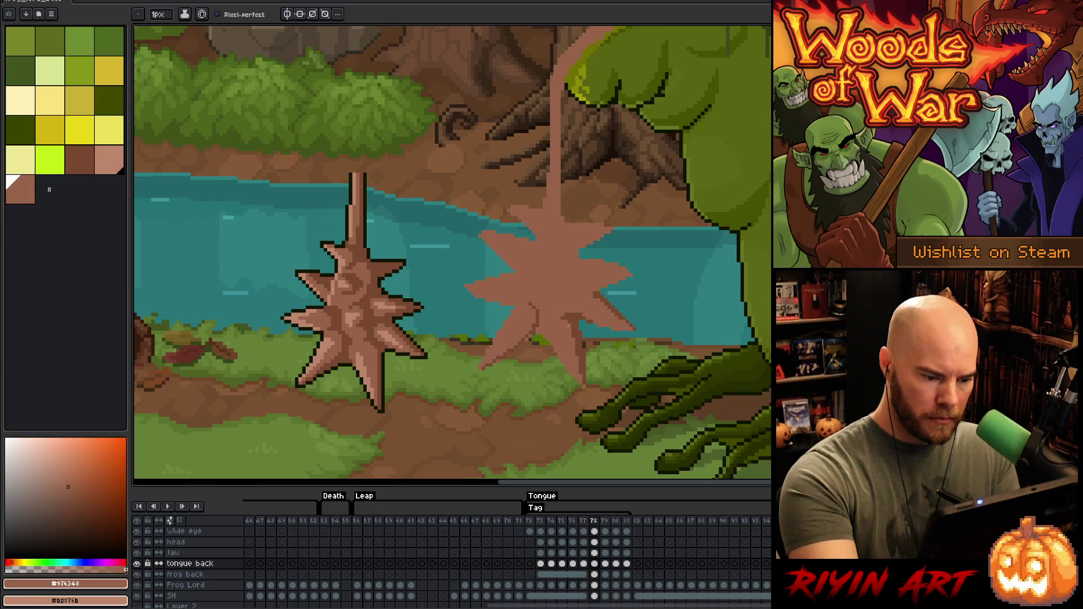
pyautogui.press('w')
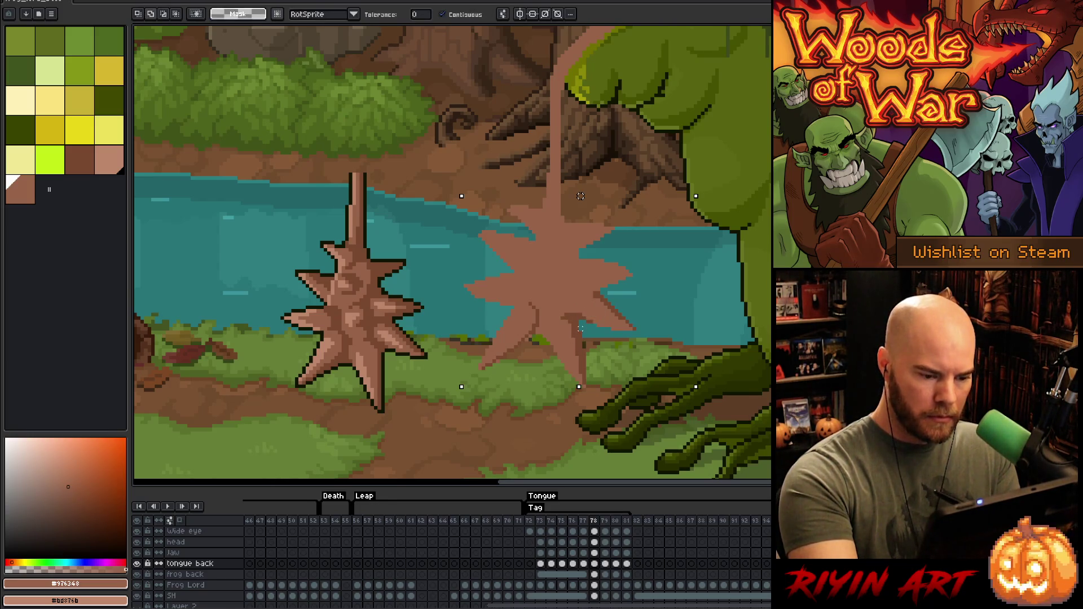
pyautogui.click(591, 248)
pyautogui.hotkey('ctrl', 'd')
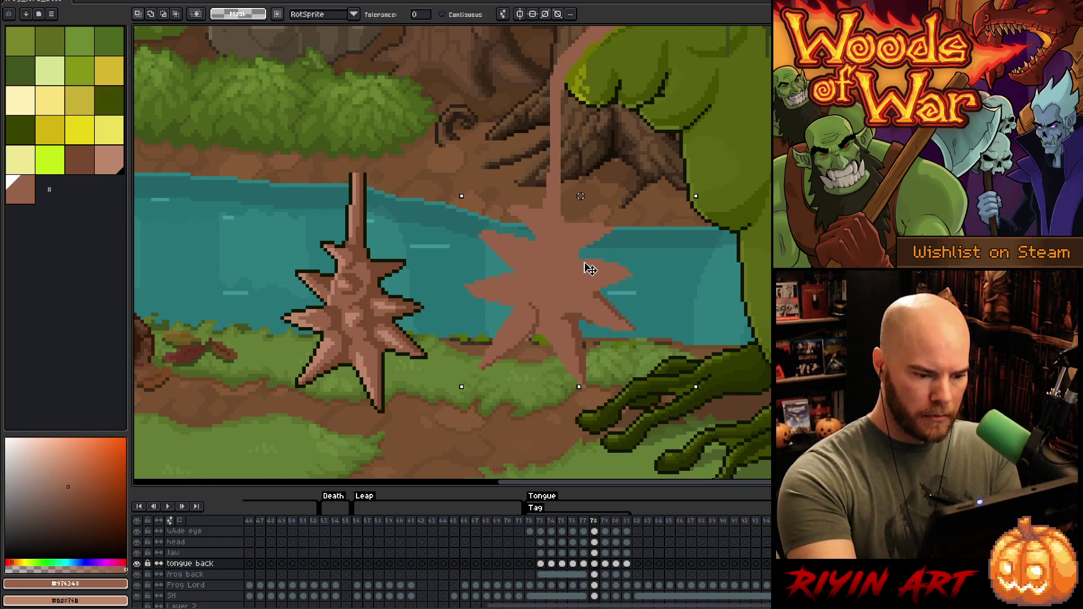
pyautogui.press('b')
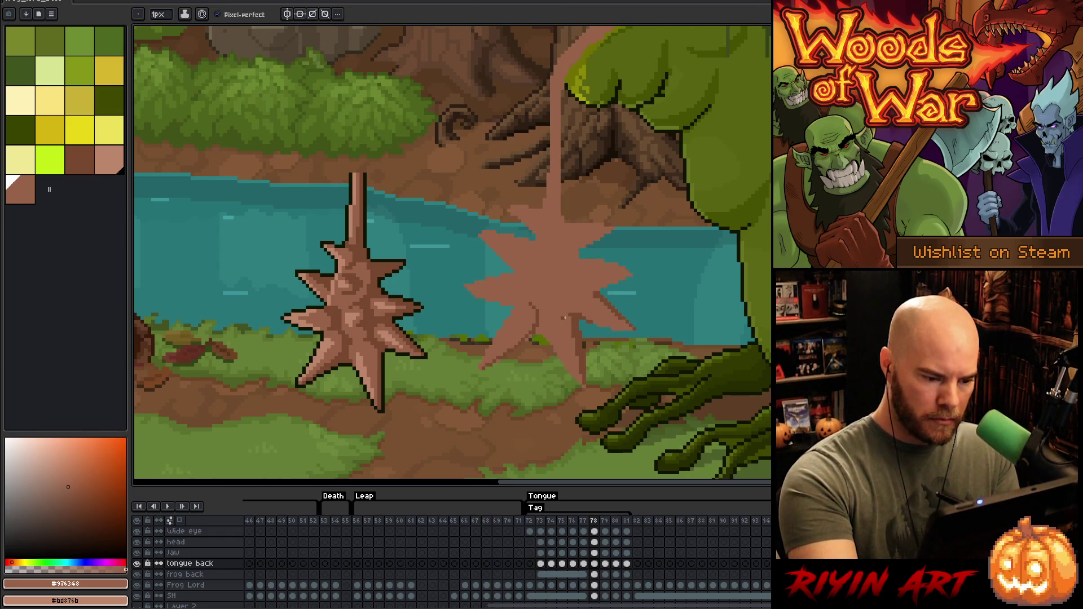
pyautogui.keyDown('alt'); pyautogui.click(564, 309); pyautogui.keyUp('alt')
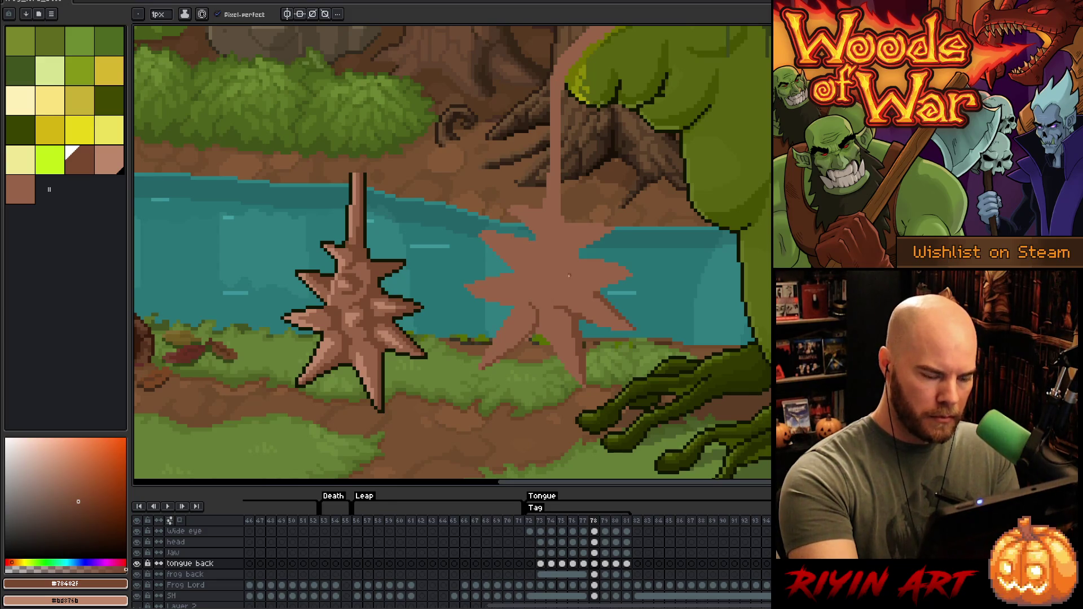
pyautogui.moveTo(543, 314); pyautogui.dragTo(540, 333)
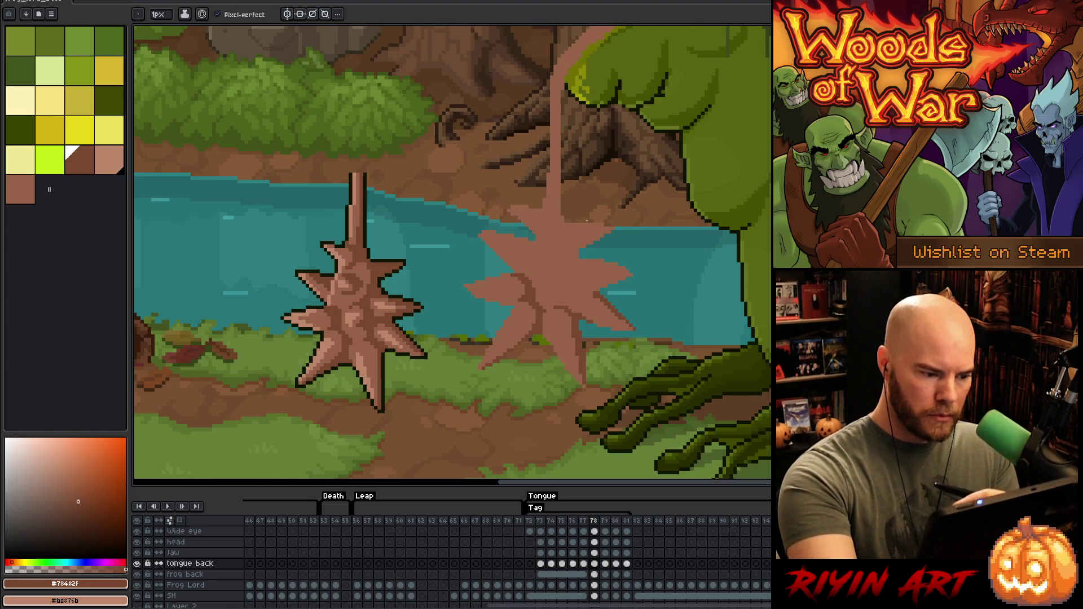
# Step: Draw dark-brown lines down the splat's centre and right spike, and bucket-fill one pink area
pyautogui.moveTo(567, 271); pyautogui.dragTo(567, 290)
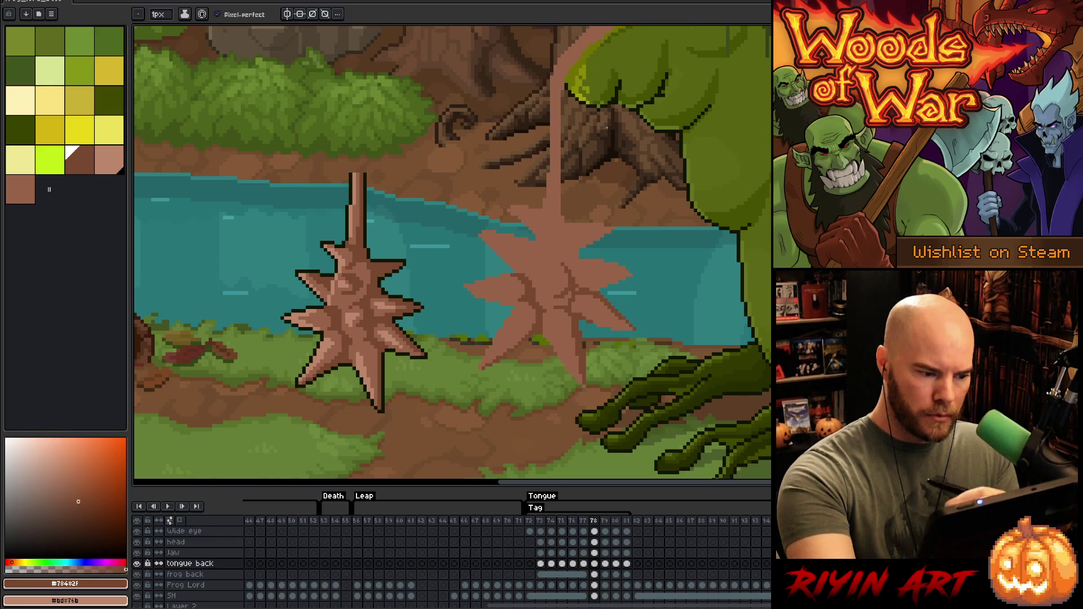
pyautogui.moveTo(580, 273); pyautogui.dragTo(624, 279)
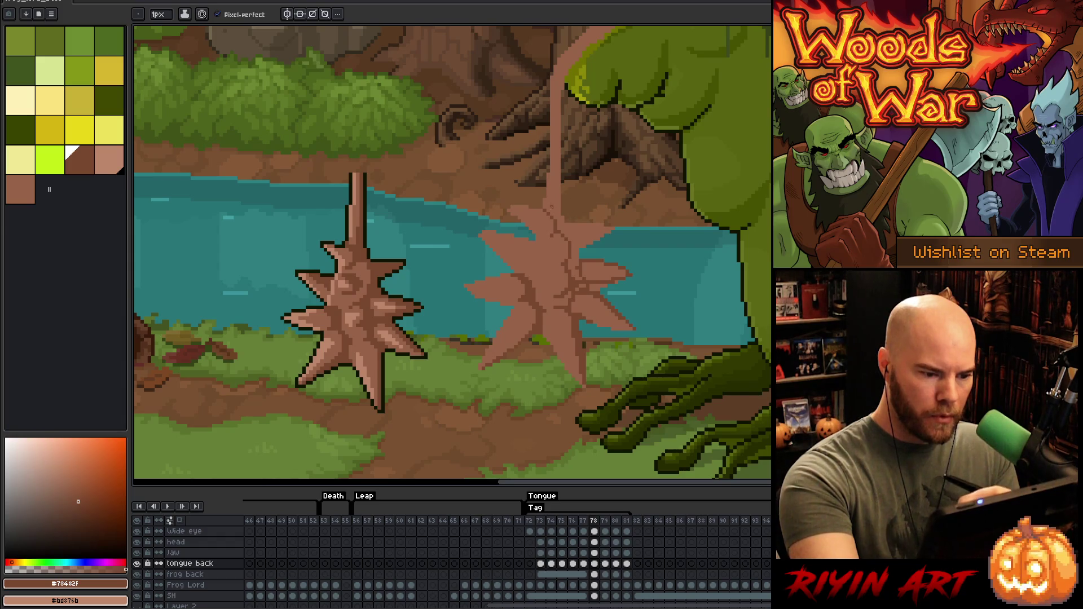
pyautogui.press('g')
pyautogui.click(601, 274)
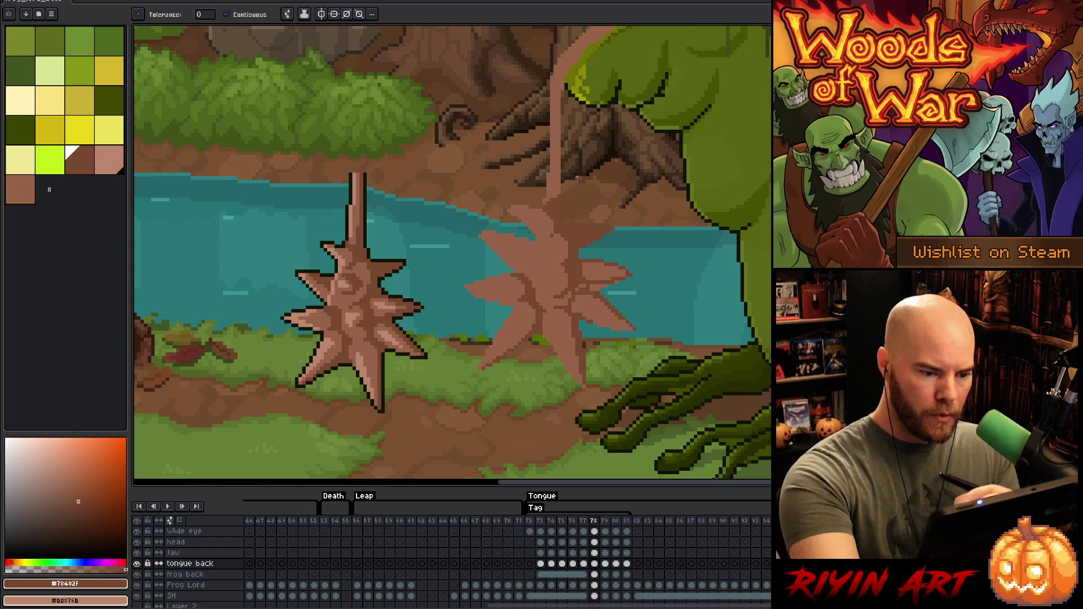
pyautogui.press('b')
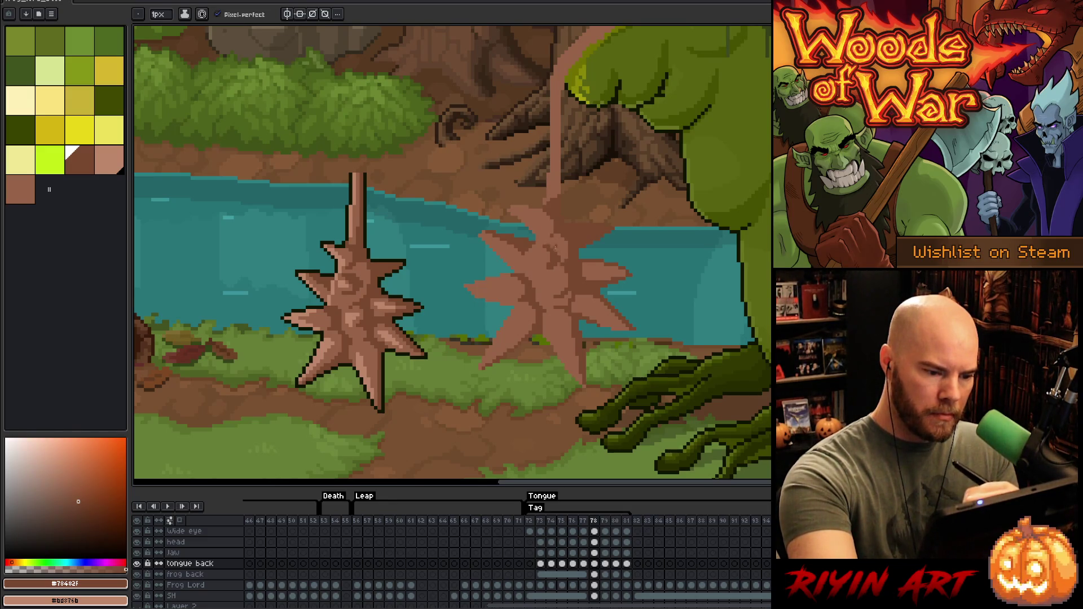
pyautogui.keyDown('alt'); pyautogui.click(560, 236); pyautogui.keyUp('alt')
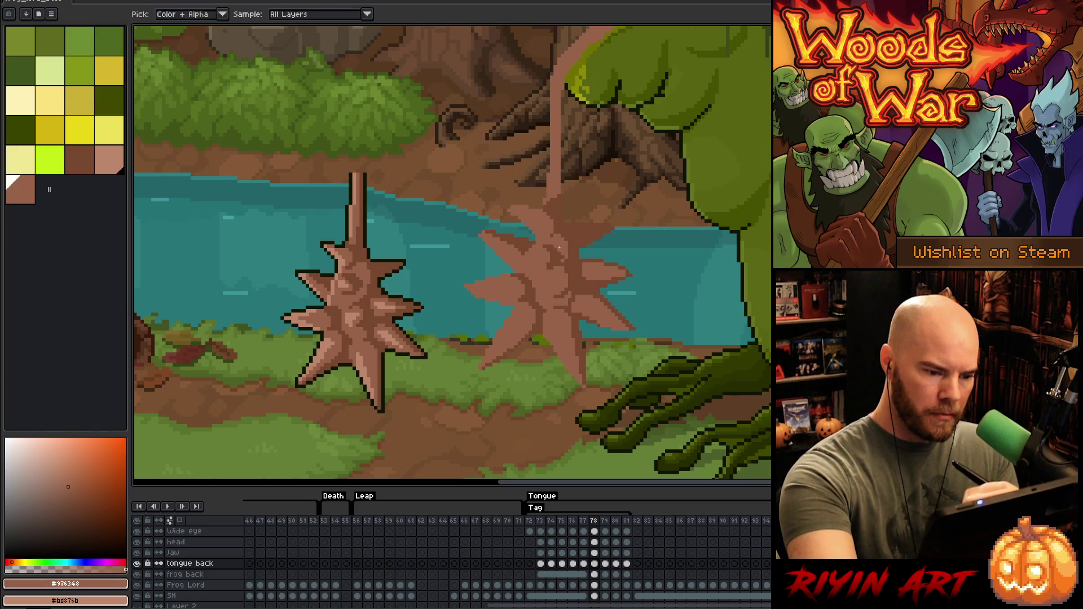
# Step: Add dark brown #78482f strokes on the right spike and down the tongue stalk
pyautogui.keyDown('alt'); pyautogui.click(564, 257); pyautogui.keyUp('alt')
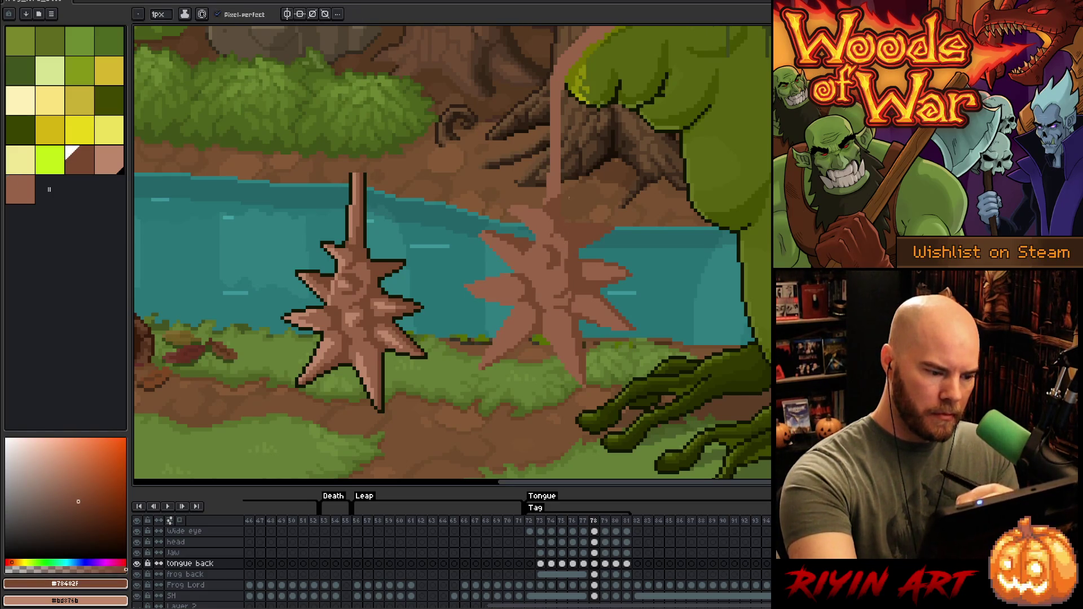
pyautogui.moveTo(551, 271); pyautogui.dragTo(564, 272)
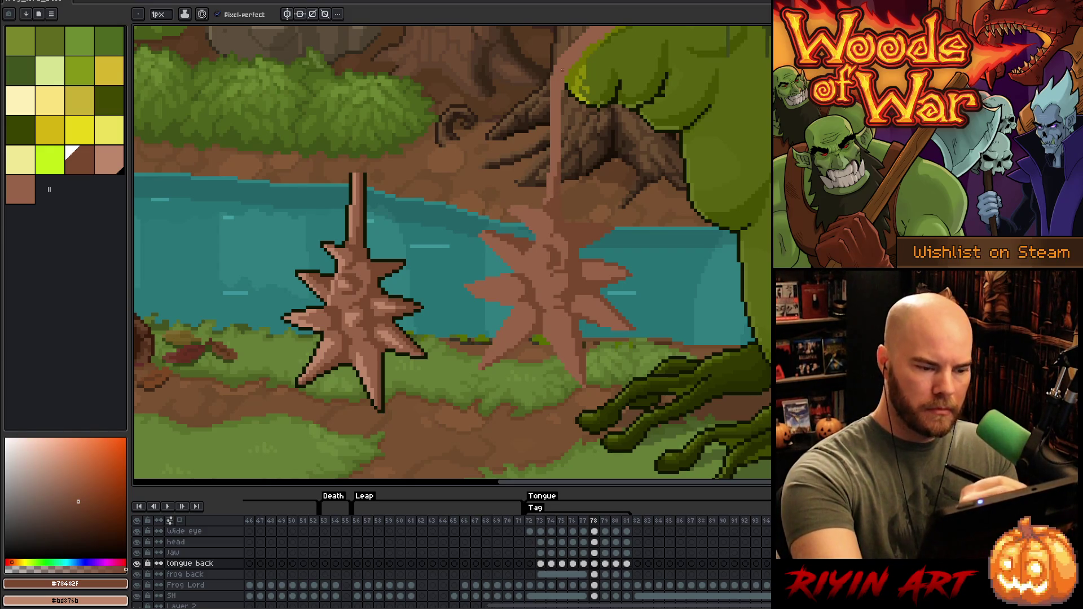
pyautogui.moveTo(560, 93); pyautogui.dragTo(559, 163)
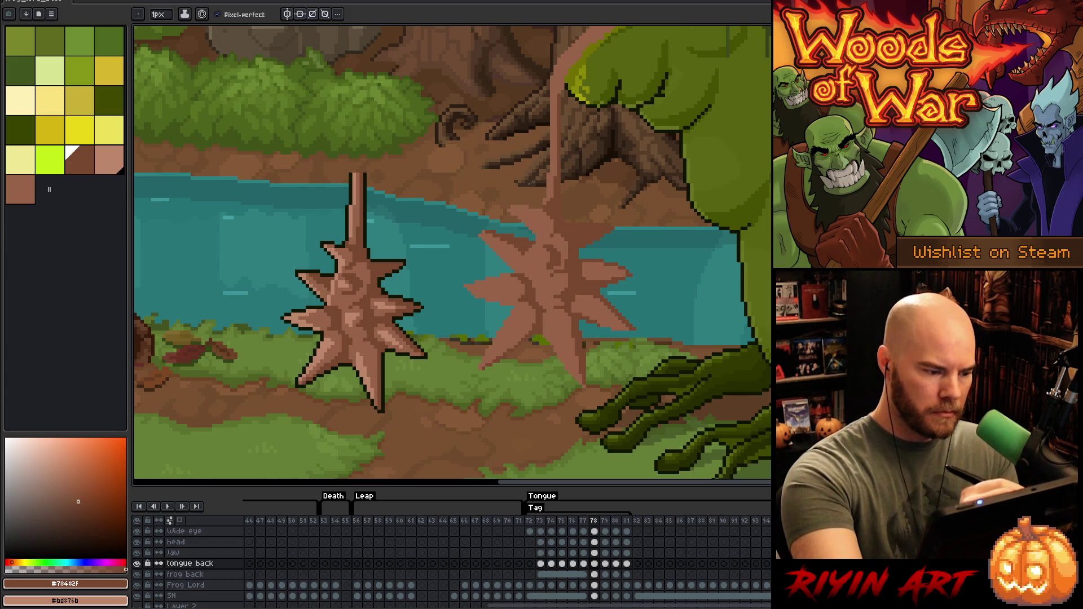
# Step: Paint light pink diagonal highlights across the right splat and a light-tan stroke on its spike
pyautogui.keyDown('alt'); pyautogui.click(533, 263); pyautogui.keyUp('alt')
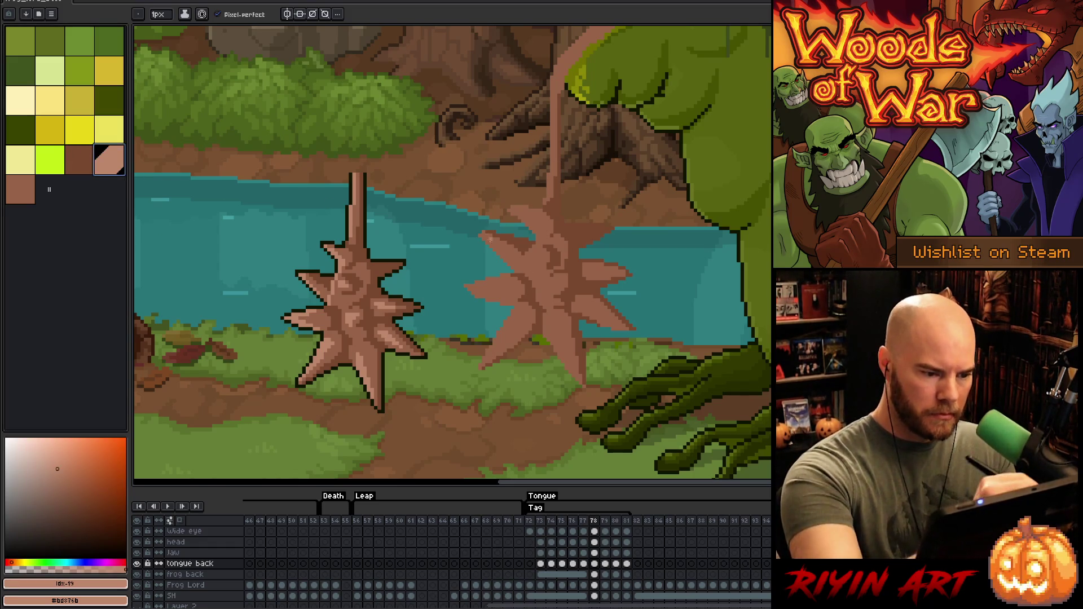
pyautogui.moveTo(481, 234); pyautogui.dragTo(513, 268)
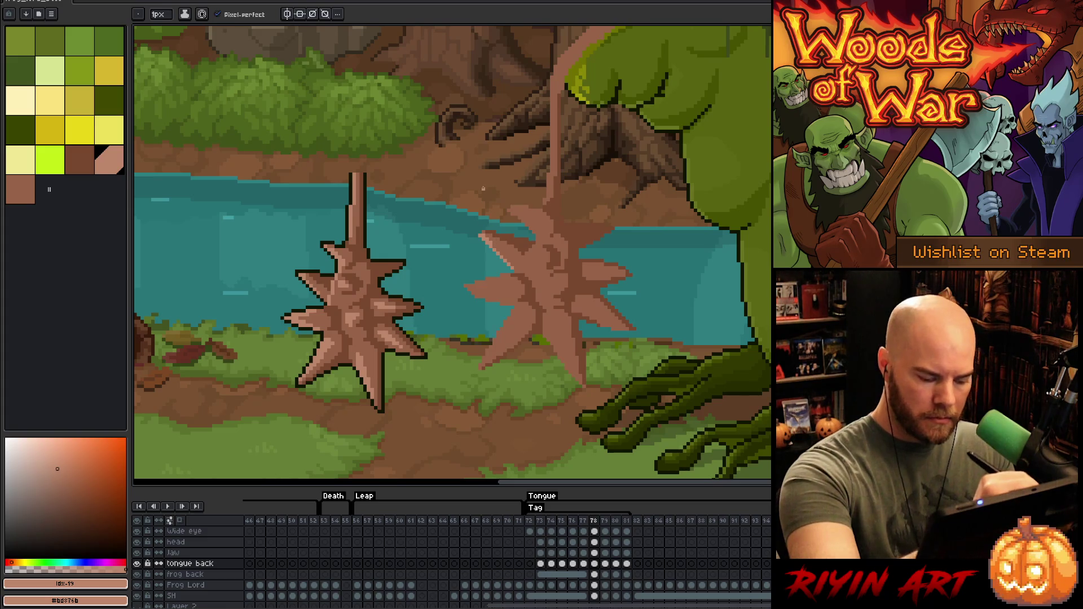
pyautogui.moveTo(508, 207); pyautogui.dragTo(535, 225)
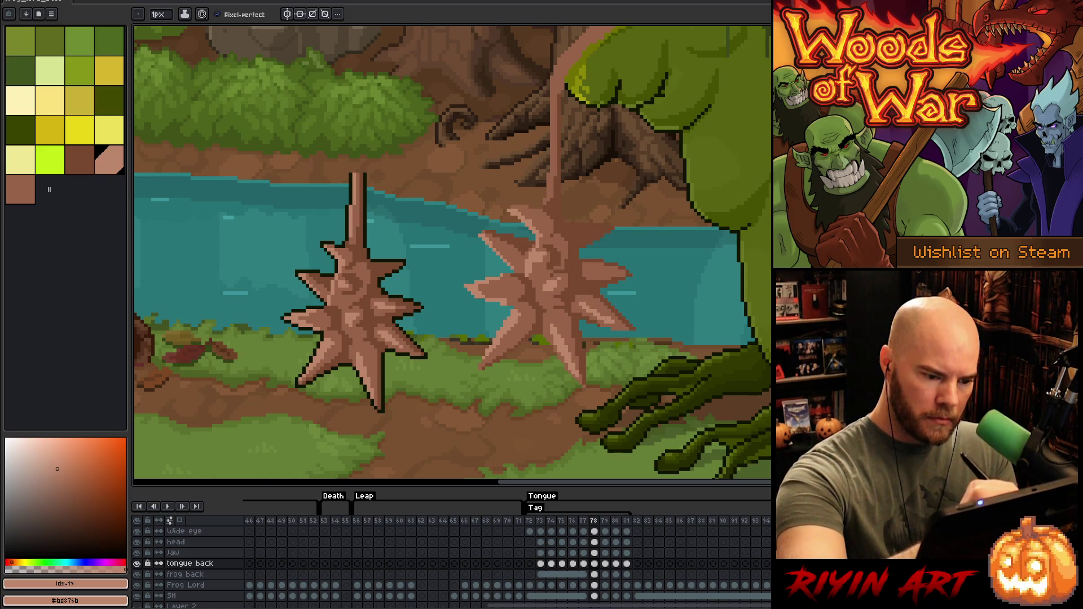
pyautogui.moveTo(590, 273); pyautogui.dragTo(603, 271)
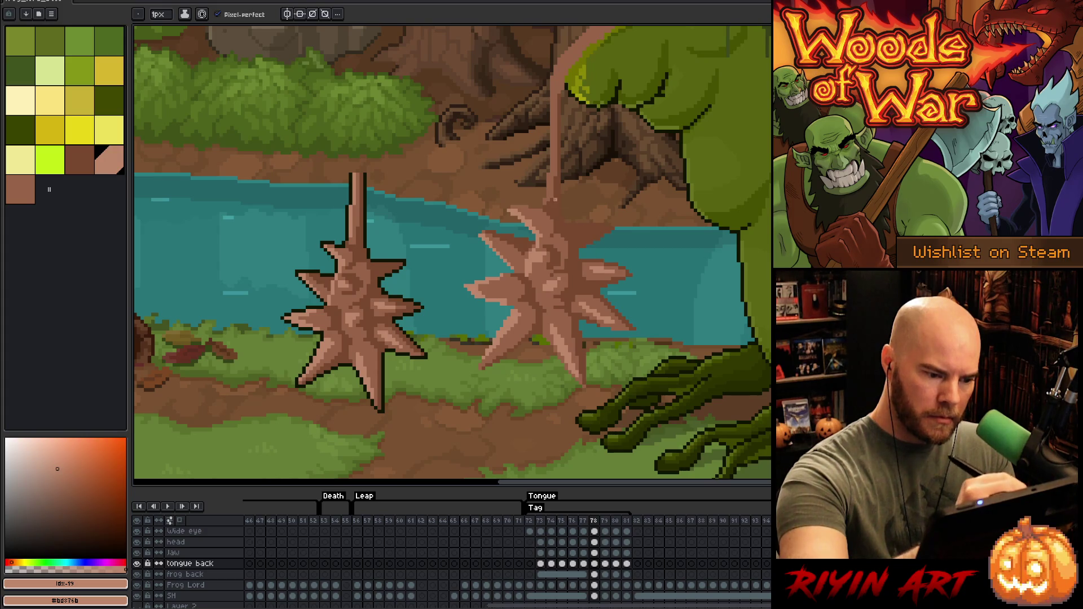
# Step: Paint a lighter tan #bd876b line up the tongue stalk
pyautogui.press('[')
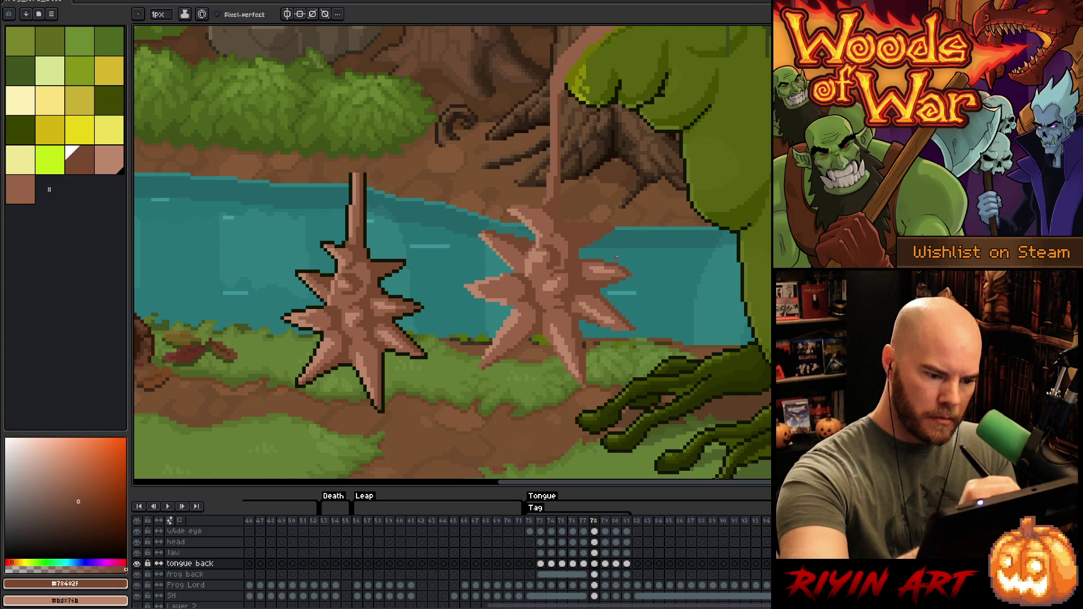
pyautogui.press(']')
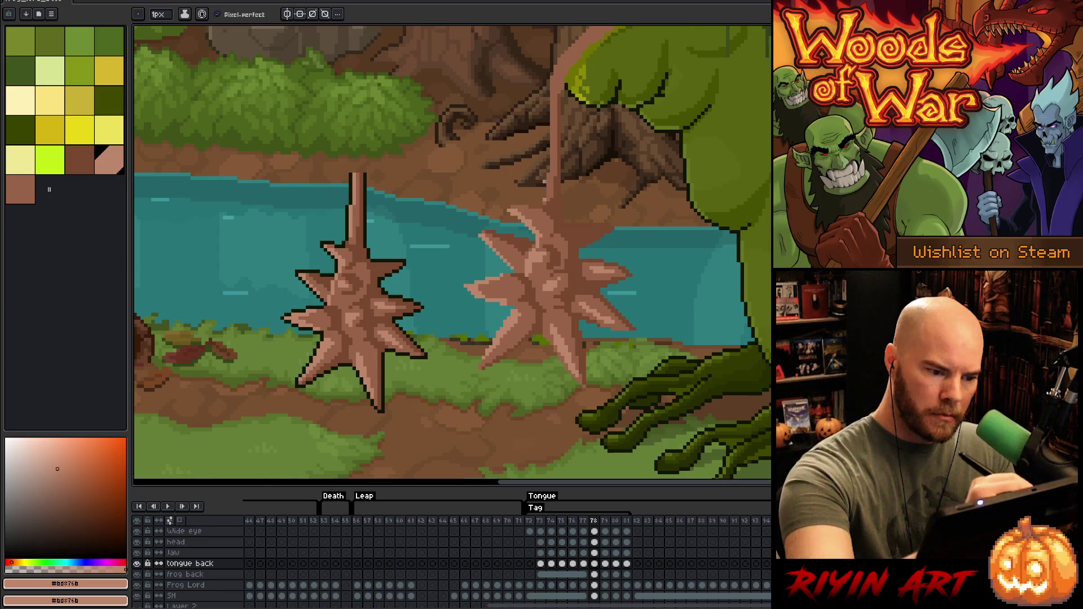
pyautogui.moveTo(549, 191); pyautogui.dragTo(552, 86)
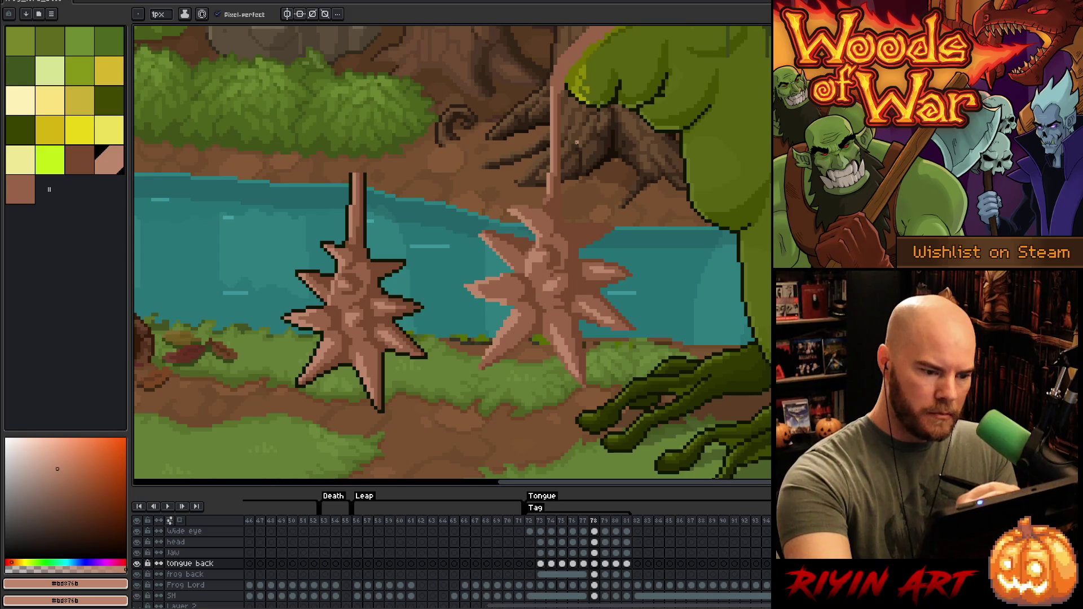
pyautogui.keyDown('alt'); pyautogui.click(533, 235); pyautogui.keyUp('alt')
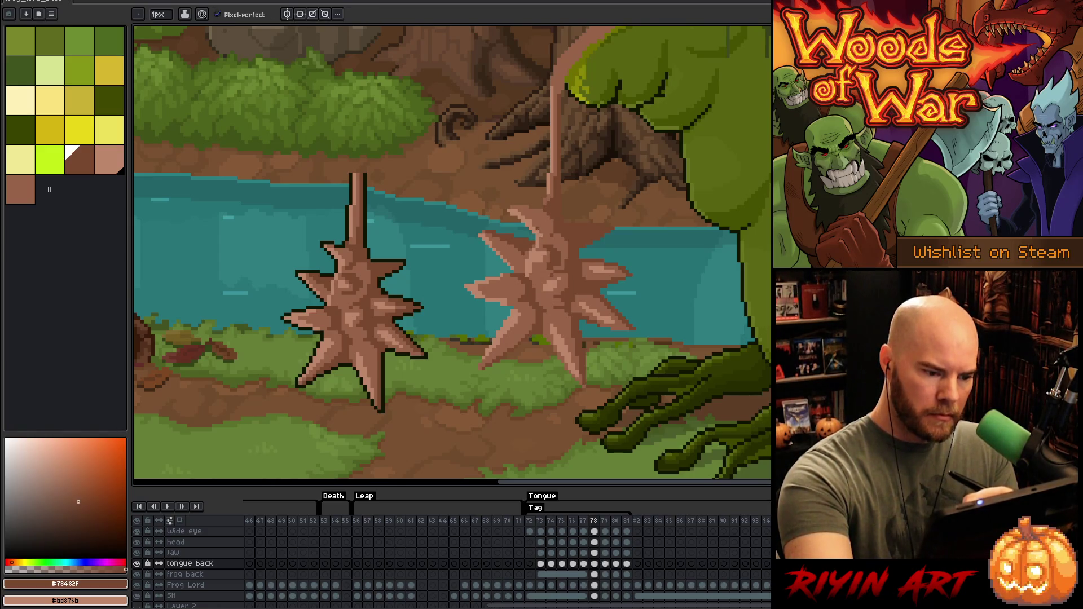
pyautogui.keyDown('alt'); pyautogui.click(489, 232); pyautogui.keyUp('alt')
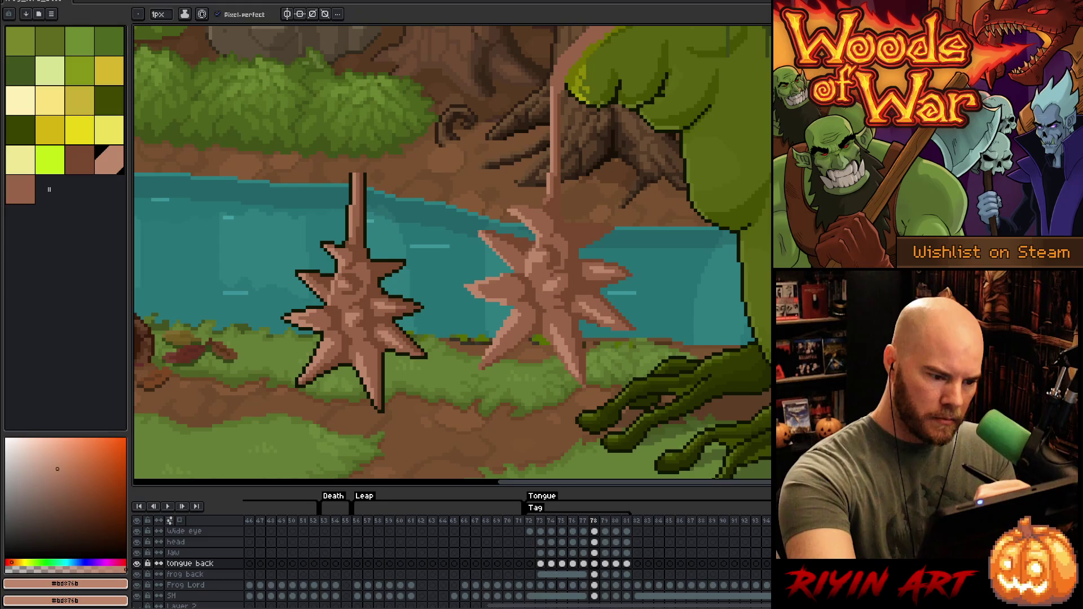
# Step: Retouch the right spiked tip's shading, erasing and repainting with sampled dark, mid and tan browns
pyautogui.press('e')
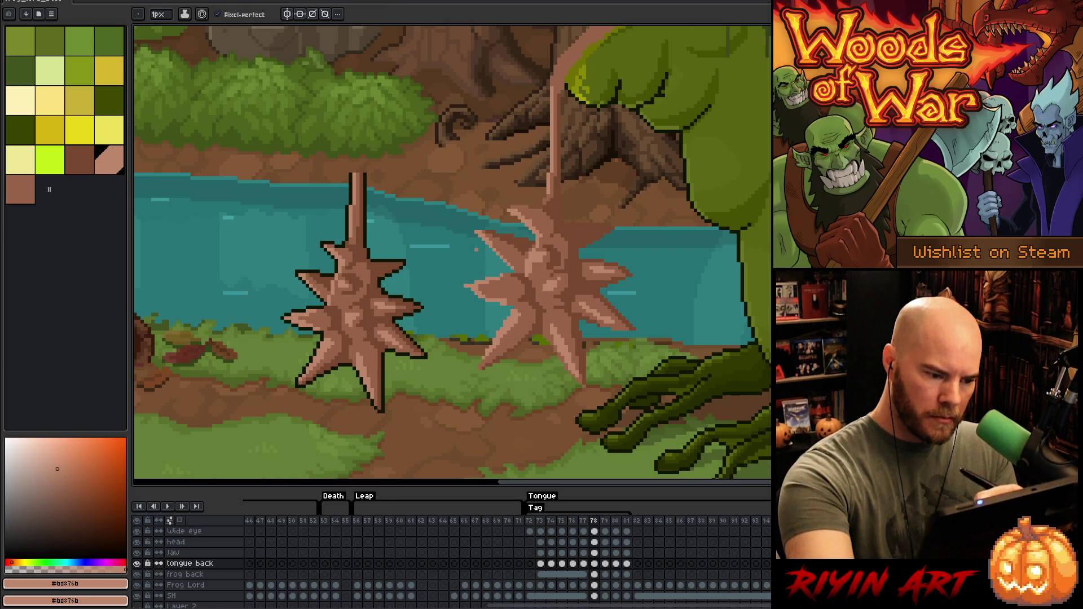
pyautogui.press('b')
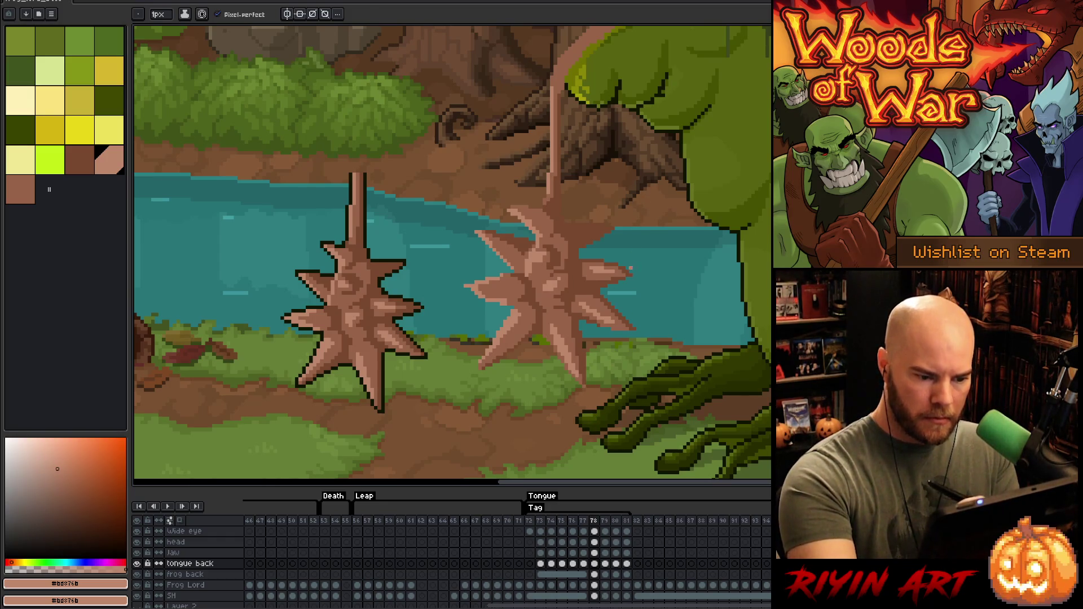
pyautogui.press('e')
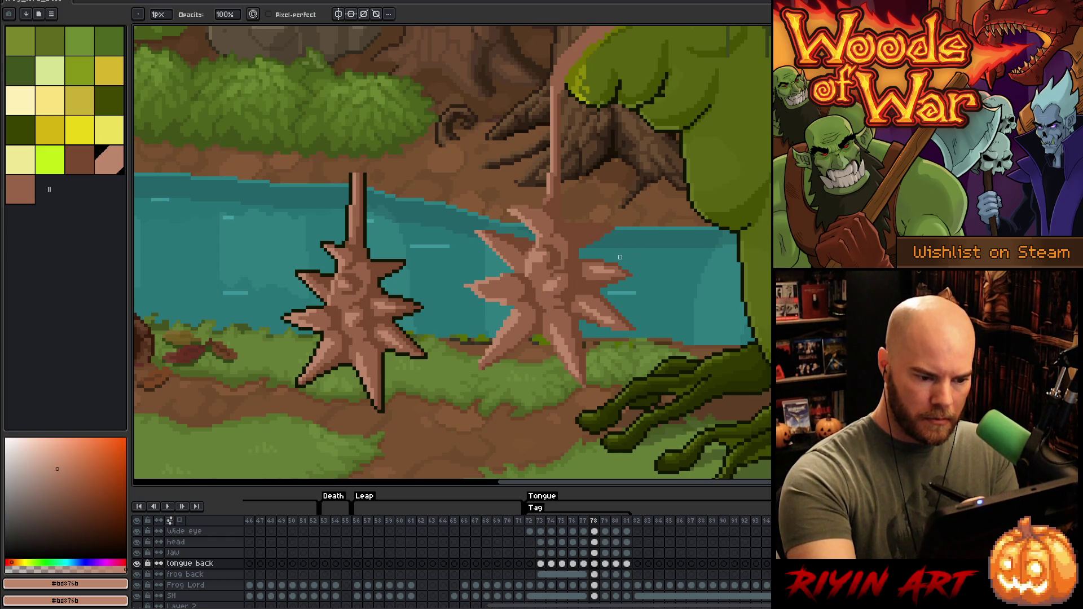
pyautogui.keyDown('alt'); pyautogui.click(617, 261); pyautogui.keyUp('alt')
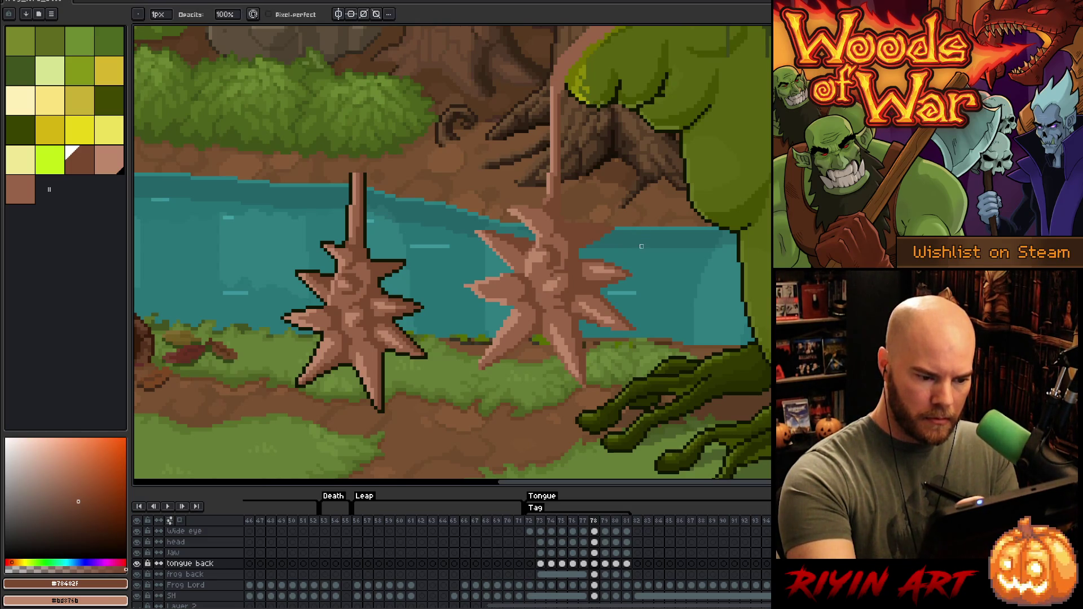
pyautogui.press('b')
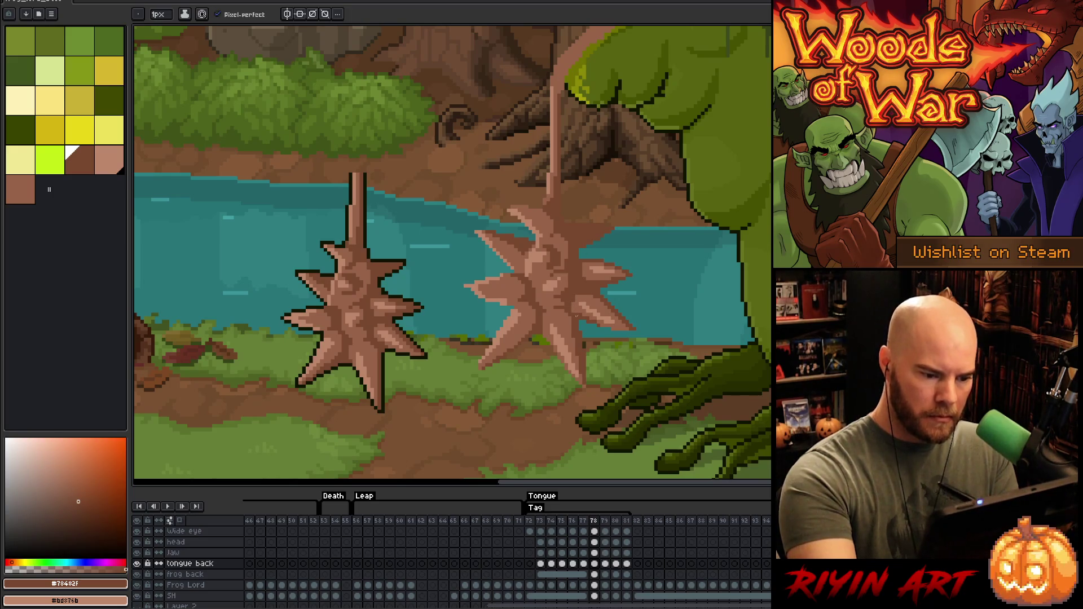
pyautogui.keyDown('alt'); pyautogui.click(575, 300); pyautogui.keyUp('alt')
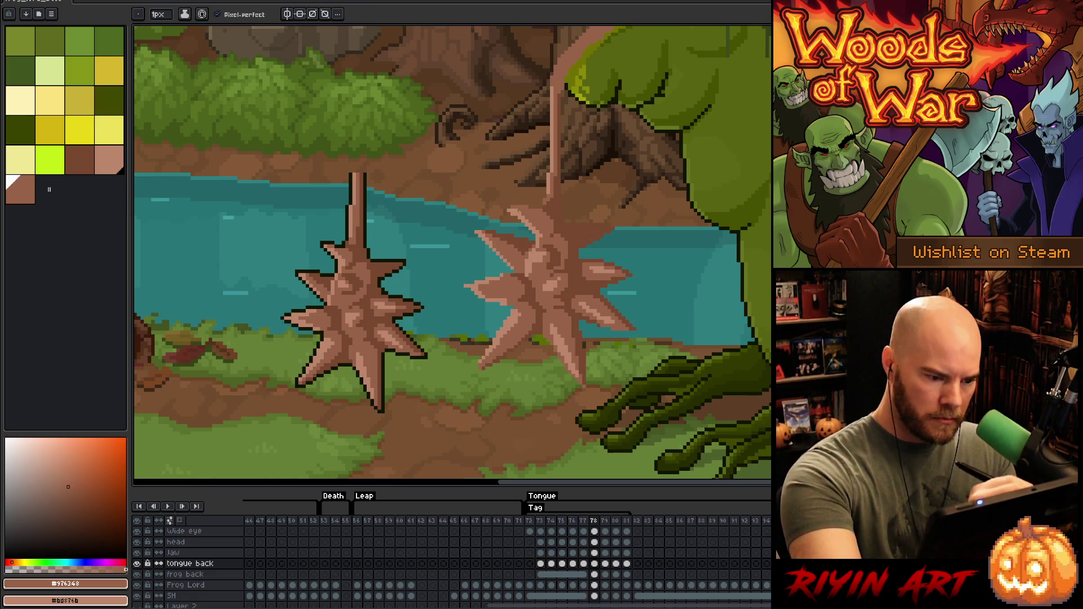
pyautogui.keyDown('alt'); pyautogui.click(512, 201); pyautogui.keyUp('alt')
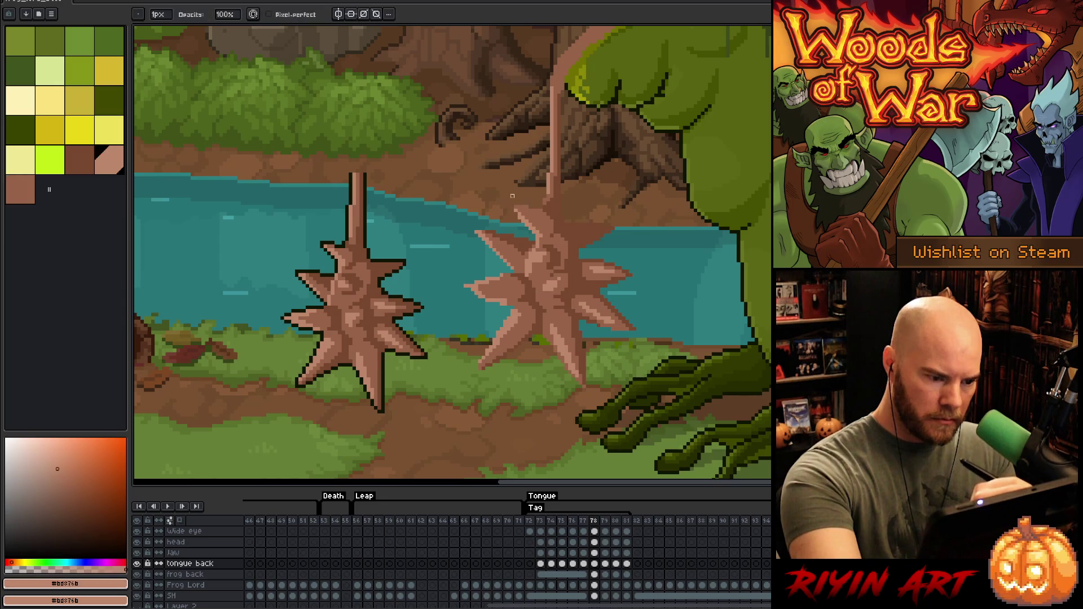
pyautogui.press('e')
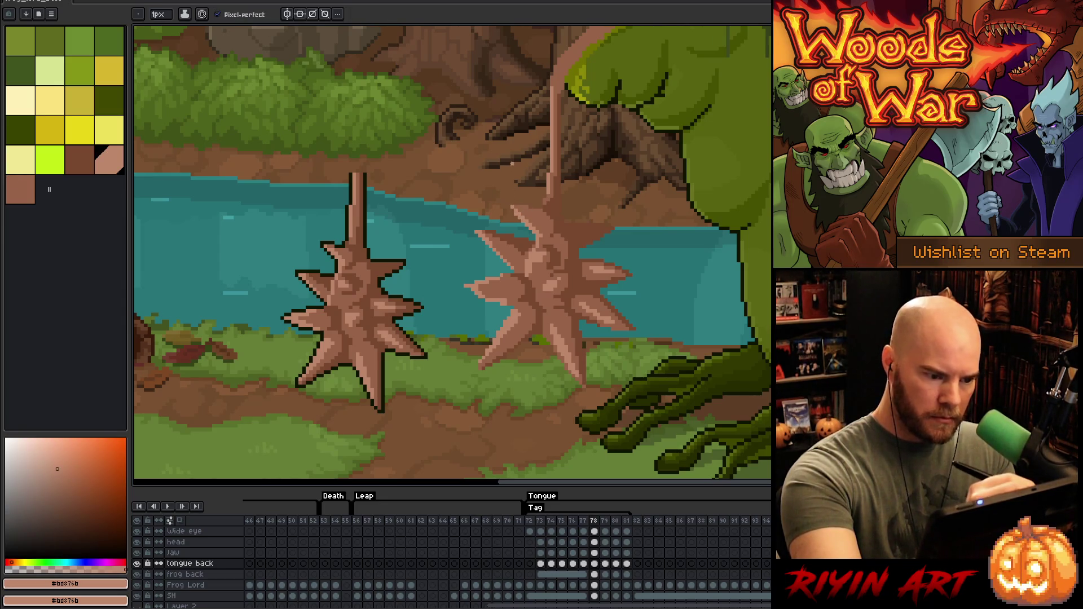
pyautogui.keyDown('alt'); pyautogui.click(552, 214); pyautogui.keyUp('alt')
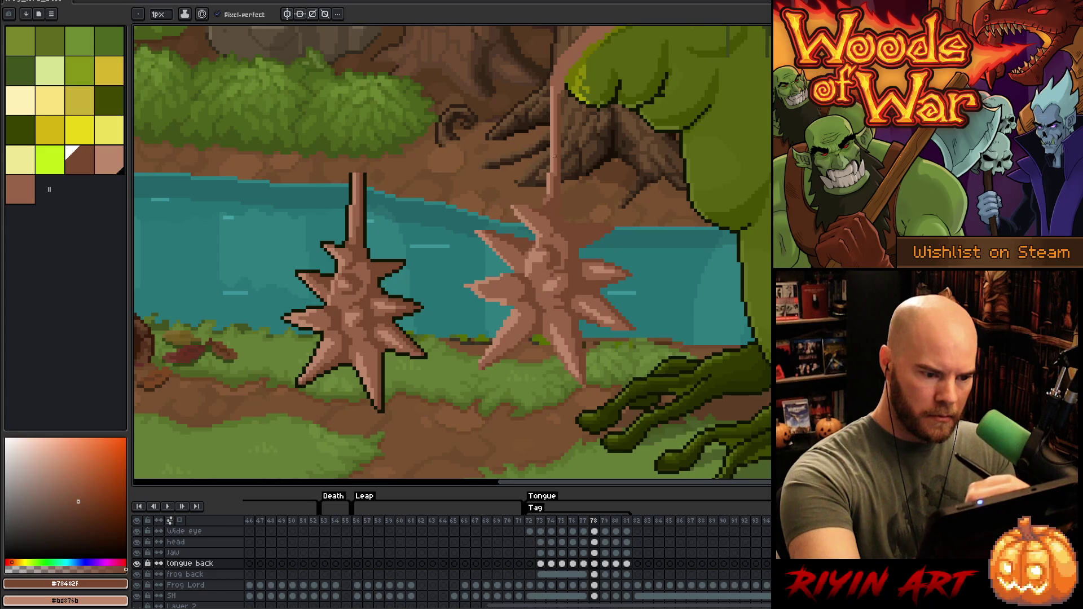
pyautogui.rightClick(655, 310)
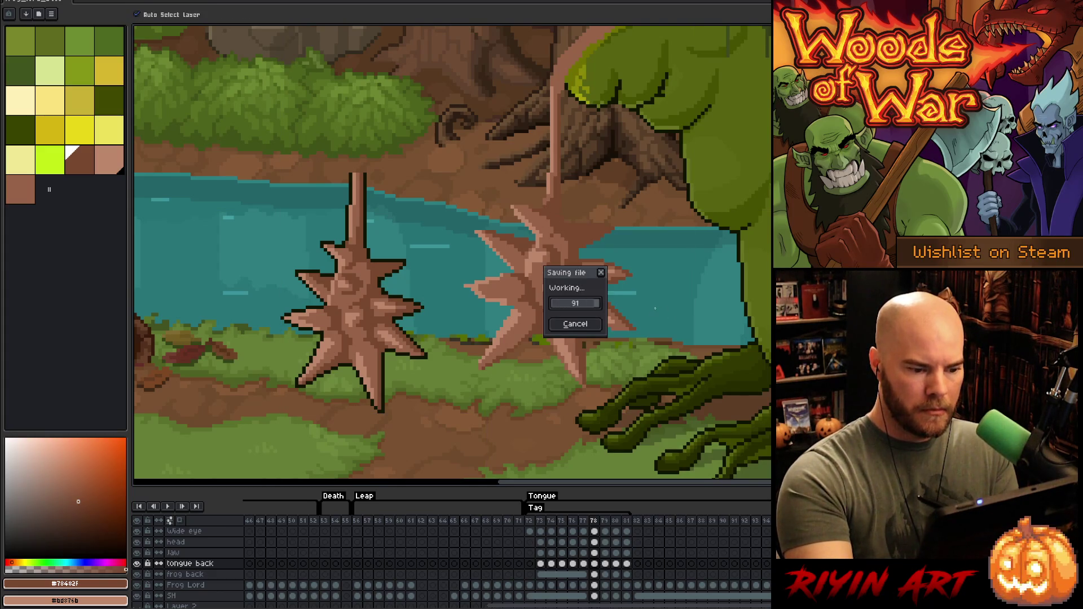
# Step: Lasso the right spiked tip and give it a near-black outline
pyautogui.press('q')
pyautogui.moveTo(592, 125)
pyautogui.mouseDown()
pyautogui.moveTo(555, 117)
pyautogui.moveTo(445, 221)
pyautogui.moveTo(528, 426)
pyautogui.moveTo(671, 316)
pyautogui.mouseUp()
pyautogui.press('b')
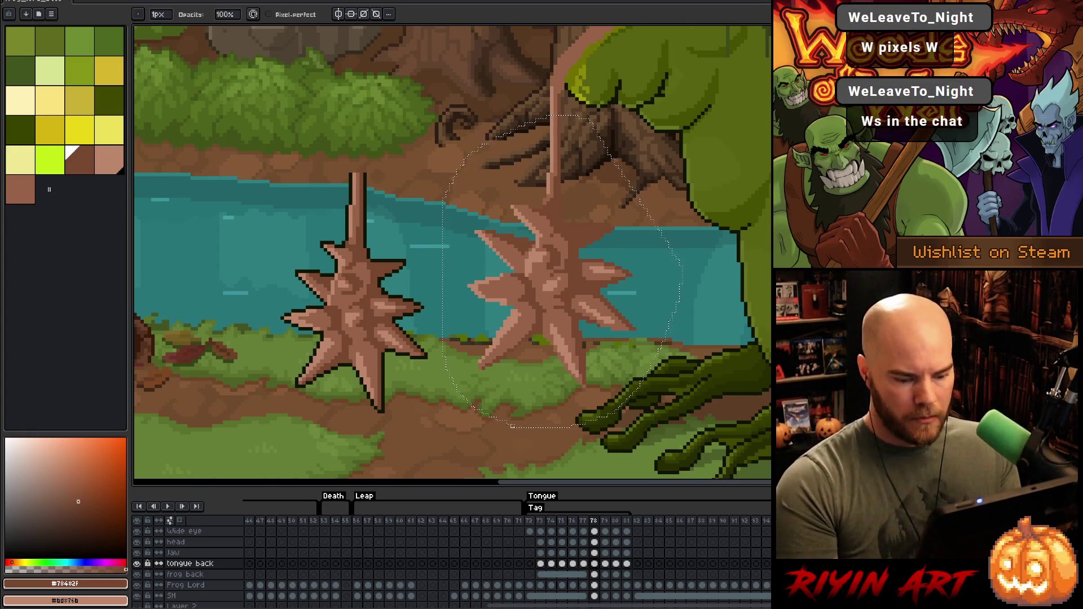
pyautogui.press('i')
pyautogui.click(742, 239)
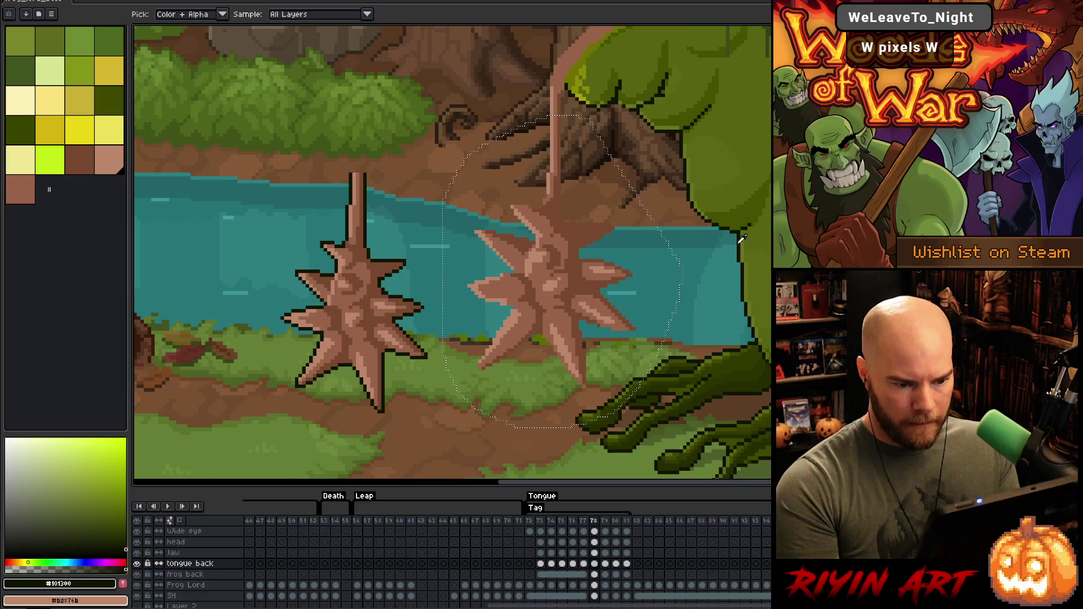
pyautogui.press('space')
pyautogui.hotkey('shift', 'o')
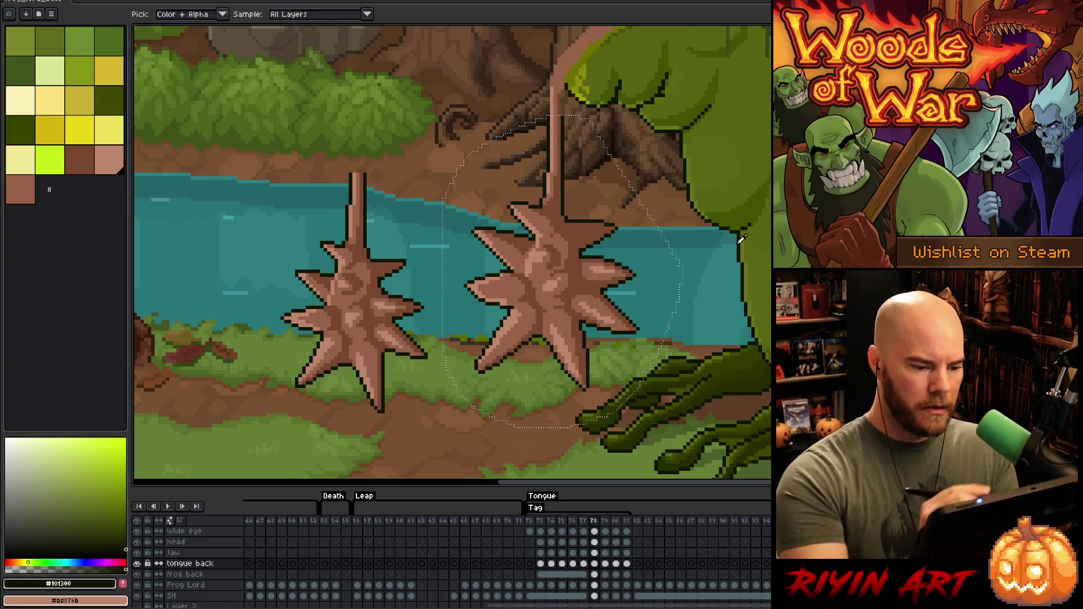
pyautogui.press('v')
pyautogui.press('b')
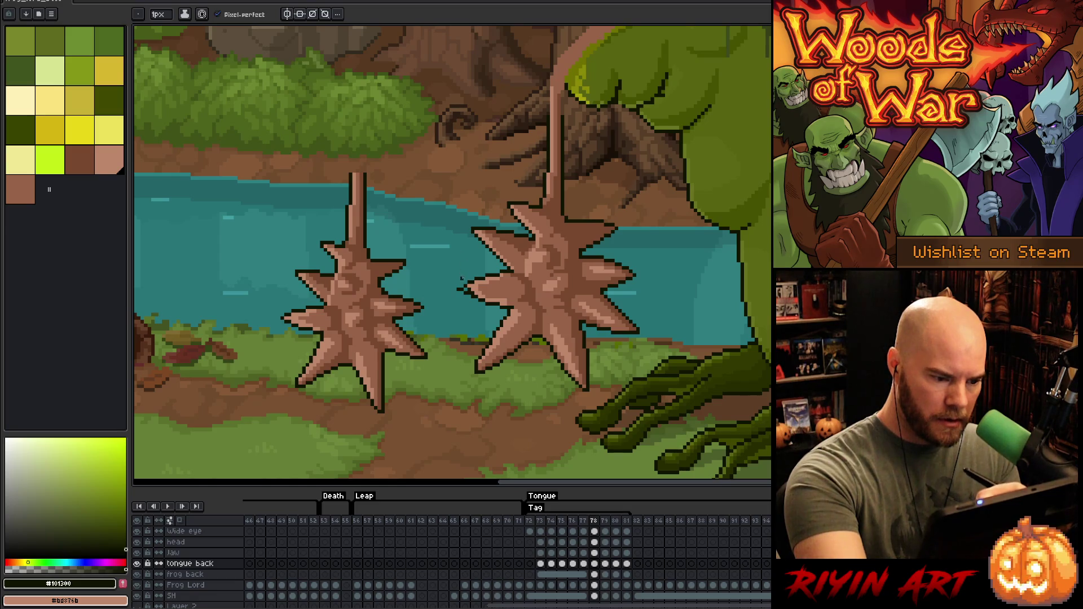
# Step: Repaint the outlined tip's shading with sampled tan and mid brown
pyautogui.keyDown('alt'); pyautogui.click(476, 282); pyautogui.keyUp('alt')
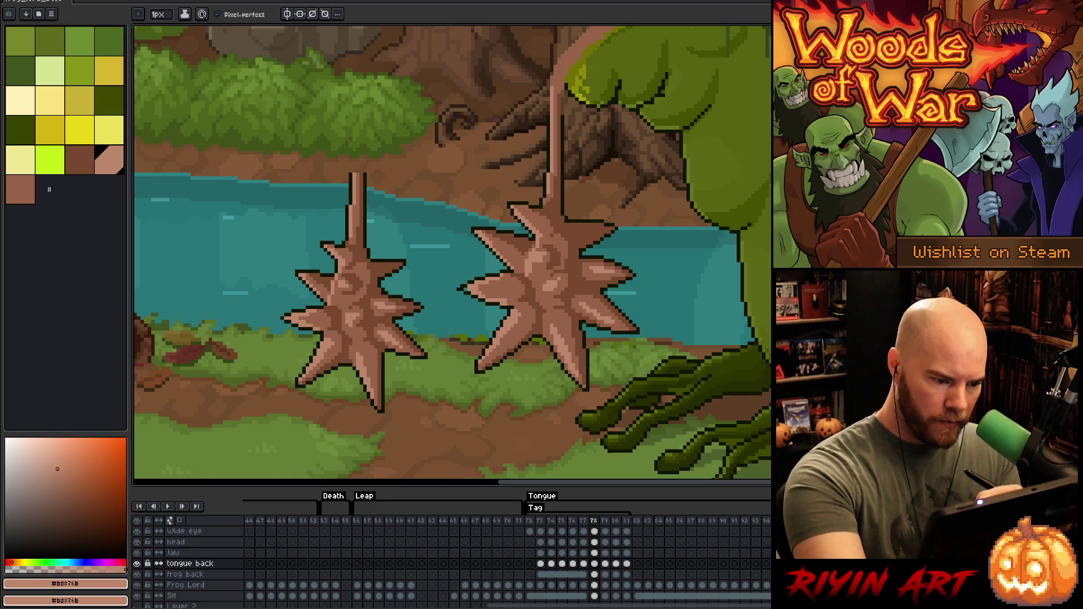
pyautogui.press('b')
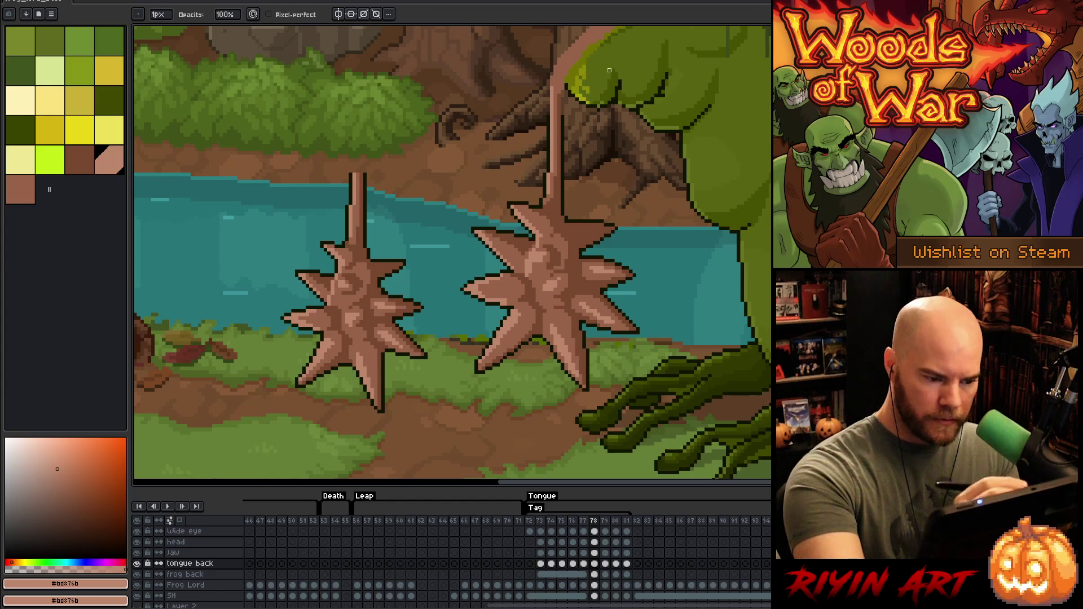
pyautogui.keyDown('alt'); pyautogui.click(497, 293); pyautogui.keyUp('alt')
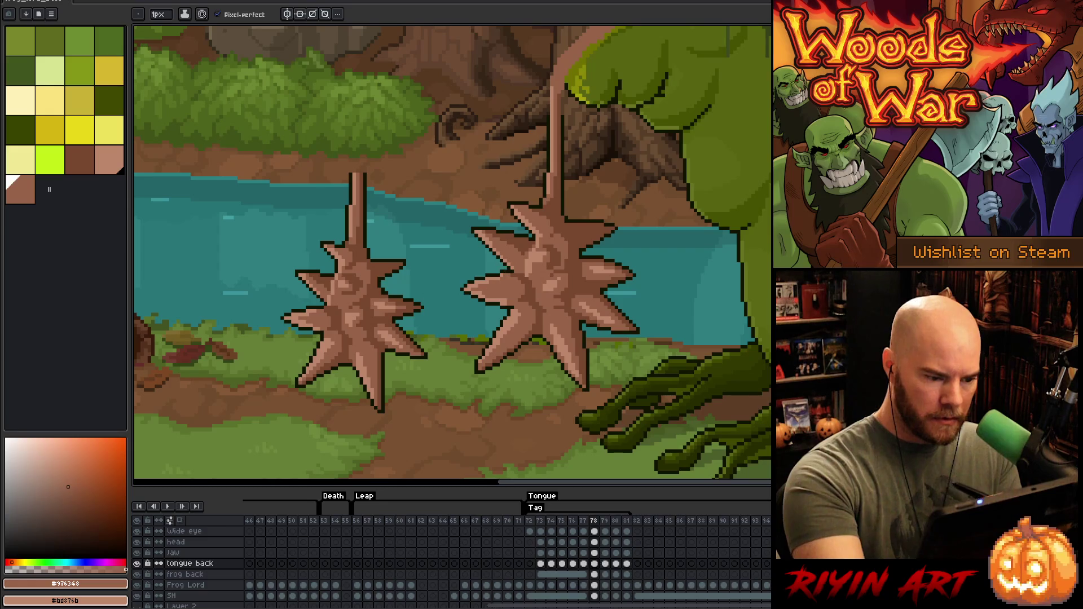
pyautogui.keyDown('alt'); pyautogui.click(531, 265); pyautogui.keyUp('alt')
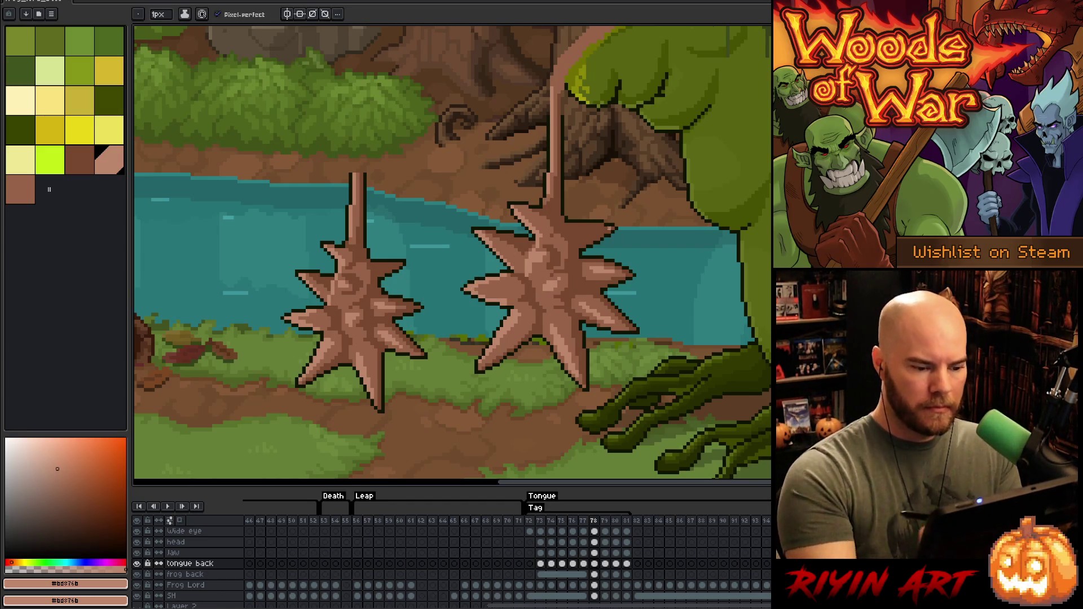
pyautogui.rightClick(544, 268)
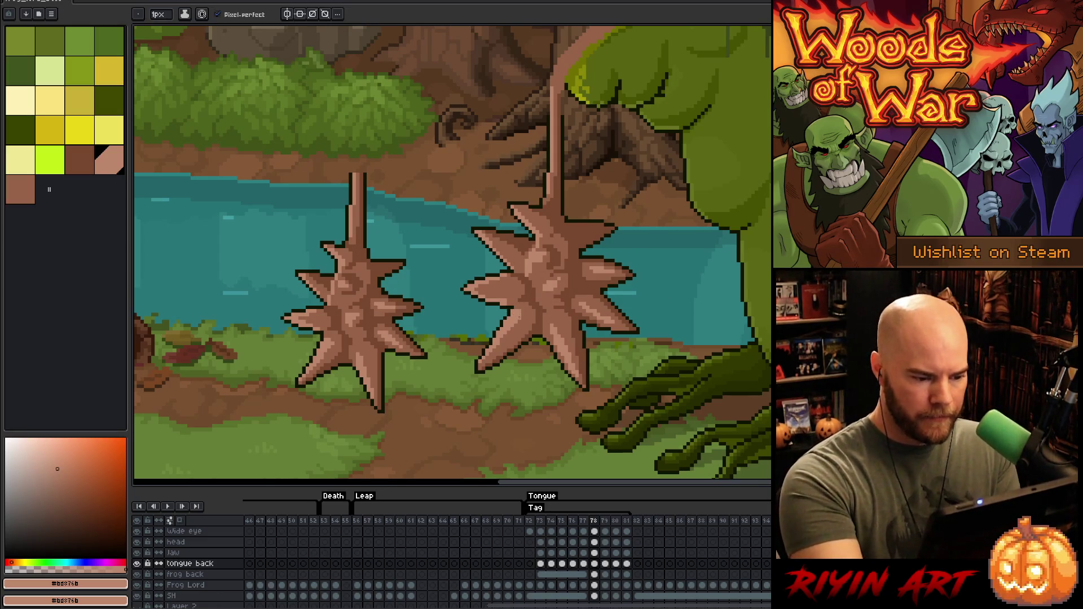
pyautogui.rightClick(545, 268)
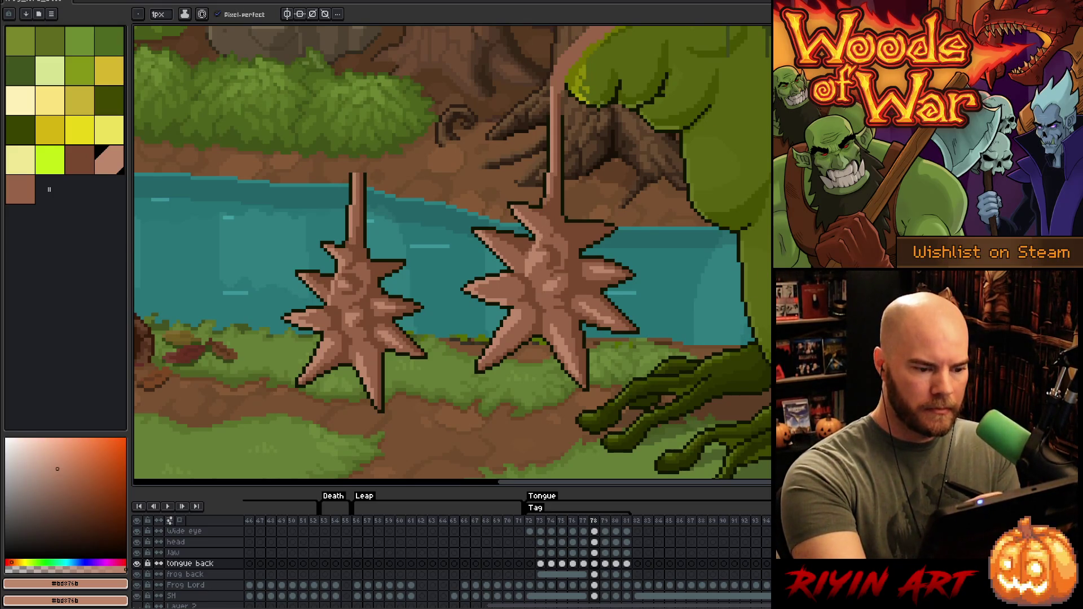
# Step: Lasso and delete the leftover left spiked ball
pyautogui.press('q')
pyautogui.moveTo(418, 157)
pyautogui.mouseDown()
pyautogui.moveTo(440, 314)
pyautogui.moveTo(249, 278)
pyautogui.moveTo(420, 161)
pyautogui.mouseUp()
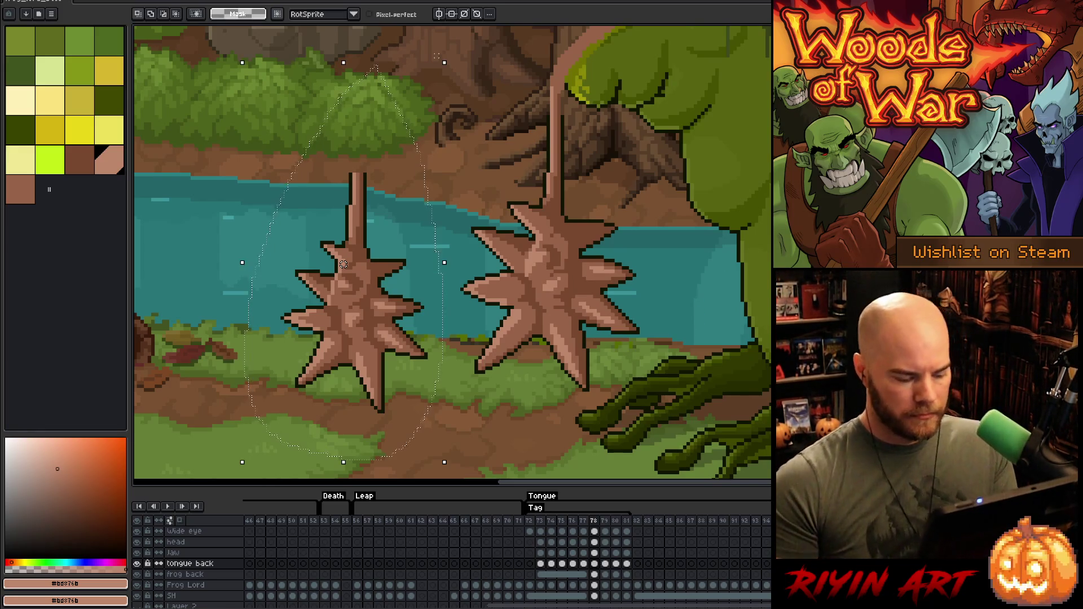
pyautogui.press('Delete')
# Step: Flip back and forth between frames 77, 78 and 79 to compare the tongue tip
pyautogui.press('Left')
pyautogui.press('Right')
pyautogui.press('Left')
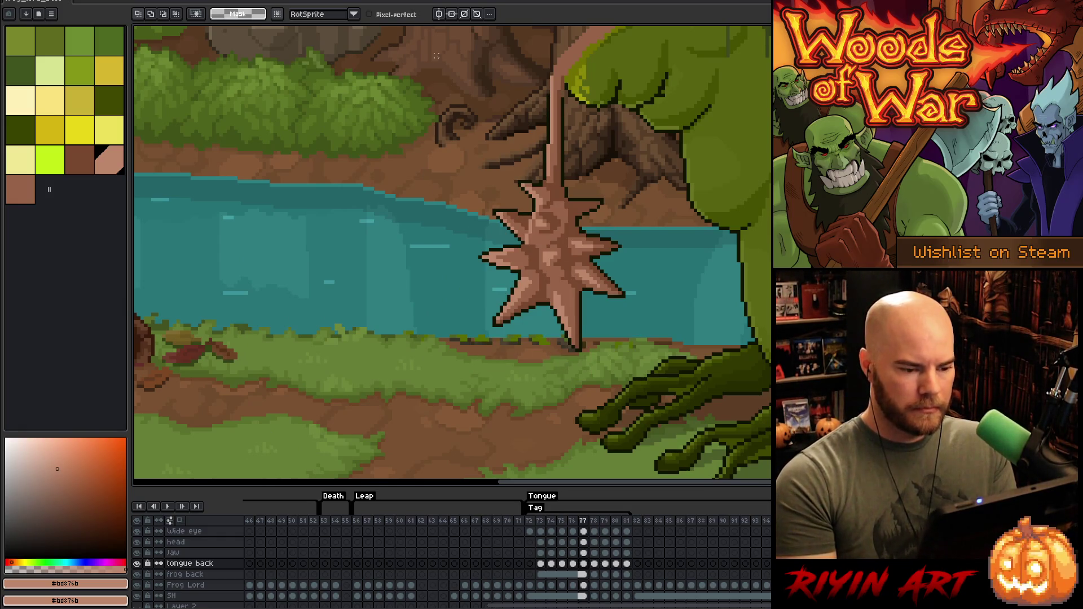
pyautogui.press('Right')
pyautogui.press('Left')
pyautogui.press('Right')
pyautogui.press('Left')
pyautogui.press('Right')
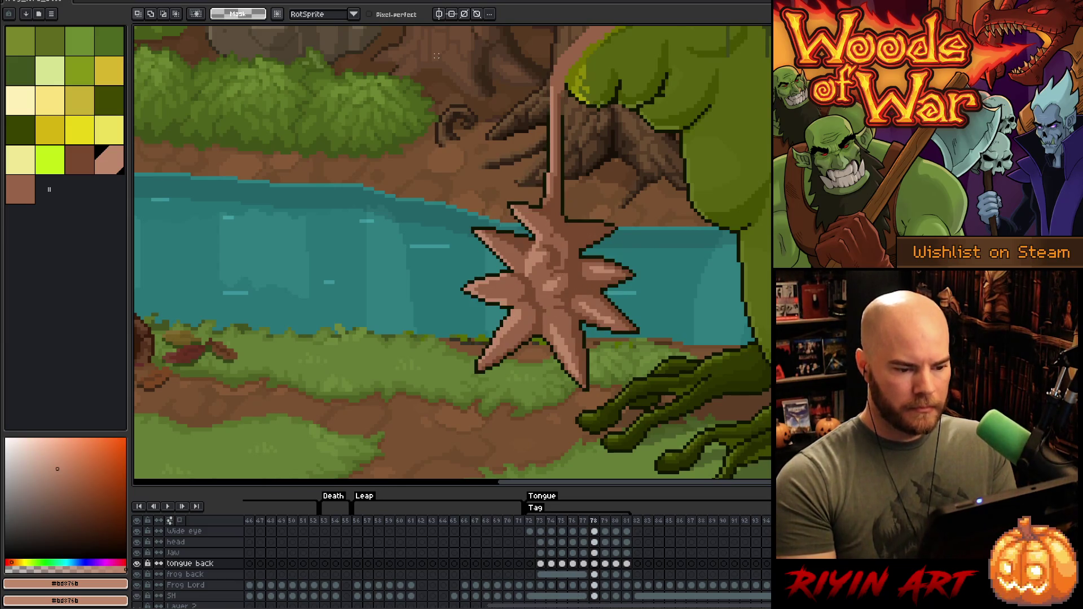
pyautogui.press('Left')
pyautogui.press('Right')
pyautogui.press('Right')
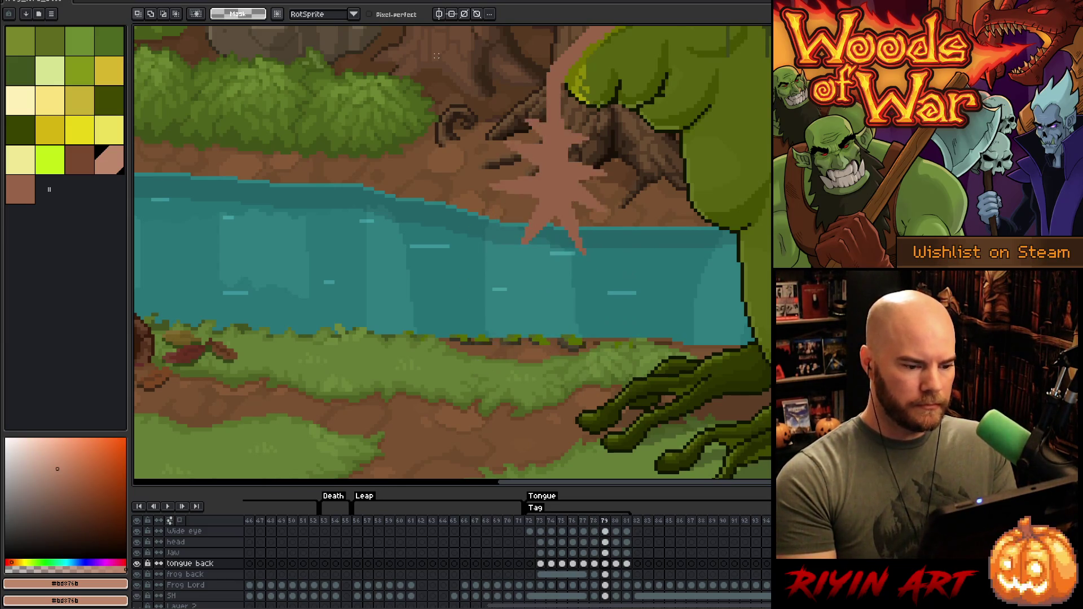
pyautogui.press('Right')
pyautogui.press('Left')
pyautogui.press('Left')
pyautogui.press('Right')
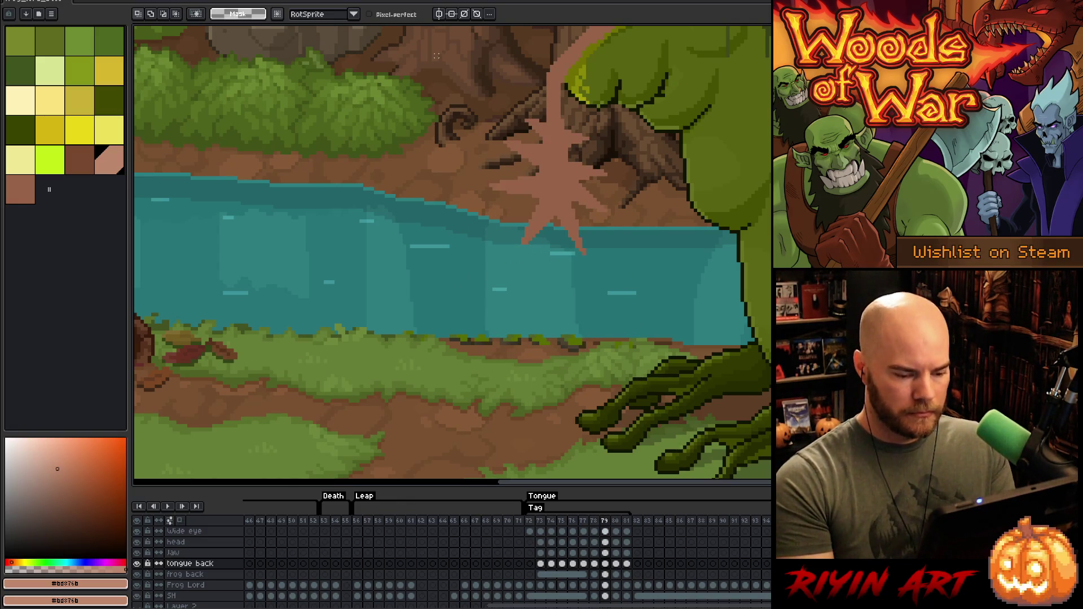
pyautogui.press('Left')
pyautogui.press('Left')
pyautogui.press('Left')
pyautogui.press('Right')
pyautogui.press('Right')
pyautogui.press('Right')
pyautogui.press('Right')
pyautogui.press('Left')
pyautogui.press('Left')
pyautogui.press('Left')
pyautogui.press('Right')
pyautogui.press('Right')
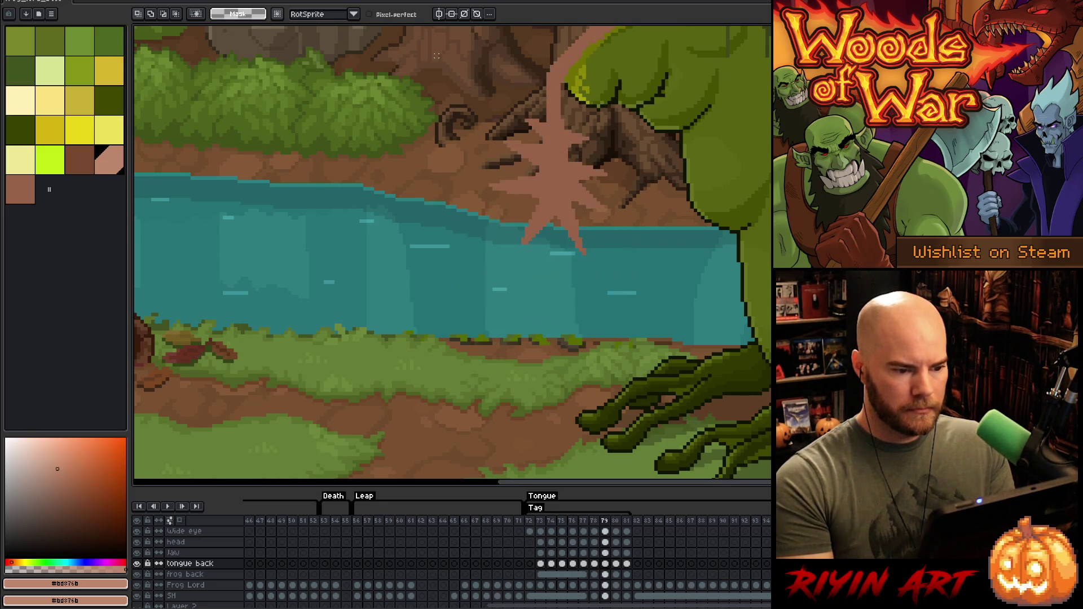
pyautogui.press('Left')
pyautogui.press('Right')
pyautogui.press('Left')
pyautogui.press('Right')
pyautogui.press('Left')
pyautogui.press('Right')
pyautogui.press('Left')
pyautogui.press('Right')
pyautogui.press('Left')
pyautogui.press('Right')
pyautogui.press('Left')
pyautogui.press('Left')
pyautogui.press('Right')
pyautogui.press('Left')
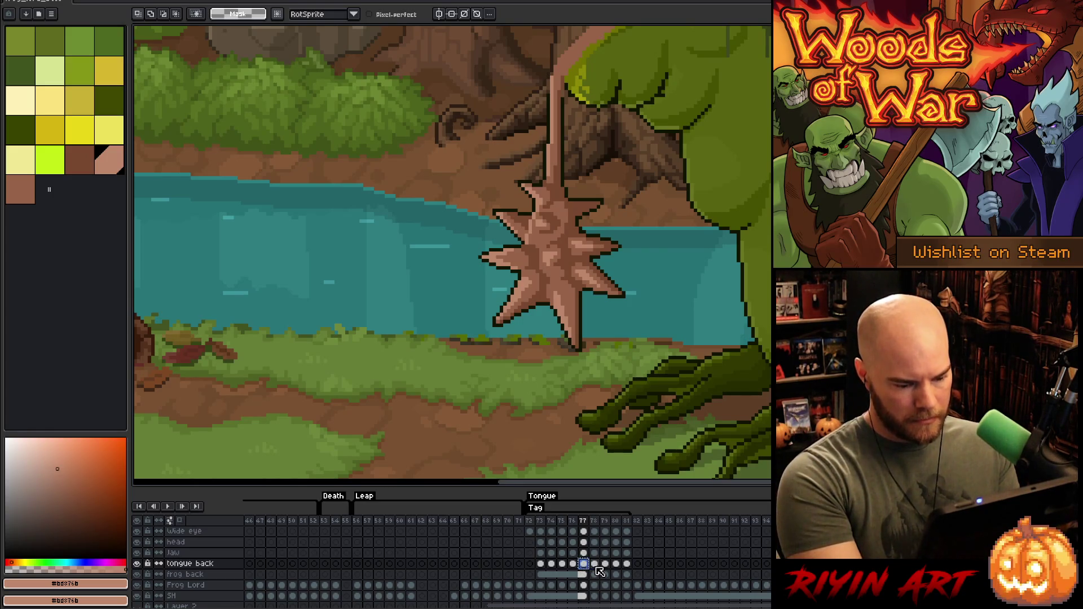
# Step: Paste the spiked star tip into frame 79 on the tongue back layer, moved higher up the stalk
pyautogui.moveTo(671, 330)
pyautogui.mouseDown()
pyautogui.moveTo(669, 298)
pyautogui.moveTo(573, 85)
pyautogui.moveTo(485, 271)
pyautogui.moveTo(587, 415)
pyautogui.mouseUp()
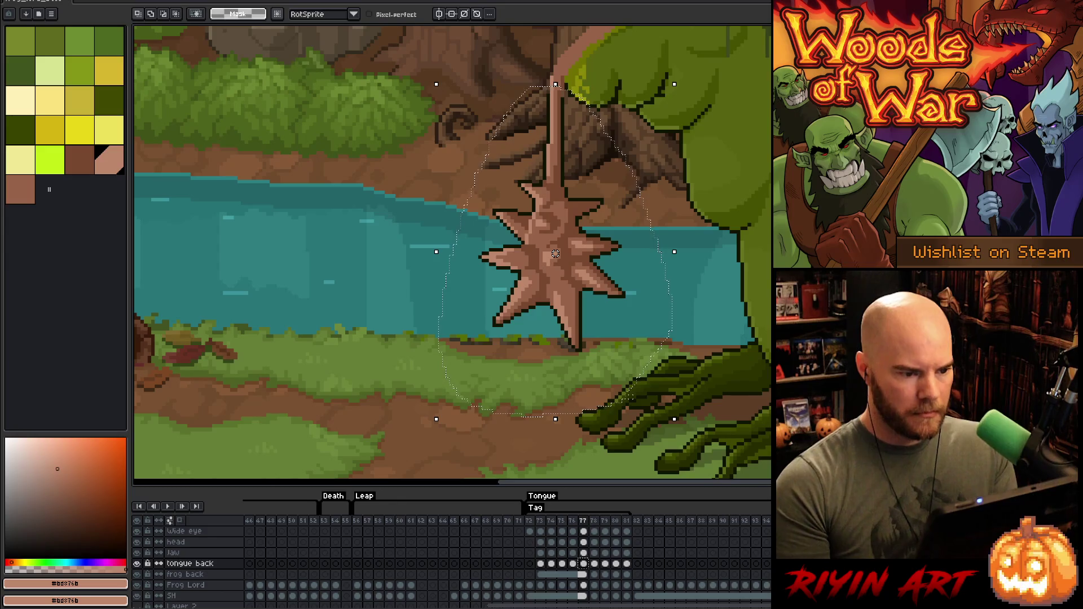
pyautogui.click(594, 564)
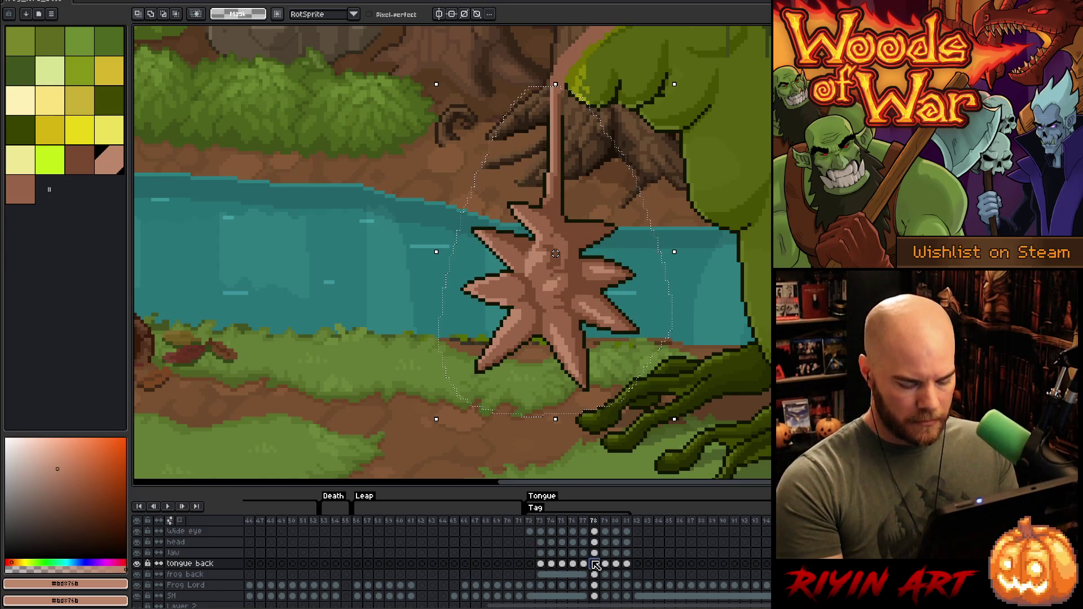
pyautogui.press('Right')
pyautogui.click(605, 563)
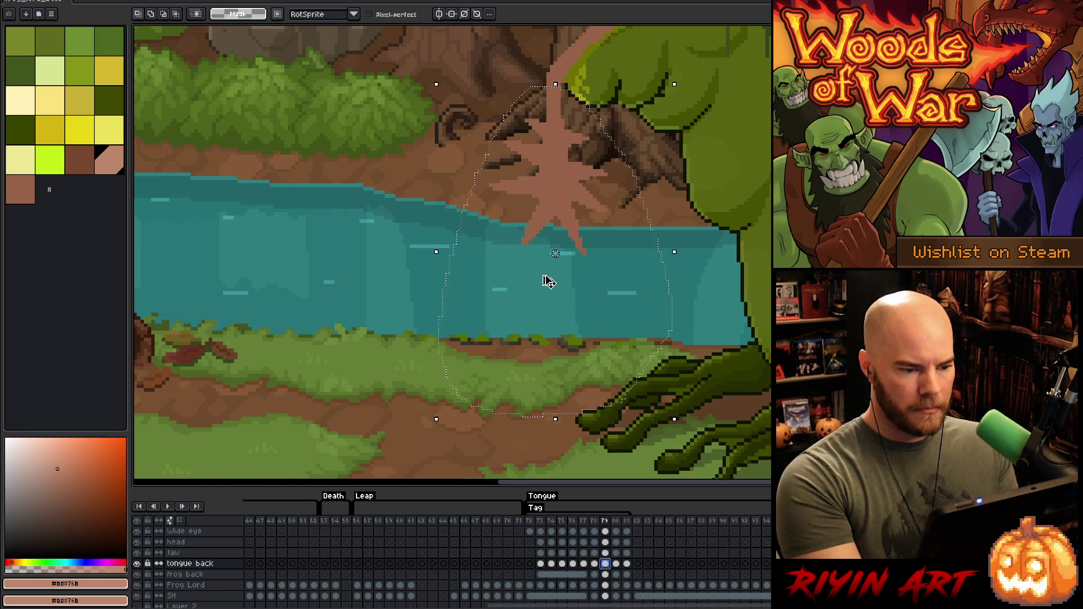
pyautogui.hotkey('ctrl', 'v')
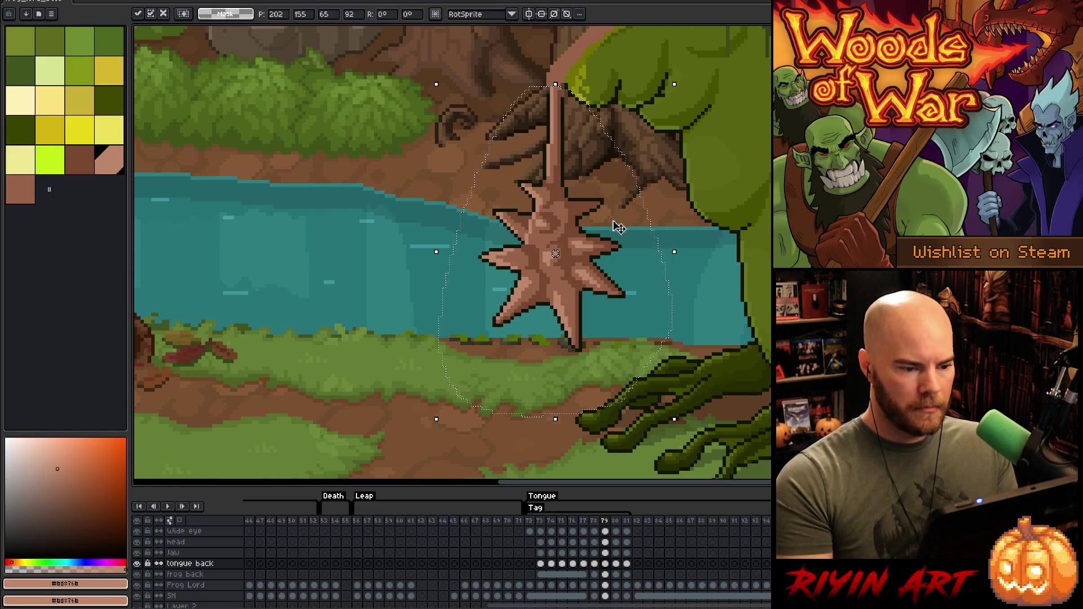
pyautogui.click(705, 84)
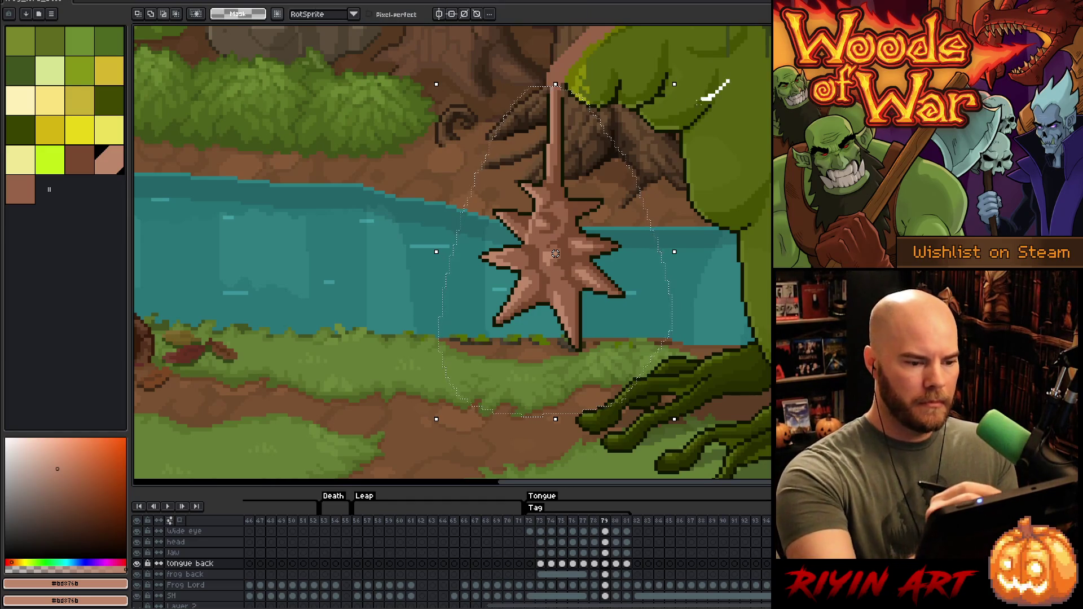
pyautogui.moveTo(556, 274); pyautogui.dragTo(556, 243)
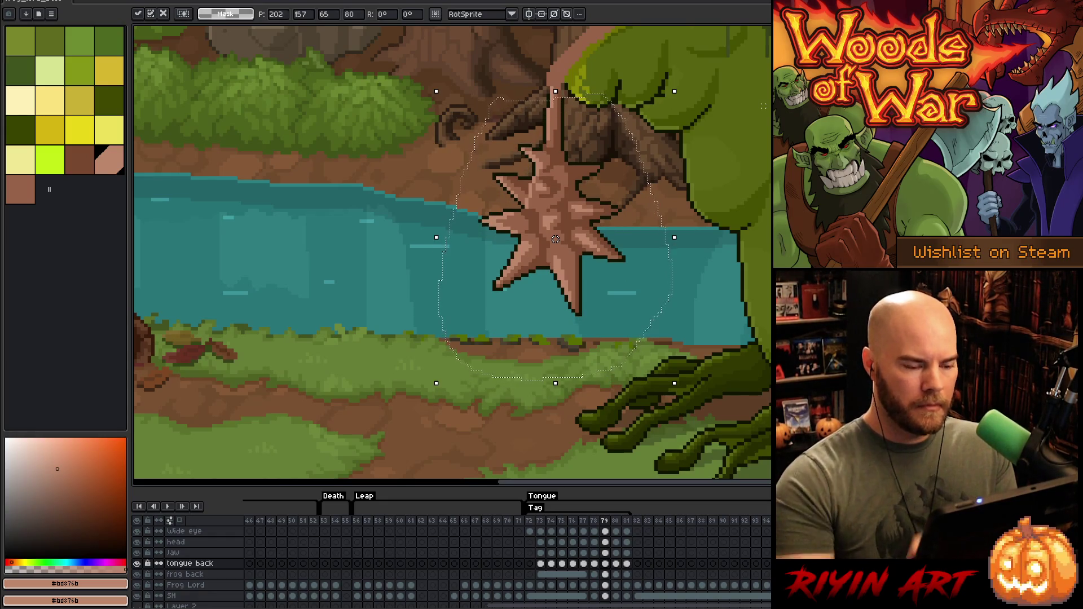
pyautogui.press('Return')
# Step: Step through frames 77 to 81 to compare the star's placement
pyautogui.press(',')
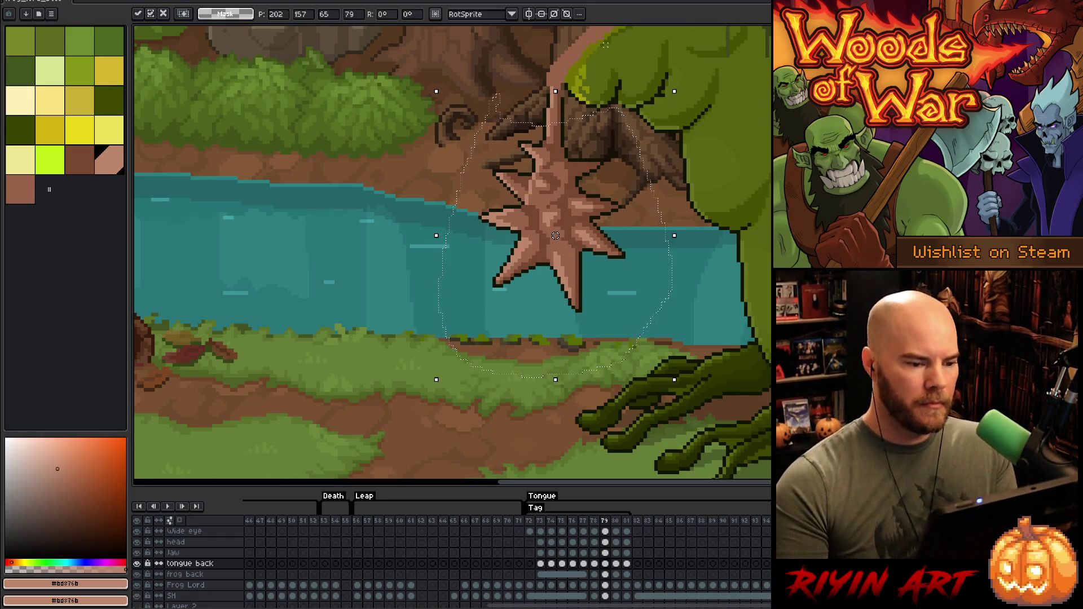
pyautogui.press('.')
pyautogui.press('.')
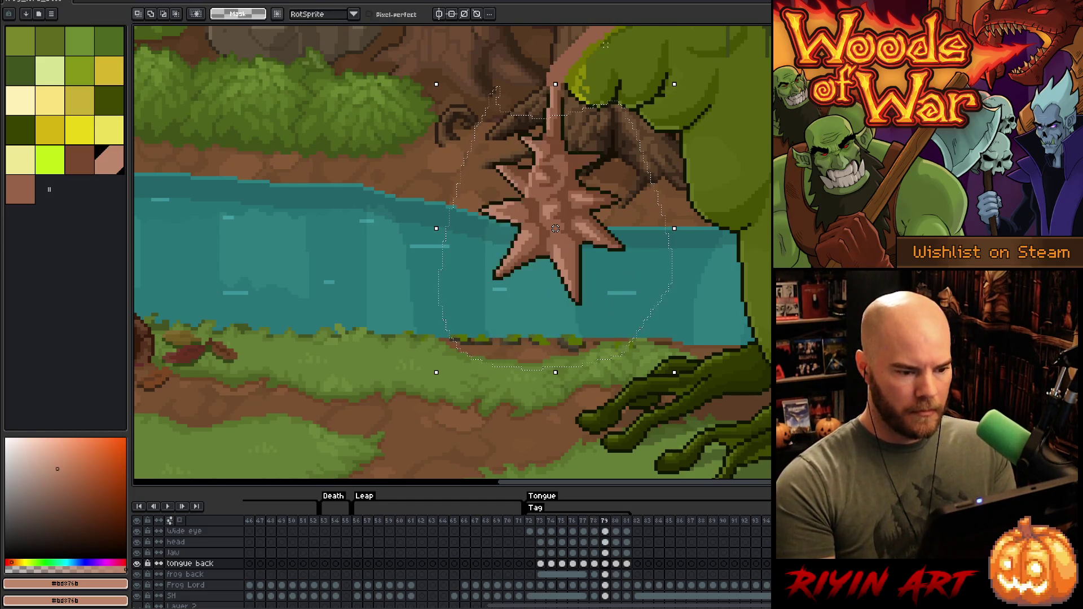
pyautogui.press(',')
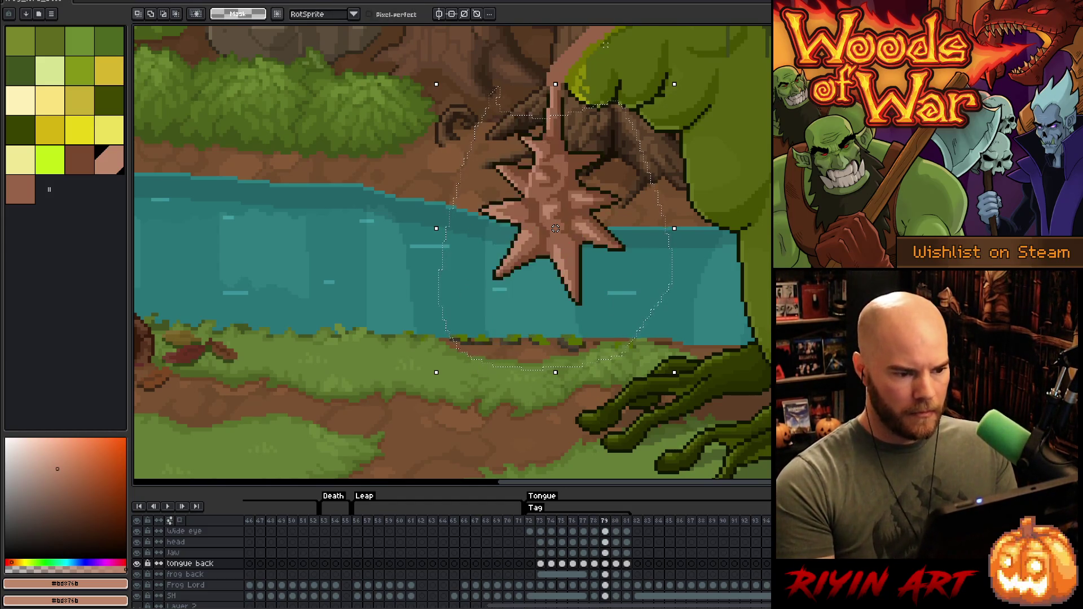
pyautogui.press('.')
pyautogui.press('.')
pyautogui.press(',')
pyautogui.press(',')
pyautogui.press(',')
pyautogui.press('.')
pyautogui.press(',')
pyautogui.press(',')
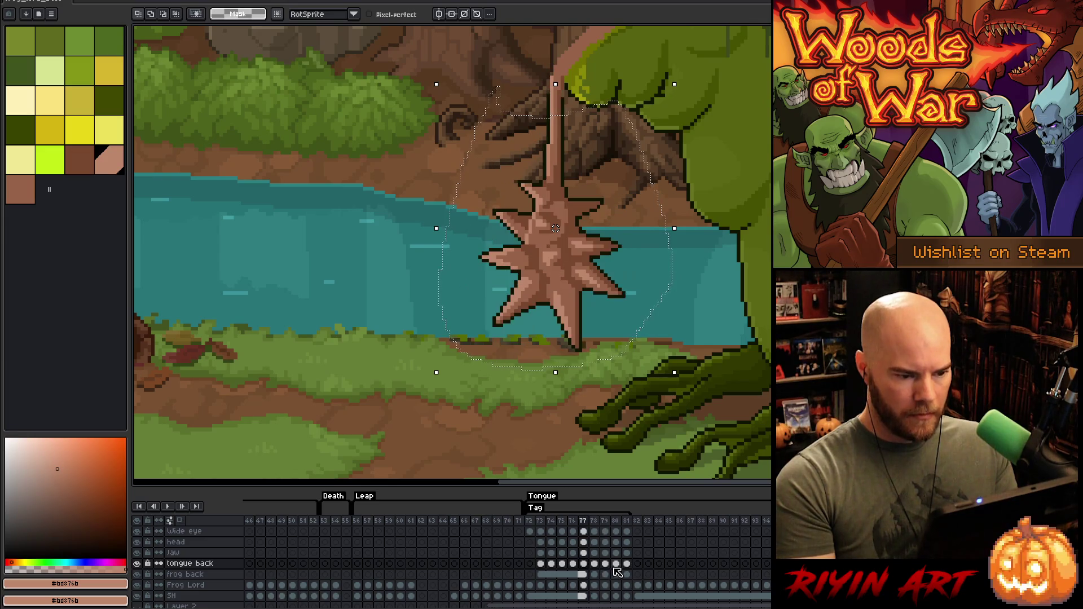
pyautogui.press('.')
pyautogui.press('.')
pyautogui.press('.')
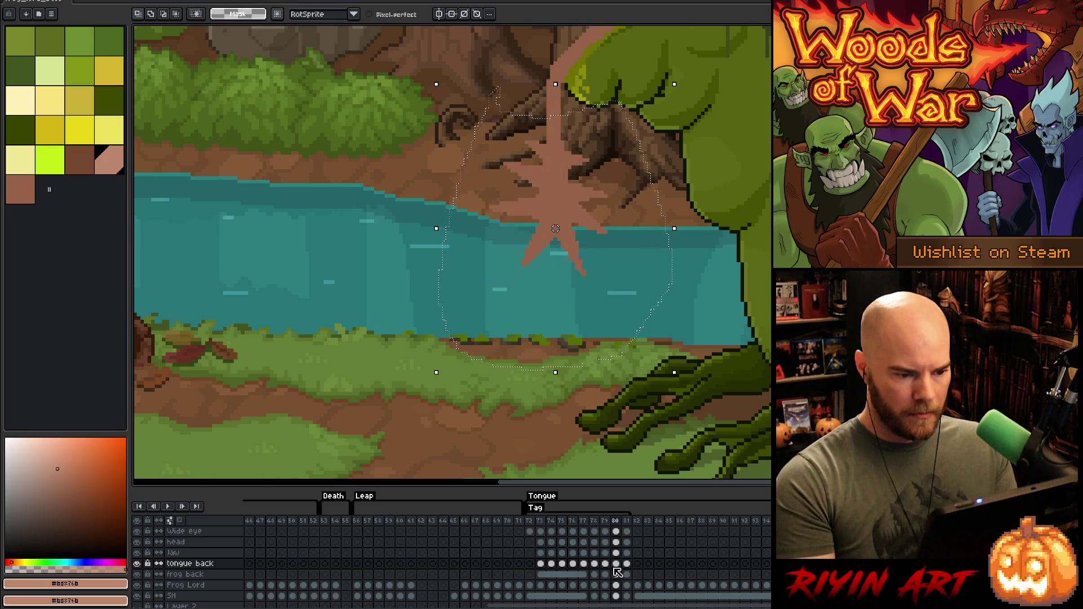
pyautogui.press('.')
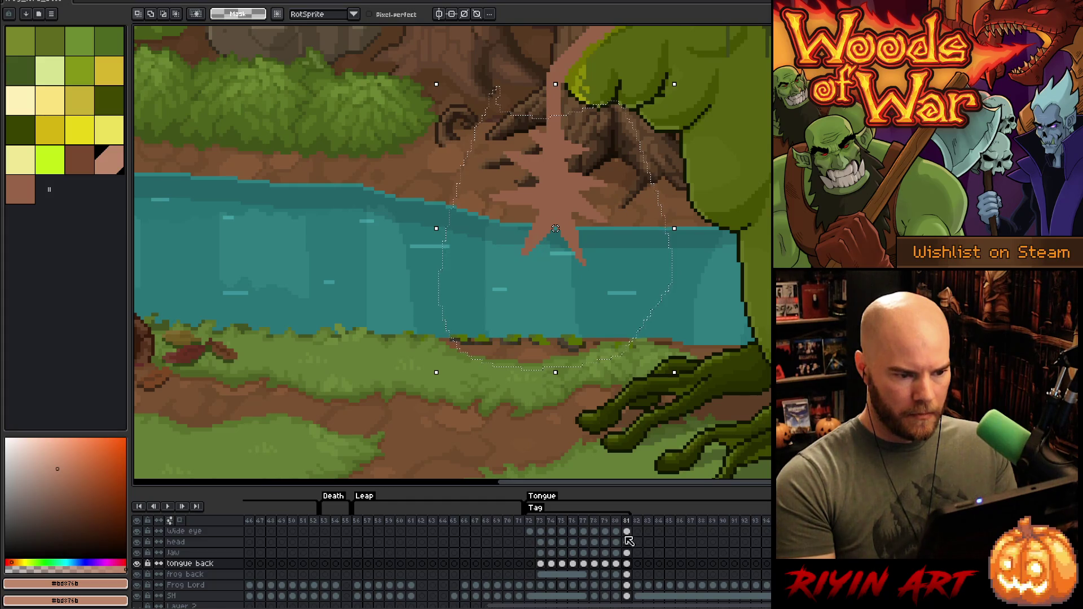
pyautogui.press(',')
pyautogui.press(',')
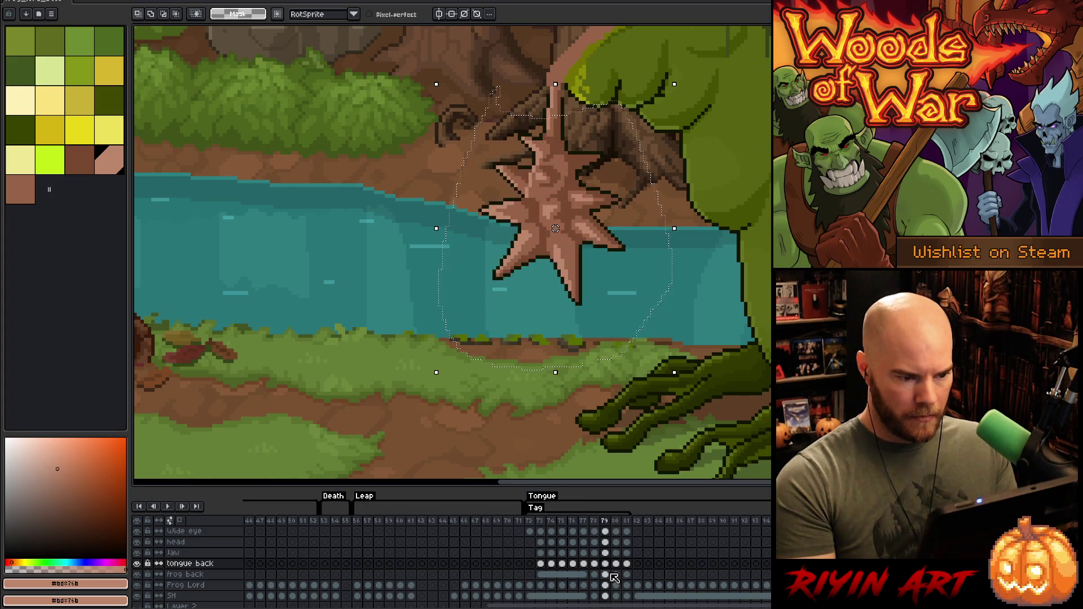
pyautogui.press(',')
pyautogui.press('.')
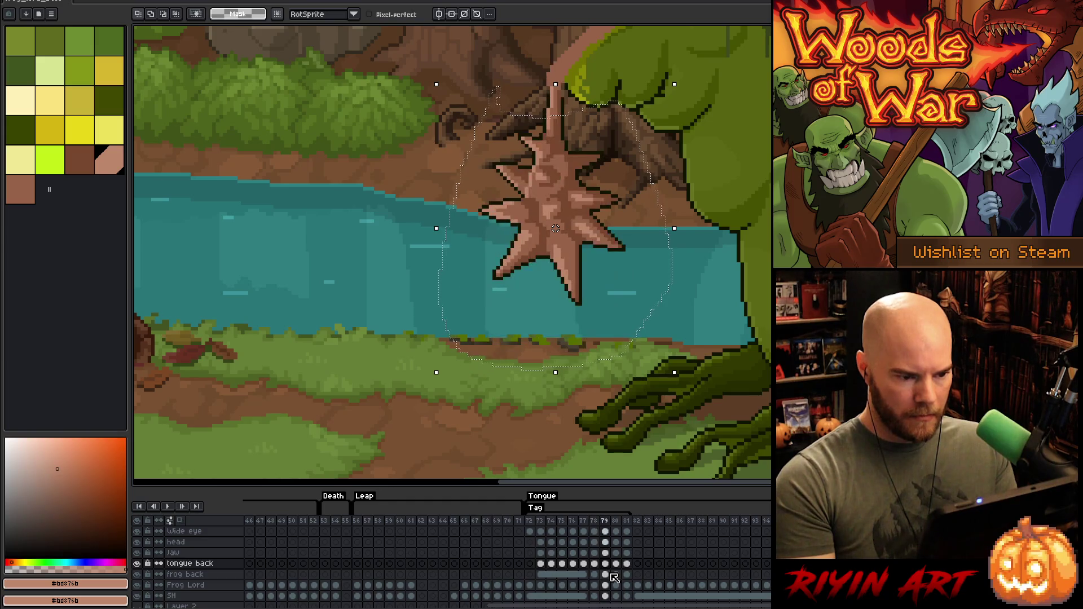
# Step: Paste the star tip into frames 80 and 81 on tongue back, nudging frame 81's copy upward
pyautogui.click(595, 565)
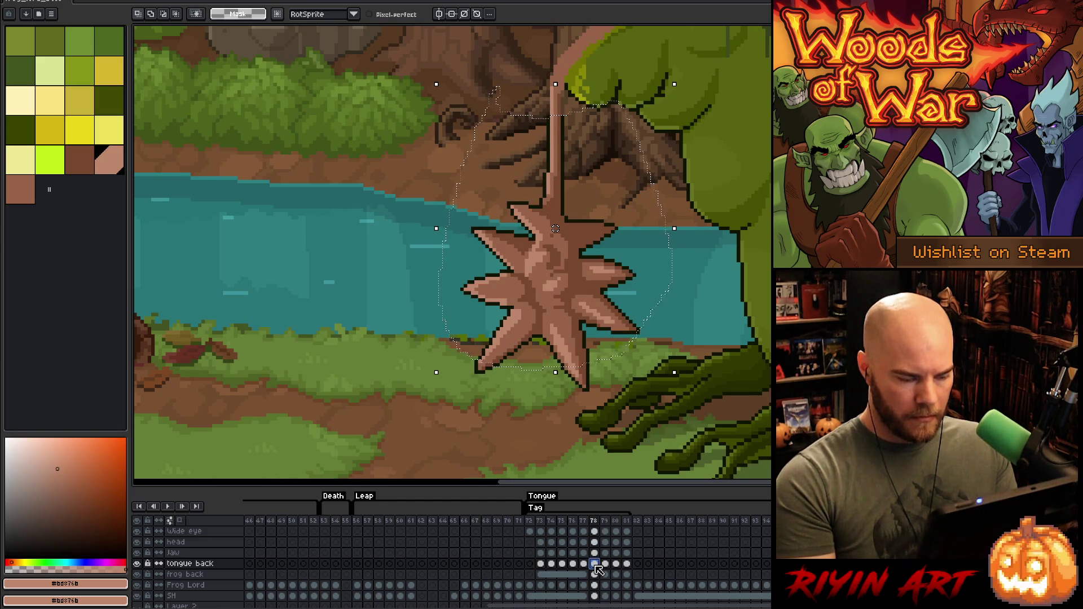
pyautogui.press(',')
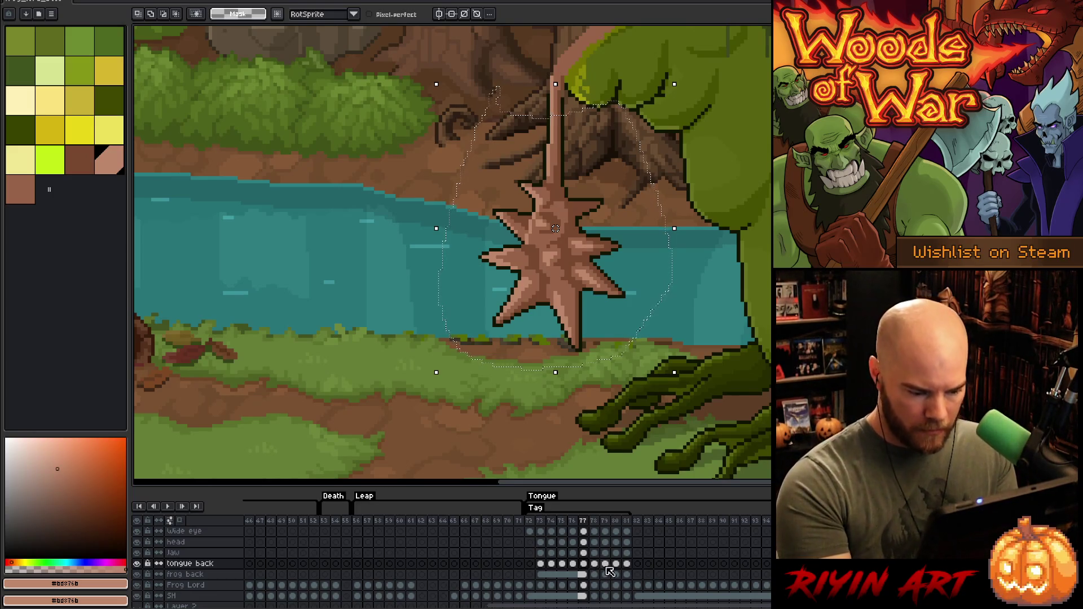
pyautogui.click(605, 564)
pyautogui.click(616, 564)
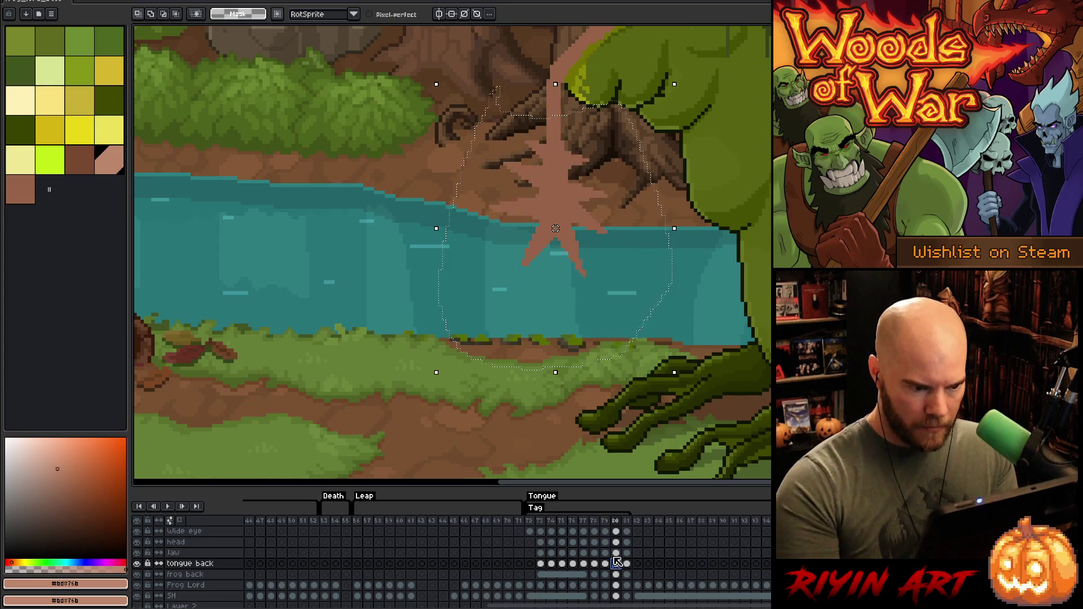
pyautogui.hotkey('ctrl', 'v')
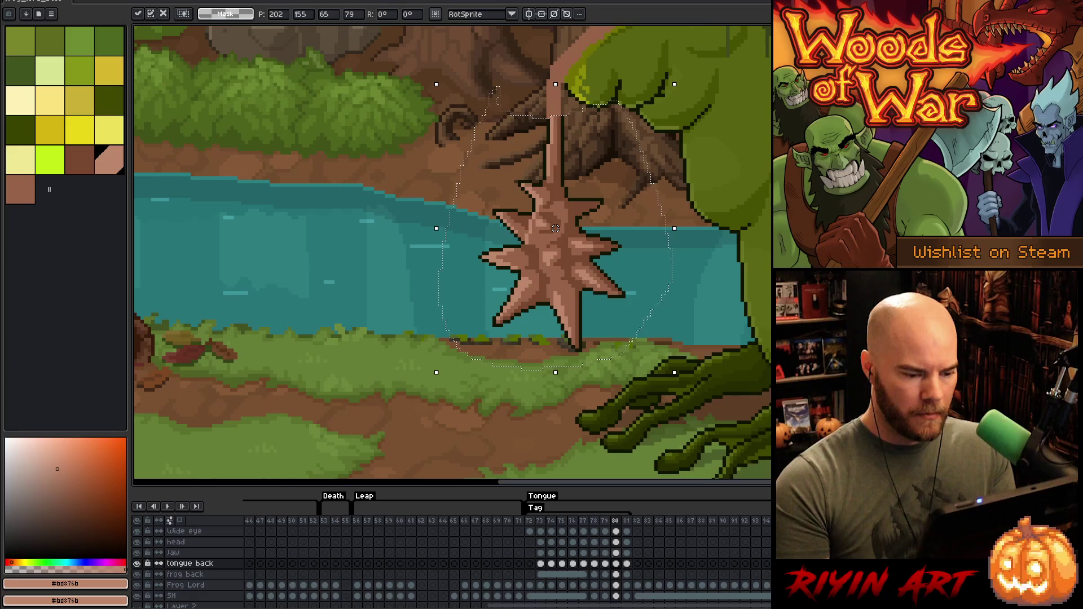
pyautogui.click(626, 563)
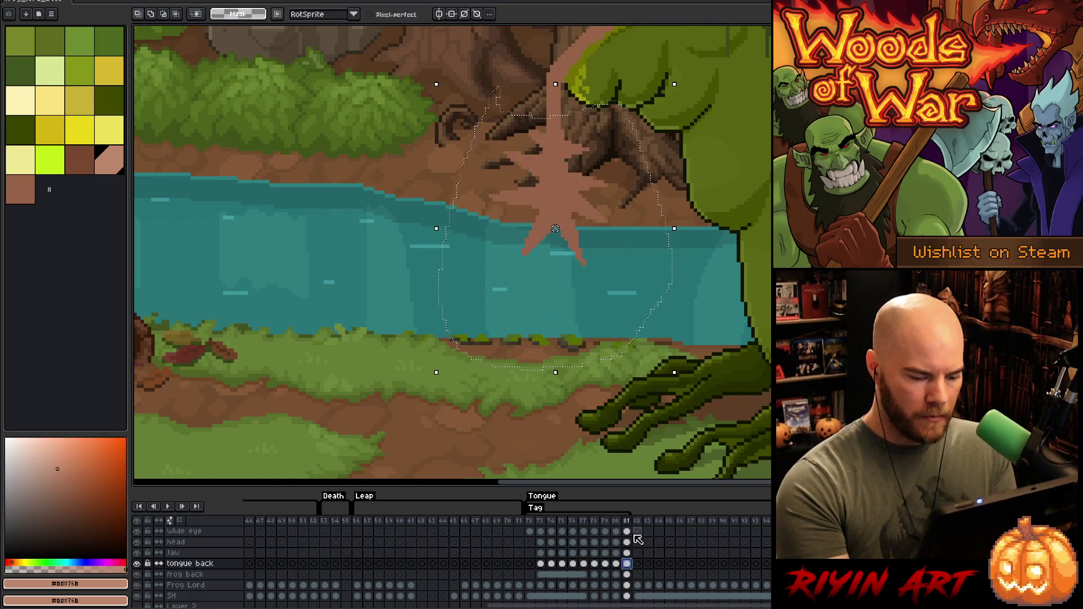
pyautogui.hotkey('ctrl', 'v')
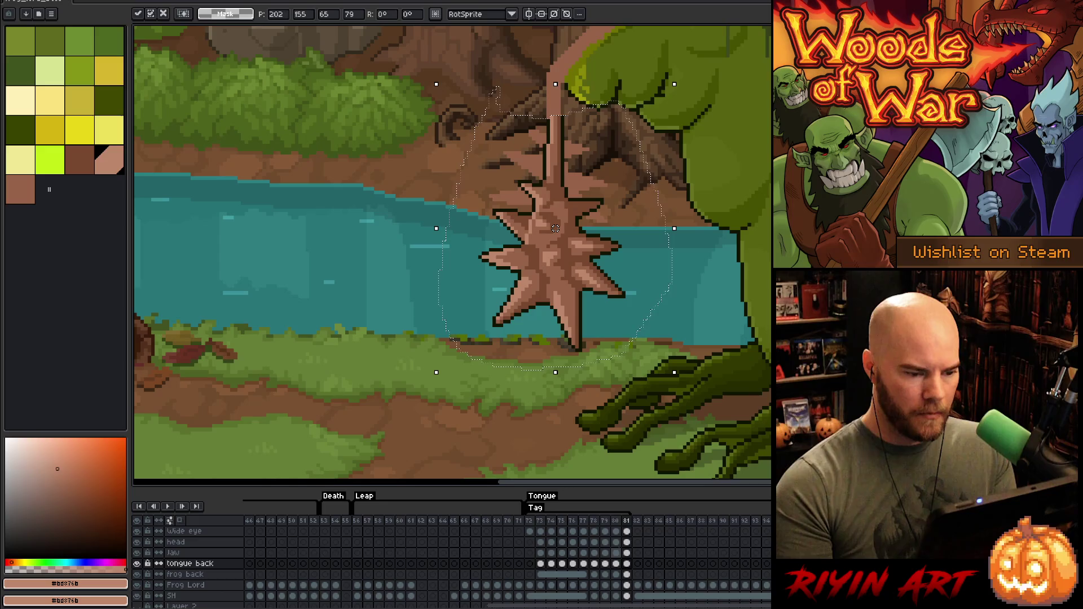
pyautogui.press('Escape')
pyautogui.press('Left')
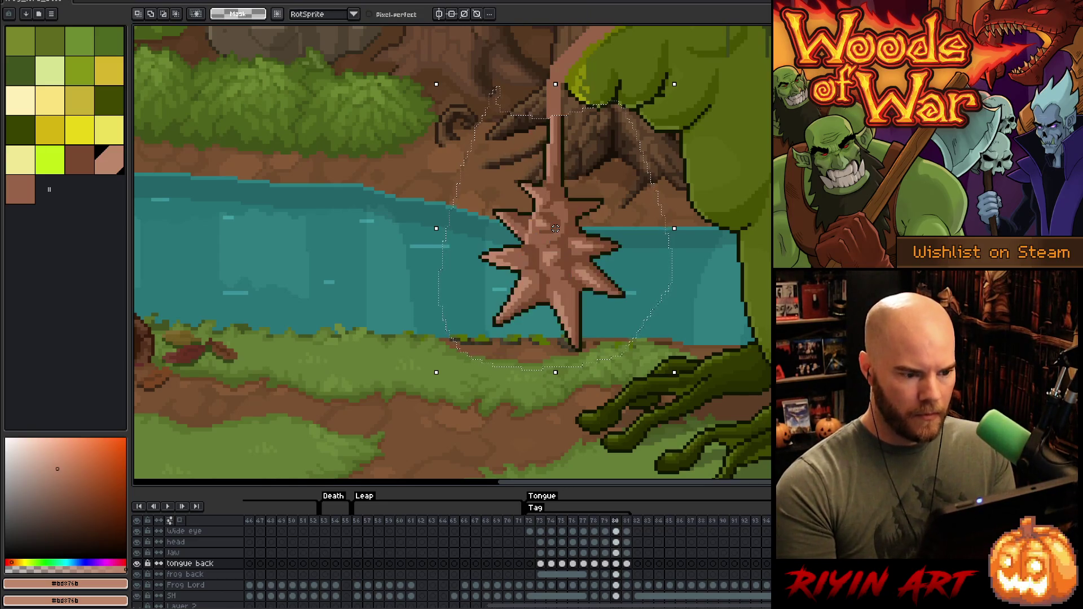
pyautogui.press('Right')
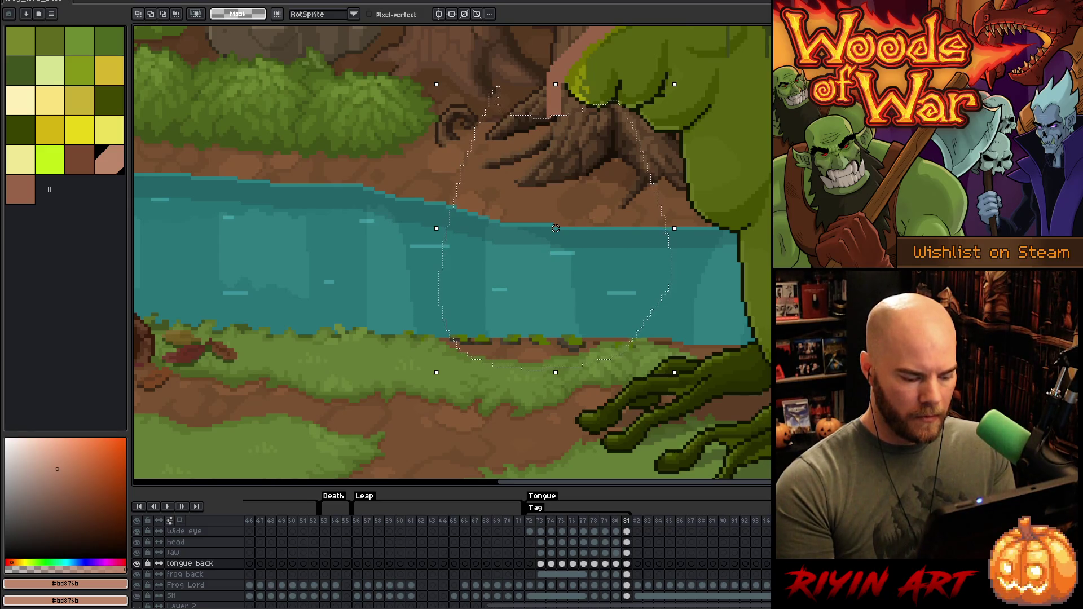
pyautogui.hotkey('ctrl', 'v')
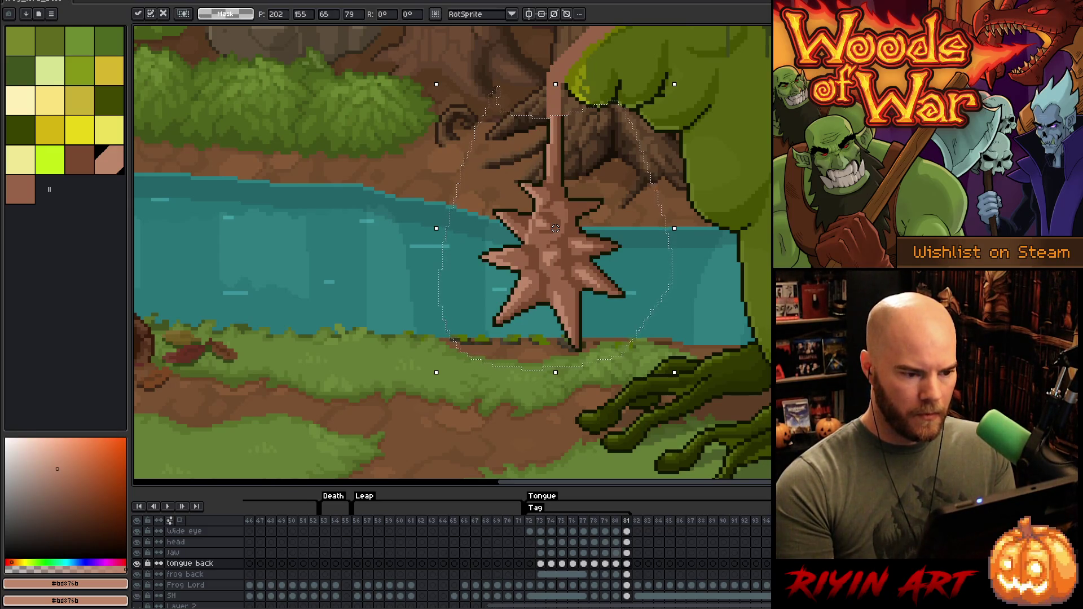
pyautogui.press('Up')
pyautogui.press('Up')
pyautogui.press('Up')
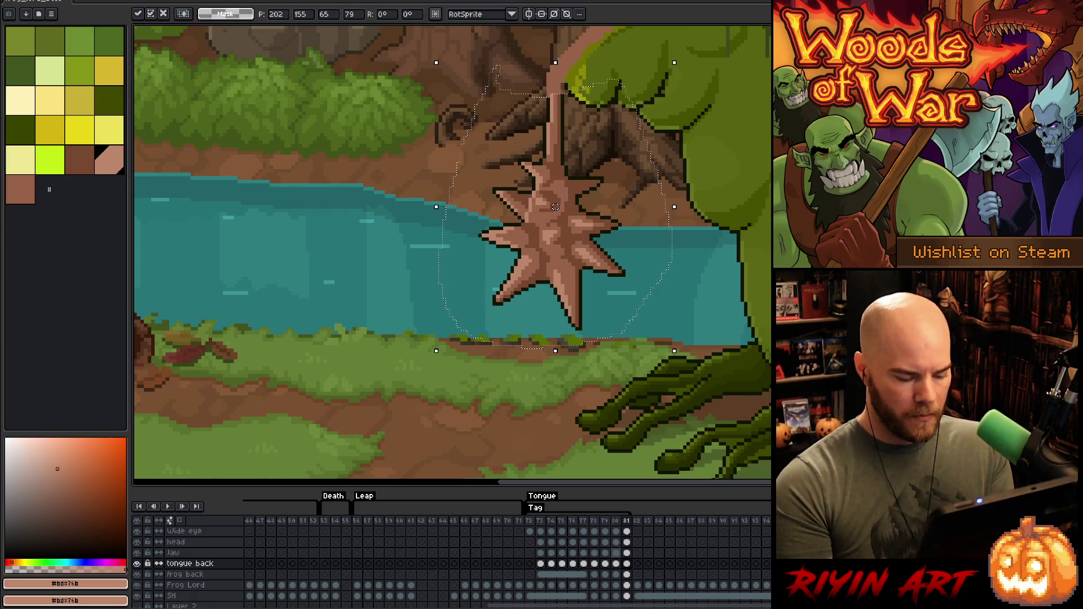
pyautogui.press('Return')
pyautogui.press('Return')
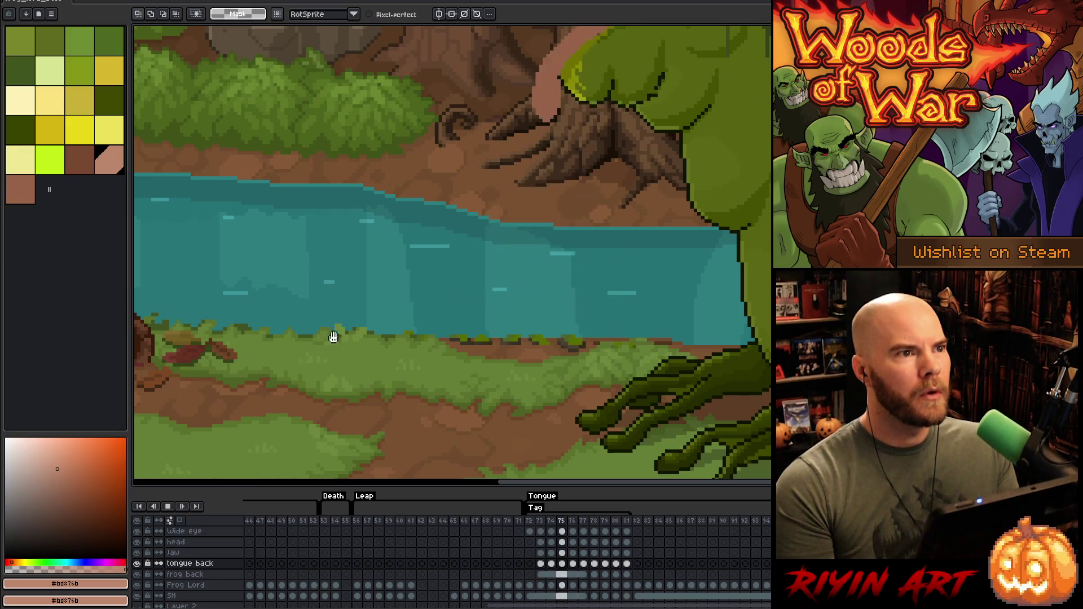
# Step: Zoom around the frog during playback, then stop the animation preview
pyautogui.scroll(-3, 338, 328)
pyautogui.scroll(2, 457, 277)
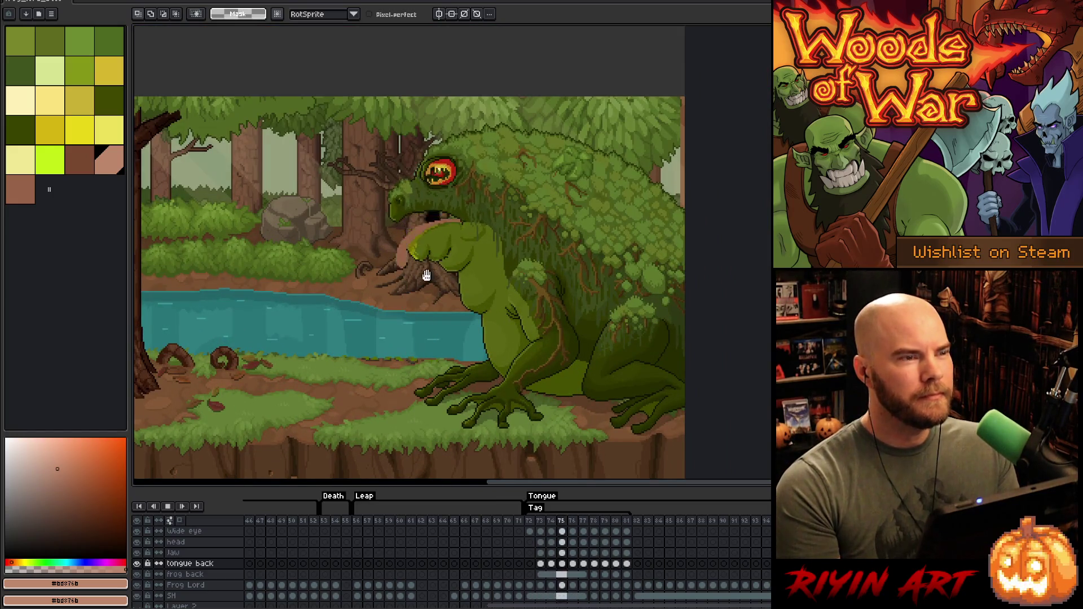
pyautogui.scroll(1, 411, 274)
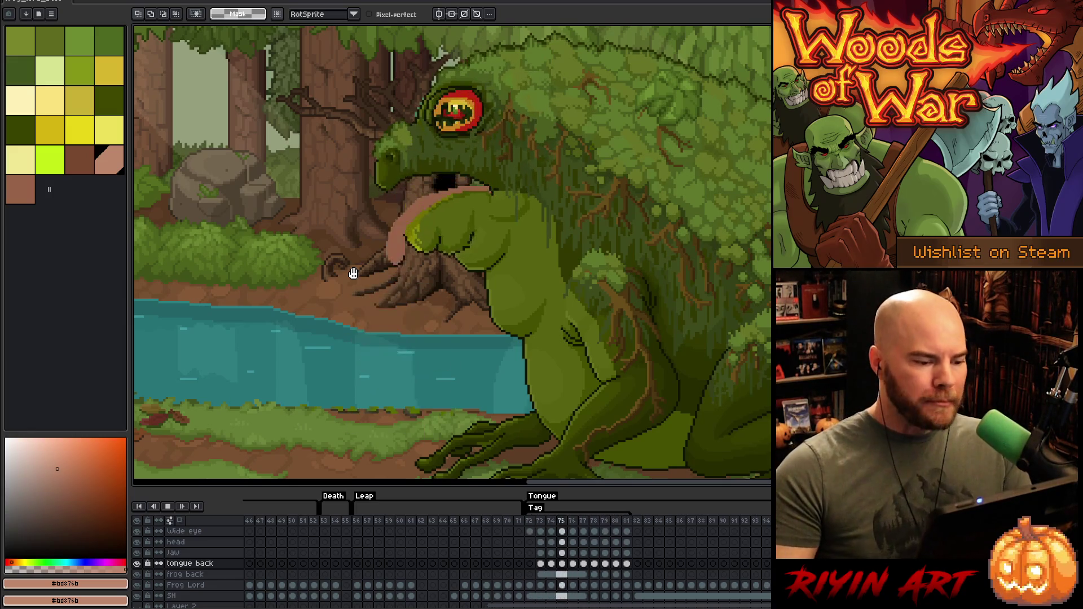
pyautogui.press('Return')
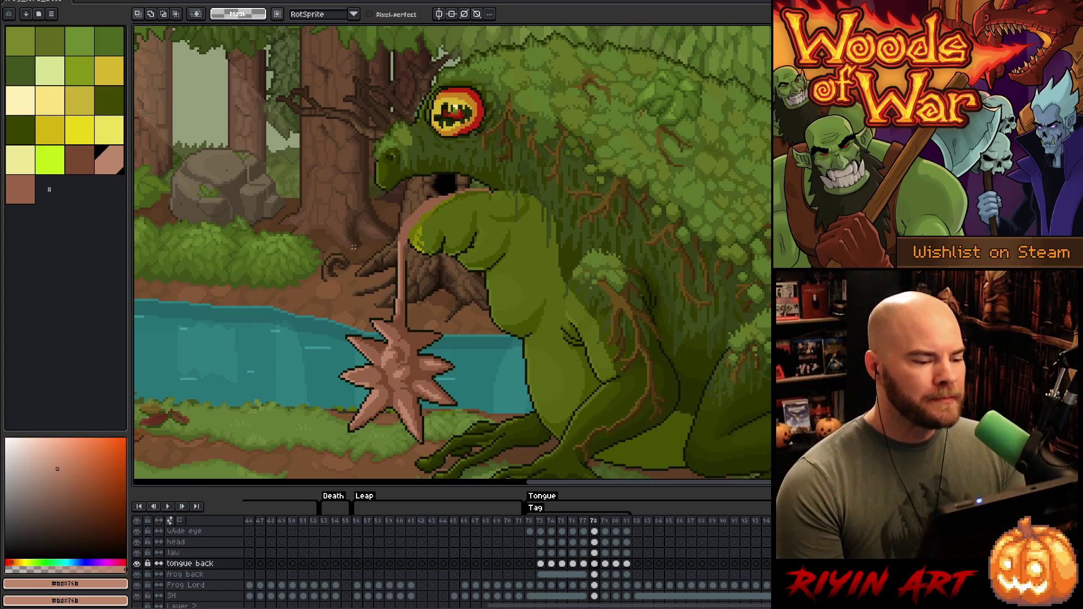
# Step: Go to frame 72, where the tongue is still inside the frog's mouth
pyautogui.scroll(3, 437, 314)
pyautogui.scroll(-2, 429, 277)
pyautogui.scroll(1, 420, 240)
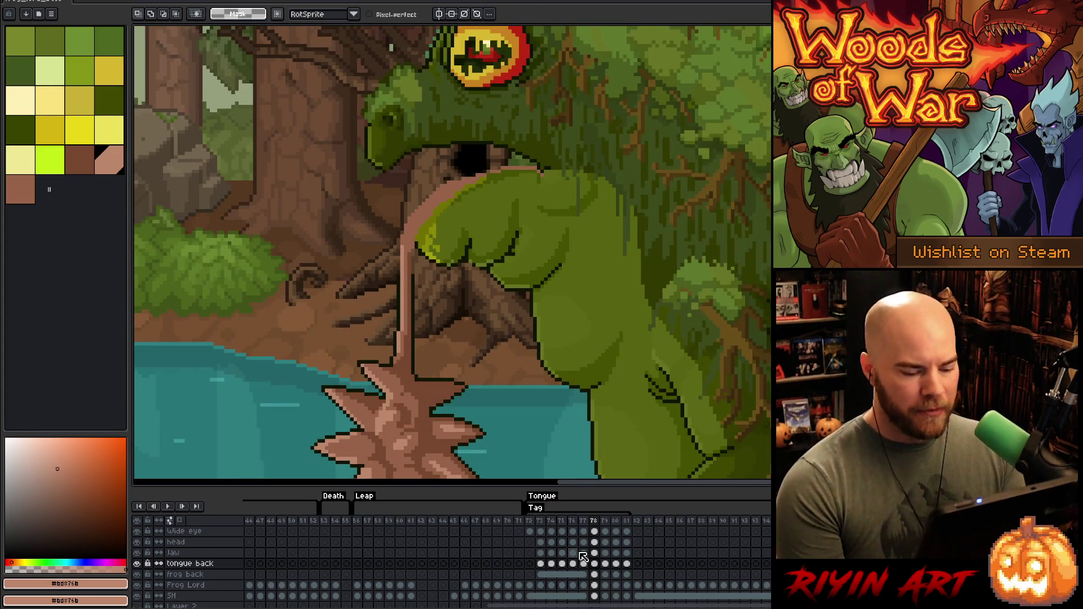
pyautogui.click(530, 525)
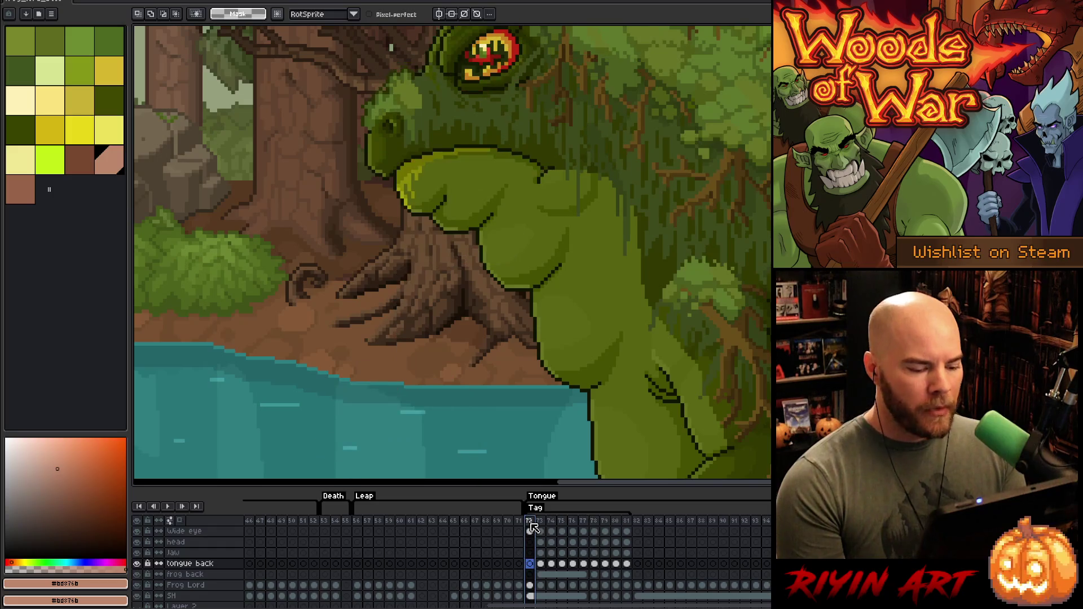
# Step: Move to frame 73 and compare it against frame 72
pyautogui.click(540, 528)
pyautogui.scroll(3, 423, 206)
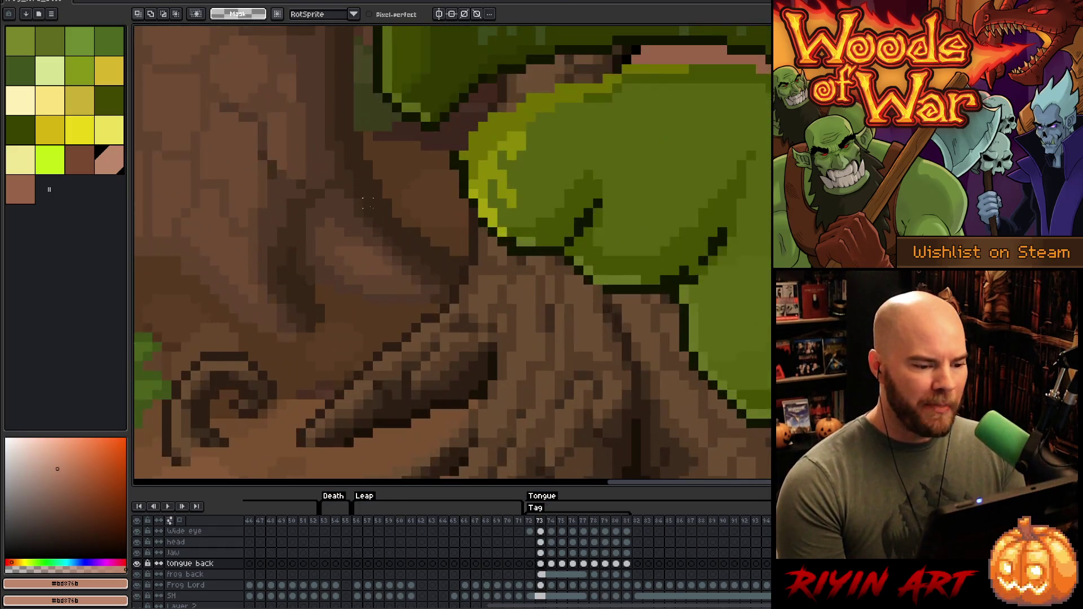
pyautogui.scroll(-2, 423, 207)
pyautogui.scroll(1, 477, 187)
pyautogui.scroll(-3, 473, 274)
pyautogui.press('Left')
pyautogui.press('Right')
pyautogui.press('Left')
pyautogui.press('Right')
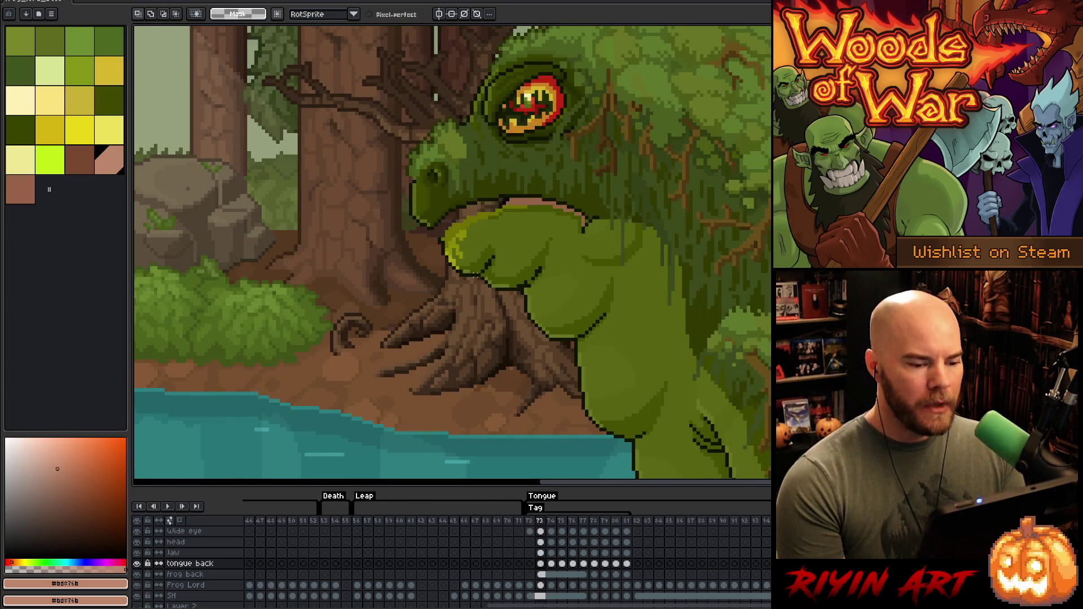
pyautogui.scroll(2, 476, 275)
# Step: Sample the jaw's lighter lime green on frame 73, then return to the pencil
pyautogui.keyDown('alt'); pyautogui.click(643, 231); pyautogui.keyUp('alt')
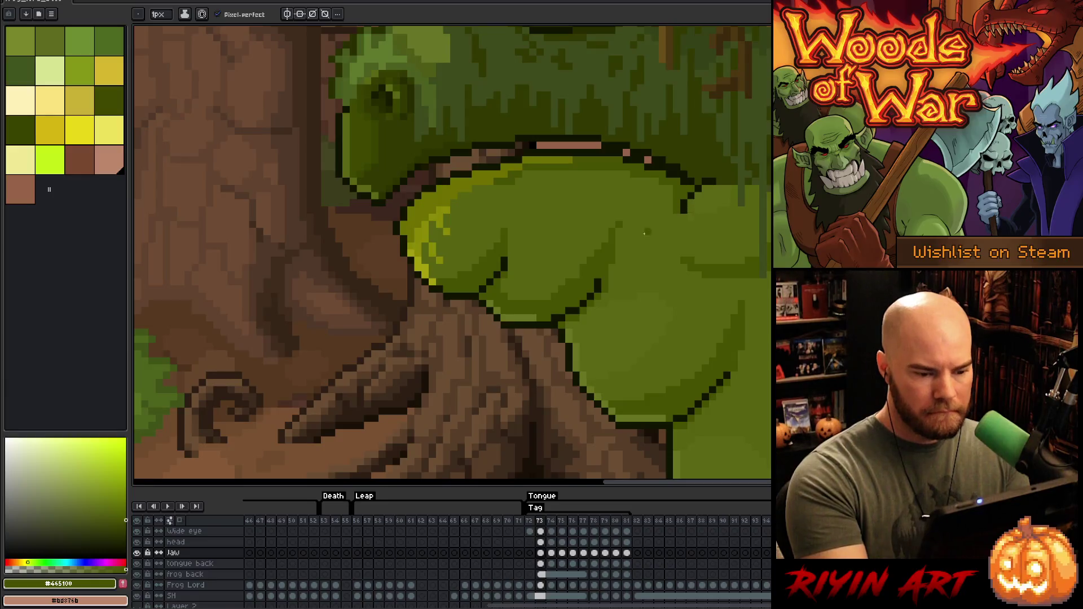
pyautogui.press('i')
pyautogui.click(624, 221)
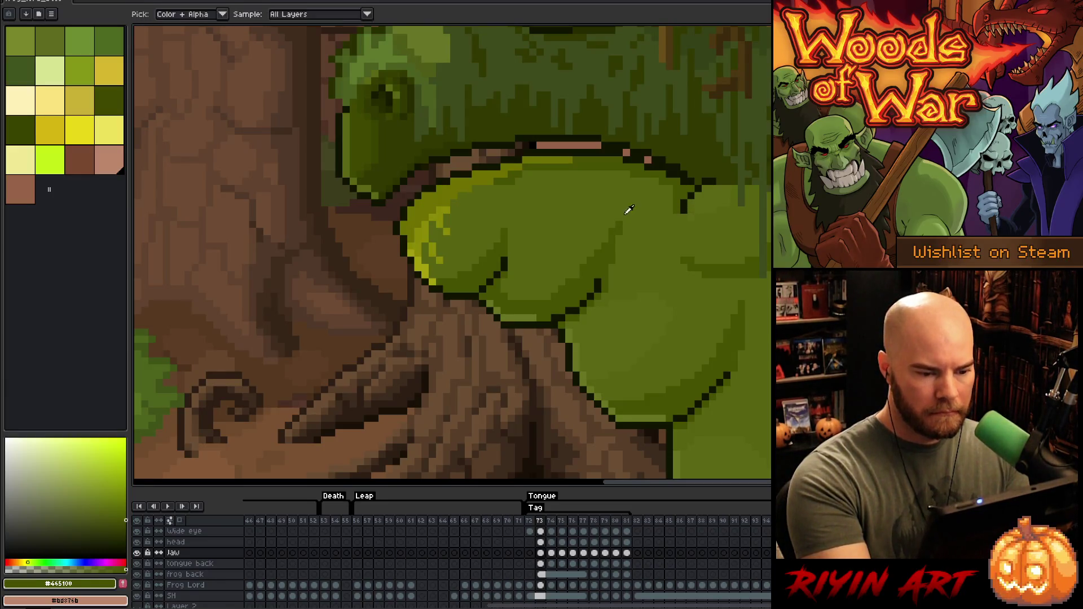
pyautogui.press('b')
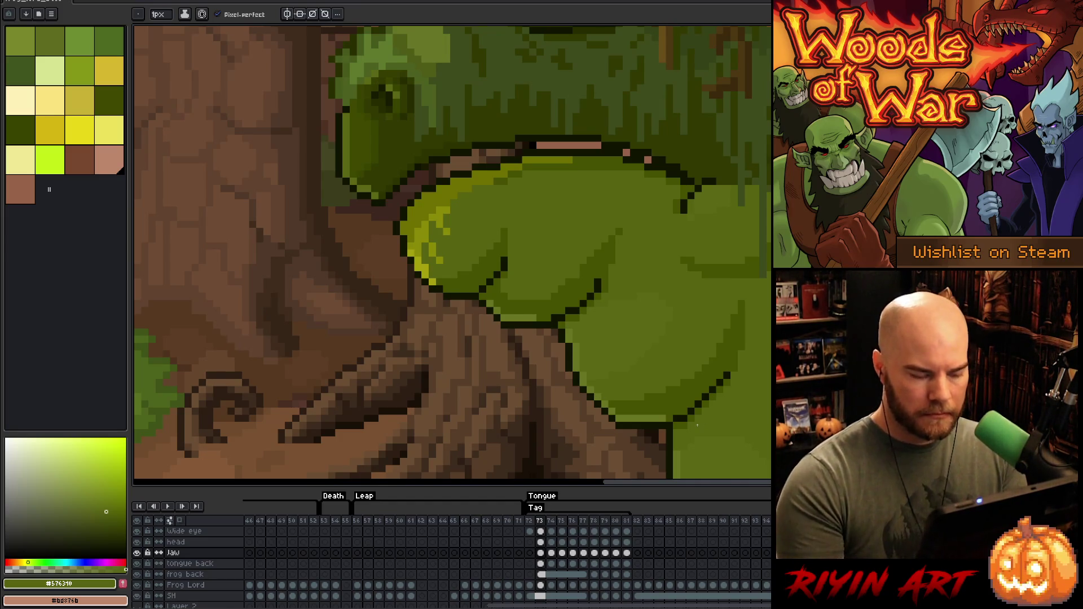
# Step: Compare jaw poses across frames 72, 73 and 74, settling on frame 74
pyautogui.press('Left')
pyautogui.press('Right')
pyautogui.press('Left')
pyautogui.press('Right')
pyautogui.press('Left')
pyautogui.press('Right')
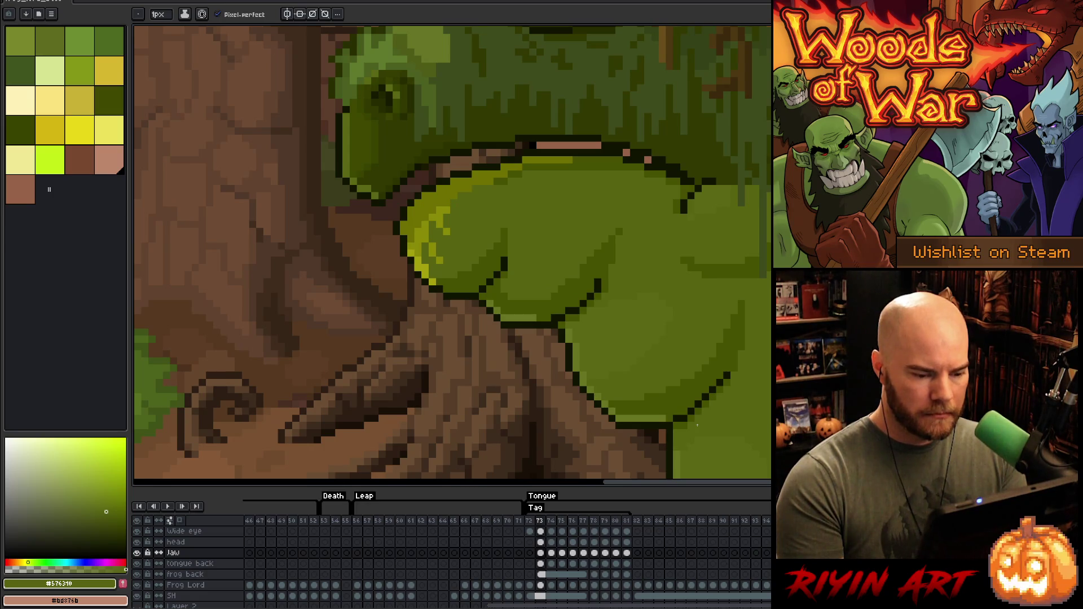
pyautogui.press('Right')
pyautogui.press('Left')
pyautogui.press('Right')
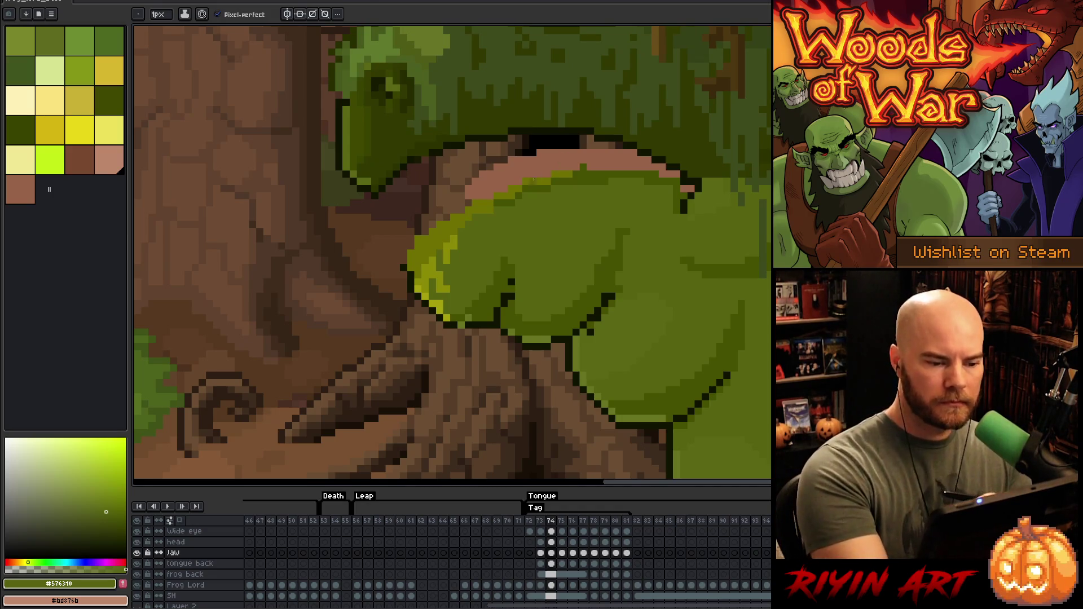
# Step: Eyedrop the jaw's olive and shadow greens, ending on the dark outline colour
pyautogui.press('i')
pyautogui.click(508, 208)
pyautogui.press('b')
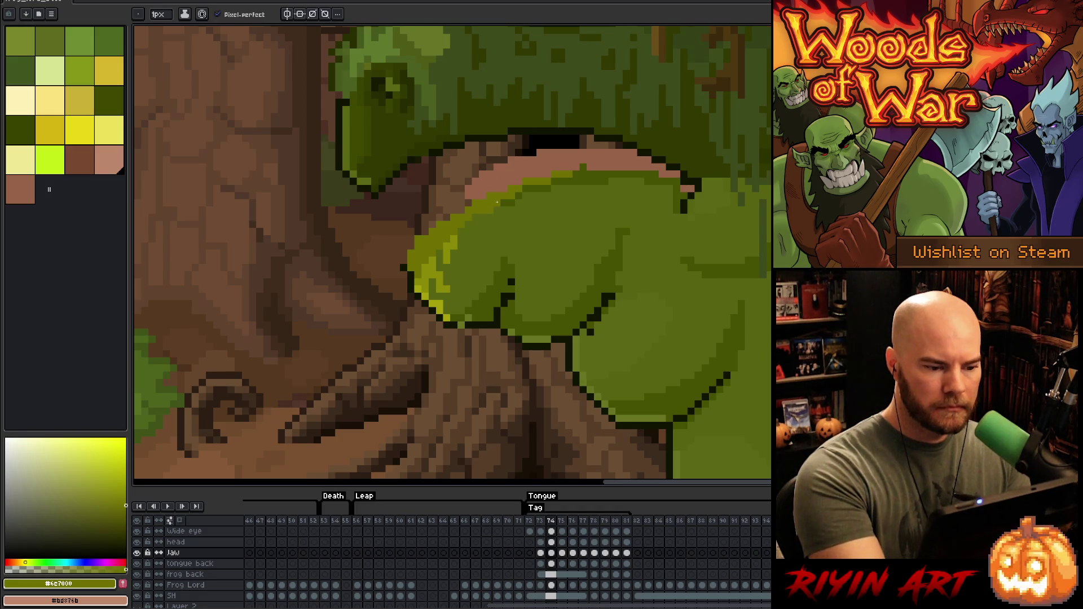
pyautogui.keyDown('alt'); pyautogui.click(514, 204); pyautogui.keyUp('alt')
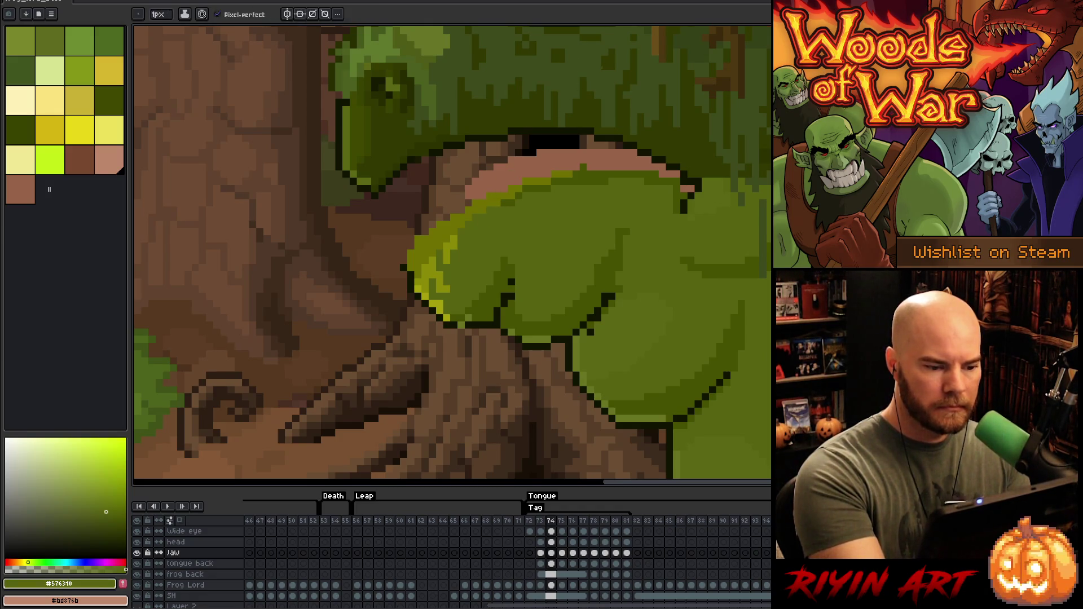
pyautogui.keyDown('alt'); pyautogui.click(514, 204); pyautogui.keyUp('alt')
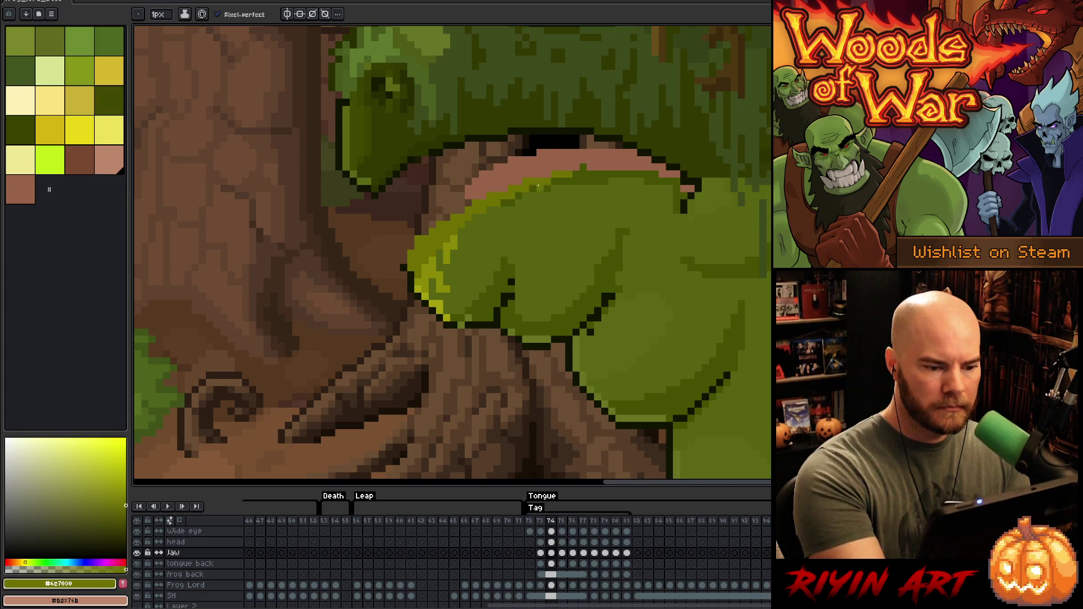
pyautogui.keyDown('alt'); pyautogui.click(547, 167); pyautogui.keyUp('alt')
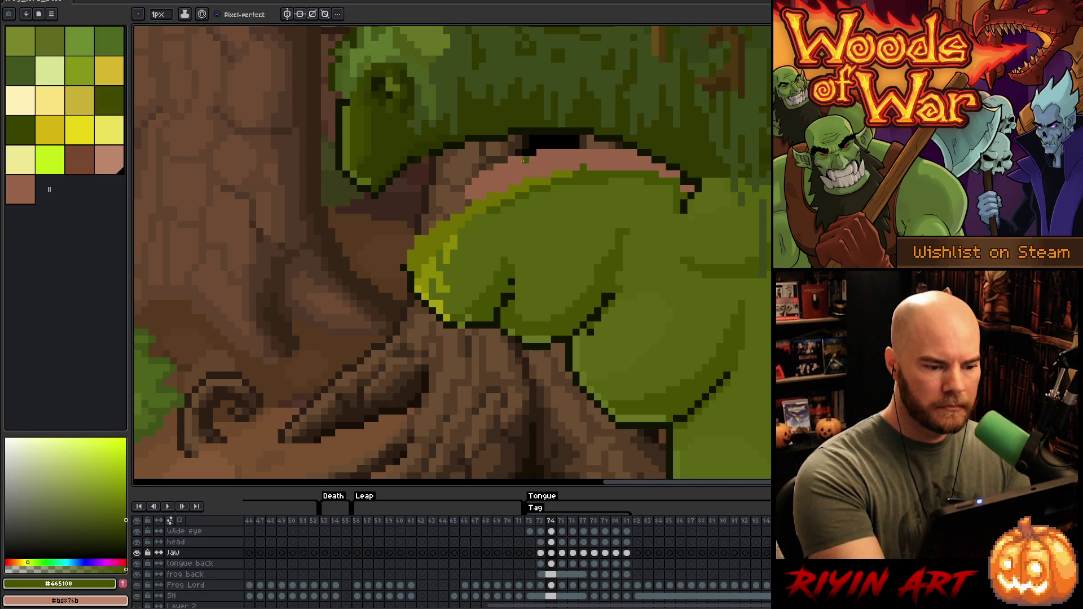
pyautogui.keyDown('alt'); pyautogui.click(463, 225); pyautogui.keyUp('alt')
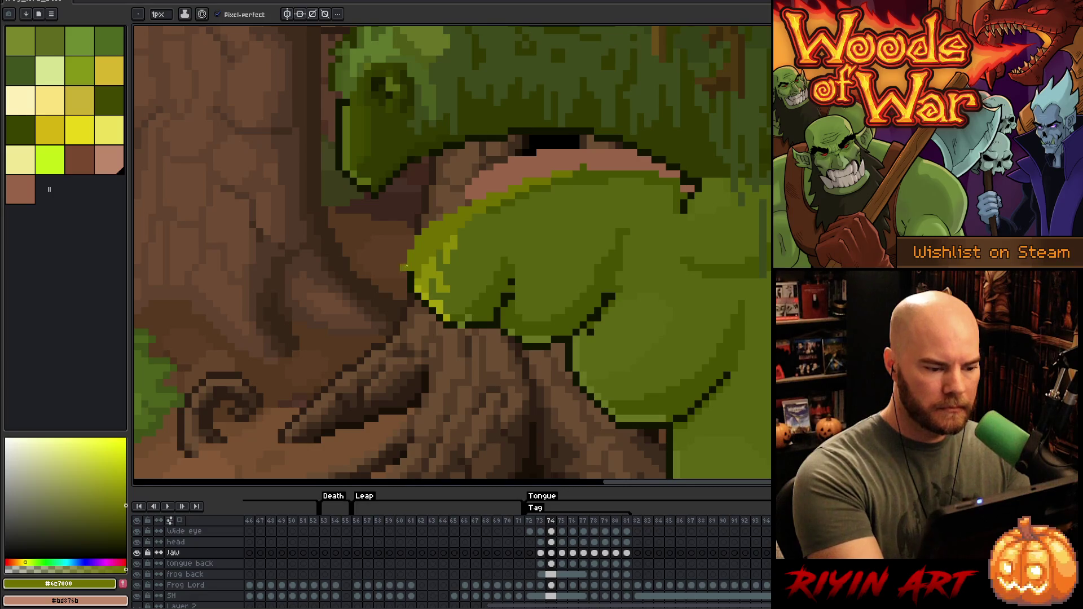
pyautogui.keyDown('alt'); pyautogui.click(468, 145); pyautogui.keyUp('alt')
# Step: Draw a dark outline along the jaw's top edge, redoing the short piece as a straight line
pyautogui.moveTo(430, 217); pyautogui.dragTo(548, 173)
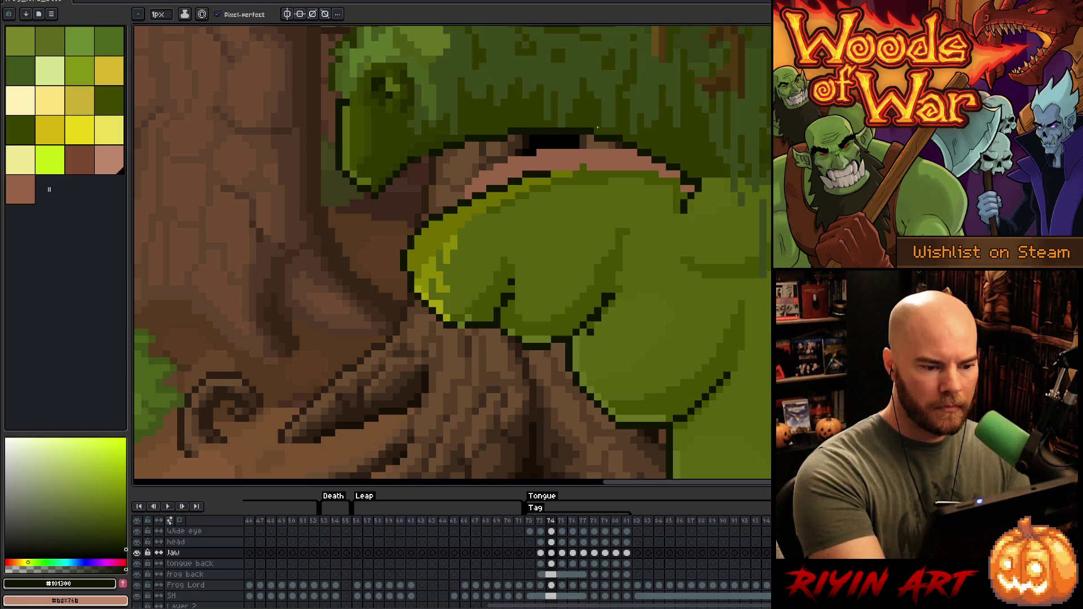
pyautogui.hotkey('ctrl', 'z')
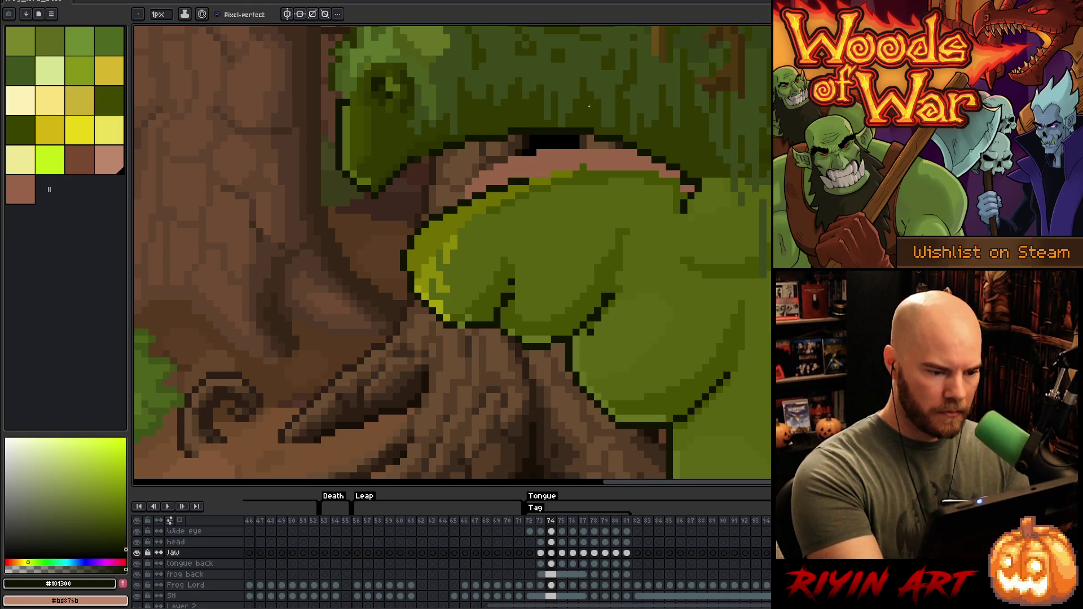
pyautogui.moveTo(530, 176); pyautogui.dragTo(551, 172)
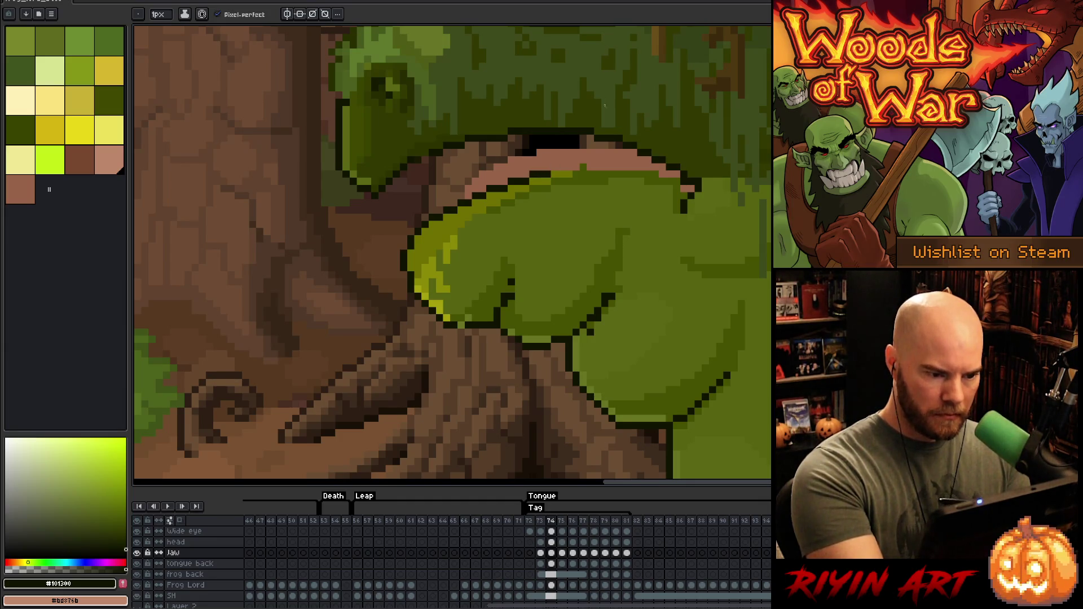
pyautogui.keyDown('shift'); pyautogui.click(643, 167); pyautogui.keyUp('shift')
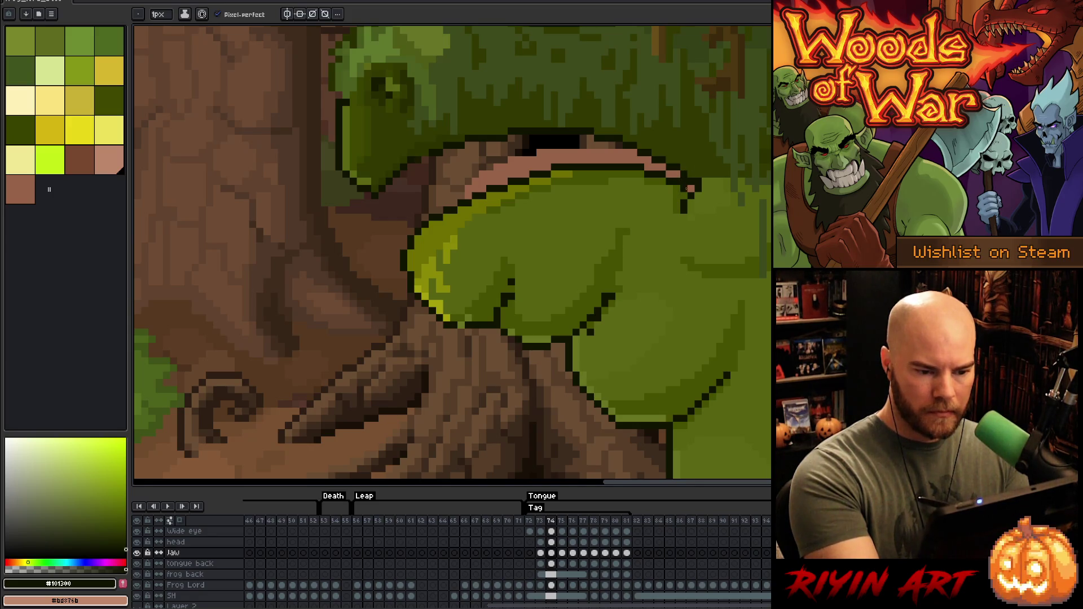
pyautogui.keyDown('alt'); pyautogui.click(687, 183); pyautogui.keyUp('alt')
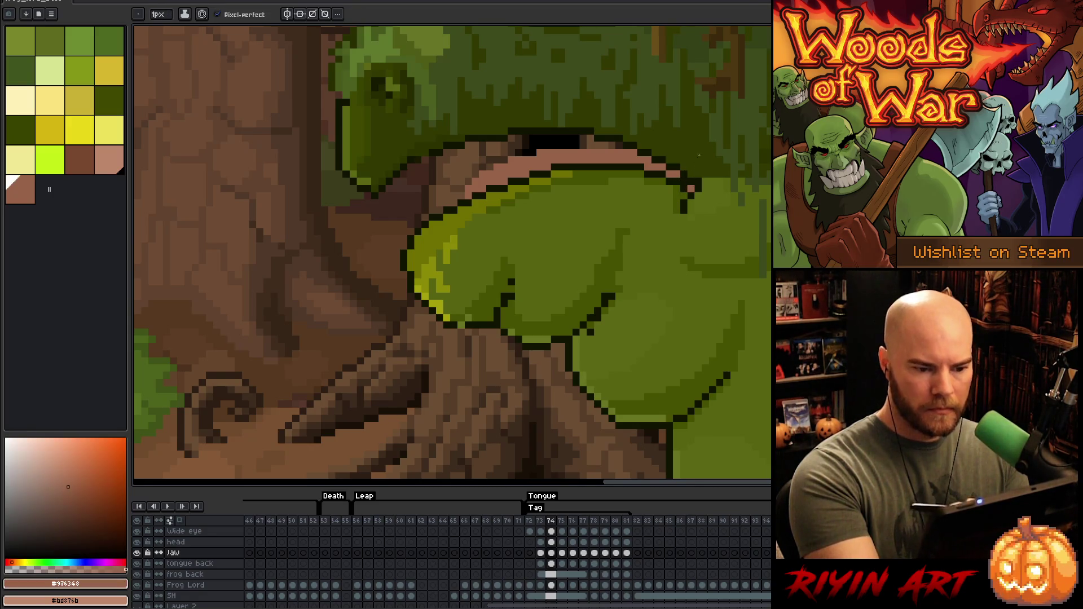
# Step: On the head layer, add dark outline pixels at the end of the pink mouth line
pyautogui.press('v')
pyautogui.keyDown('ctrl'); pyautogui.click(690, 185); pyautogui.keyUp('ctrl')
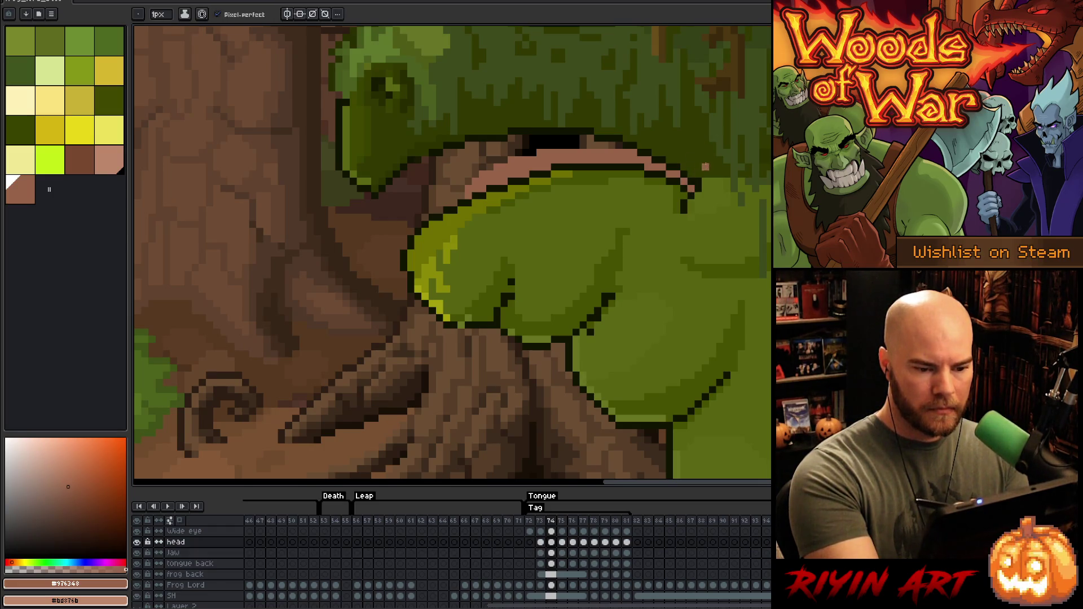
pyautogui.keyDown('alt'); pyautogui.click(705, 176); pyautogui.keyUp('alt')
pyautogui.click(705, 179)
pyautogui.click(713, 181)
pyautogui.keyDown('alt'); pyautogui.click(699, 170); pyautogui.keyUp('alt')
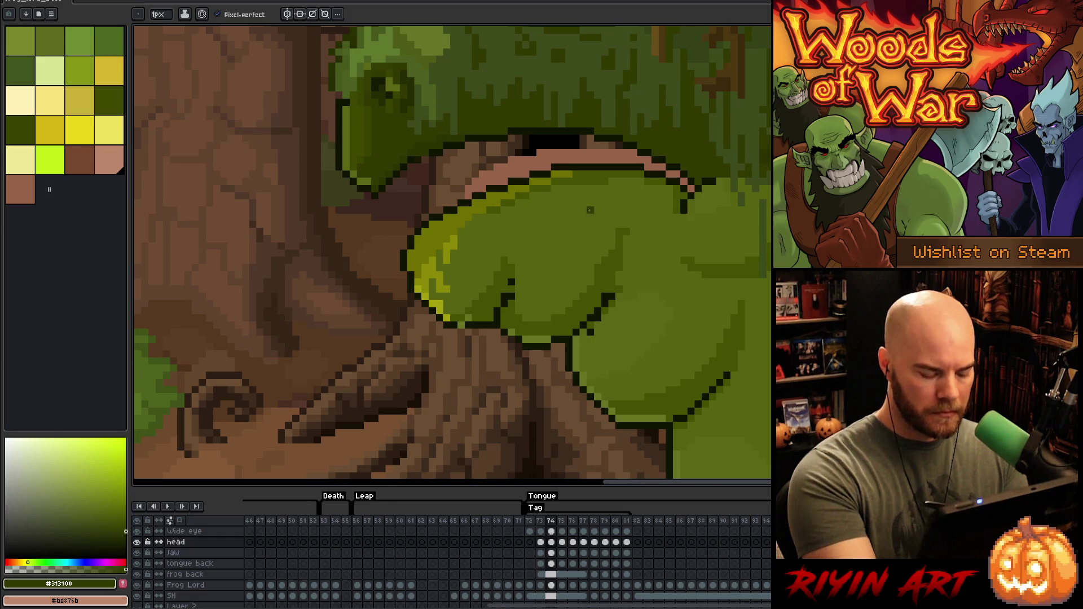
# Step: Return to the Jaw layer and choose the olive-yellow and darker olive body greens
pyautogui.keyDown('ctrl'); pyautogui.click(520, 229); pyautogui.keyUp('ctrl')
pyautogui.keyDown('alt'); pyautogui.click(461, 249); pyautogui.keyUp('alt')
pyautogui.keyDown('alt'); pyautogui.click(448, 257); pyautogui.keyUp('alt')
pyautogui.keyDown('alt'); pyautogui.click(445, 261); pyautogui.keyUp('alt')
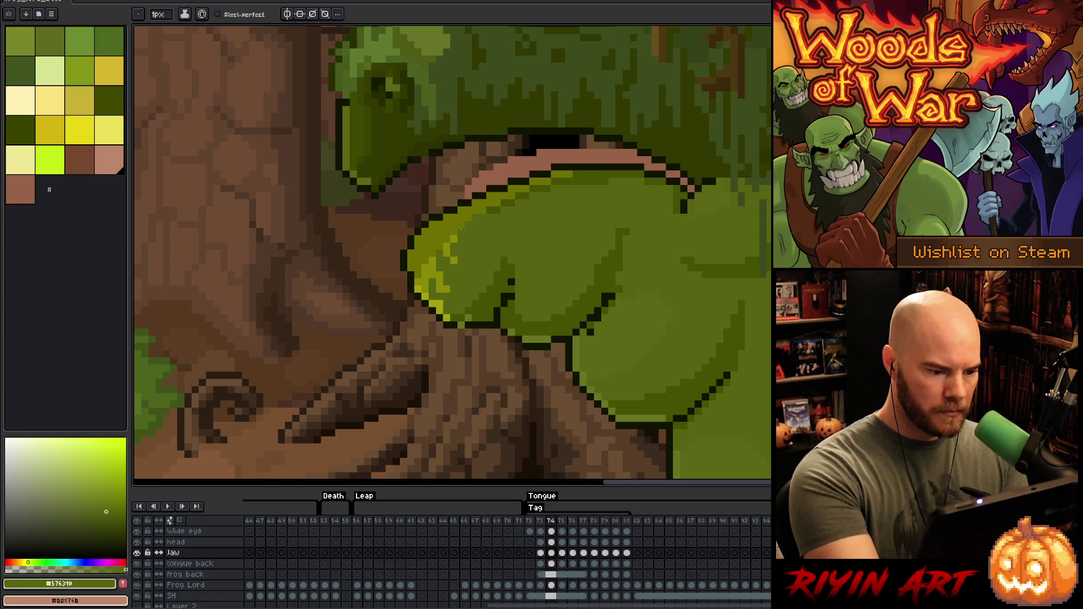
pyautogui.press('alt')
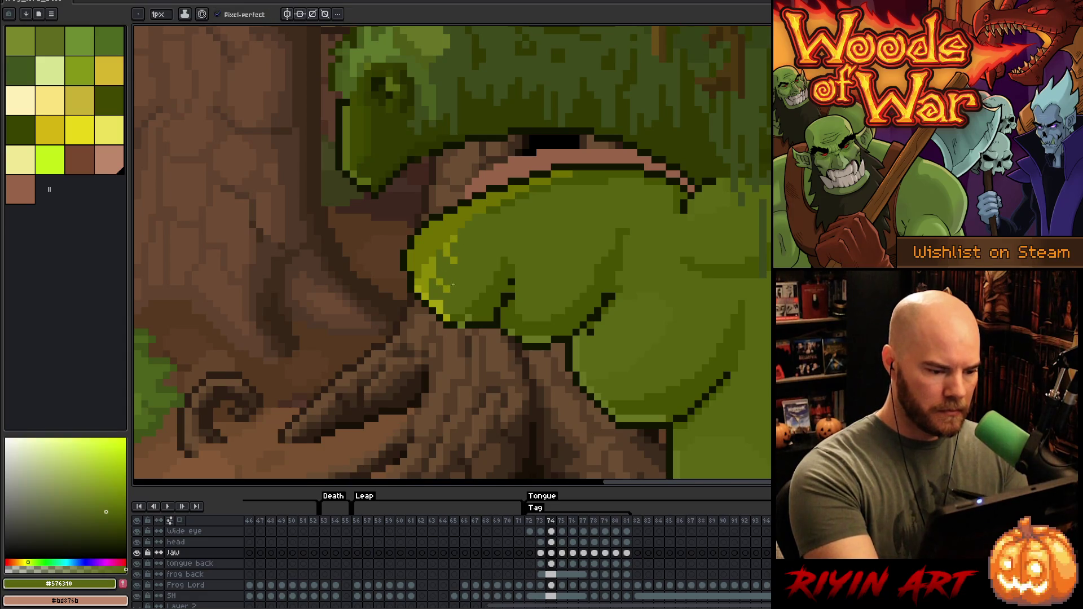
# Step: Flip between frames 73 and 74 to compare, ending on frame 74
pyautogui.press(',')
pyautogui.press('.')
pyautogui.press(',')
pyautogui.press('.')
pyautogui.press(',')
pyautogui.press('.')
pyautogui.press(',')
pyautogui.press('.')
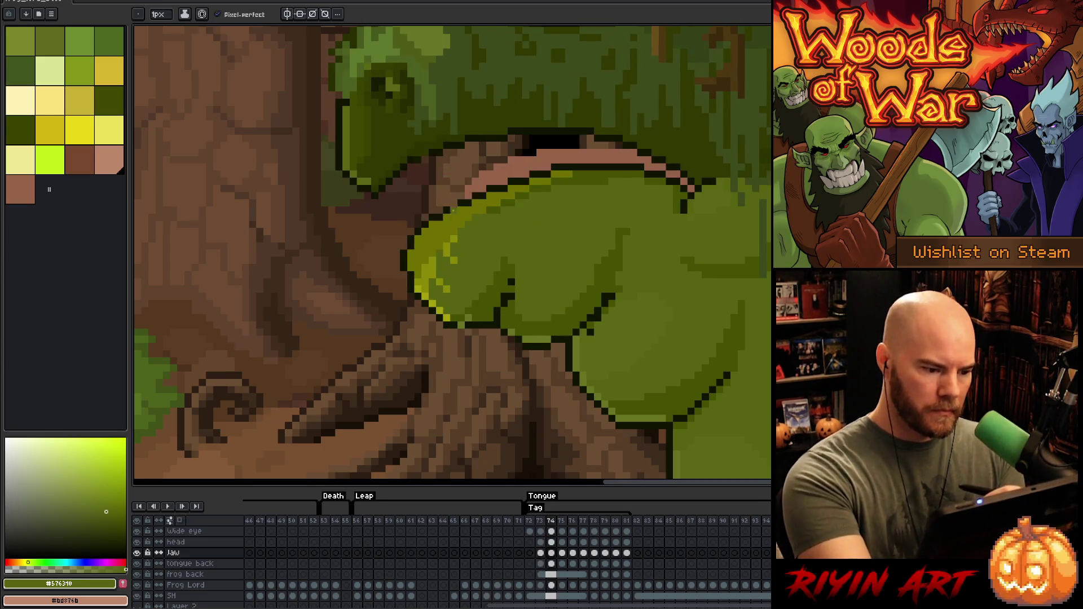
# Step: Sample the jaw greens and lower-lip outline colour, then draw a short dark outline on the chin
pyautogui.keyDown('alt'); pyautogui.click(442, 246); pyautogui.keyUp('alt')
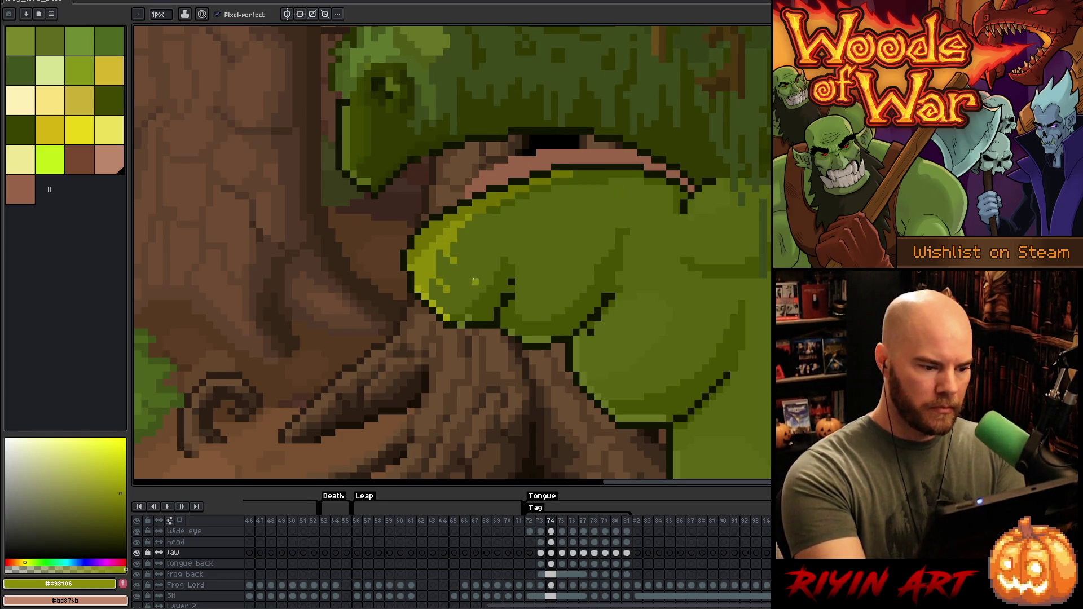
pyautogui.press('i')
pyautogui.click(431, 292)
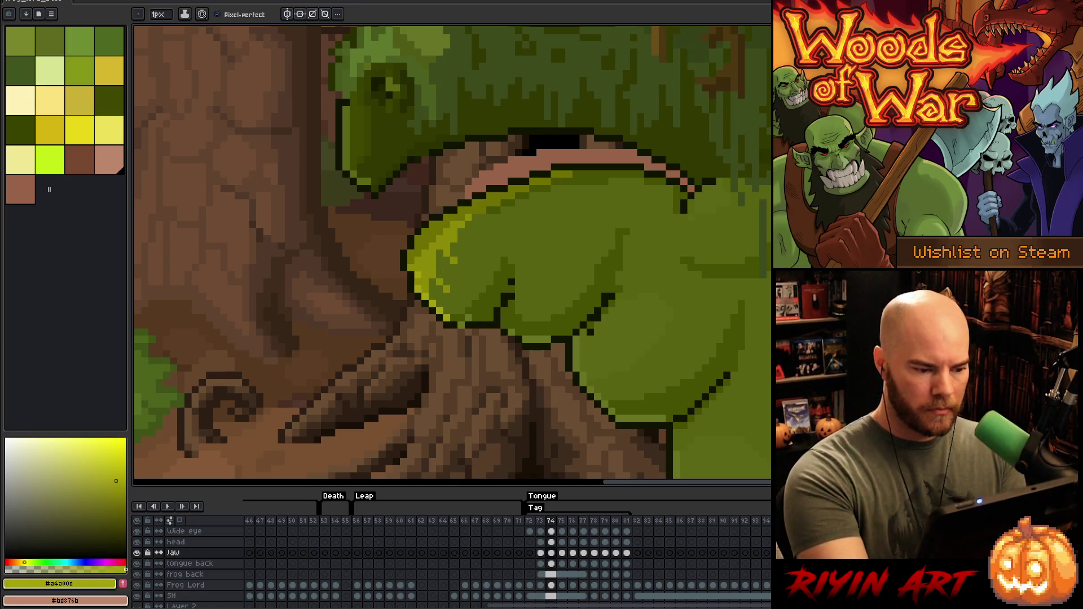
pyautogui.press('alt')
pyautogui.keyDown('alt'); pyautogui.click(473, 313); pyautogui.keyUp('alt')
pyautogui.keyDown('alt'); pyautogui.click(471, 322); pyautogui.keyUp('alt')
pyautogui.keyDown('alt'); pyautogui.click(471, 324); pyautogui.keyUp('alt')
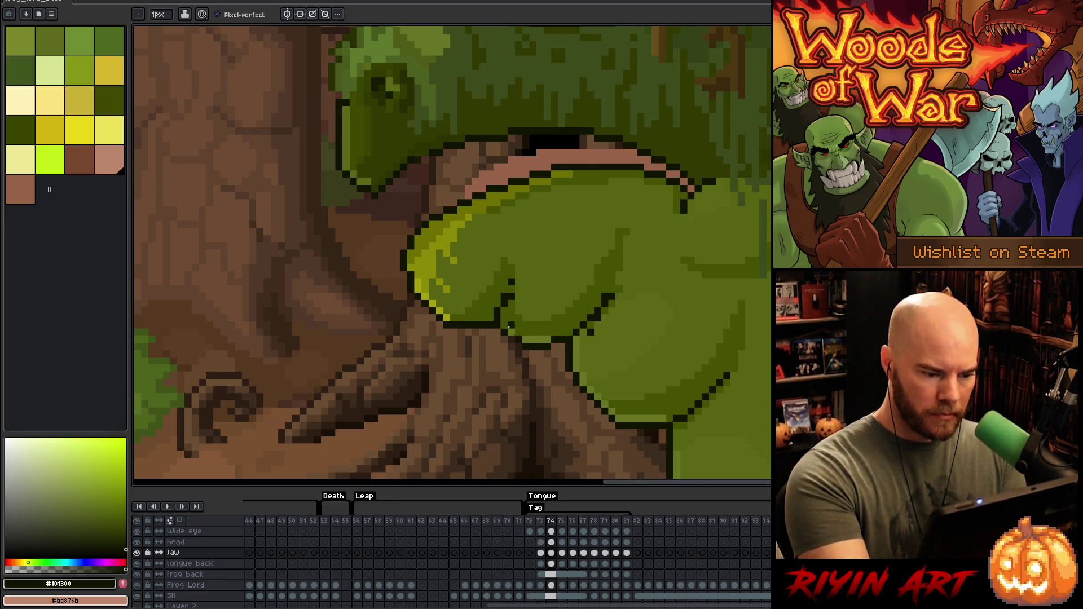
pyautogui.moveTo(510, 278); pyautogui.dragTo(510, 295)
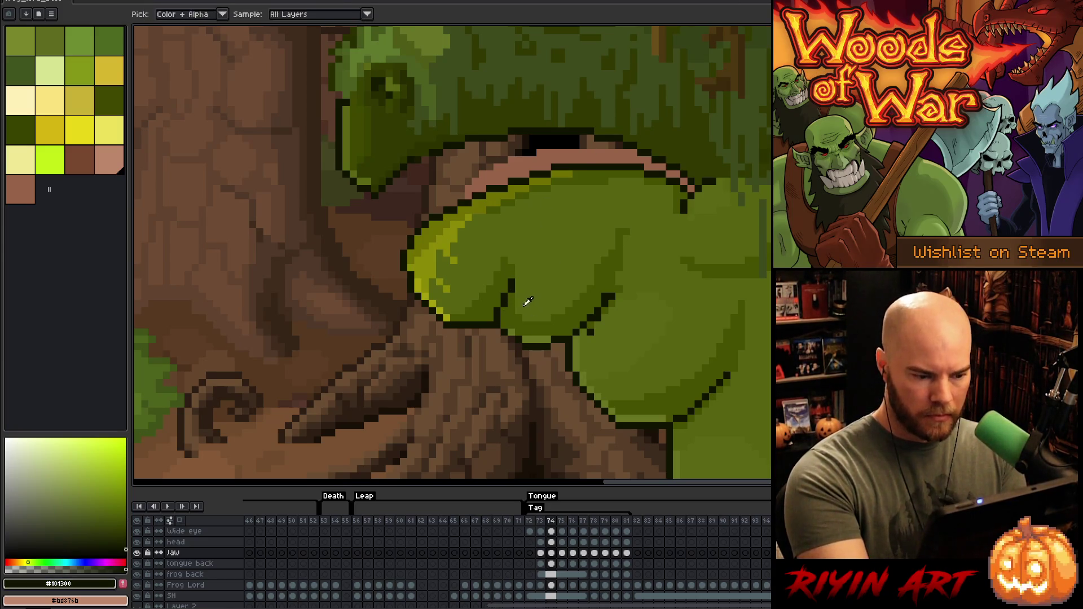
# Step: Sample the frog's body, mid and darker greens for shading the chin
pyautogui.keyDown('alt'); pyautogui.click(511, 304); pyautogui.keyUp('alt')
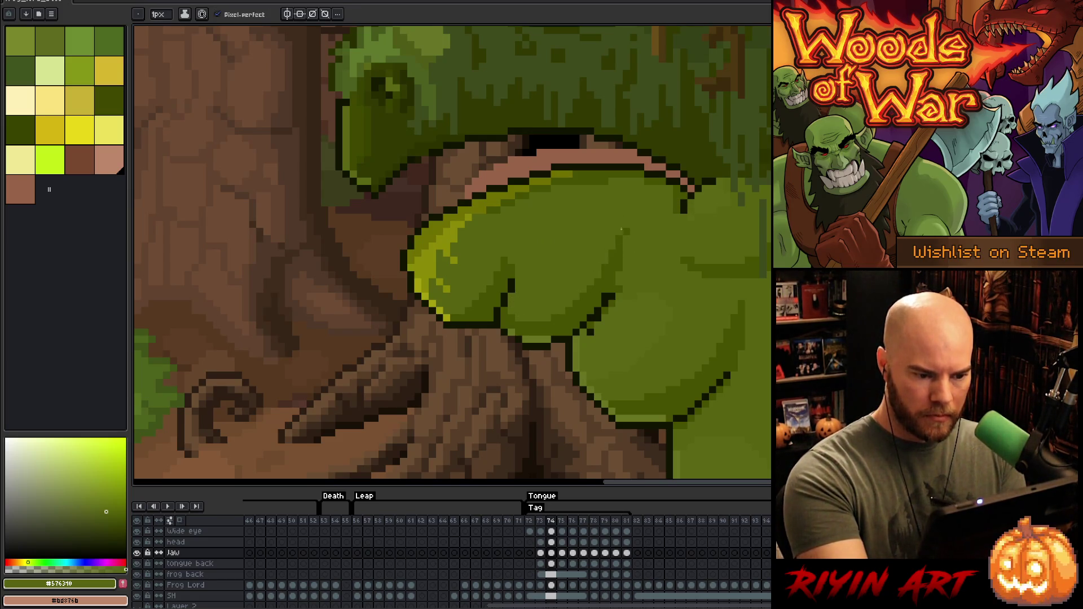
pyautogui.keyDown('alt'); pyautogui.click(624, 259); pyautogui.keyUp('alt')
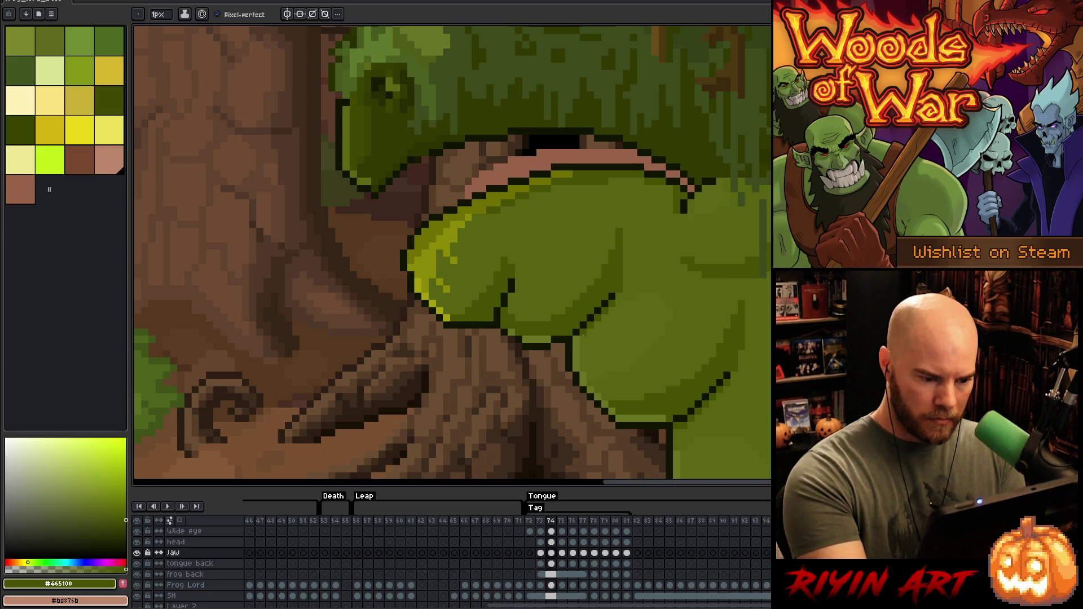
pyautogui.keyDown('alt'); pyautogui.click(587, 337); pyautogui.keyUp('alt')
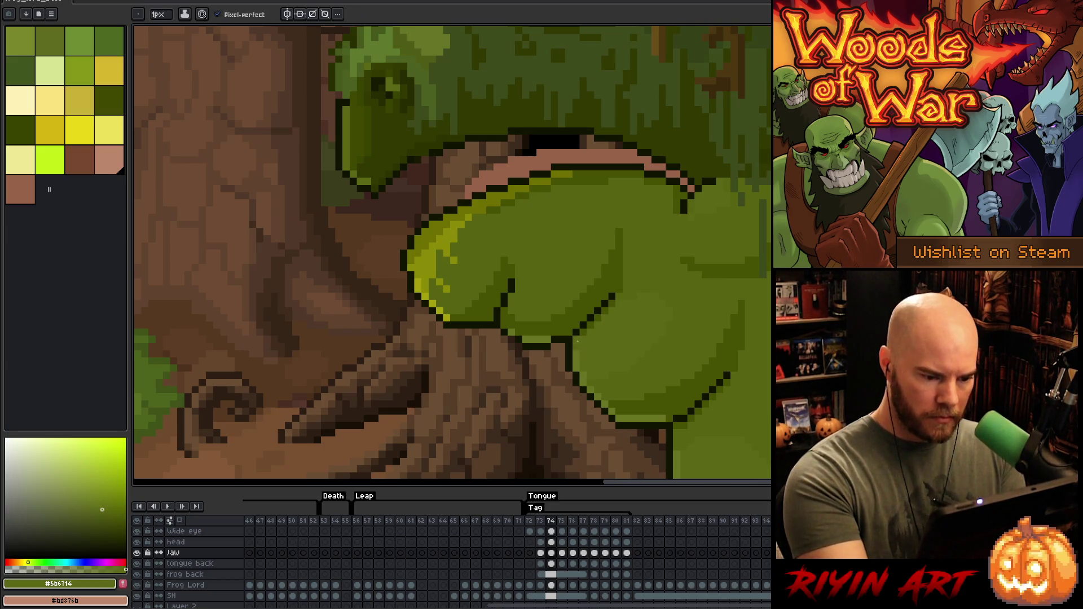
pyautogui.keyDown('alt'); pyautogui.click(576, 340); pyautogui.keyUp('alt')
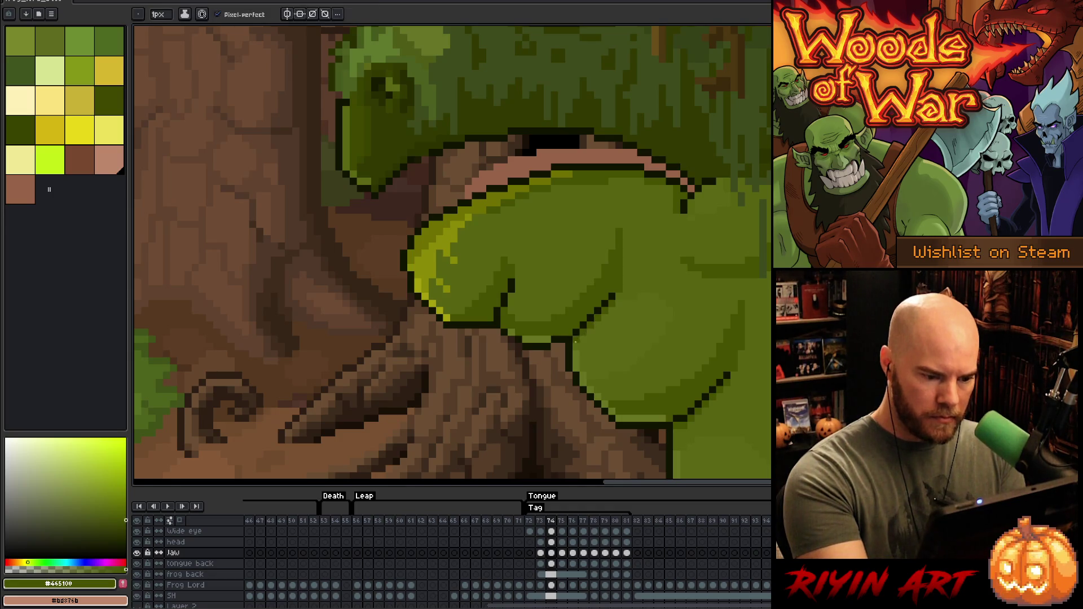
pyautogui.keyDown('alt'); pyautogui.click(518, 335); pyautogui.keyUp('alt')
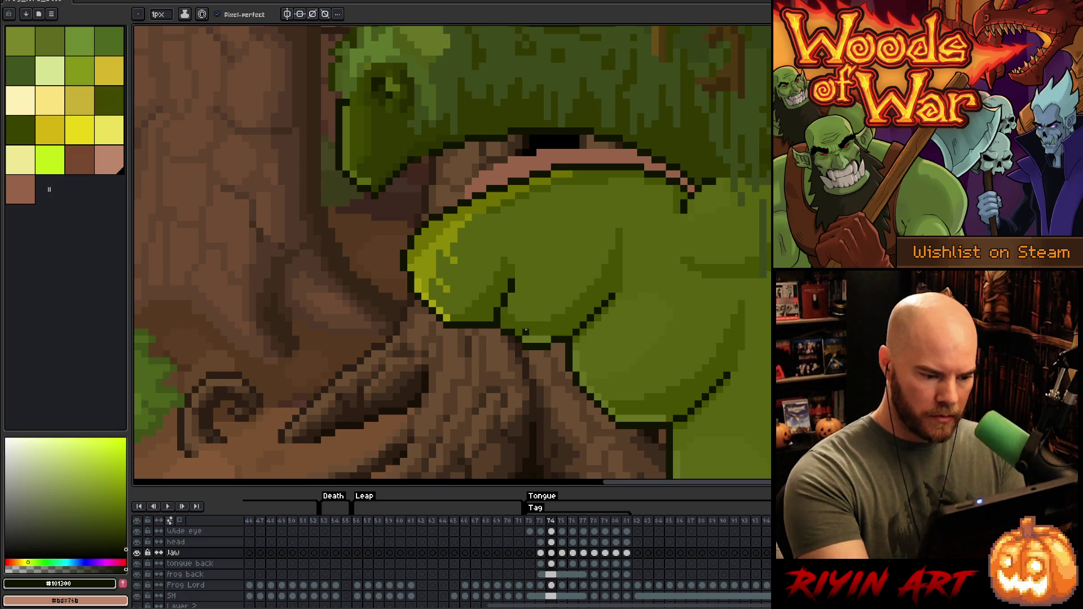
pyautogui.press('alt')
pyautogui.keyDown('alt'); pyautogui.click(514, 333); pyautogui.keyUp('alt')
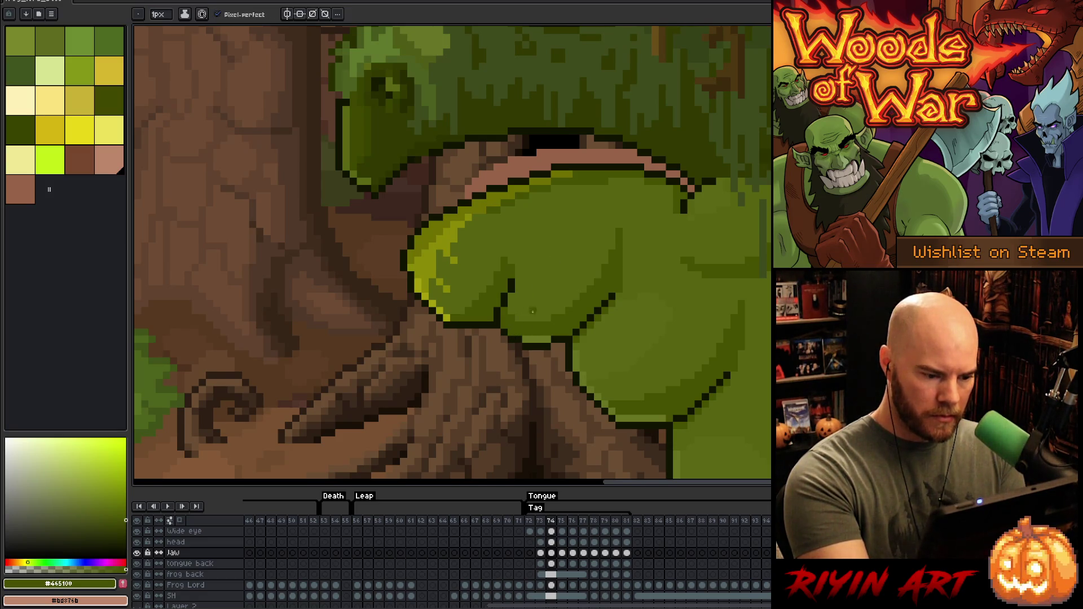
pyautogui.keyDown('alt'); pyautogui.click(512, 333); pyautogui.keyUp('alt')
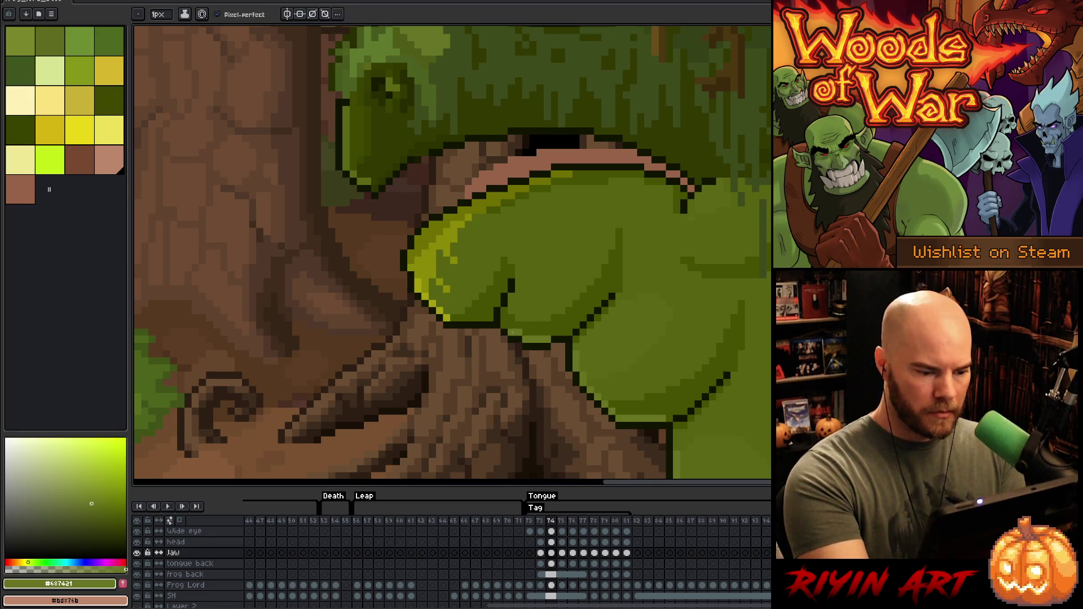
pyautogui.keyDown('alt'); pyautogui.click(536, 312); pyautogui.keyUp('alt')
pyautogui.moveTo(541, 341); pyautogui.dragTo(520, 331)
pyautogui.press(',')
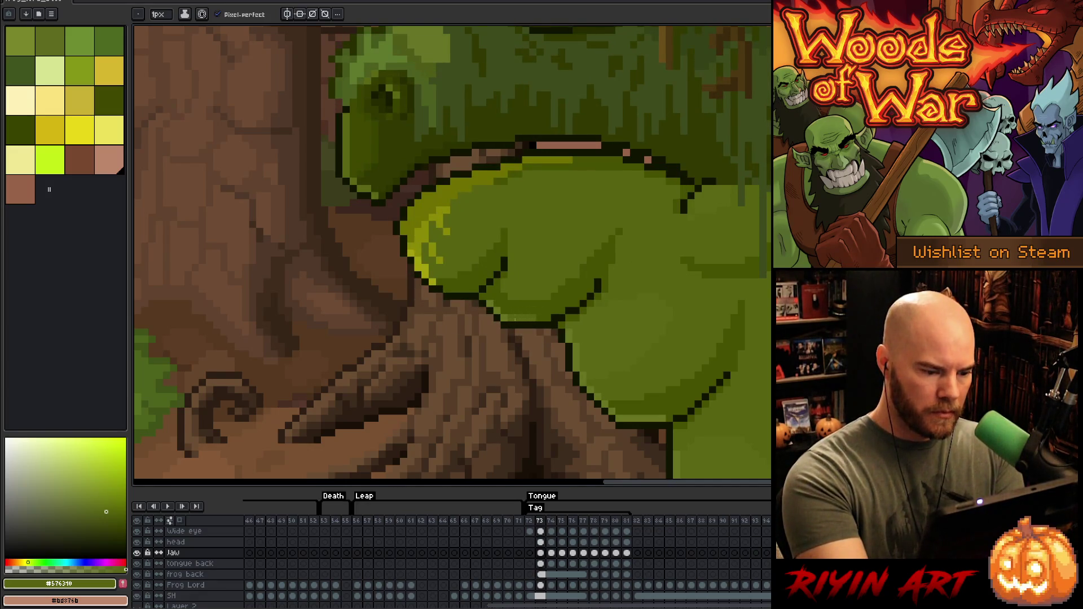
pyautogui.press('.')
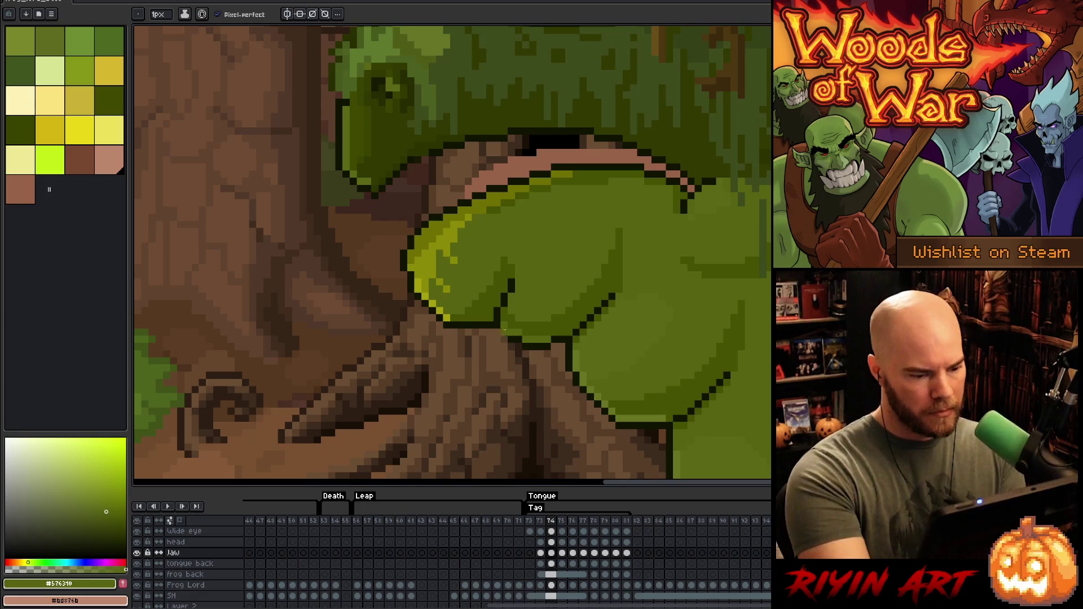
pyautogui.keyDown('alt'); pyautogui.click(494, 319); pyautogui.keyUp('alt')
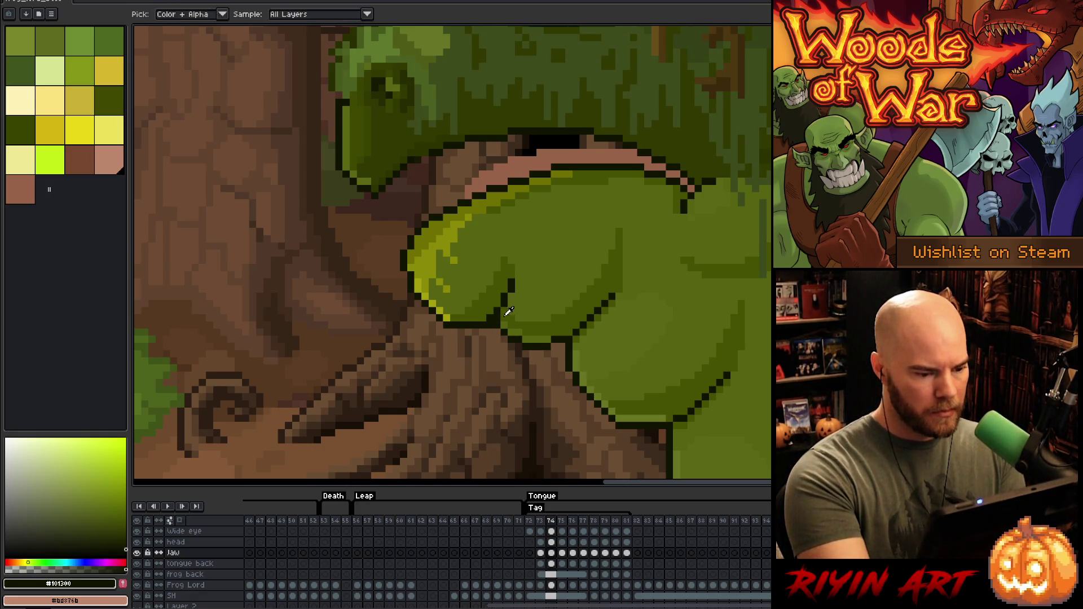
pyautogui.keyDown('alt'); pyautogui.click(508, 293); pyautogui.keyUp('alt')
pyautogui.click(512, 287)
pyautogui.press('e')
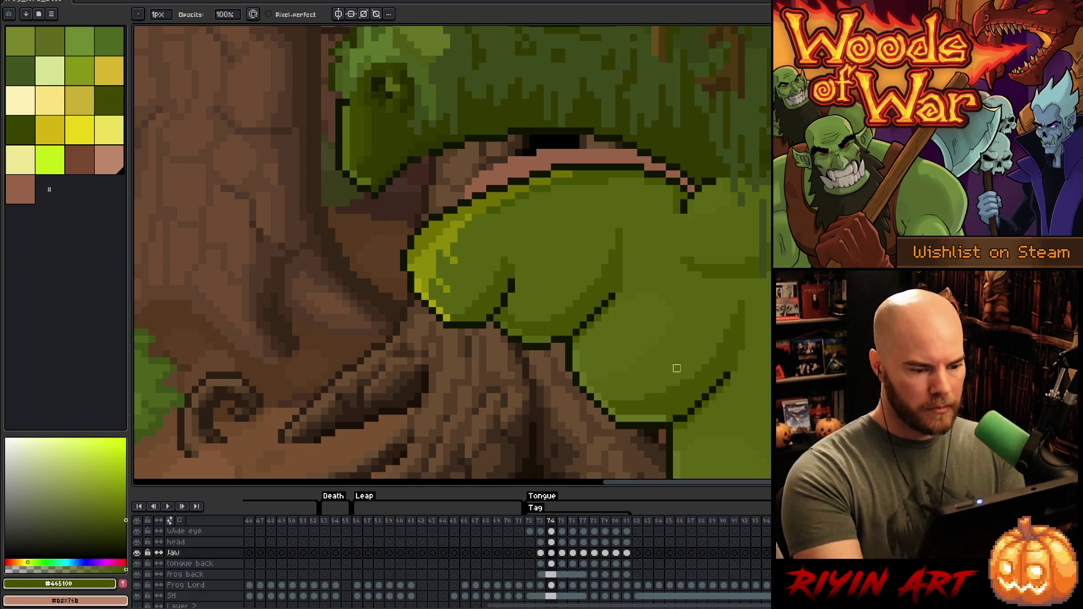
pyautogui.press(',')
pyautogui.press('.')
pyautogui.press(',')
pyautogui.press('.')
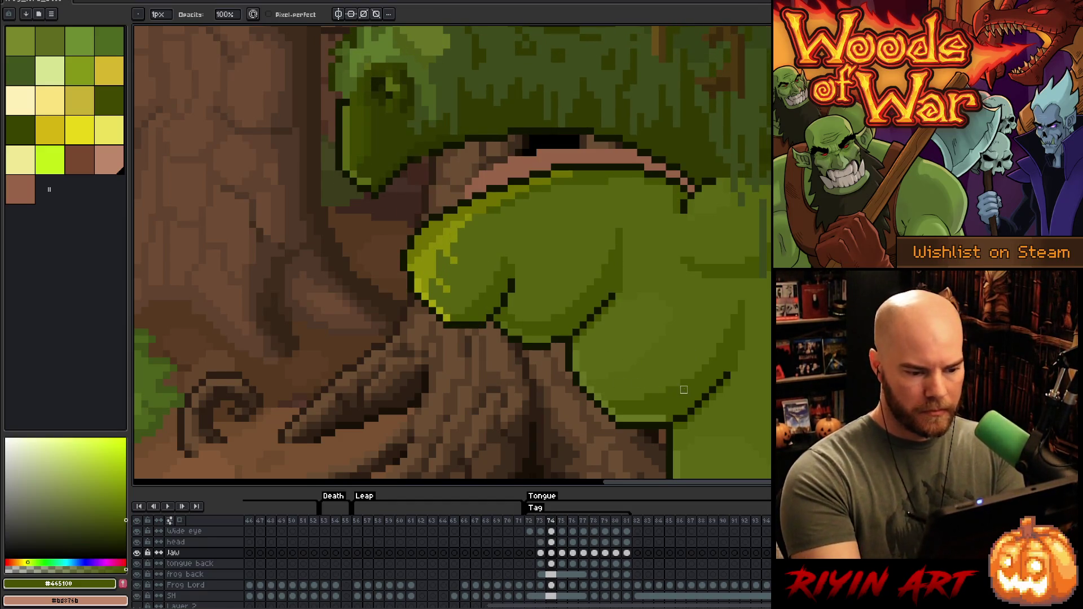
pyautogui.press(',')
pyautogui.press('.')
pyautogui.press(',')
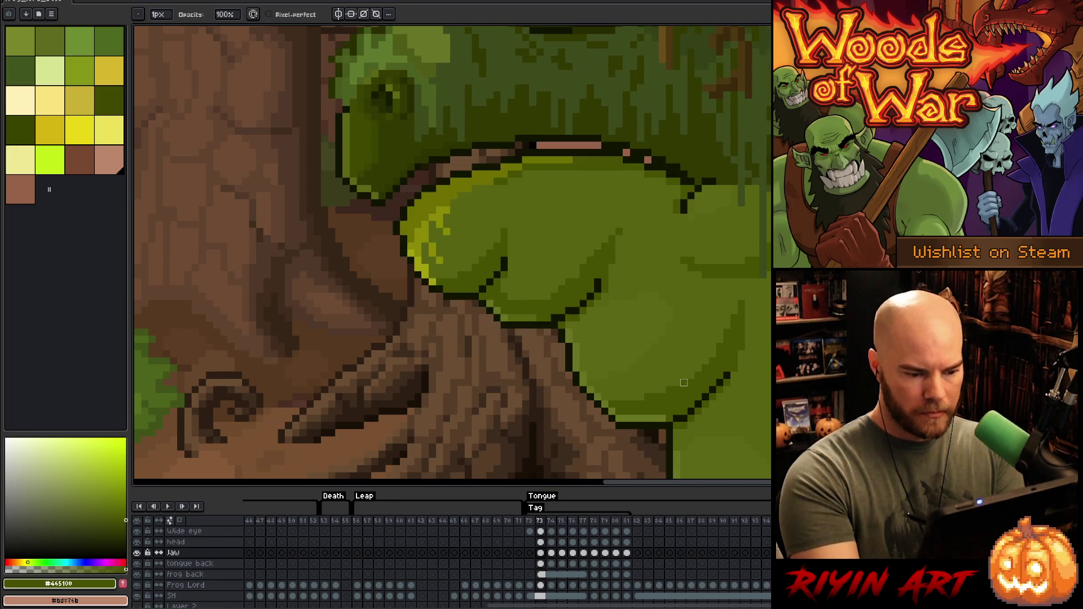
pyautogui.press('.')
pyautogui.press(',')
pyautogui.press('.')
pyautogui.press(',')
pyautogui.press('.')
pyautogui.keyDown('alt'); pyautogui.click(623, 228); pyautogui.keyUp('alt')
pyautogui.click(619, 231)
pyautogui.hotkey('ctrl', 'z')
pyautogui.press('e')
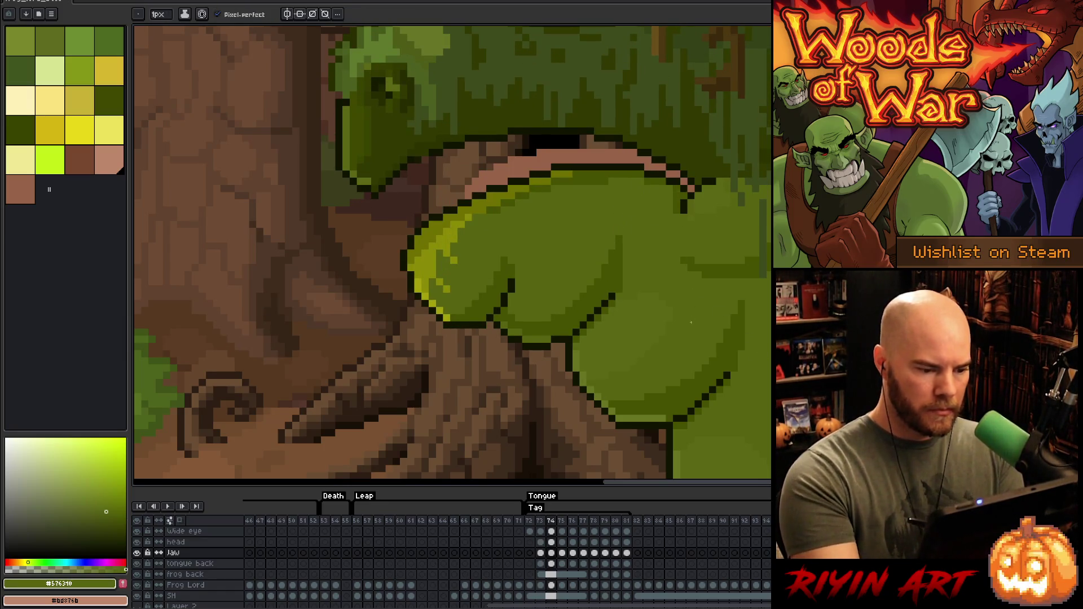
pyautogui.keyDown('alt'); pyautogui.click(569, 202); pyautogui.keyUp('alt')
pyautogui.press(',')
pyautogui.press('.')
pyautogui.press(',')
pyautogui.press('.')
pyautogui.keyDown('alt'); pyautogui.click(650, 209); pyautogui.keyUp('alt')
pyautogui.keyDown('alt'); pyautogui.click(671, 195); pyautogui.keyUp('alt')
pyautogui.keyDown('alt'); pyautogui.click(603, 181); pyautogui.keyUp('alt')
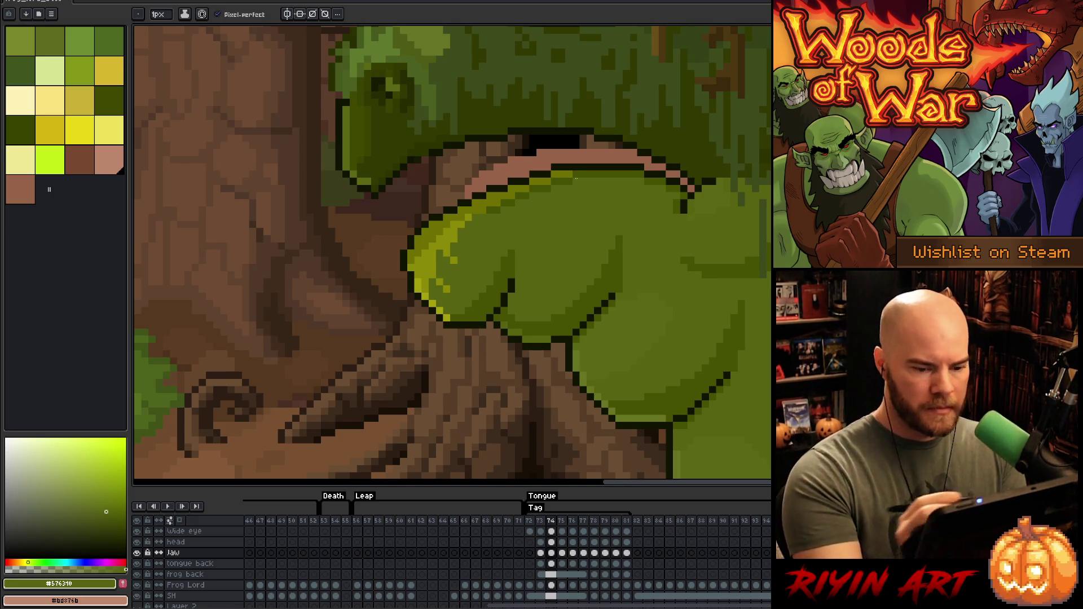
pyautogui.press(',')
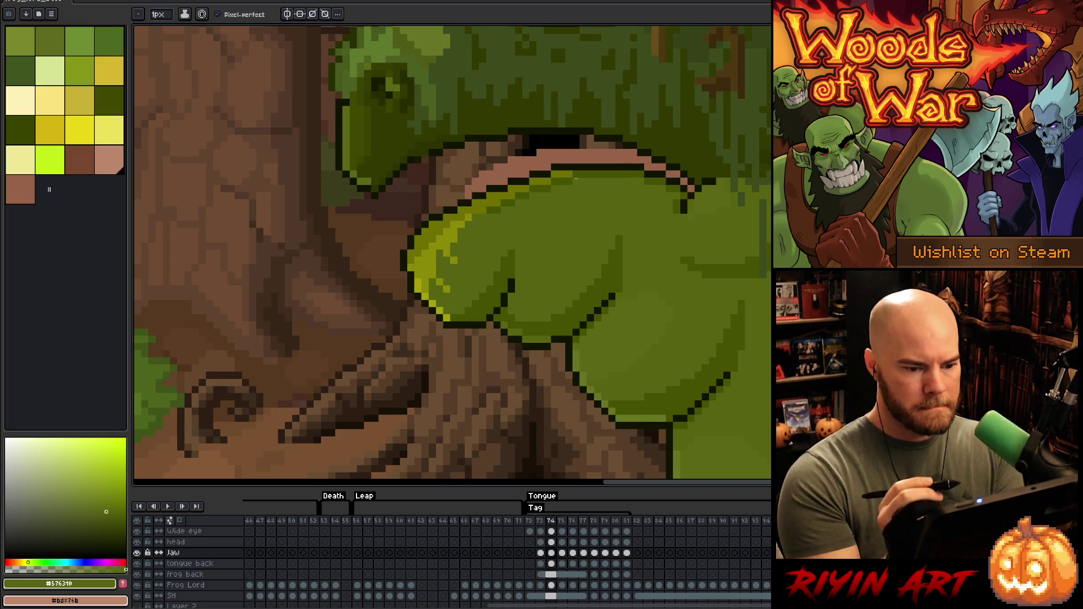
pyautogui.press('Left')
pyautogui.press('Right')
pyautogui.press('Left')
pyautogui.press('Right')
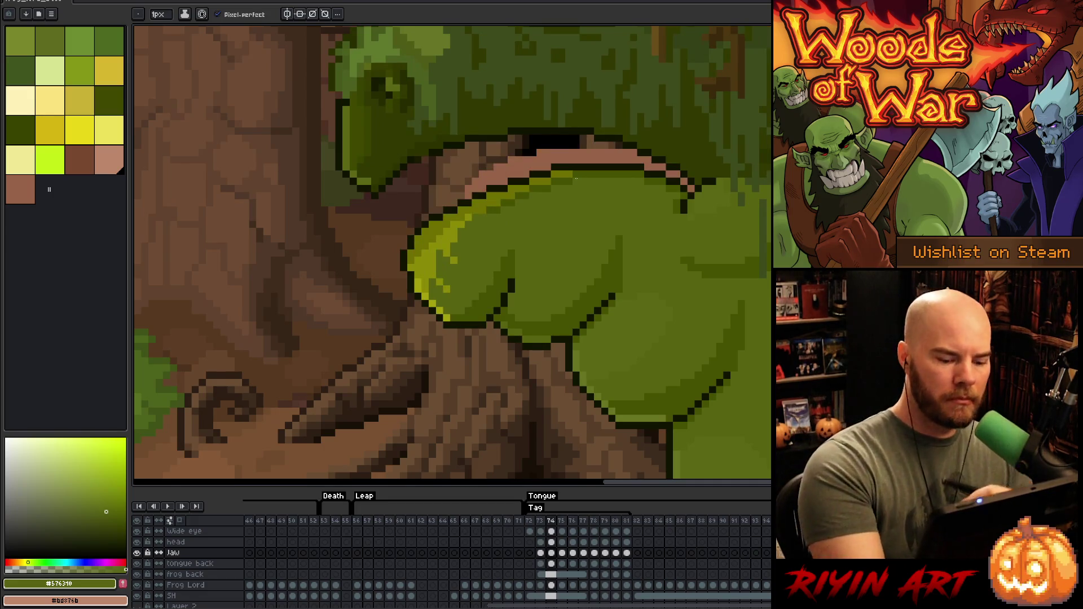
pyautogui.keyDown('ctrl'); pyautogui.click(482, 111); pyautogui.keyUp('ctrl')
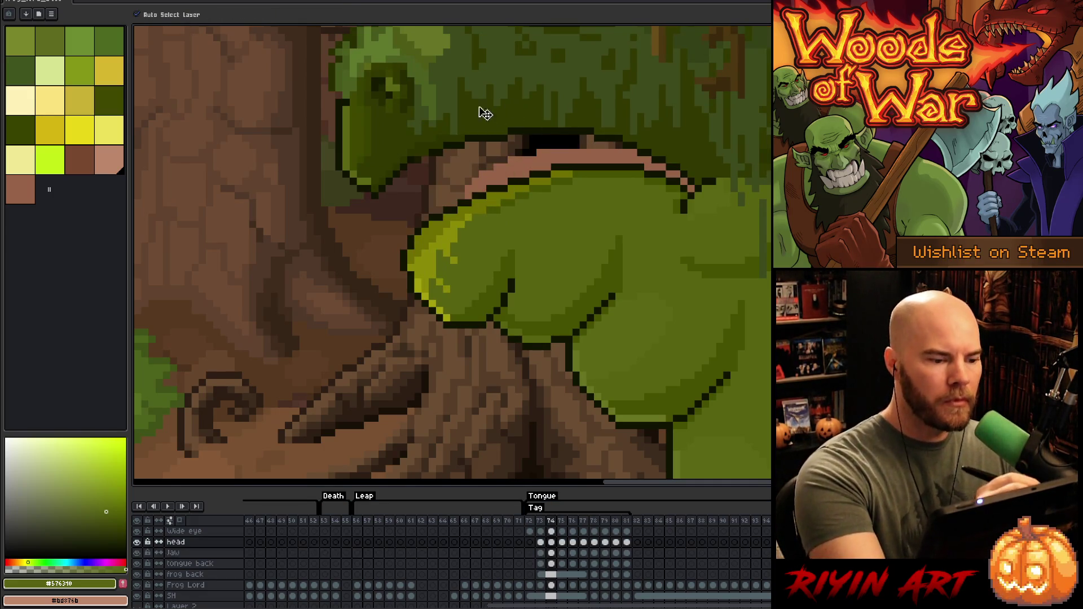
# Step: Sample outline colours #101300, #2c3300, #313900 and skin green #5b6714 with the pencil active
pyautogui.press('b')
pyautogui.keyDown('alt'); pyautogui.click(440, 150); pyautogui.keyUp('alt')
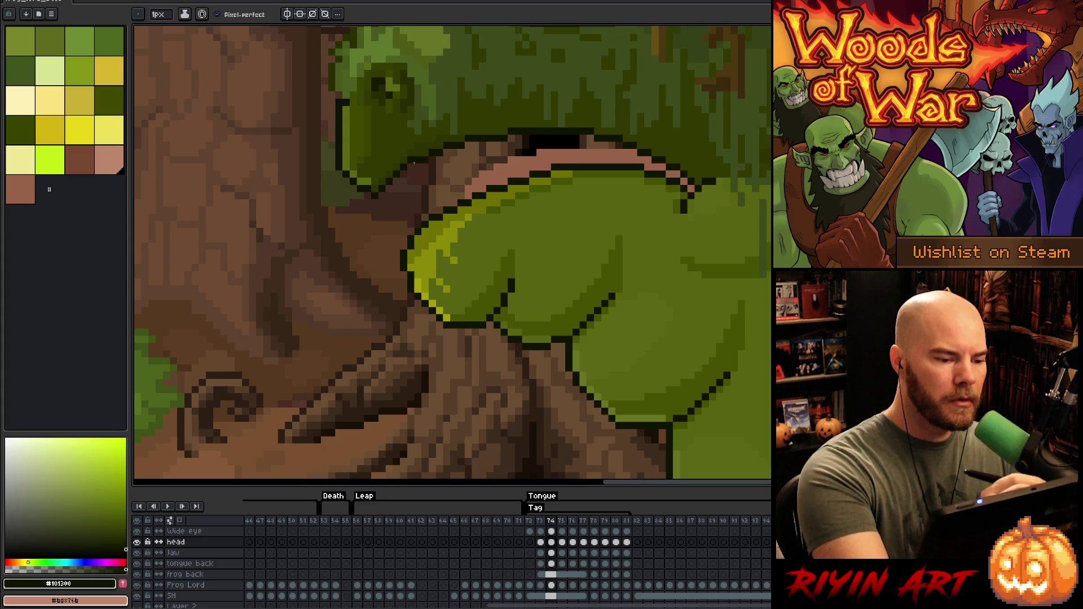
pyautogui.keyDown('alt'); pyautogui.click(410, 160); pyautogui.keyUp('alt')
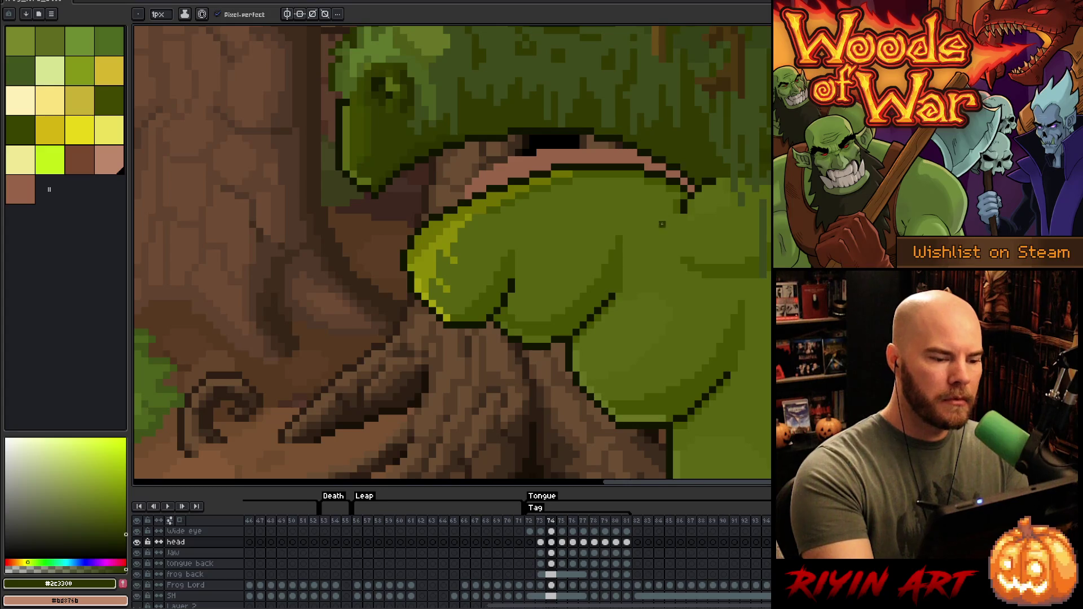
pyautogui.keyDown('alt'); pyautogui.click(380, 172); pyautogui.keyUp('alt')
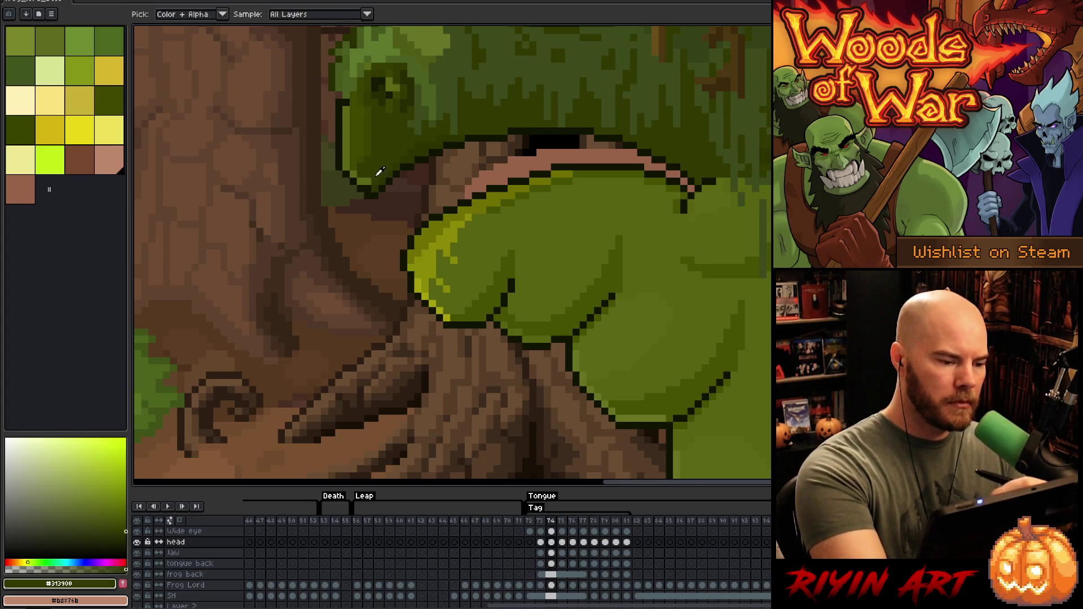
pyautogui.keyDown('alt'); pyautogui.click(534, 174); pyautogui.keyUp('alt')
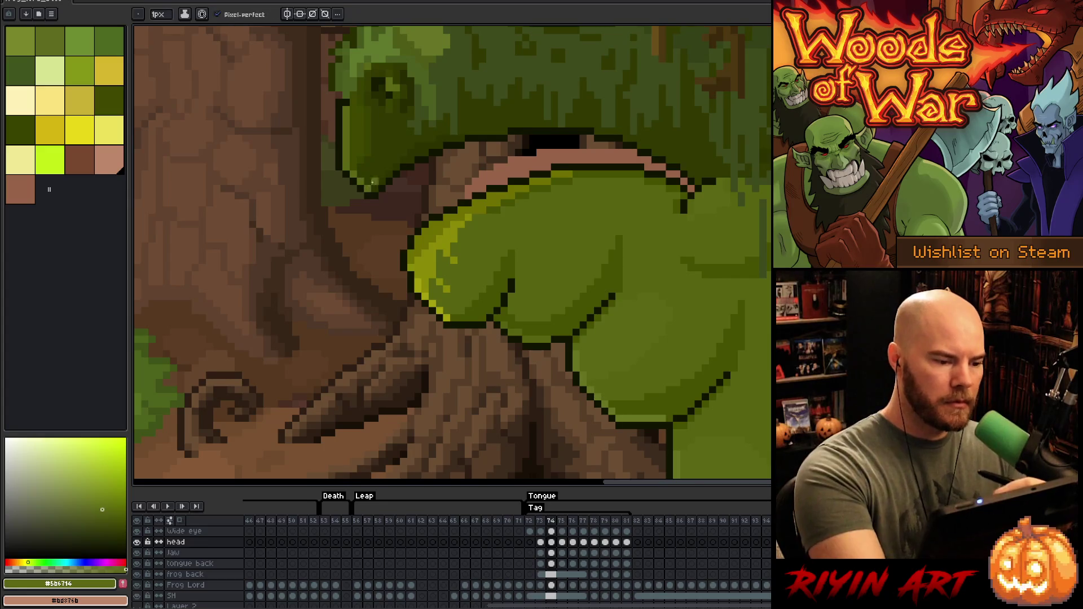
# Step: Flip through the neighbouring frames, then pick the olive green #576310 from the frog
pyautogui.press('.')
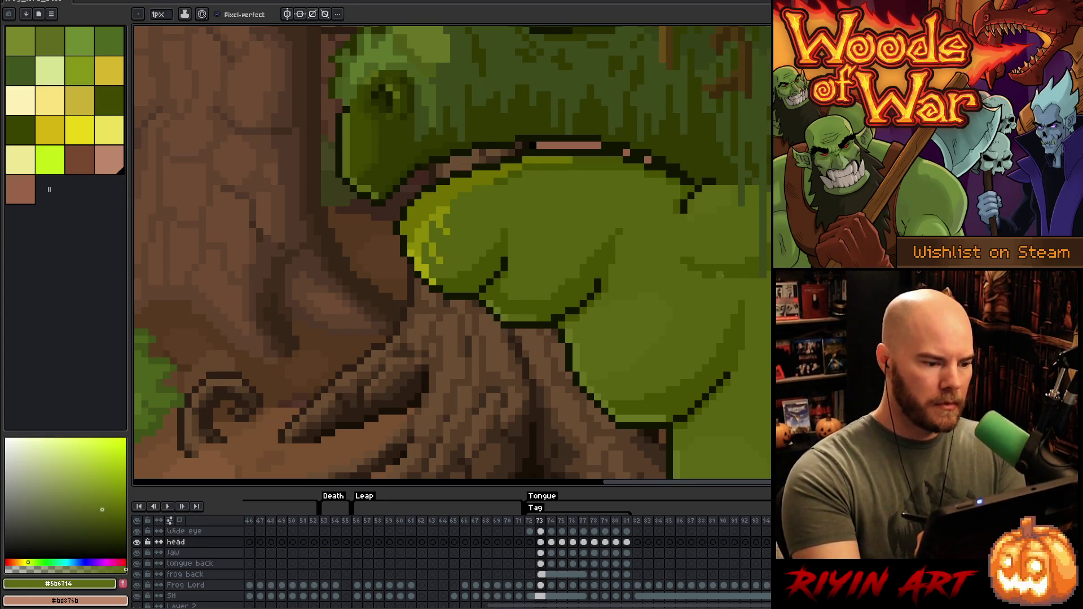
pyautogui.press(',')
pyautogui.press('.')
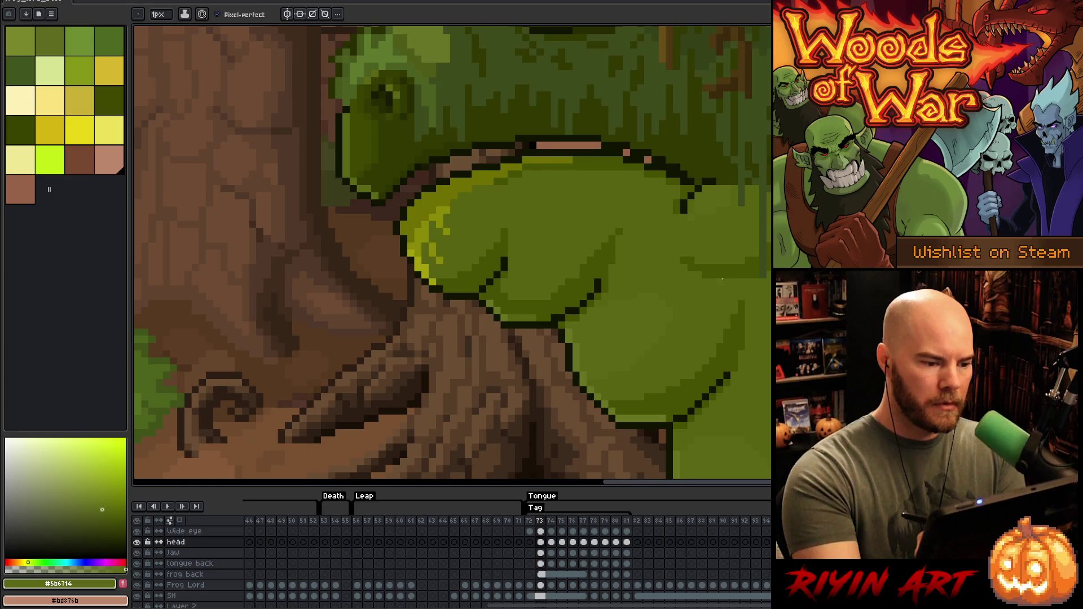
pyautogui.press(',')
pyautogui.press(',')
pyautogui.press(',')
pyautogui.press('.')
pyautogui.press('.')
pyautogui.press(',')
pyautogui.press('.')
pyautogui.press(',')
pyautogui.press(',')
pyautogui.press('.')
pyautogui.press('.')
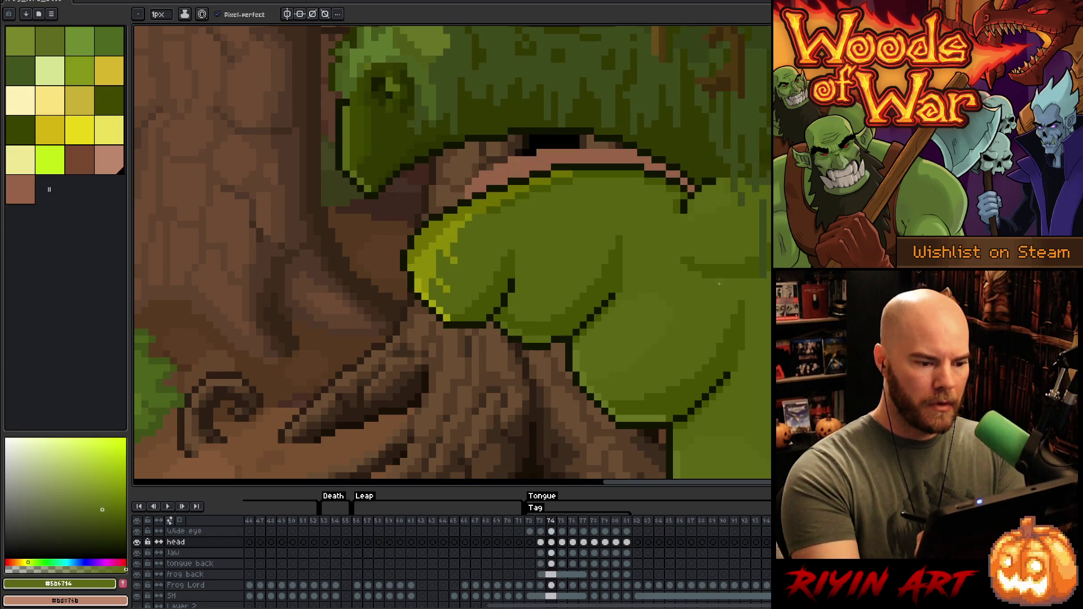
pyautogui.press(',')
pyautogui.press('.')
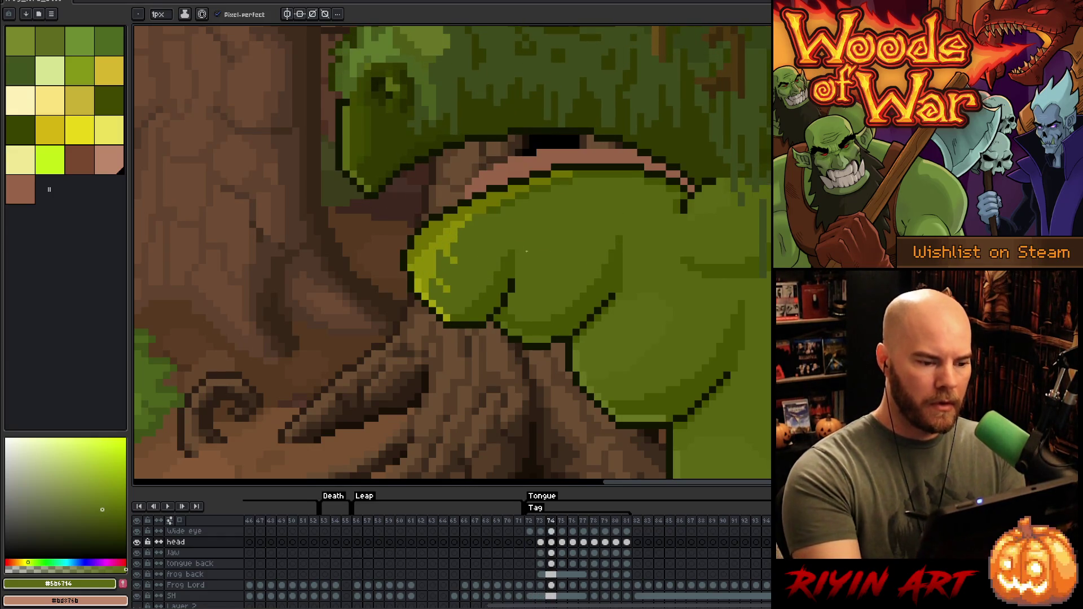
pyautogui.keyDown('alt'); pyautogui.click(494, 216); pyautogui.keyUp('alt')
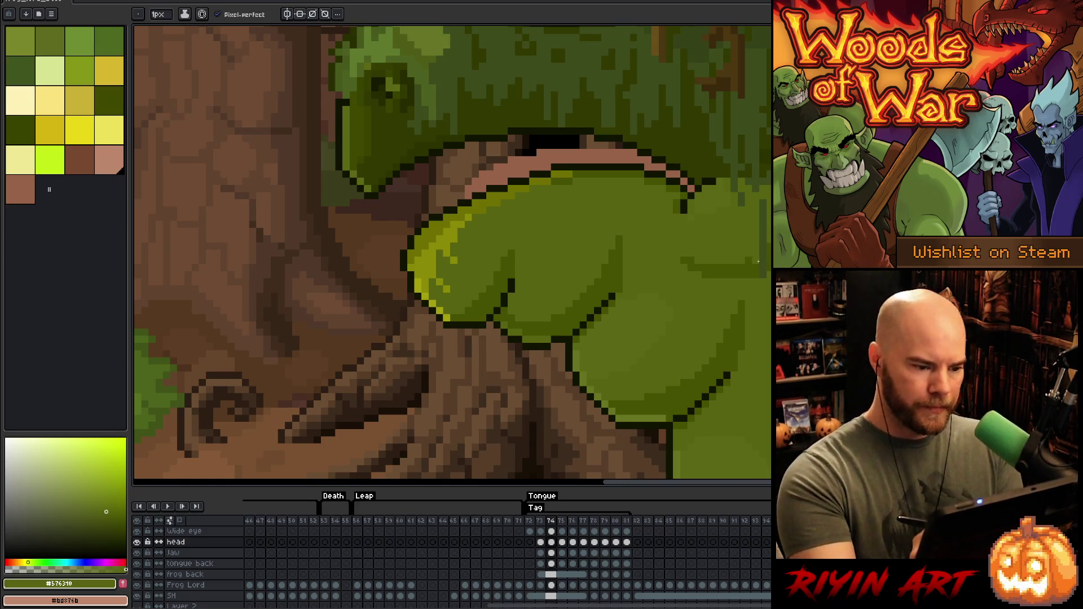
# Step: Compare frames 73 and 74, then advance to frame 75 with the tongue out
pyautogui.press(',')
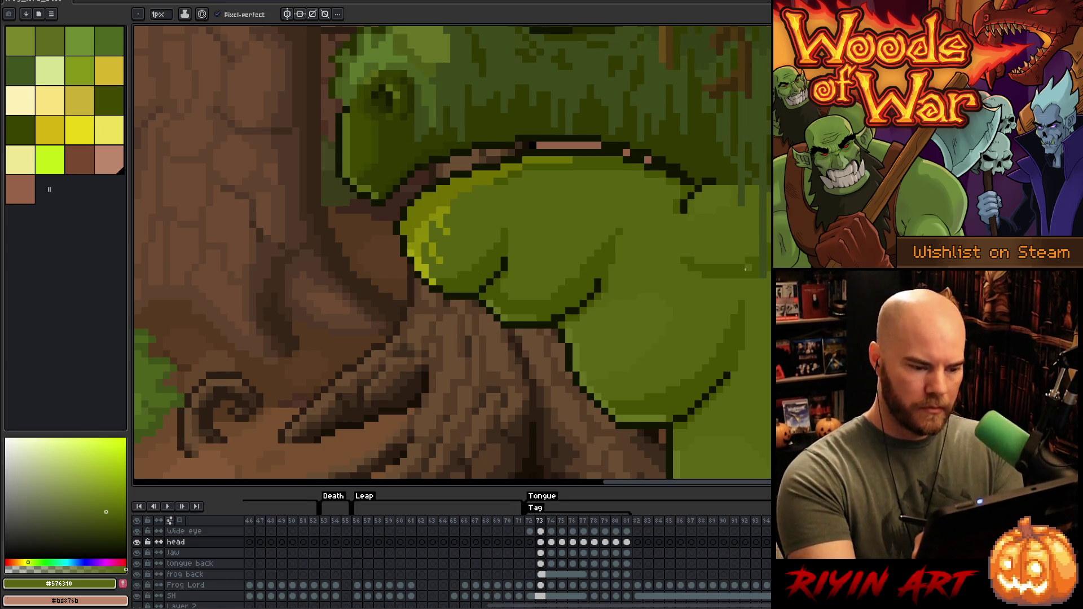
pyautogui.press('.')
pyautogui.press(',')
pyautogui.press('.')
pyautogui.press('.')
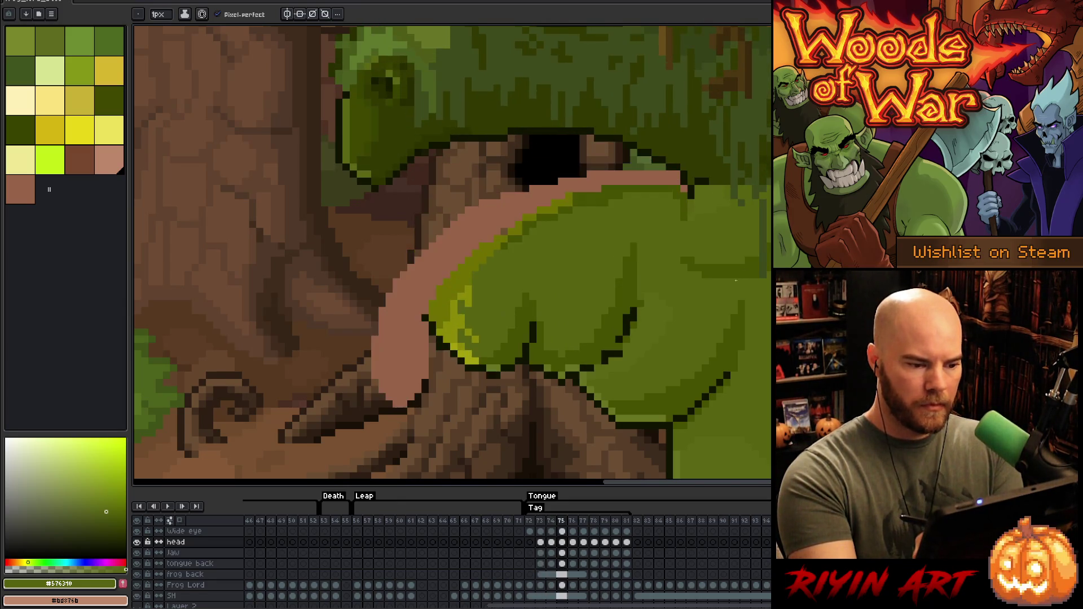
pyautogui.press(',')
pyautogui.press('.')
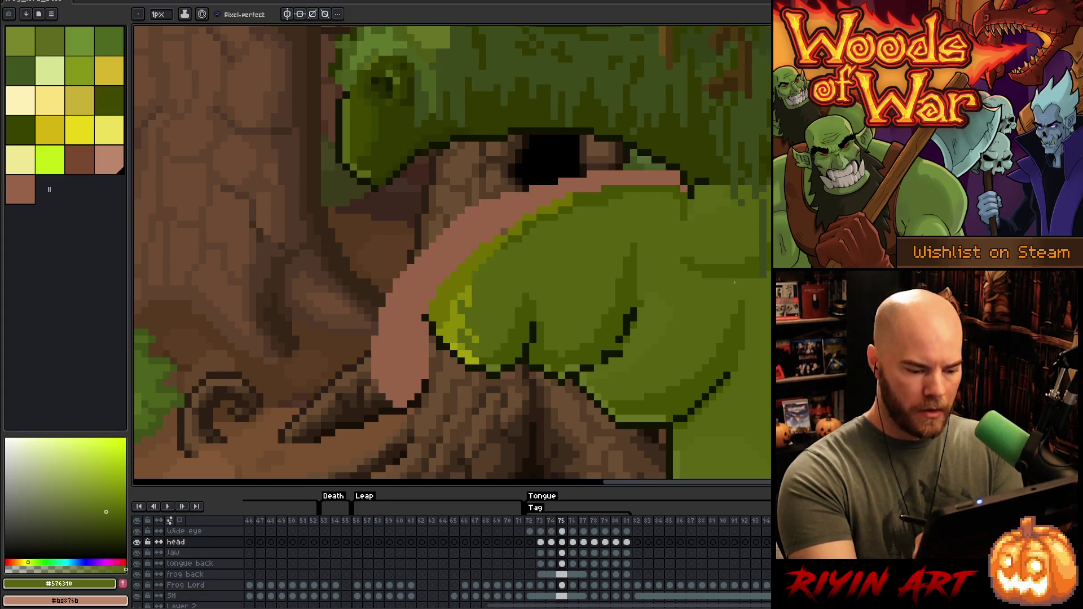
# Step: On frame 75, sample #313900, #5b6714, #101300 and #2c3300 from the canvas
pyautogui.press('i')
pyautogui.click(372, 176)
pyautogui.press('b')
pyautogui.keyDown('alt'); pyautogui.click(368, 179); pyautogui.keyUp('alt')
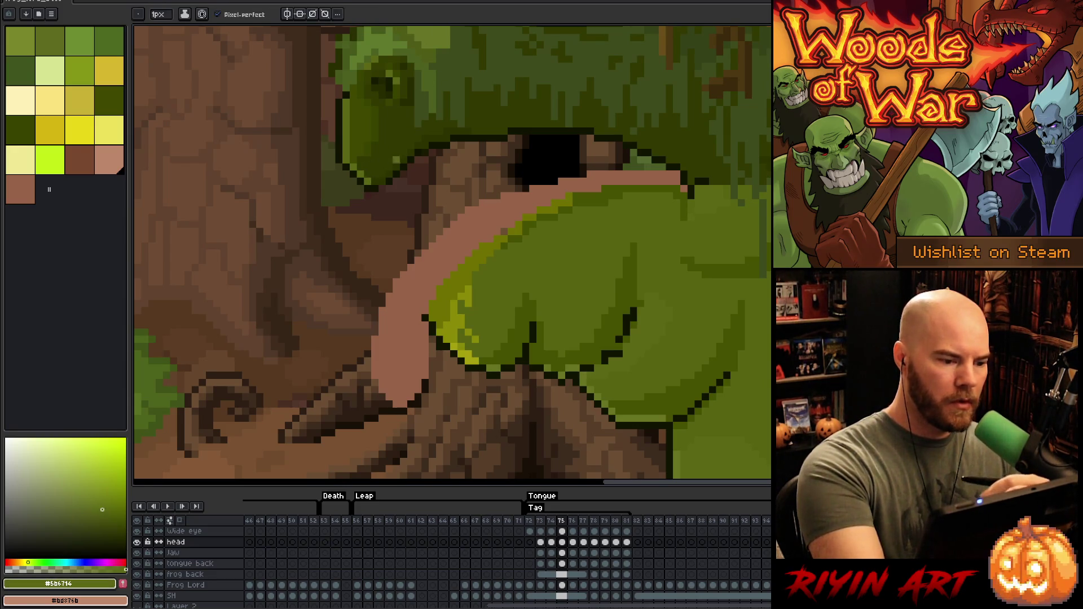
pyautogui.keyDown('alt'); pyautogui.click(382, 182); pyautogui.keyUp('alt')
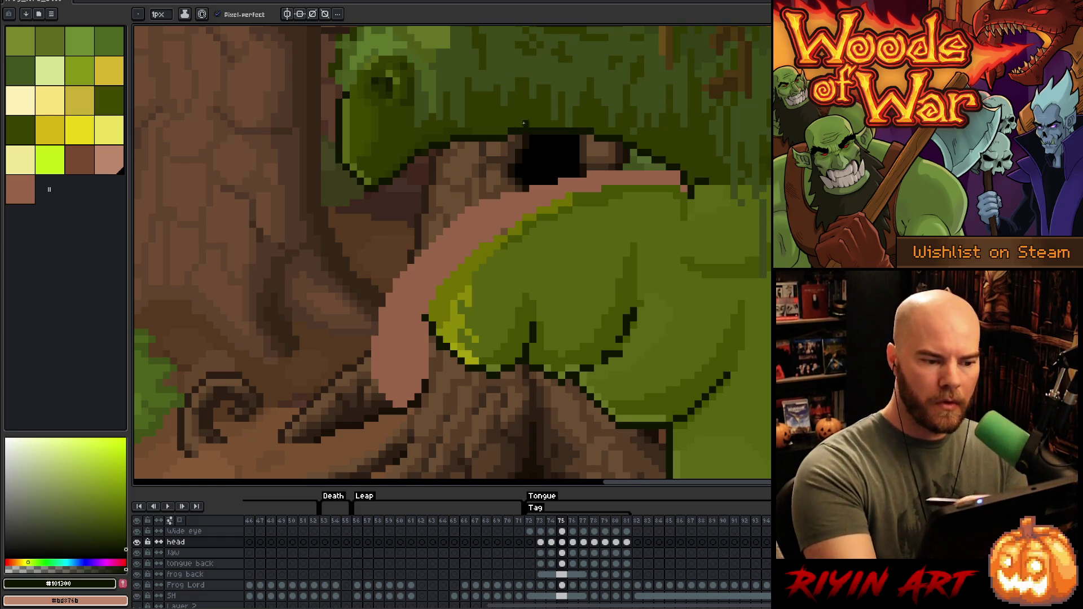
pyautogui.press('Left')
pyautogui.press('Right')
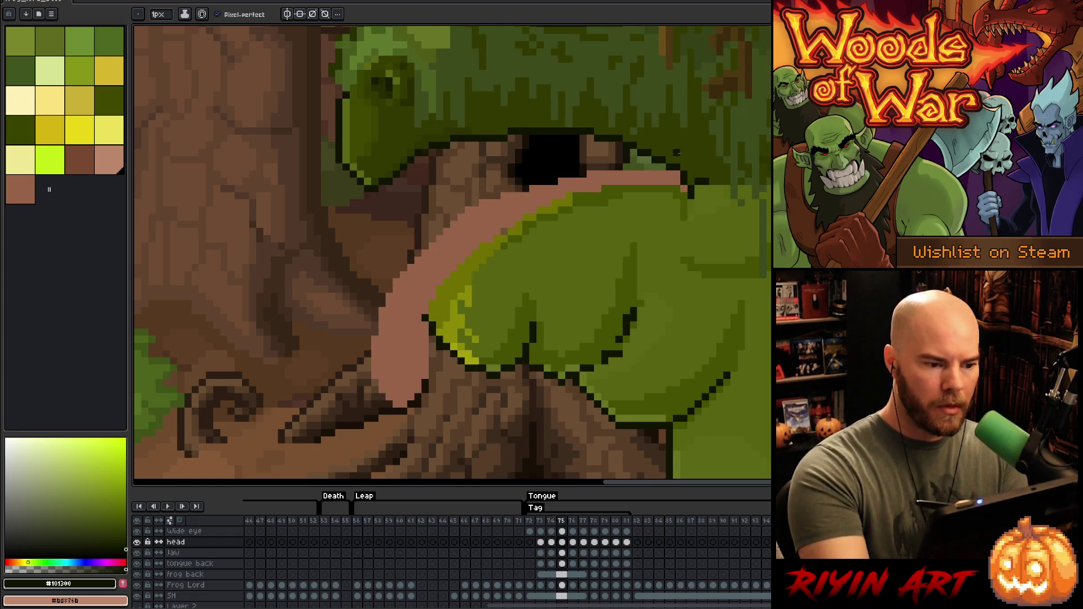
pyautogui.keyDown('alt'); pyautogui.click(514, 107); pyautogui.keyUp('alt')
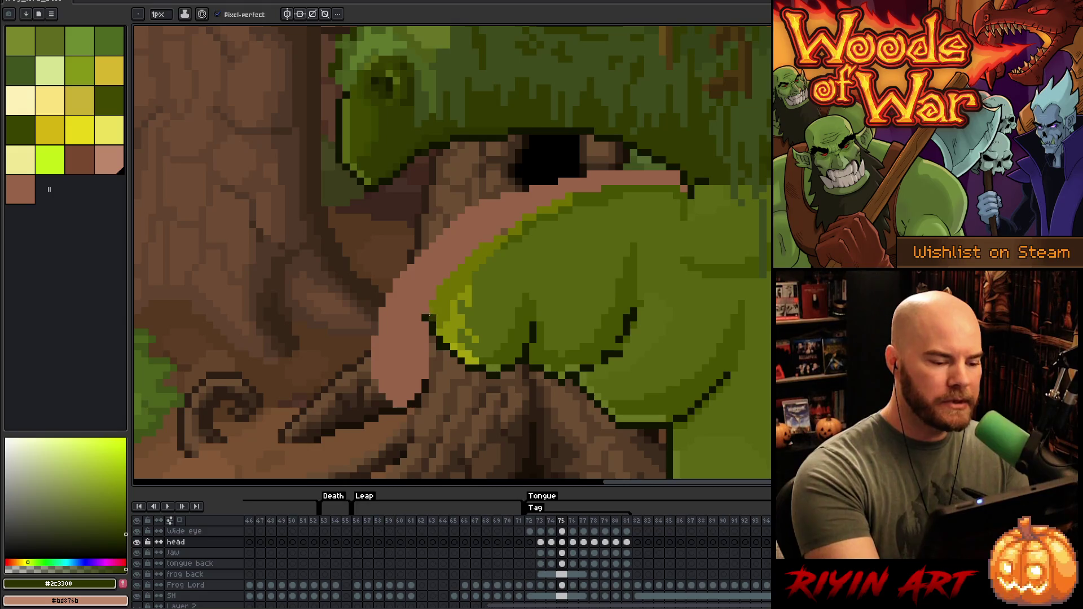
# Step: Pencil a near-black #101300 outline diagonally along the jaw's upper edge beside the tongue
pyautogui.keyDown('alt'); pyautogui.click(426, 312); pyautogui.keyUp('alt')
pyautogui.click(432, 295)
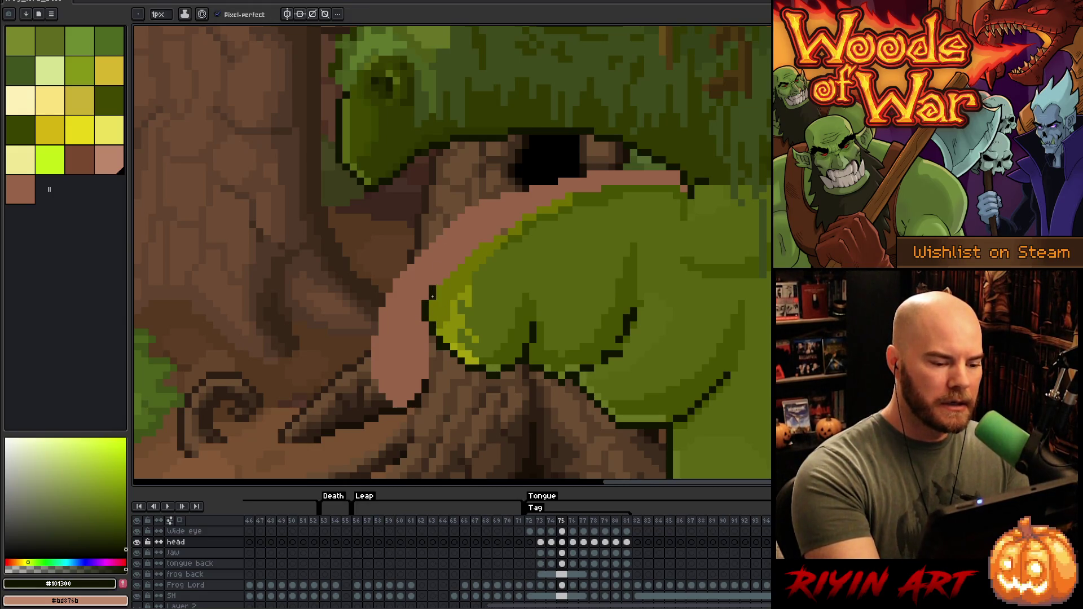
pyautogui.keyDown('shift'); pyautogui.click(477, 243); pyautogui.keyUp('shift')
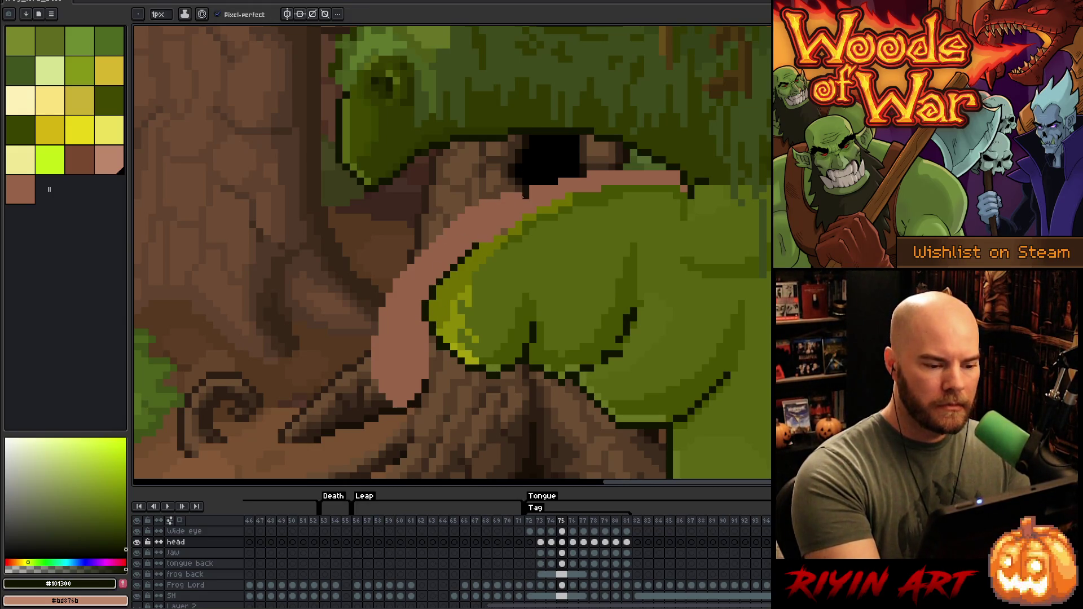
pyautogui.click(496, 232)
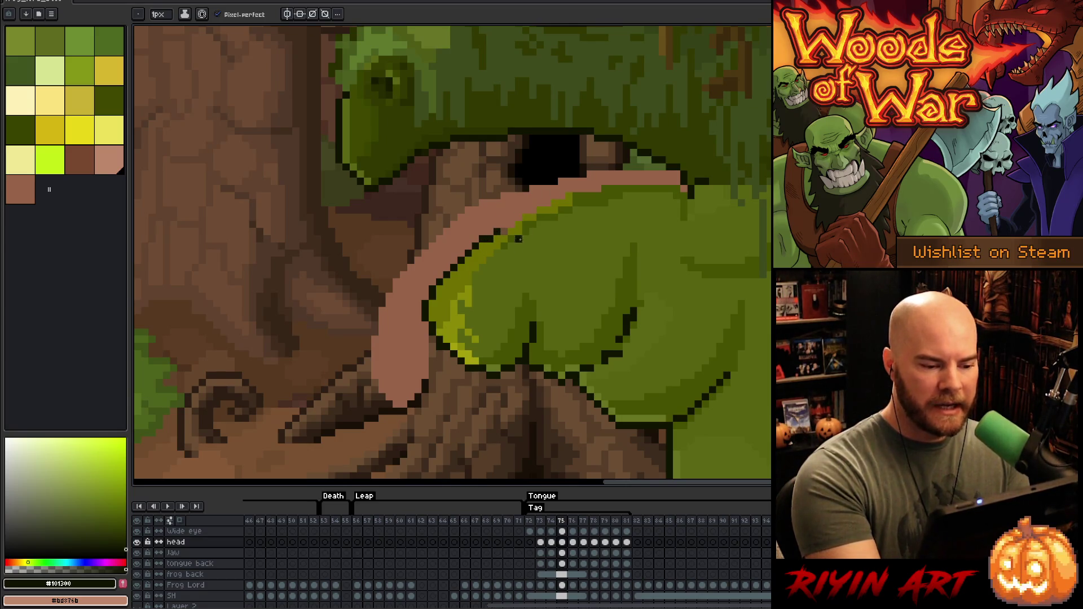
pyautogui.keyDown('shift'); pyautogui.click(531, 217); pyautogui.keyUp('shift')
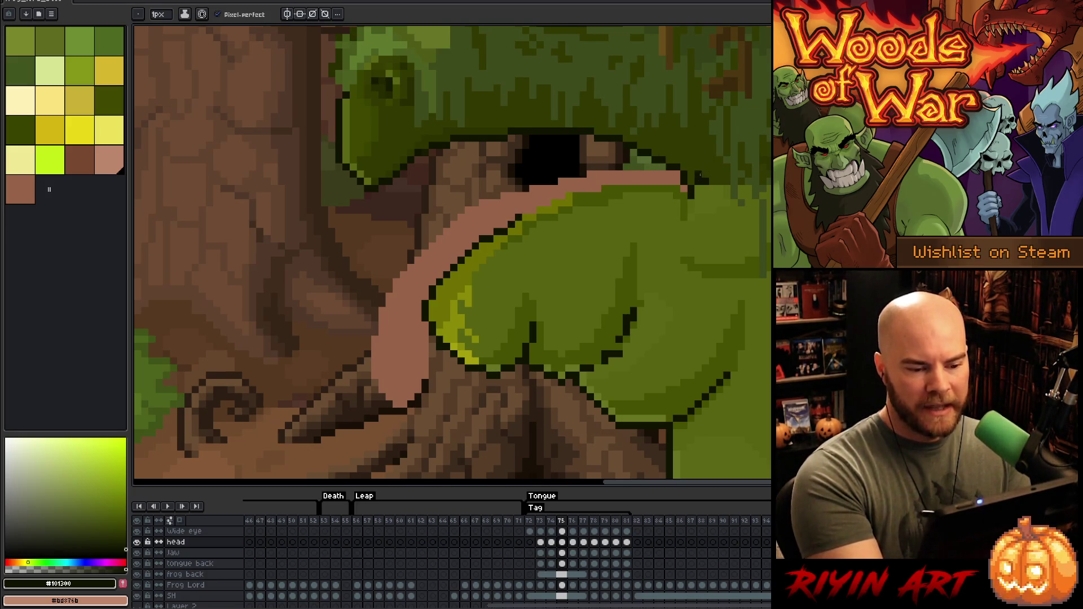
# Step: Touch up the tongue tip in #976348, erase stray outline pixels along the tongue, and save
pyautogui.click(684, 191)
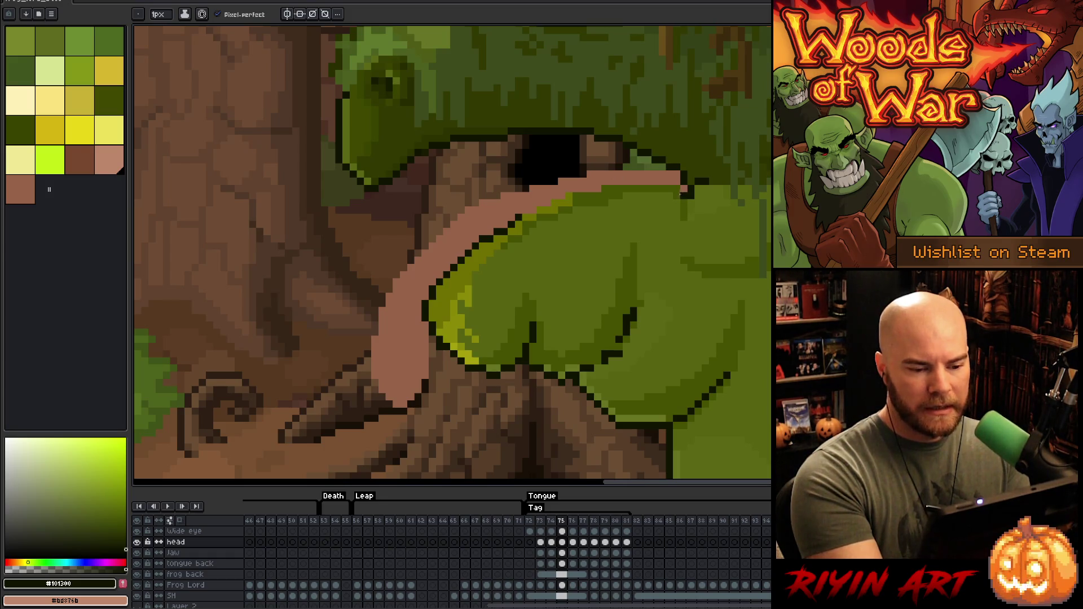
pyautogui.keyDown('alt'); pyautogui.click(680, 186); pyautogui.keyUp('alt')
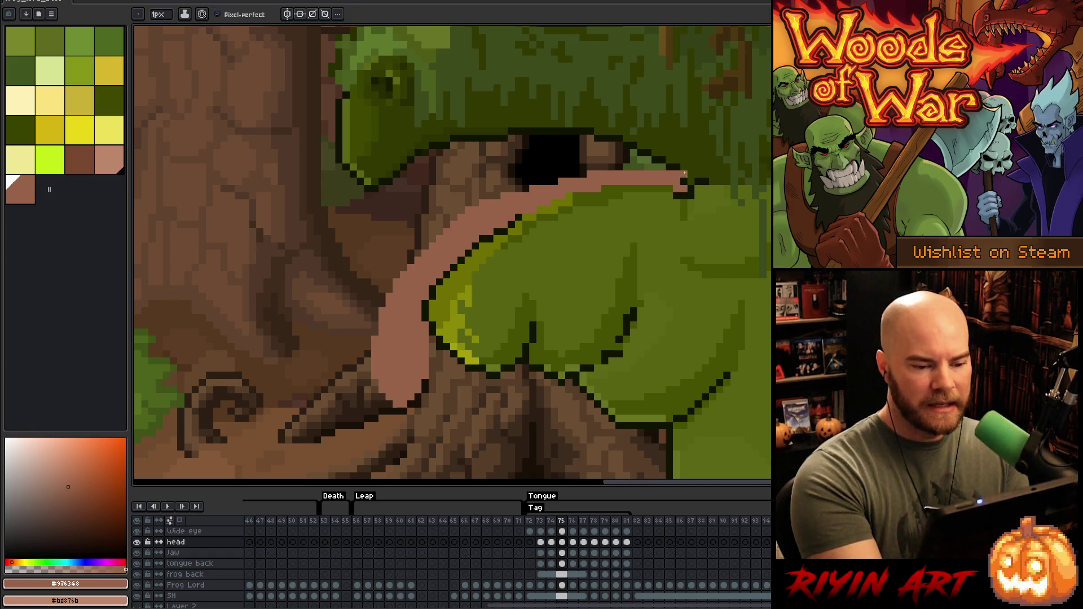
pyautogui.keyDown('alt'); pyautogui.click(684, 174); pyautogui.keyUp('alt')
pyautogui.press('e')
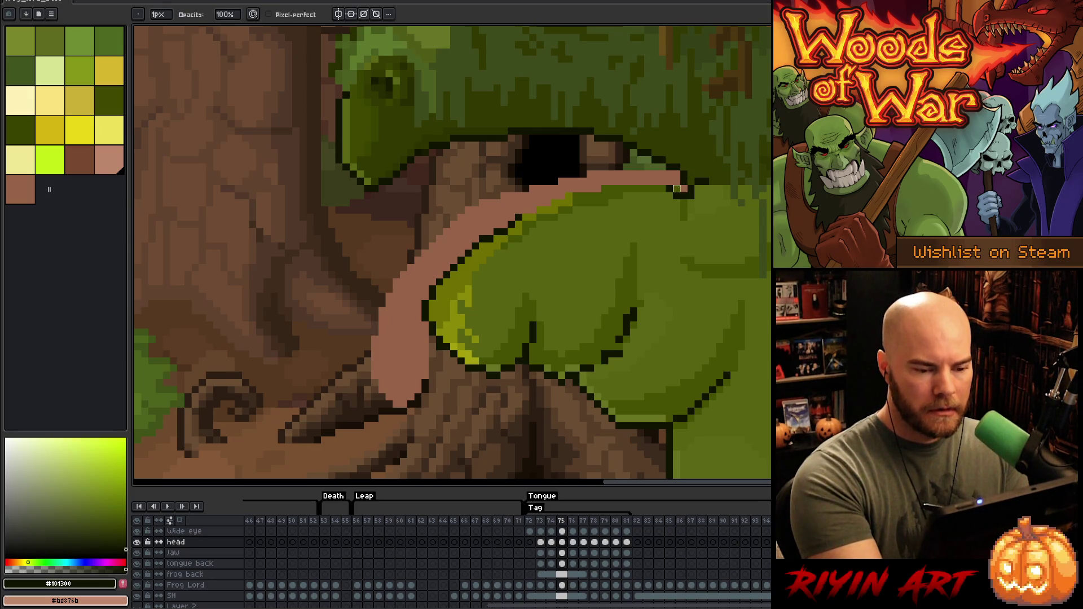
pyautogui.moveTo(496, 232)
pyautogui.mouseDown()
pyautogui.moveTo(440, 282)
pyautogui.moveTo(425, 313)
pyautogui.mouseUp()
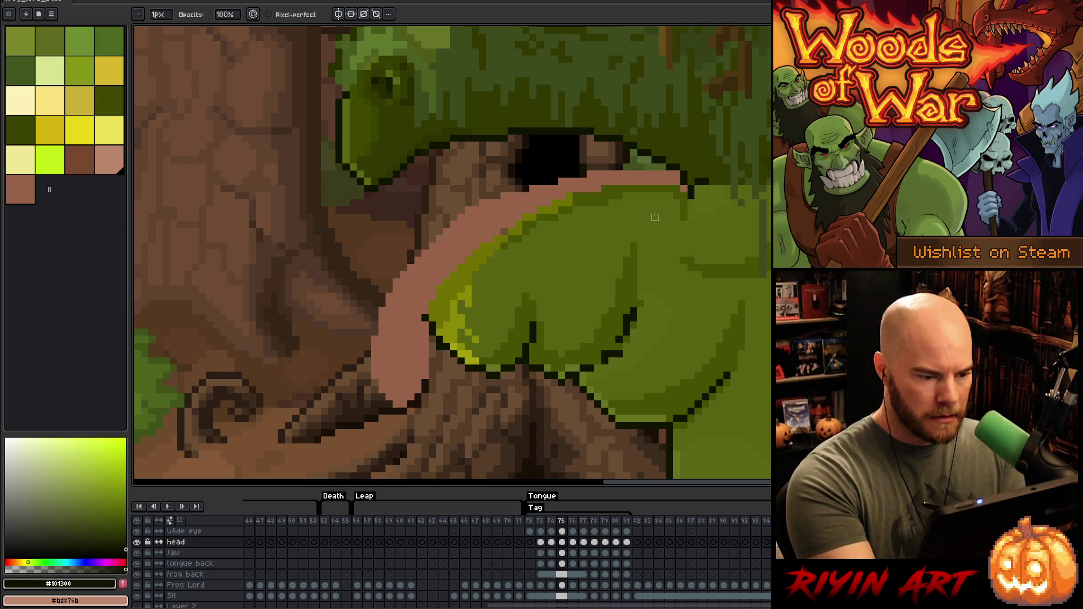
pyautogui.hotkey('ctrl', 's')
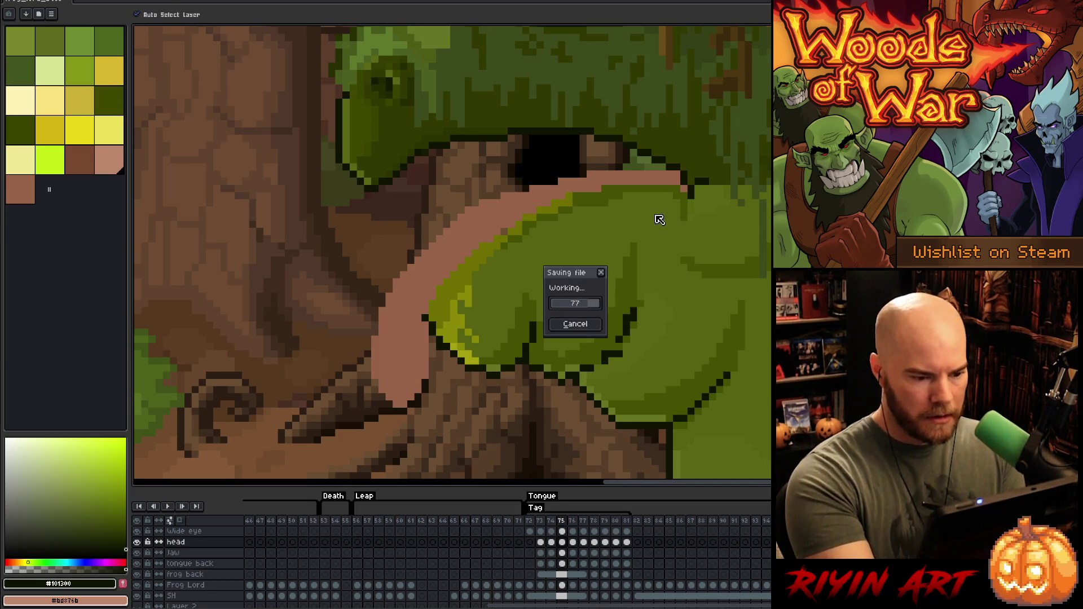
# Step: On the Jaw layer, draw a dark outline under the tongue's lower edge up to its tip
pyautogui.keyDown('ctrl'); pyautogui.click(637, 210); pyautogui.keyUp('ctrl')
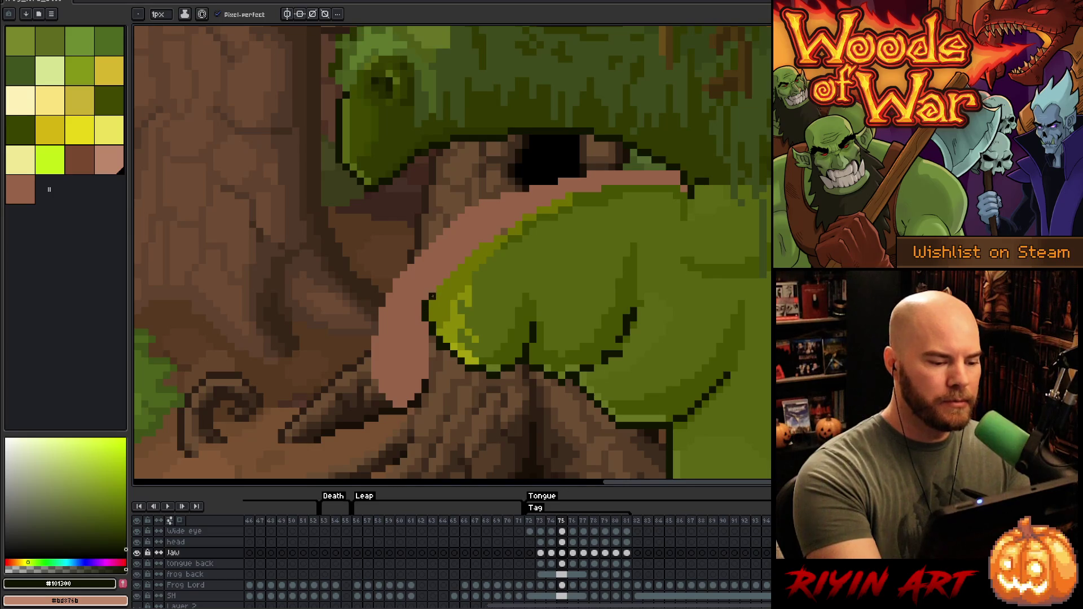
pyautogui.moveTo(439, 279); pyautogui.dragTo(479, 244)
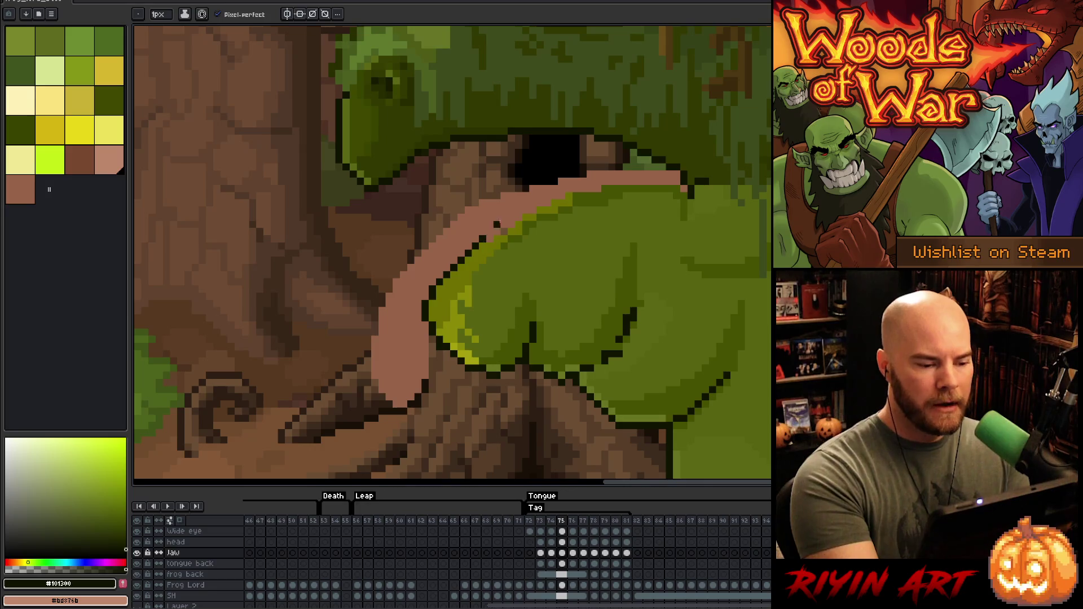
pyautogui.keyDown('shift'); pyautogui.click(574, 193); pyautogui.keyUp('shift')
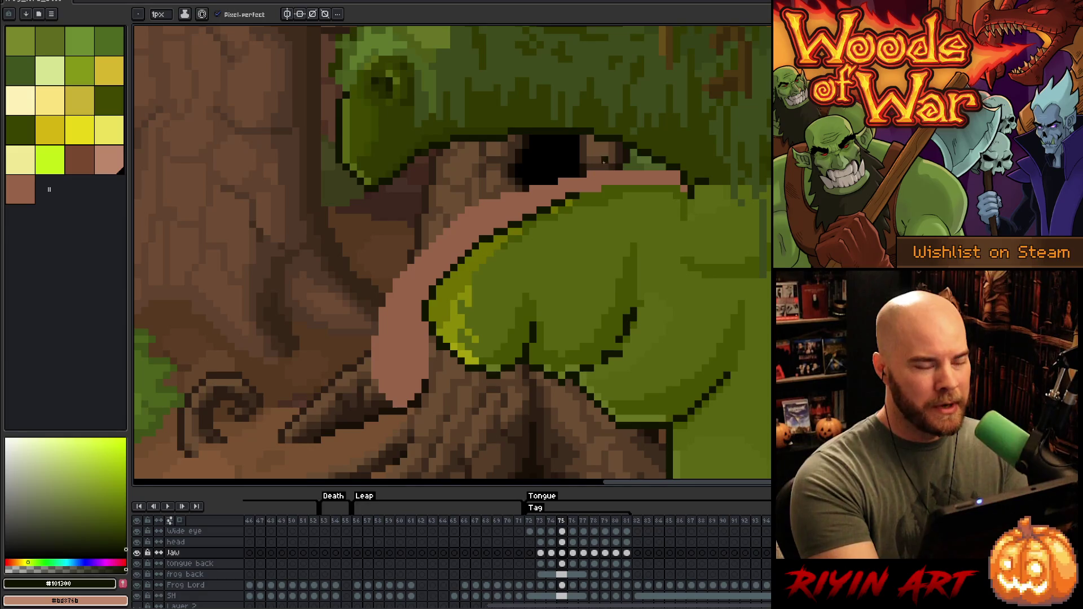
pyautogui.keyDown('shift'); pyautogui.click(614, 188); pyautogui.keyUp('shift')
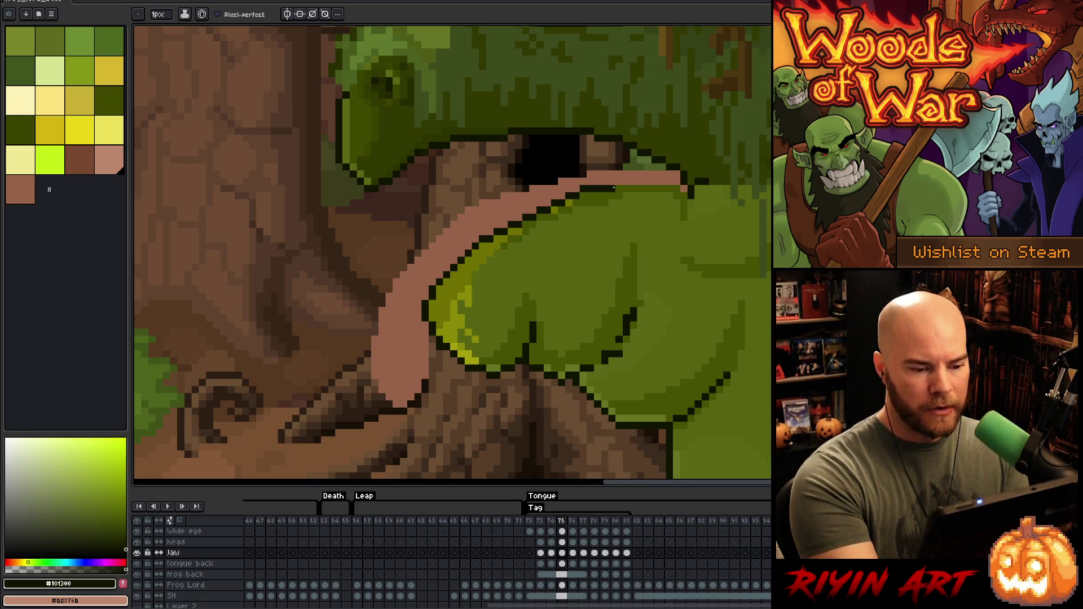
pyautogui.keyDown('shift'); pyautogui.click(671, 190); pyautogui.keyUp('shift')
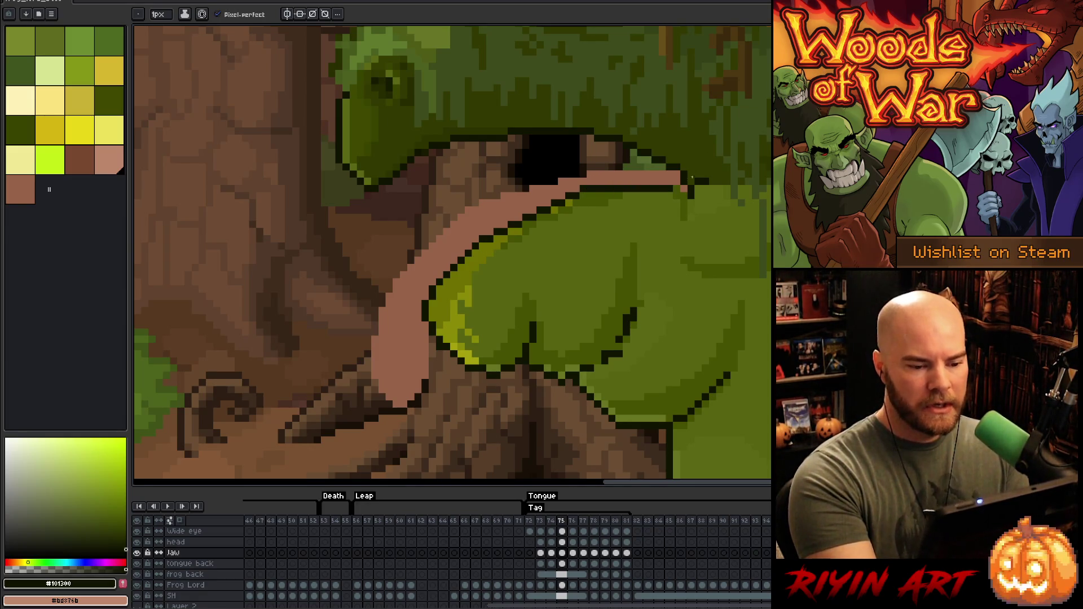
# Step: Sample the tongue tip's brown on the tongue back layer, then return to the Jaw layer
pyautogui.press('e')
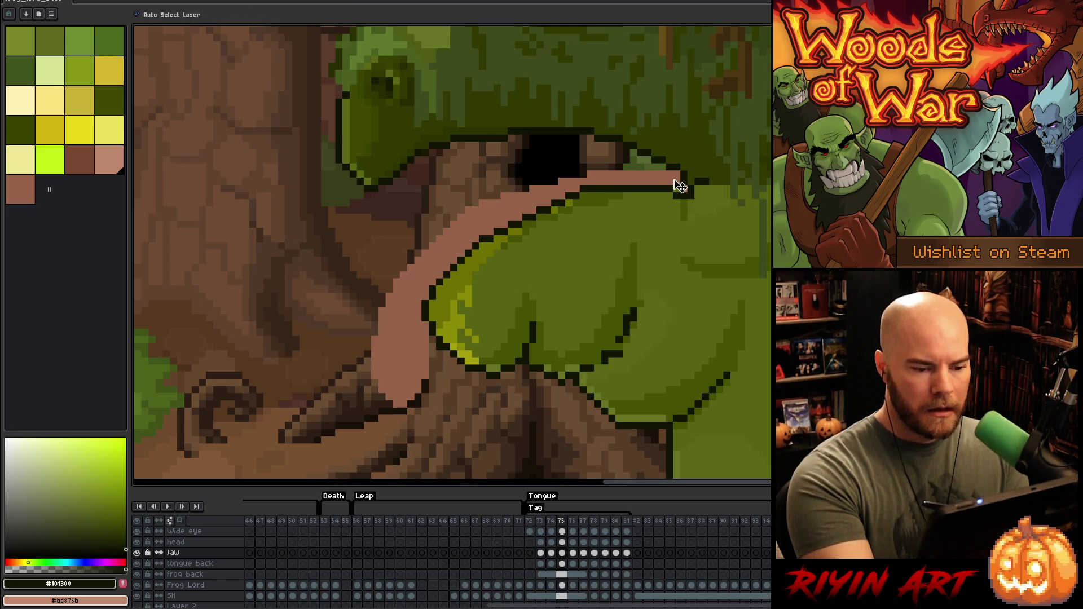
pyautogui.keyDown('ctrl'); pyautogui.click(682, 182); pyautogui.keyUp('ctrl')
pyautogui.press('b')
pyautogui.keyDown('alt'); pyautogui.click(685, 191); pyautogui.keyUp('alt')
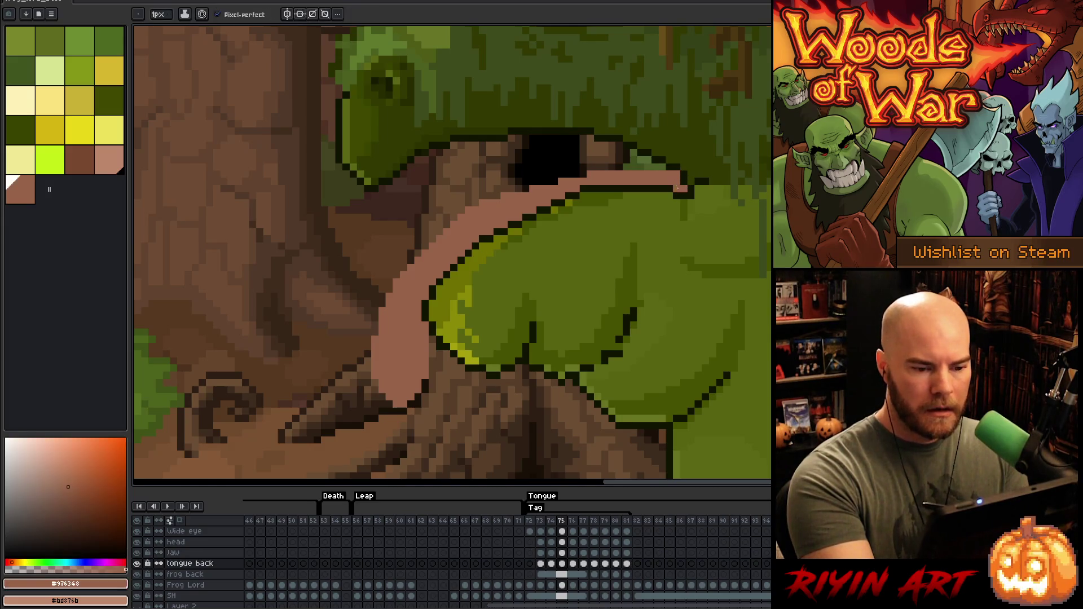
pyautogui.keyDown('ctrl'); pyautogui.click(668, 191); pyautogui.keyUp('ctrl')
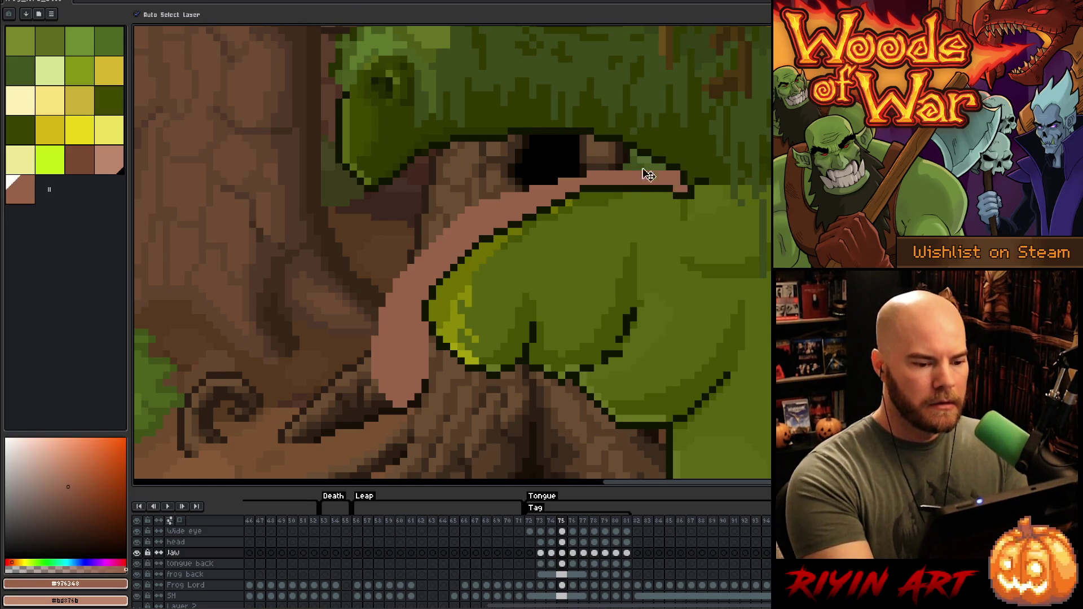
# Step: Sample the yellow-green rim colour and bucket-fill the light strip along the tongue edge
pyautogui.keyDown('alt'); pyautogui.click(596, 195); pyautogui.keyUp('alt')
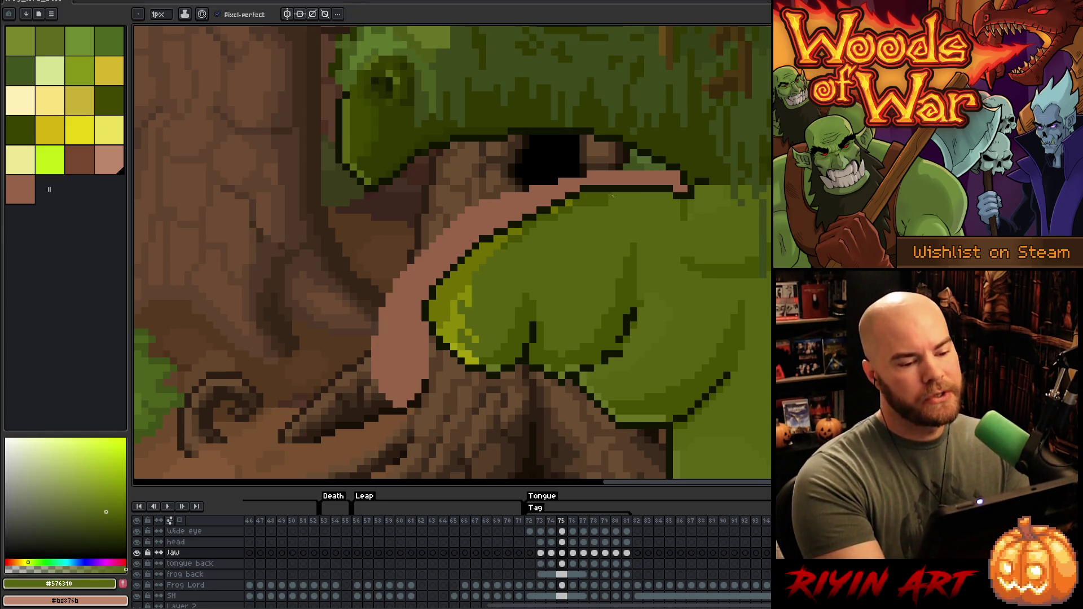
pyautogui.keyDown('alt'); pyautogui.click(564, 209); pyautogui.keyUp('alt')
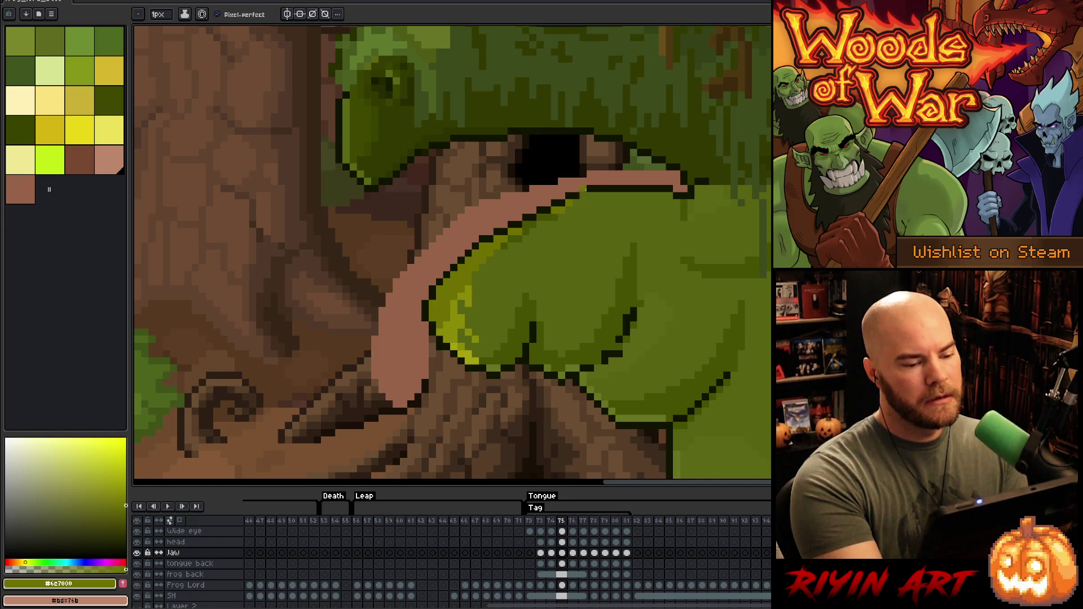
pyautogui.keyDown('alt'); pyautogui.click(465, 282); pyautogui.keyUp('alt')
pyautogui.press('g')
pyautogui.click(483, 260)
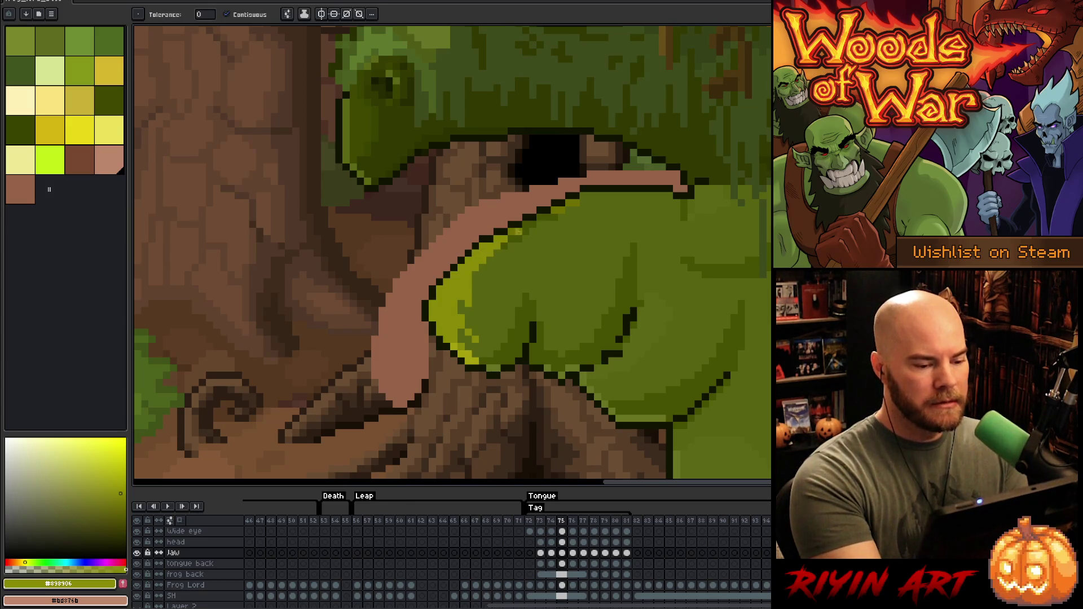
# Step: Pencil olive and yellow-green pixels along the jaw rim highlight, checking against the adjacent frame
pyautogui.press('b')
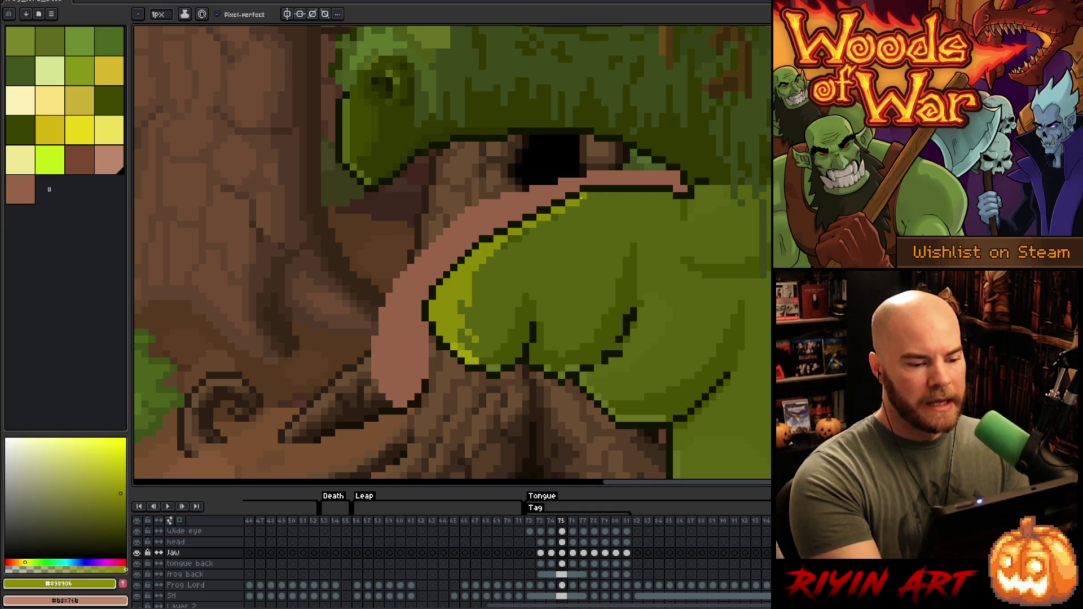
pyautogui.keyDown('alt'); pyautogui.click(566, 218); pyautogui.keyUp('alt')
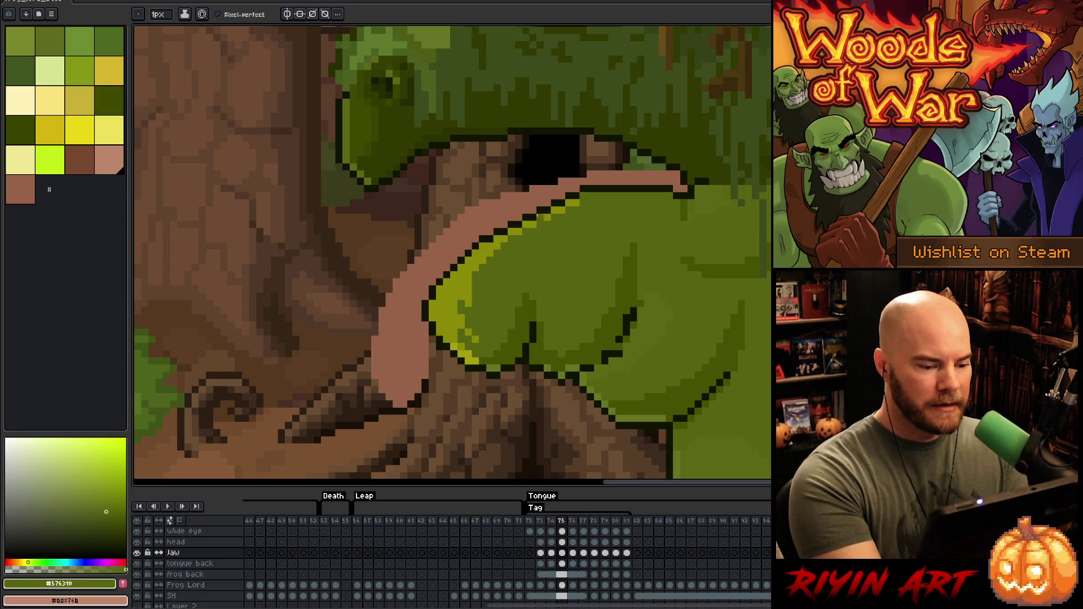
pyautogui.keyDown('alt'); pyautogui.click(468, 303); pyautogui.keyUp('alt')
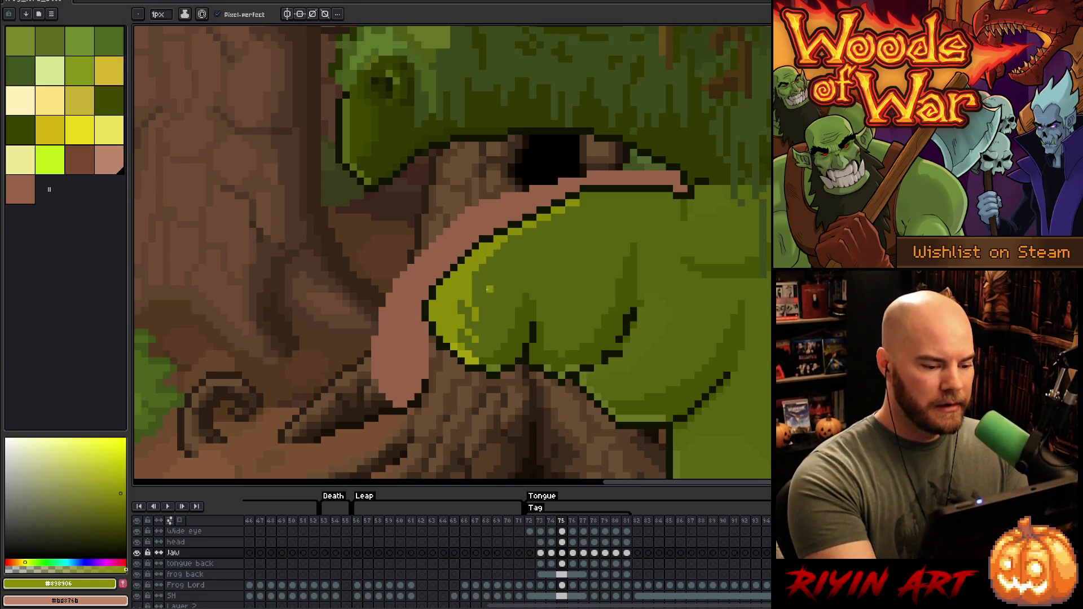
pyautogui.keyDown('alt'); pyautogui.click(475, 333); pyautogui.keyUp('alt')
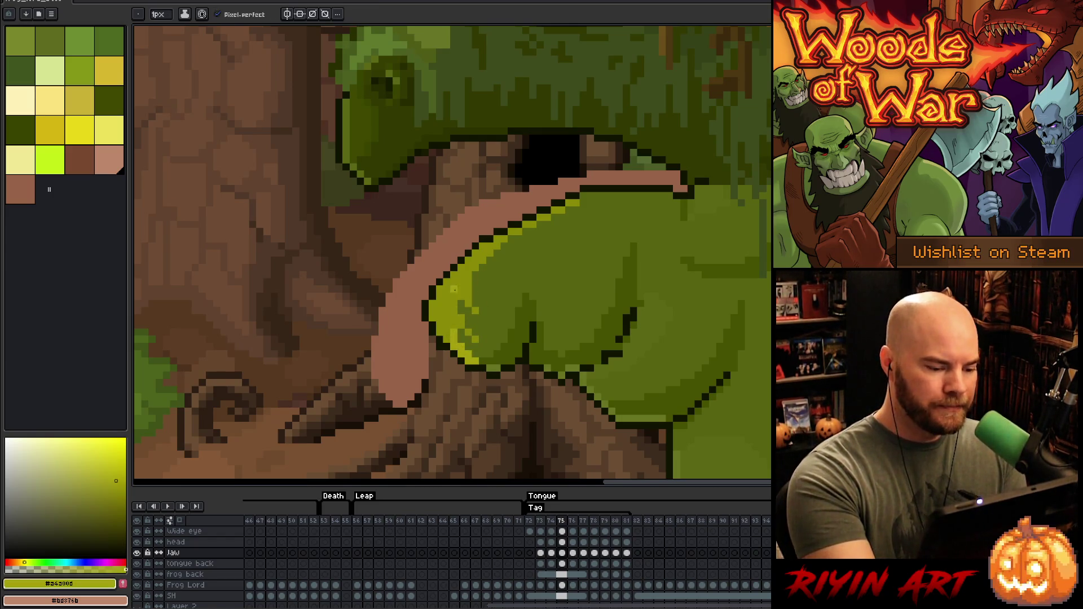
pyautogui.keyDown('alt'); pyautogui.click(458, 339); pyautogui.keyUp('alt')
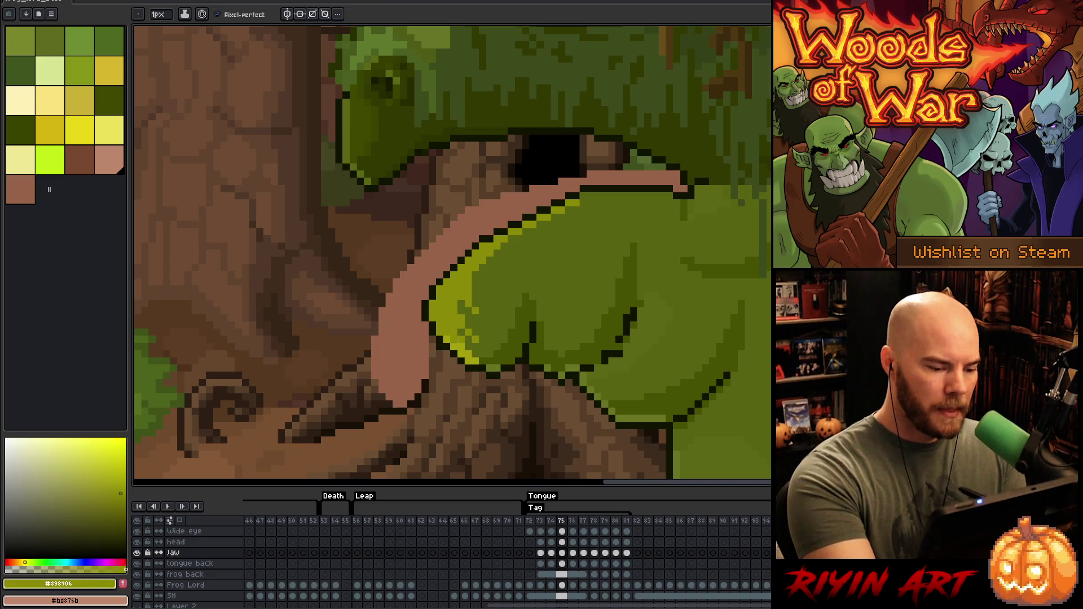
pyautogui.press('Left')
pyautogui.press('Right')
# Step: Add olive, yellow-green and deep green #465100 shading pixels under the tongue, erasing stray ones
pyautogui.press('alt')
pyautogui.keyDown('alt'); pyautogui.click(484, 345); pyautogui.keyUp('alt')
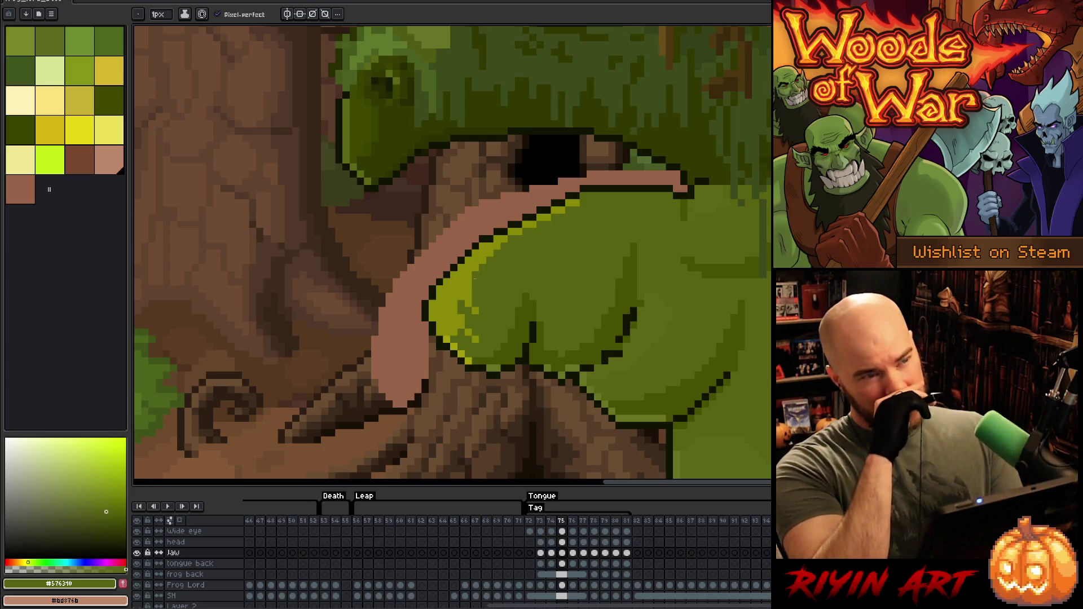
pyautogui.keyDown('alt'); pyautogui.click(454, 326); pyautogui.keyUp('alt')
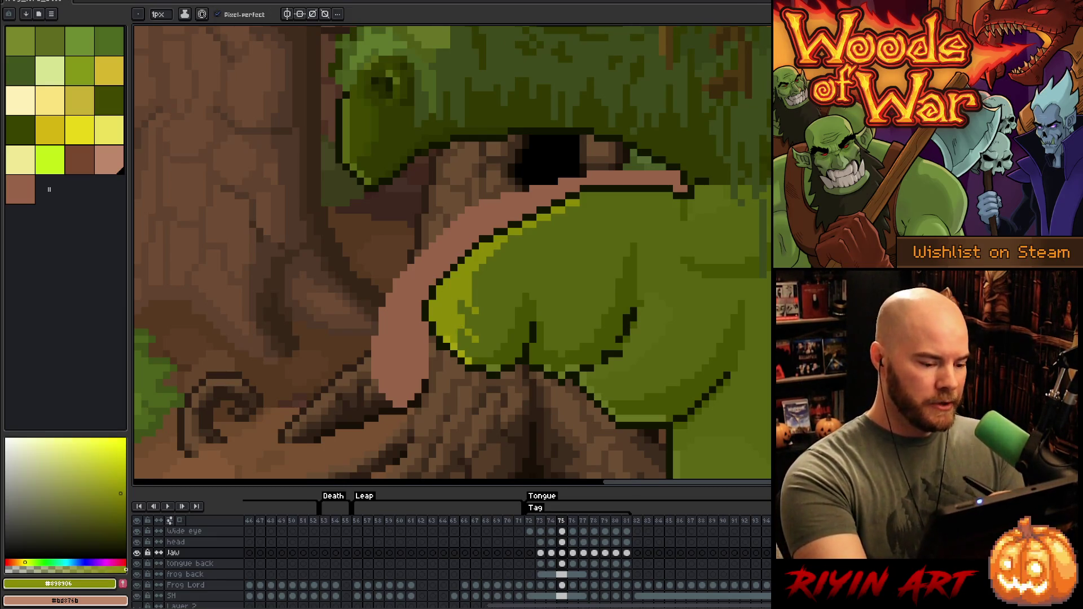
pyautogui.keyDown('alt'); pyautogui.click(440, 303); pyautogui.keyUp('alt')
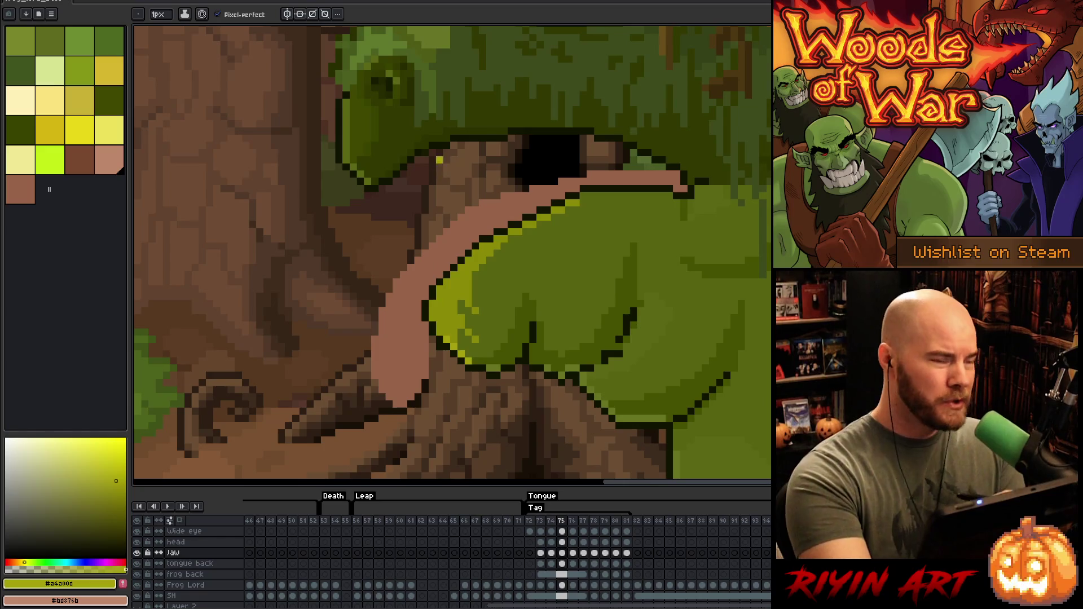
pyautogui.press('e')
pyautogui.press('b')
pyautogui.keyDown('alt'); pyautogui.click(490, 368); pyautogui.keyUp('alt')
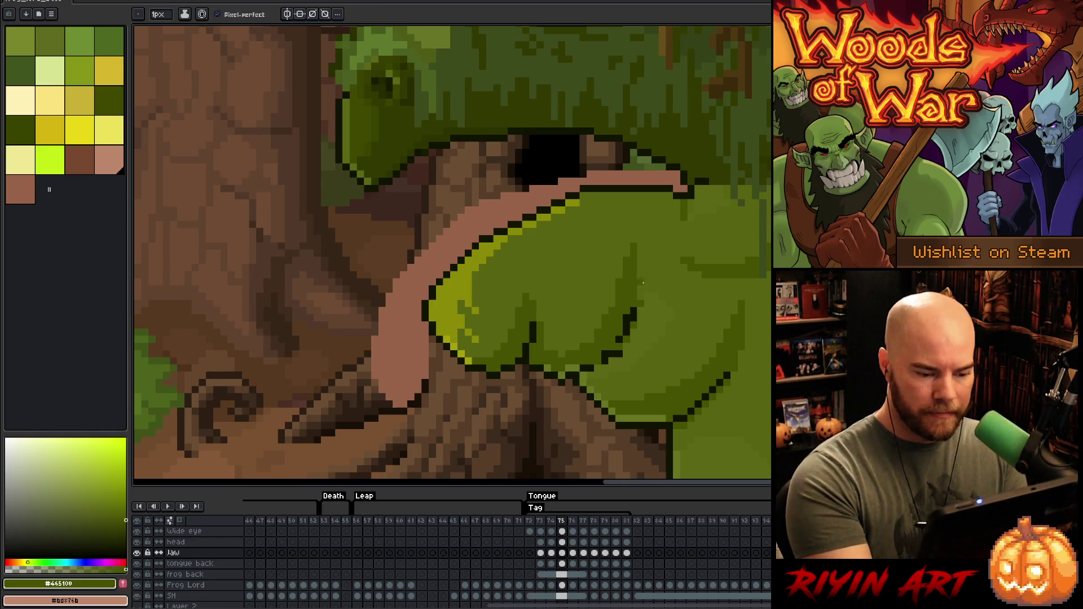
pyautogui.keyDown('alt'); pyautogui.click(561, 372); pyautogui.keyUp('alt')
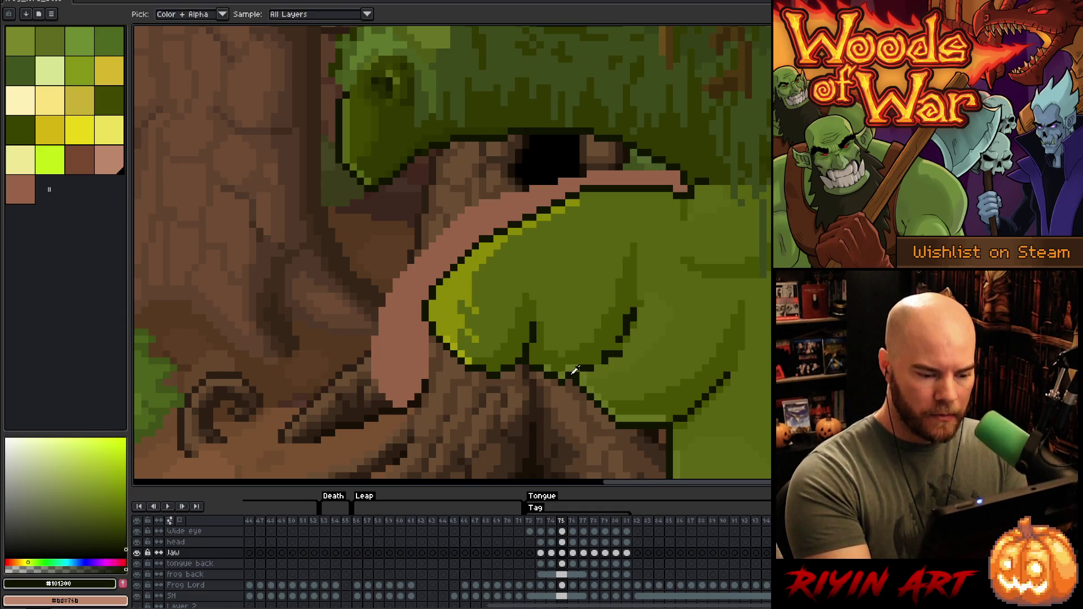
# Step: Repaint a lower-edge jaw outline pixel in olive #576310 and fill the right-edge gap with deep green #465100
pyautogui.keyDown('alt'); pyautogui.click(567, 334); pyautogui.keyUp('alt')
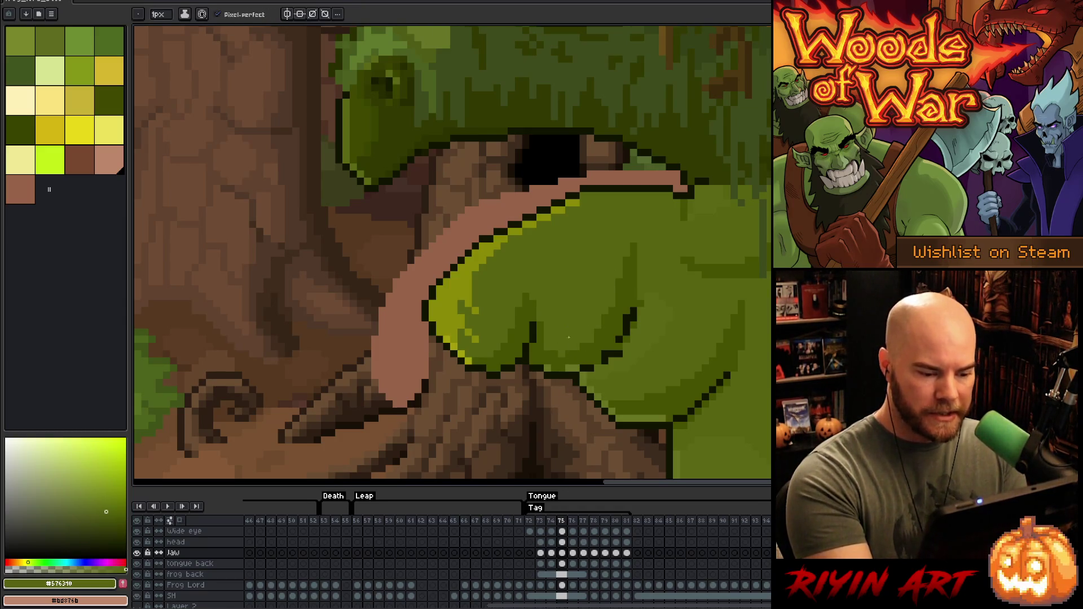
pyautogui.click(559, 368)
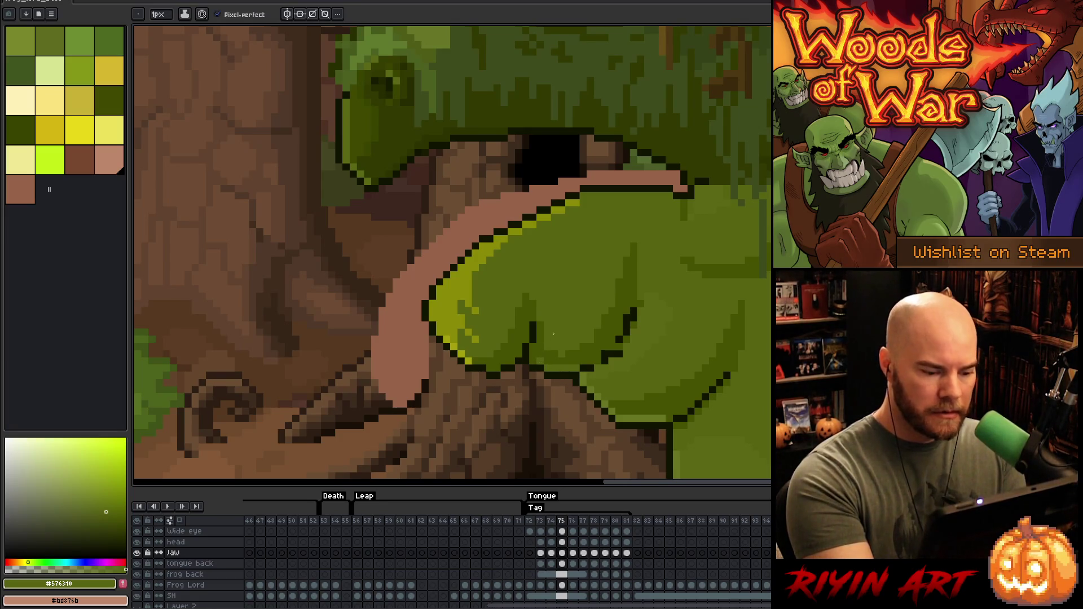
pyautogui.keyDown('alt'); pyautogui.click(492, 357); pyautogui.keyUp('alt')
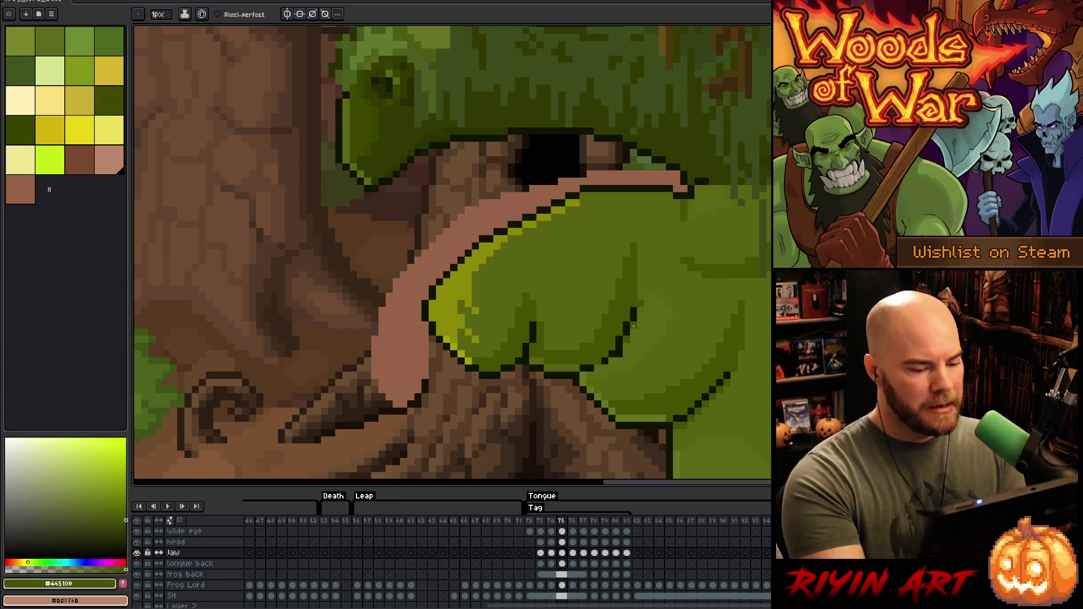
pyautogui.click(634, 318)
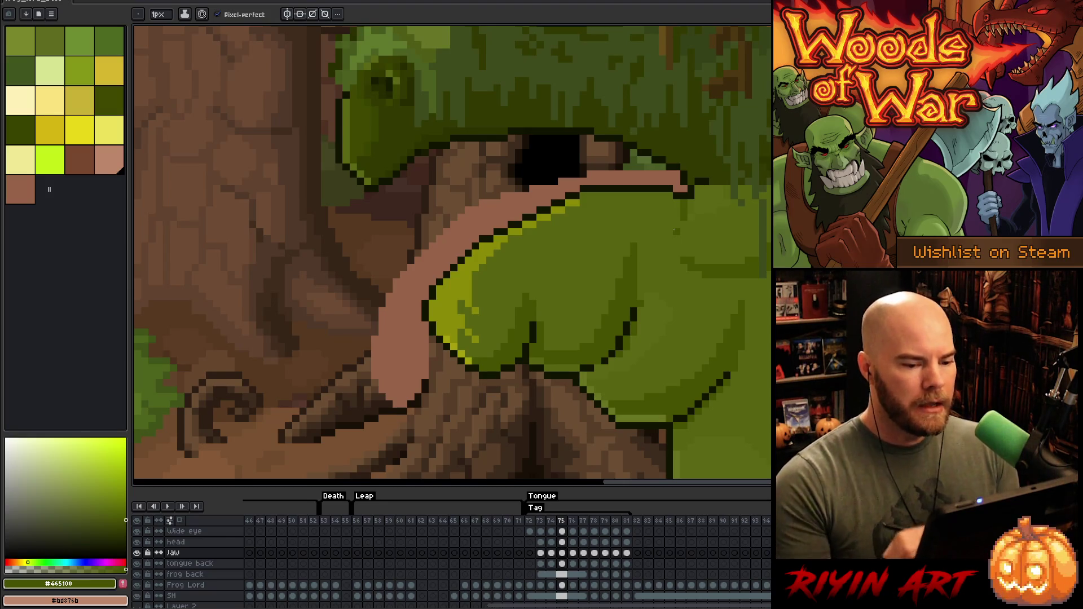
pyautogui.keyDown('alt'); pyautogui.click(690, 196); pyautogui.keyUp('alt')
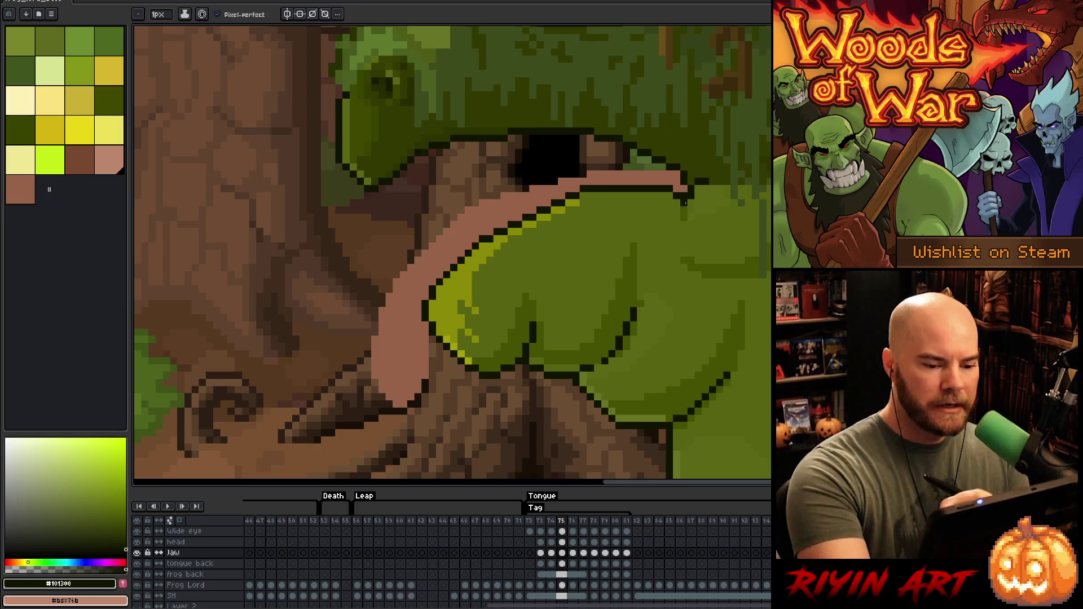
pyautogui.keyDown('alt'); pyautogui.click(693, 196); pyautogui.keyUp('alt')
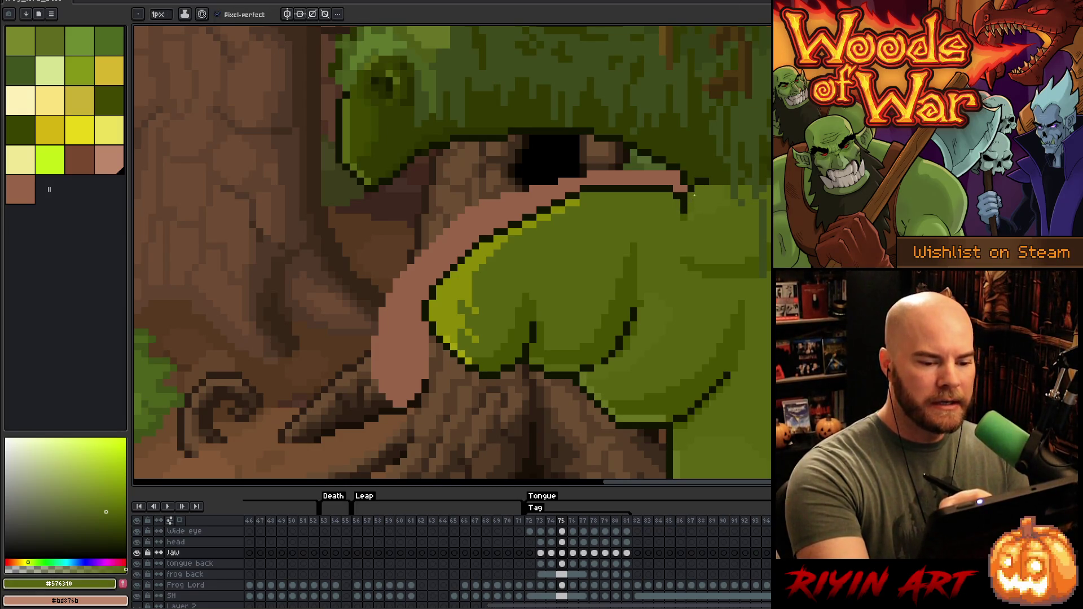
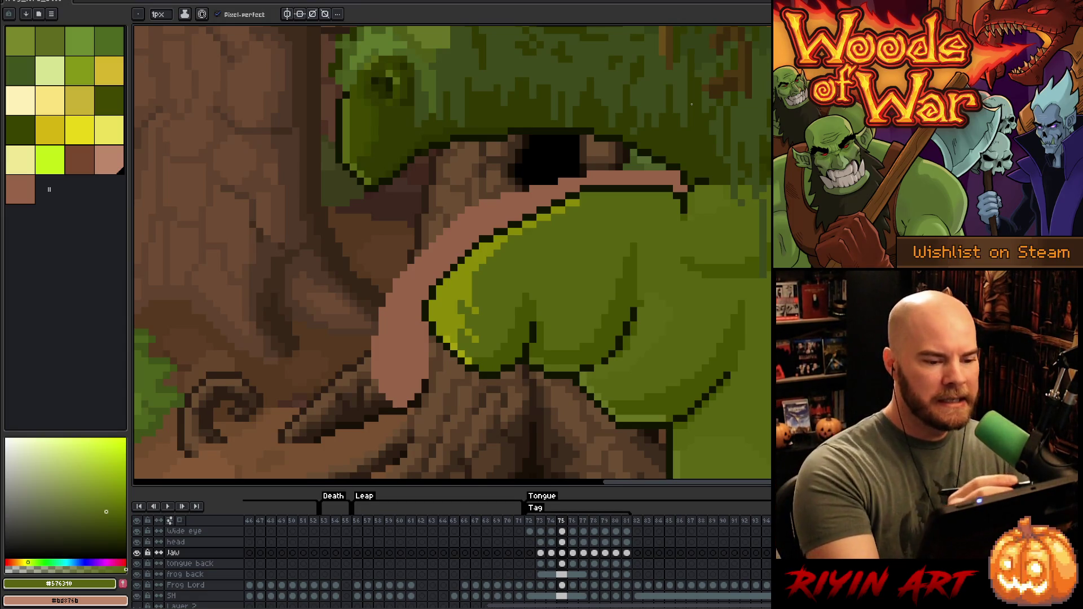
# Step: Sample the outline black, tongue brown, dark olive and mid green from the jaw artwork
pyautogui.keyDown('alt'); pyautogui.click(574, 198); pyautogui.keyUp('alt')
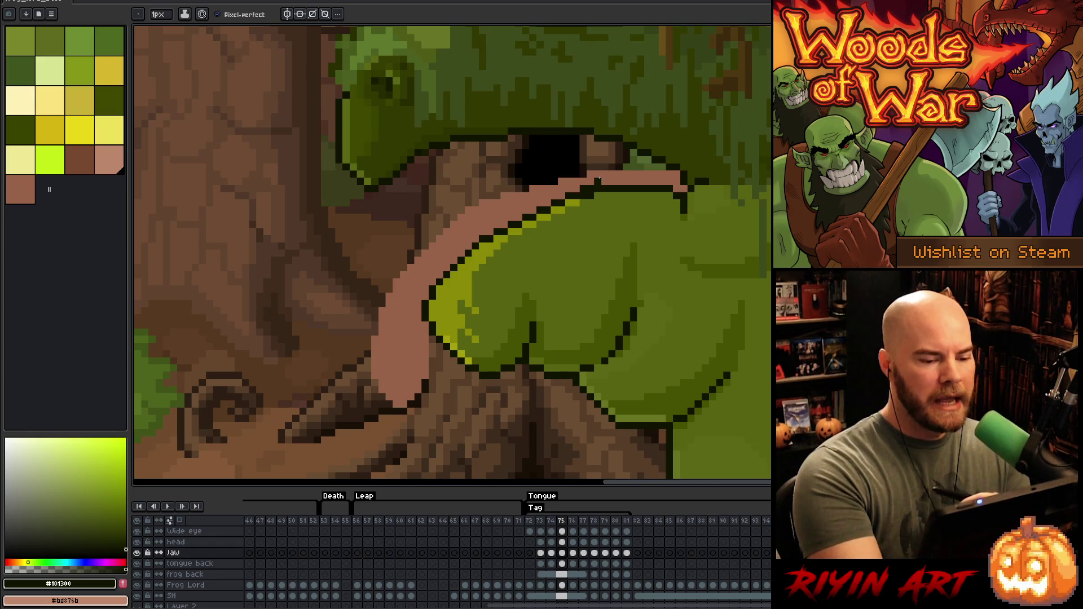
pyautogui.keyDown('alt'); pyautogui.click(596, 181); pyautogui.keyUp('alt')
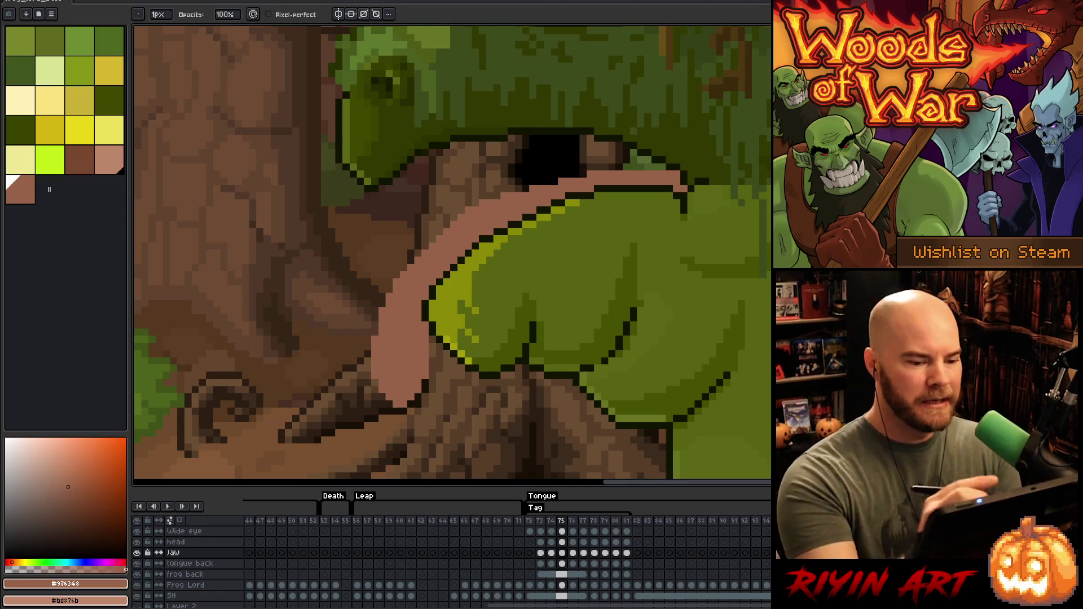
pyautogui.keyDown('alt'); pyautogui.click(686, 178); pyautogui.keyUp('alt')
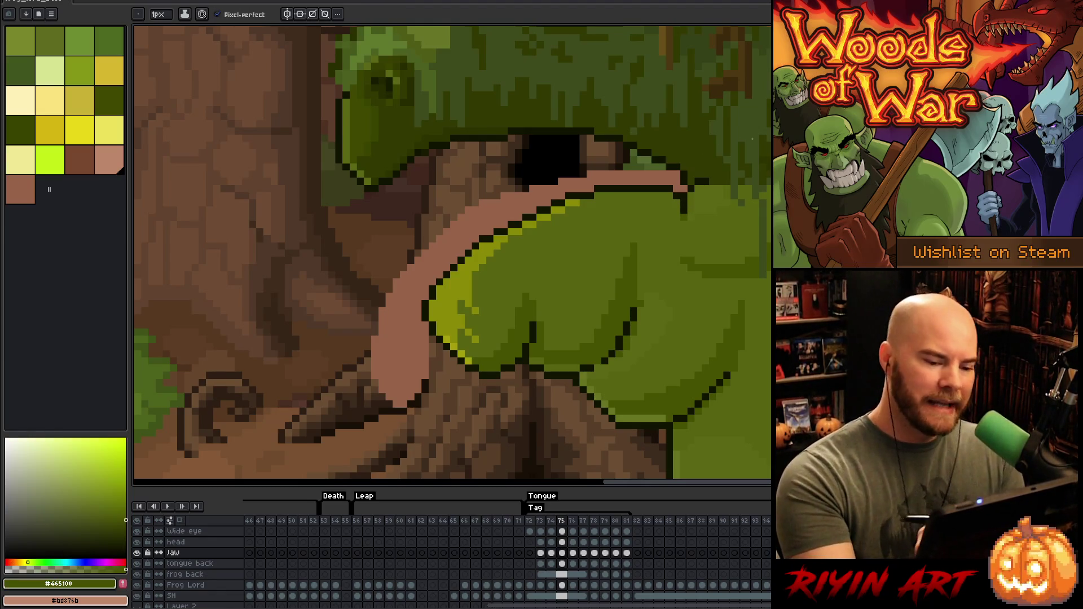
pyautogui.keyDown('alt'); pyautogui.click(643, 293); pyautogui.keyUp('alt')
pyautogui.keyDown('alt'); pyautogui.click(635, 311); pyautogui.keyUp('alt')
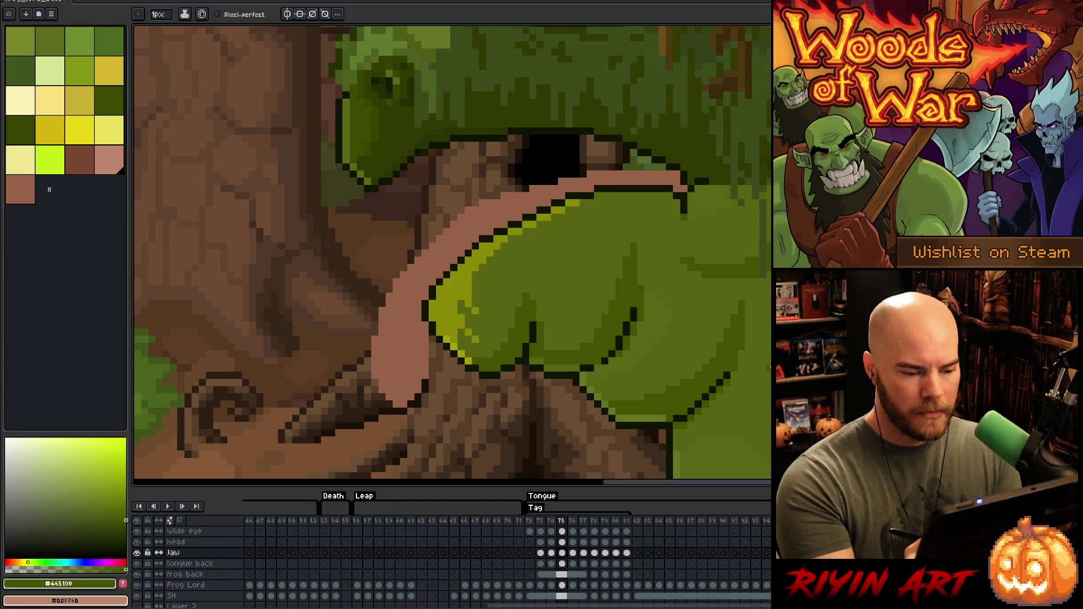
pyautogui.keyDown('alt'); pyautogui.click(641, 368); pyautogui.keyUp('alt')
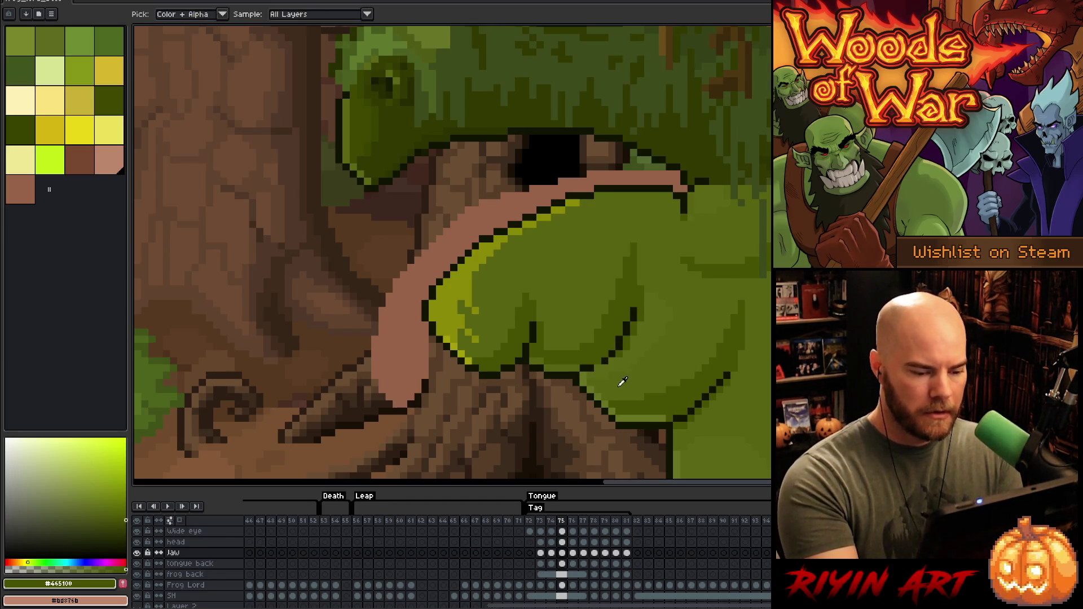
# Step: Step back to frame 73, compare its neighbours, and pick the lighter jaw green
pyautogui.press('Left')
pyautogui.press('Left')
pyautogui.press('Right')
pyautogui.press('Left')
pyautogui.keyDown('alt'); pyautogui.click(518, 305); pyautogui.keyUp('alt')
pyautogui.press('Left')
pyautogui.press('Right')
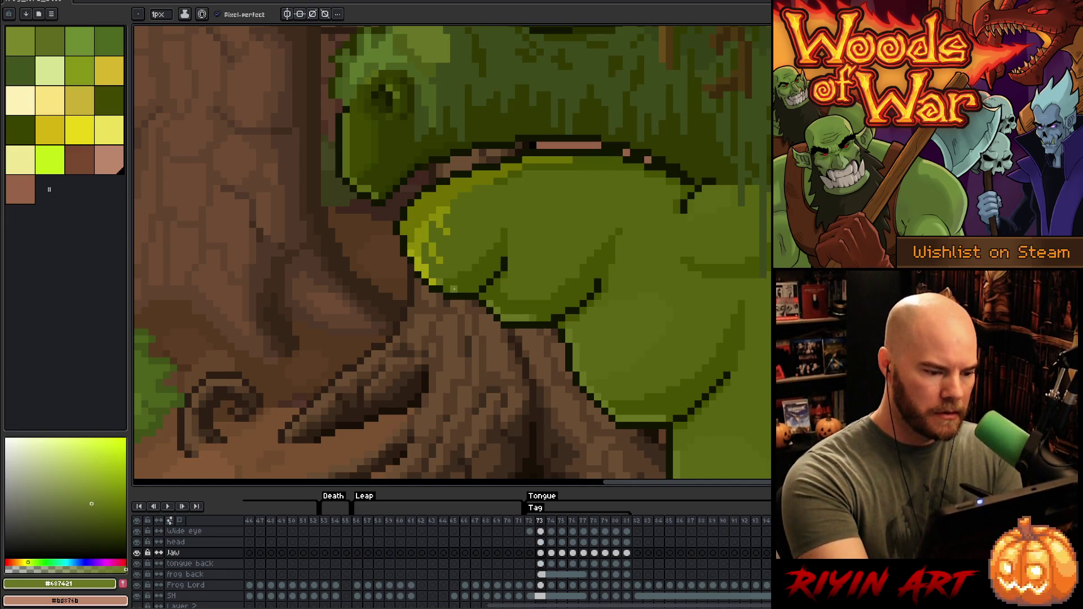
# Step: On frame 74, sample the jaw's dark olive and lighter green while comparing with frame 73
pyautogui.press('Right')
pyautogui.press('Left')
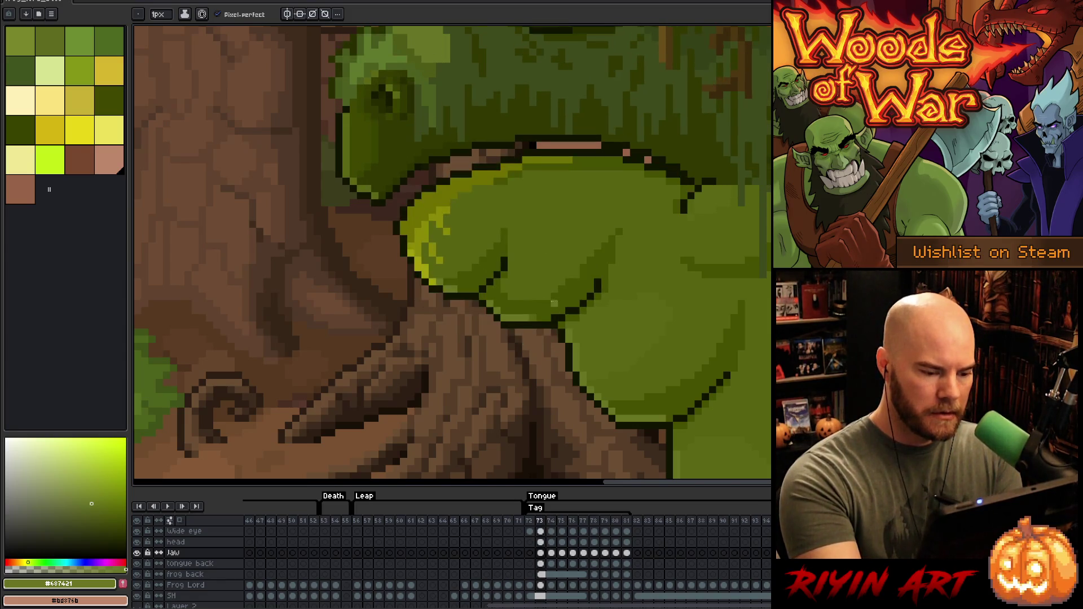
pyautogui.press('Right')
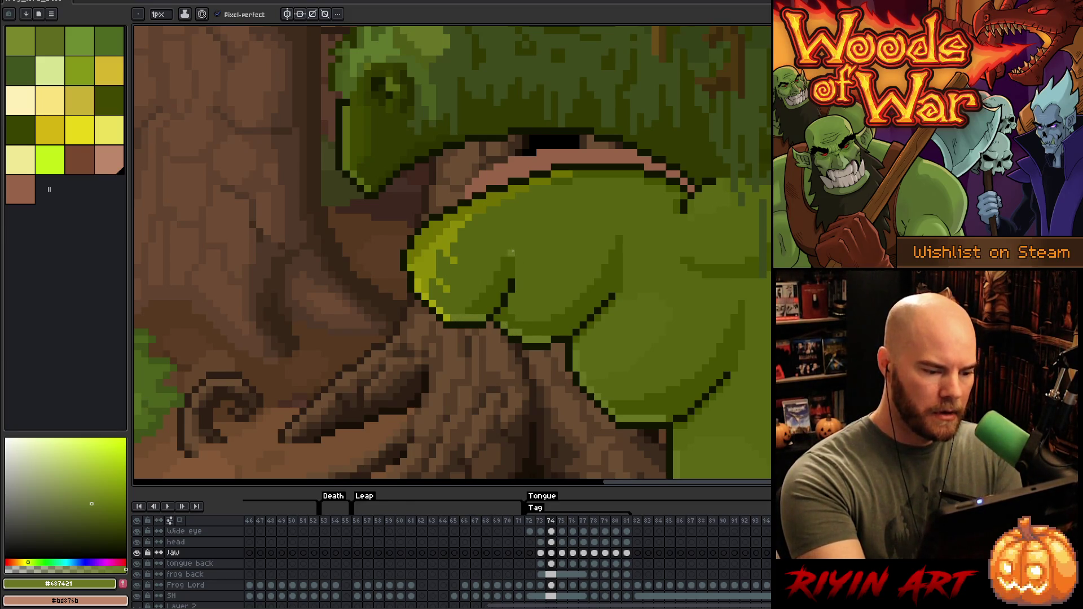
pyautogui.keyDown('alt'); pyautogui.click(489, 303); pyautogui.keyUp('alt')
pyautogui.keyDown('alt'); pyautogui.click(508, 282); pyautogui.keyUp('alt')
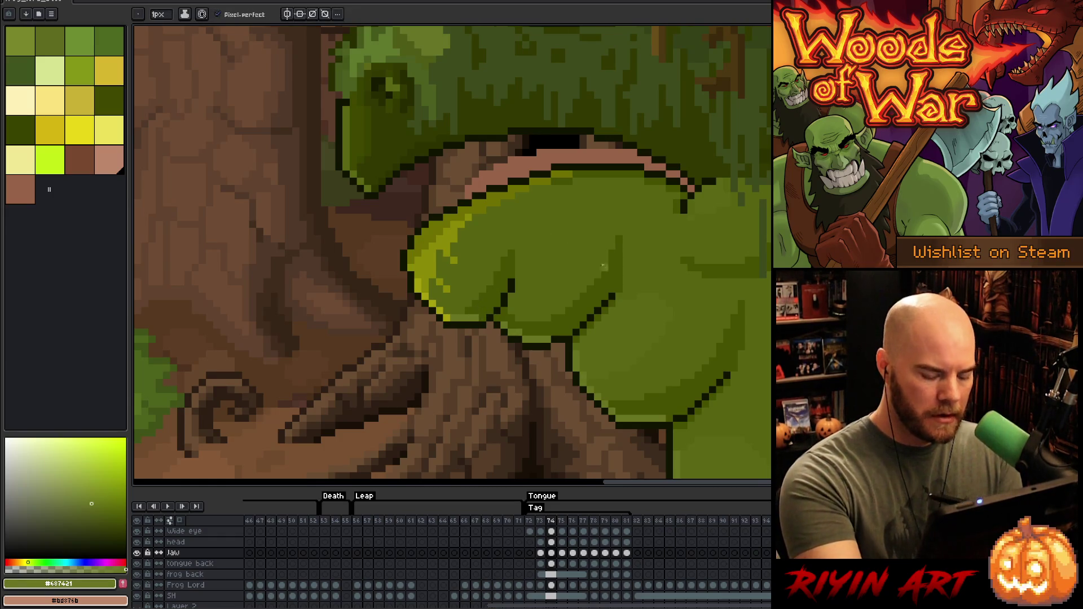
pyautogui.press(',')
pyautogui.press('.')
pyautogui.keyDown('alt'); pyautogui.click(471, 305); pyautogui.keyUp('alt')
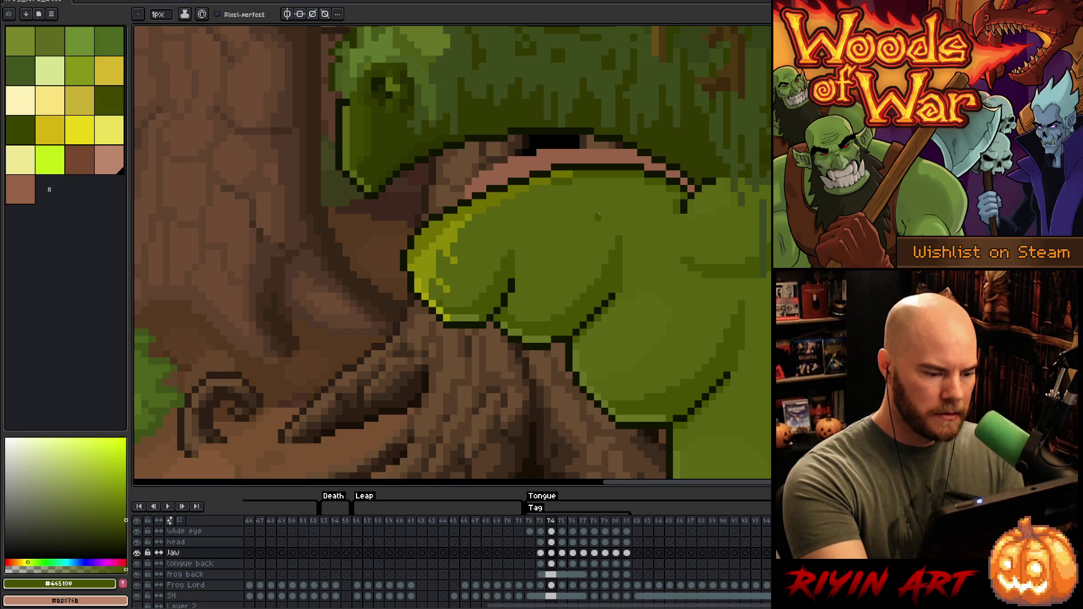
pyautogui.keyDown('alt'); pyautogui.click(468, 317); pyautogui.keyUp('alt')
# Step: Move to frame 75 with the extended tongue and sample the olive outline and yellow-green highlight
pyautogui.press('.')
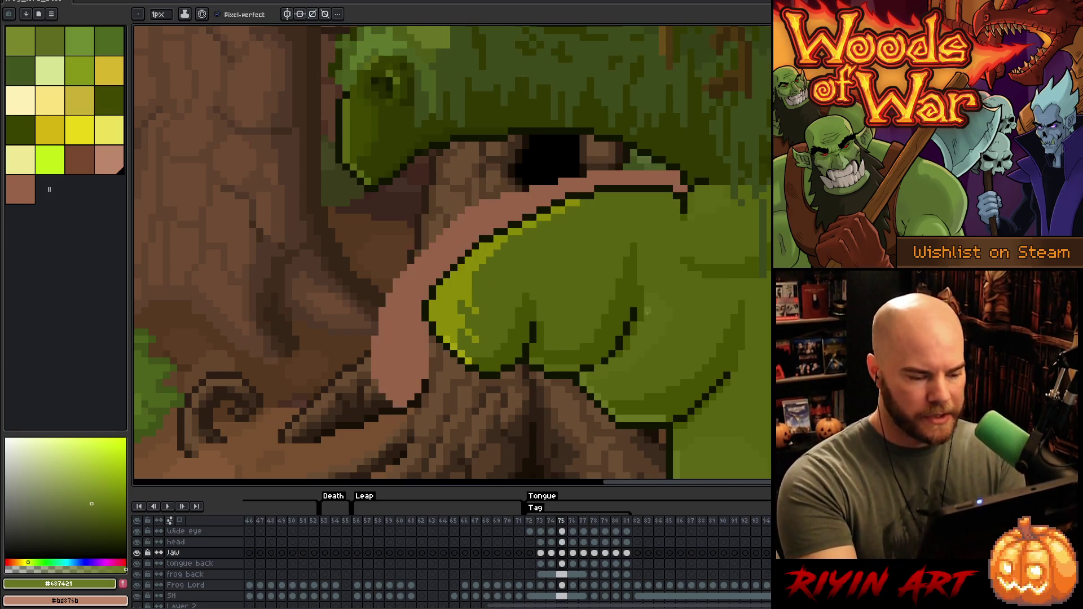
pyautogui.press(',')
pyautogui.press('.')
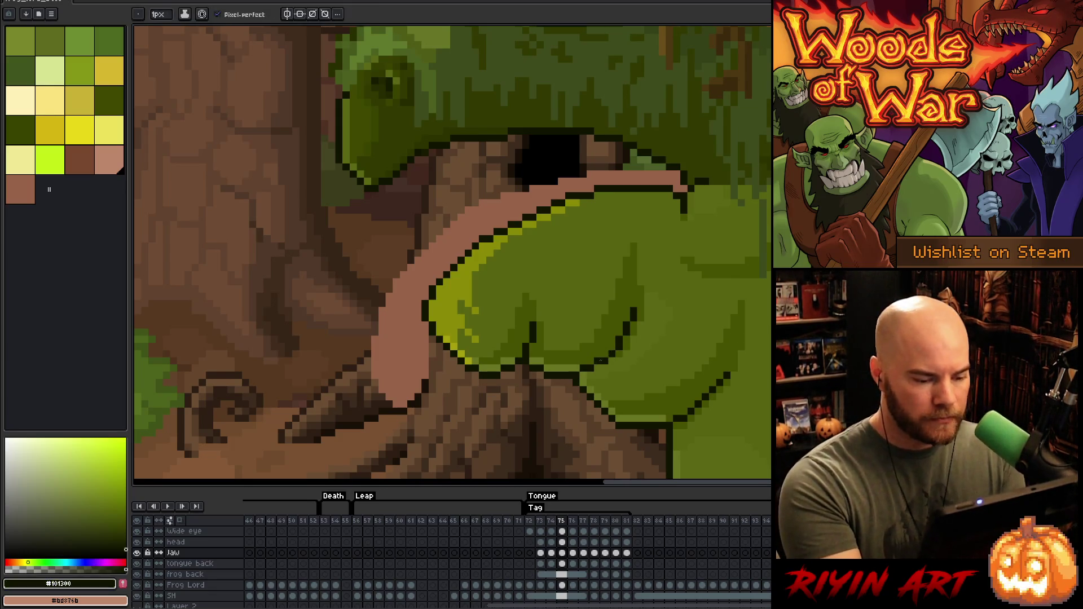
pyautogui.keyDown('alt'); pyautogui.click(616, 357); pyautogui.keyUp('alt')
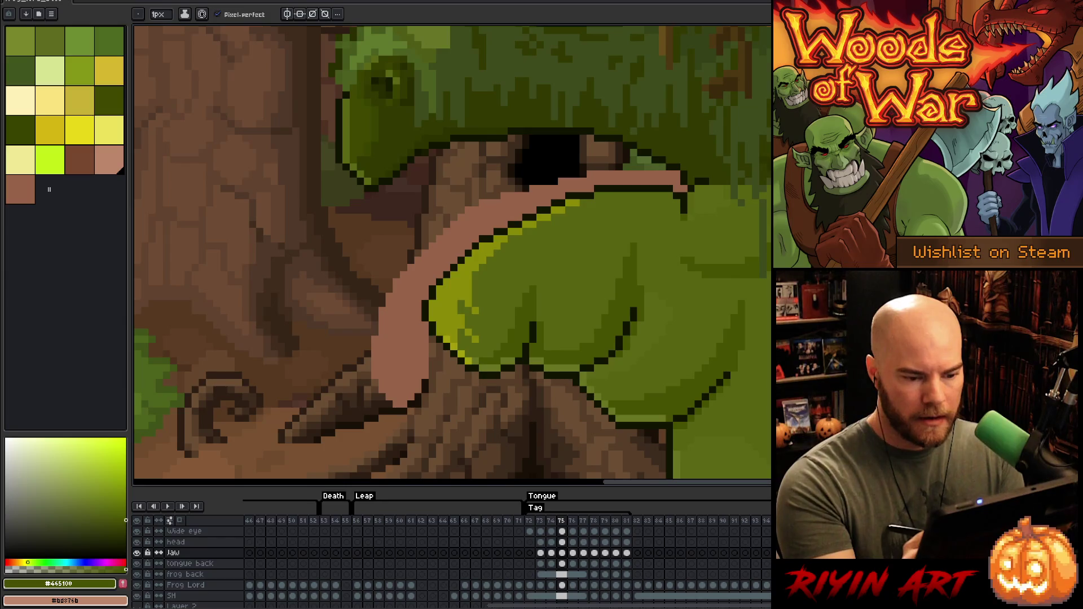
pyautogui.press(',')
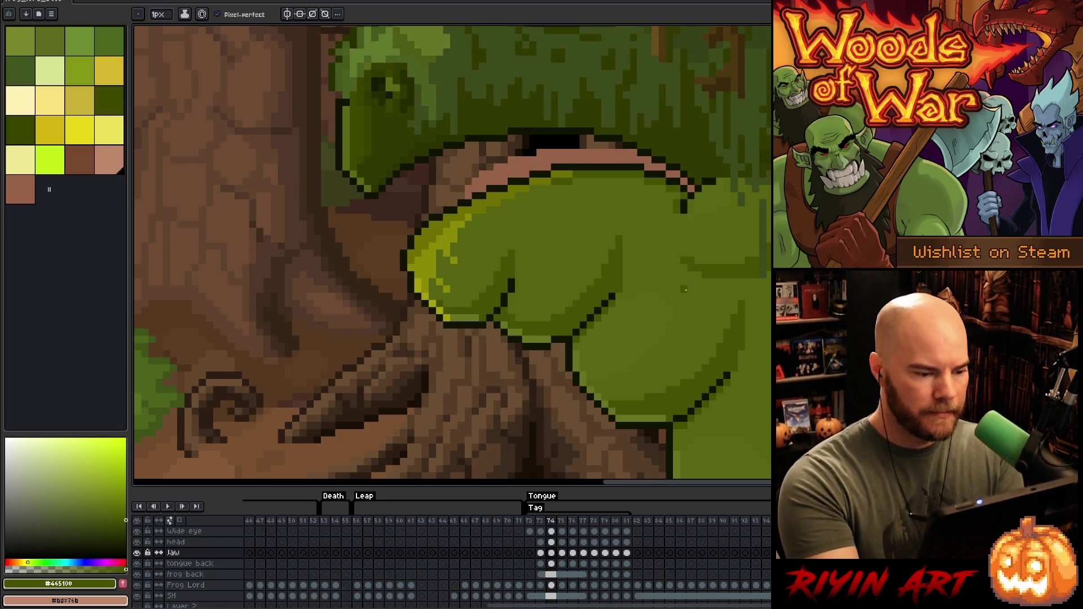
pyautogui.press('.')
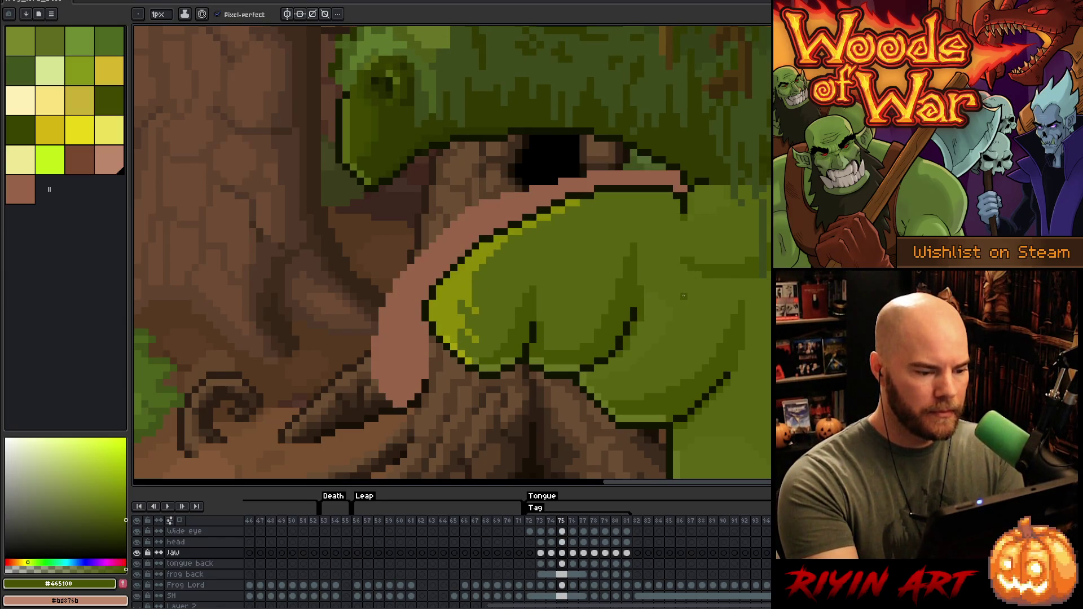
pyautogui.keyDown('alt'); pyautogui.click(446, 332); pyautogui.keyUp('alt')
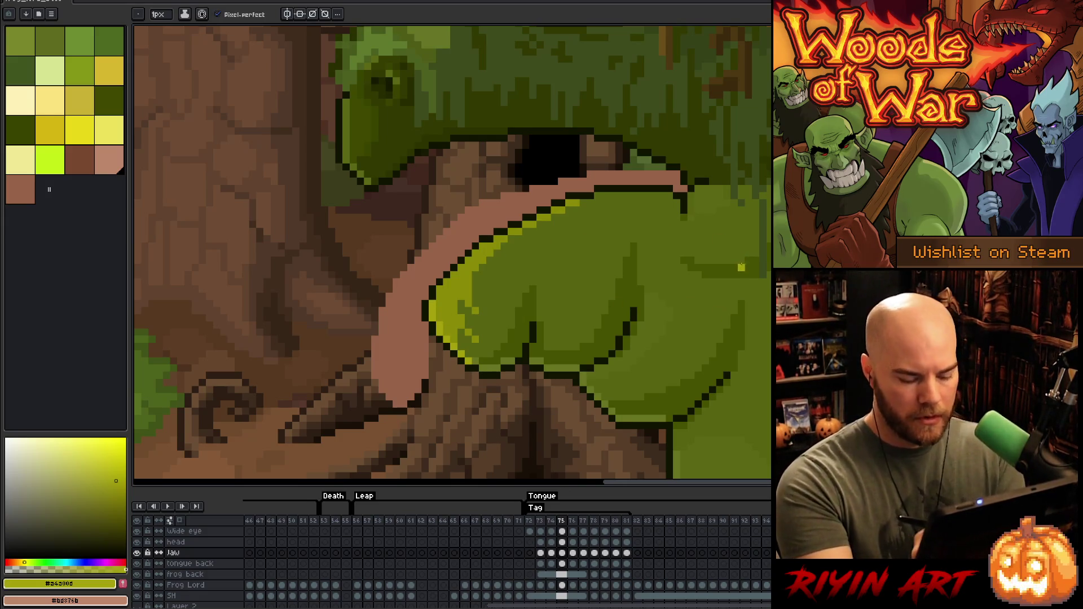
# Step: Advance to frame 76 and flip against frame 75 to compare the tongues
pyautogui.press('Right')
pyautogui.press('Left')
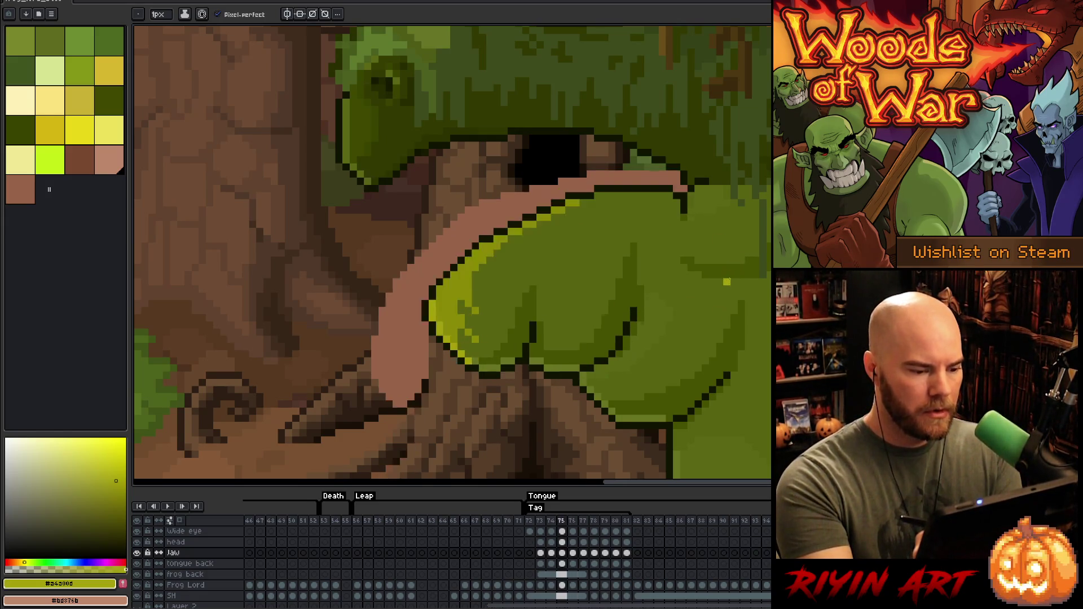
pyautogui.press('Right')
pyautogui.press('Left')
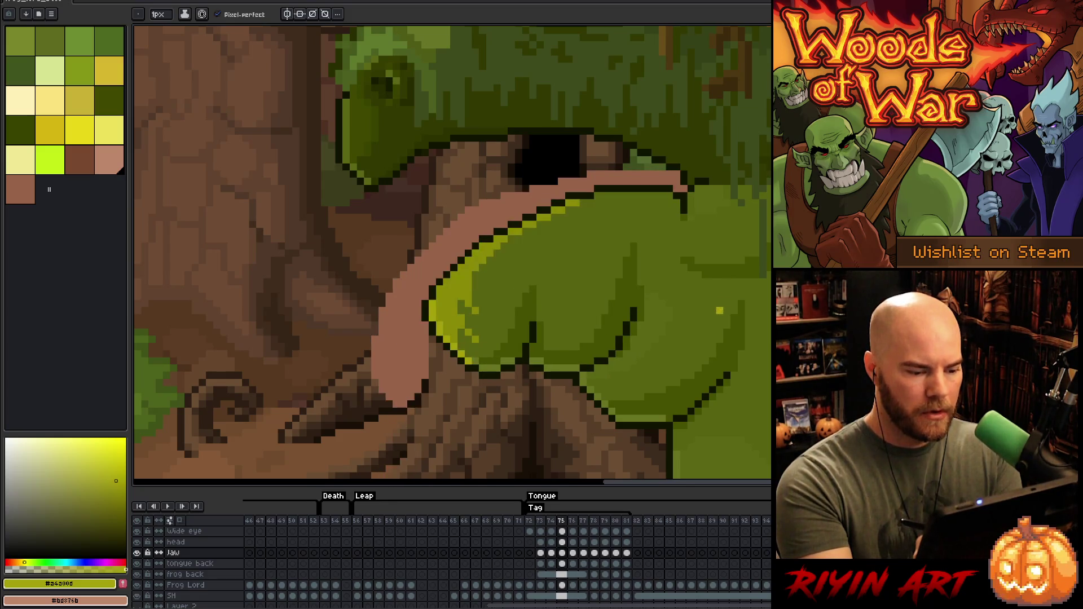
pyautogui.press('Right')
pyautogui.press('Left')
pyautogui.press('Right')
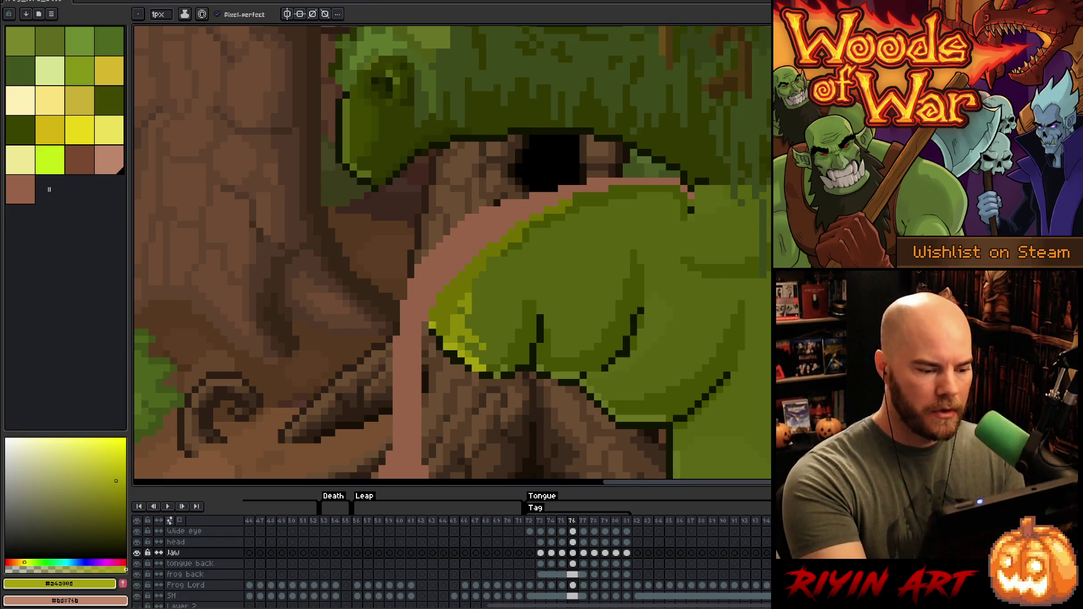
# Step: Flood-fill the strip along the jaw edge with the yellow-green highlight colour
pyautogui.keyDown('alt'); pyautogui.click(432, 326); pyautogui.keyUp('alt')
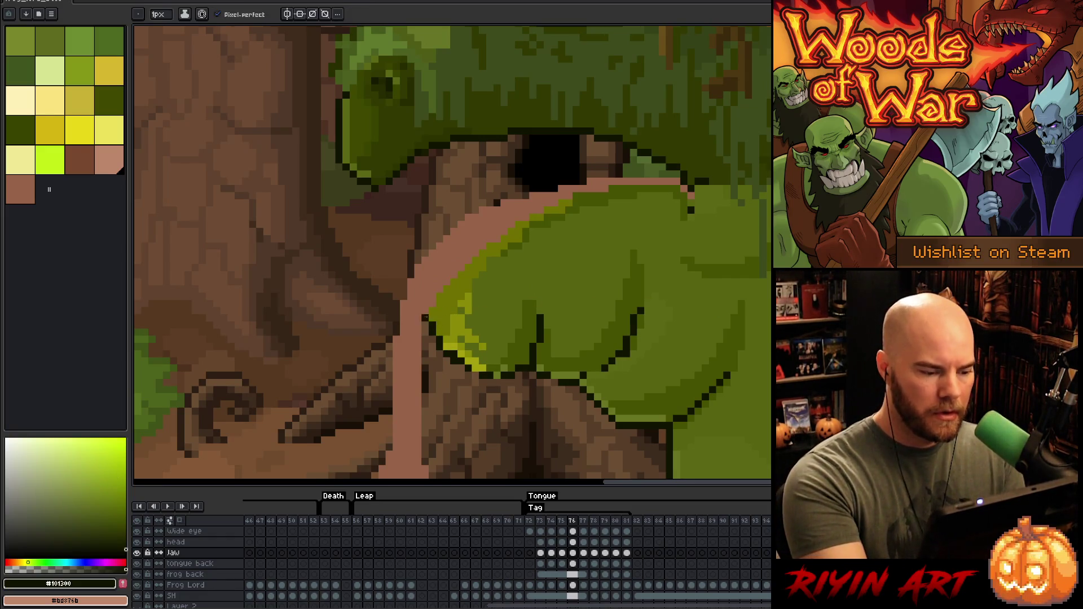
pyautogui.keyDown('alt'); pyautogui.click(457, 330); pyautogui.keyUp('alt')
pyautogui.press('g')
pyautogui.click(443, 307)
pyautogui.press('b')
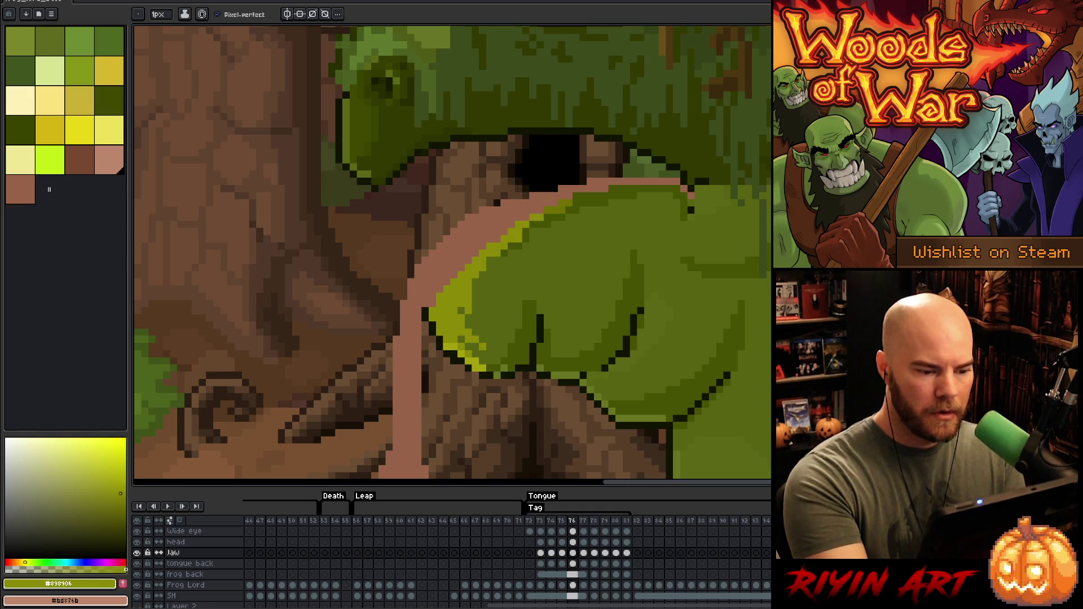
# Step: Draw a near-black outline along the jaw's upper edge, extending up the tongue's edge
pyautogui.keyDown('alt'); pyautogui.click(562, 209); pyautogui.keyUp('alt')
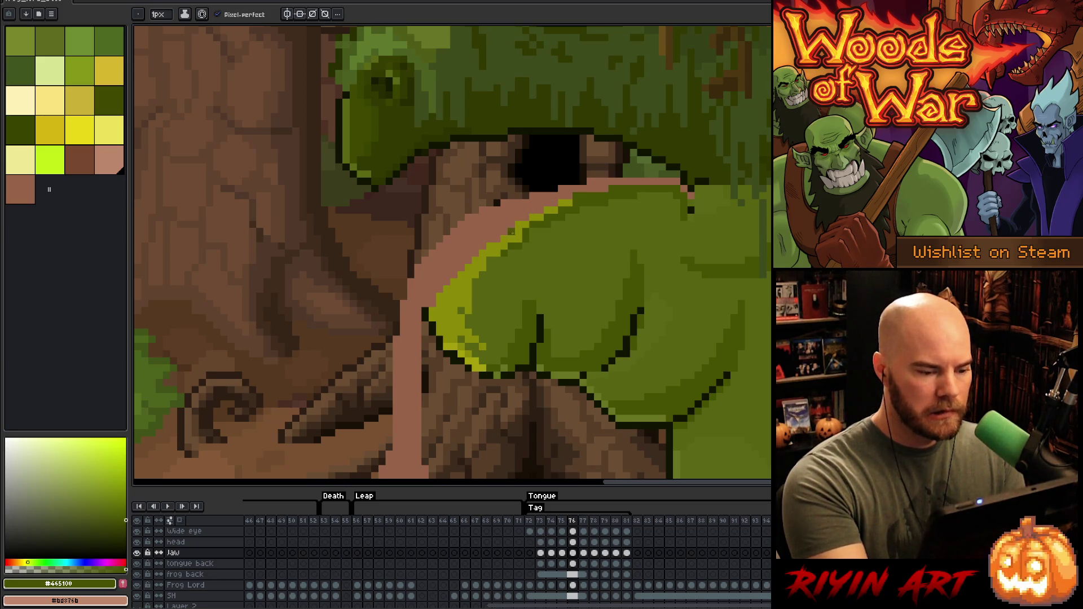
pyautogui.keyDown('alt'); pyautogui.click(501, 240); pyautogui.keyUp('alt')
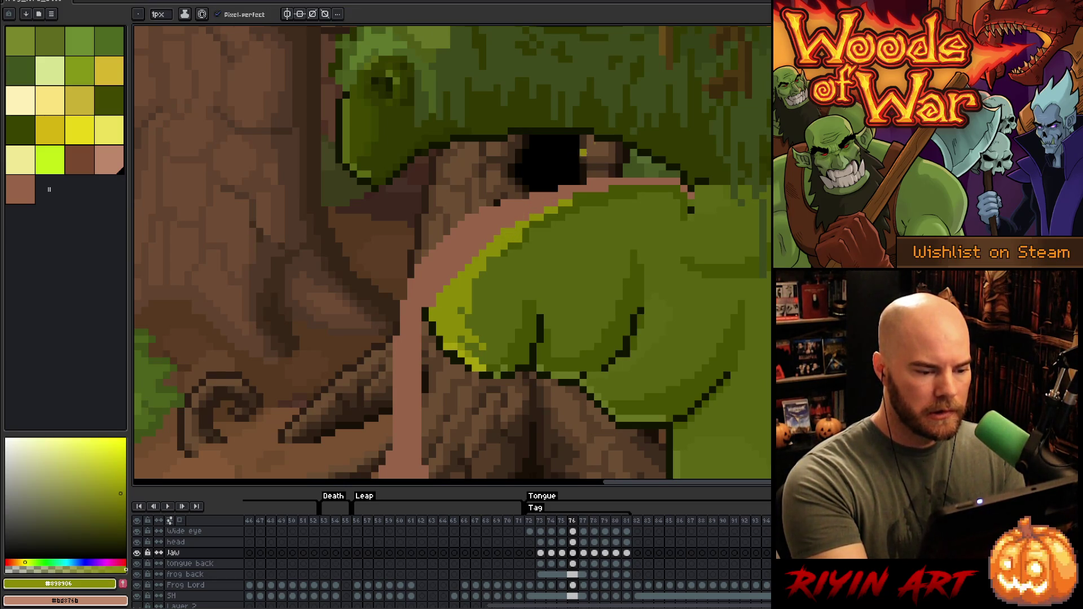
pyautogui.keyDown('alt'); pyautogui.click(432, 301); pyautogui.keyUp('alt')
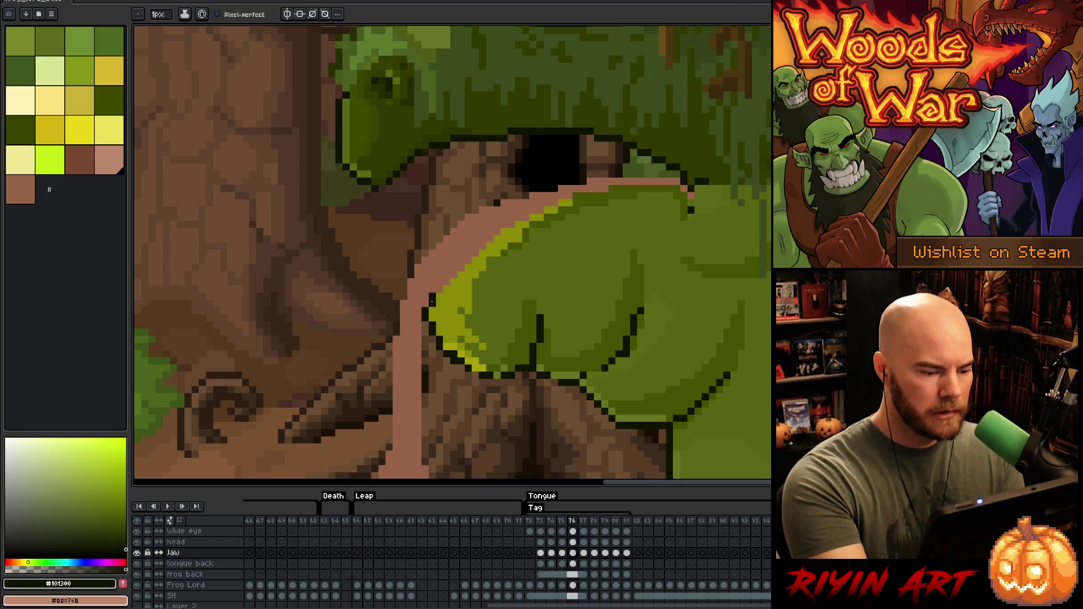
pyautogui.keyDown('shift'); pyautogui.click(505, 226); pyautogui.keyUp('shift')
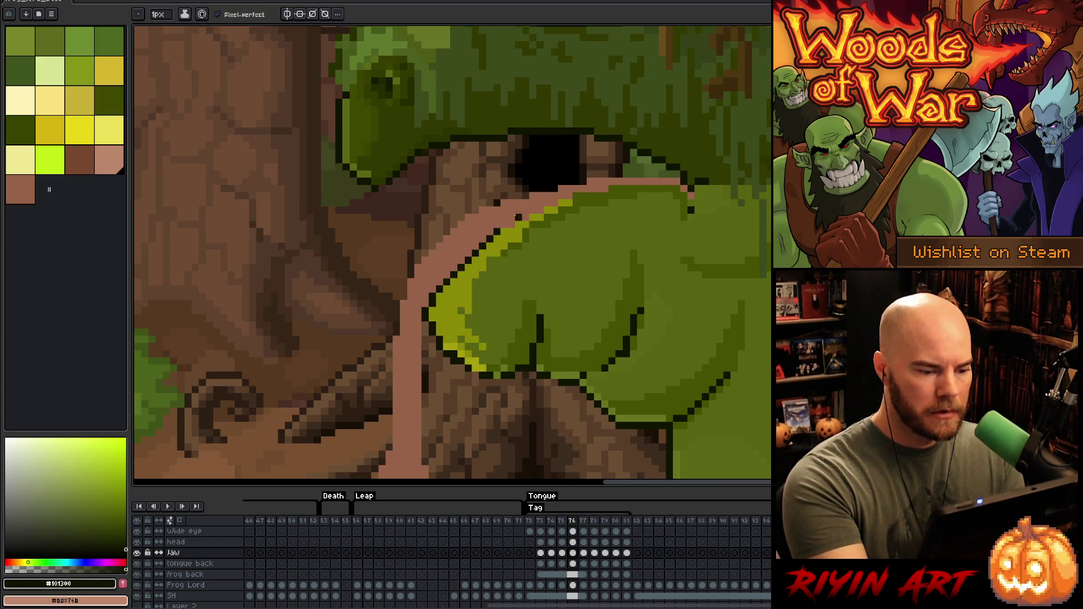
pyautogui.keyDown('shift'); pyautogui.click(547, 203); pyautogui.keyUp('shift')
pyautogui.keyDown('shift'); pyautogui.click(575, 189); pyautogui.keyUp('shift')
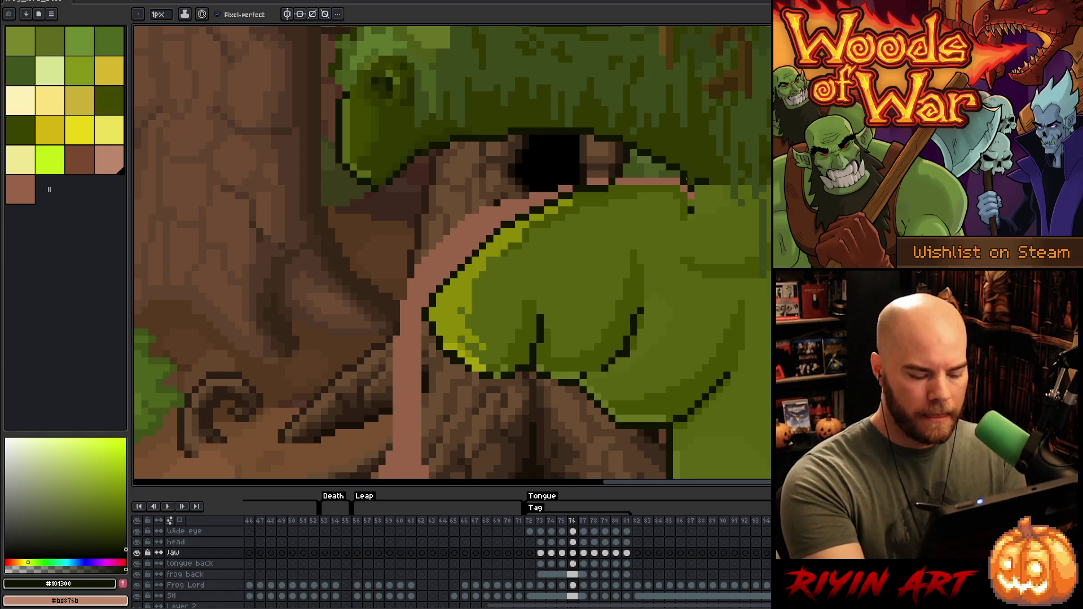
# Step: Flip through frames 74–76 to check the jaw, then rectangle-select the area around the frog's eye
pyautogui.press('Left')
pyautogui.press('Right')
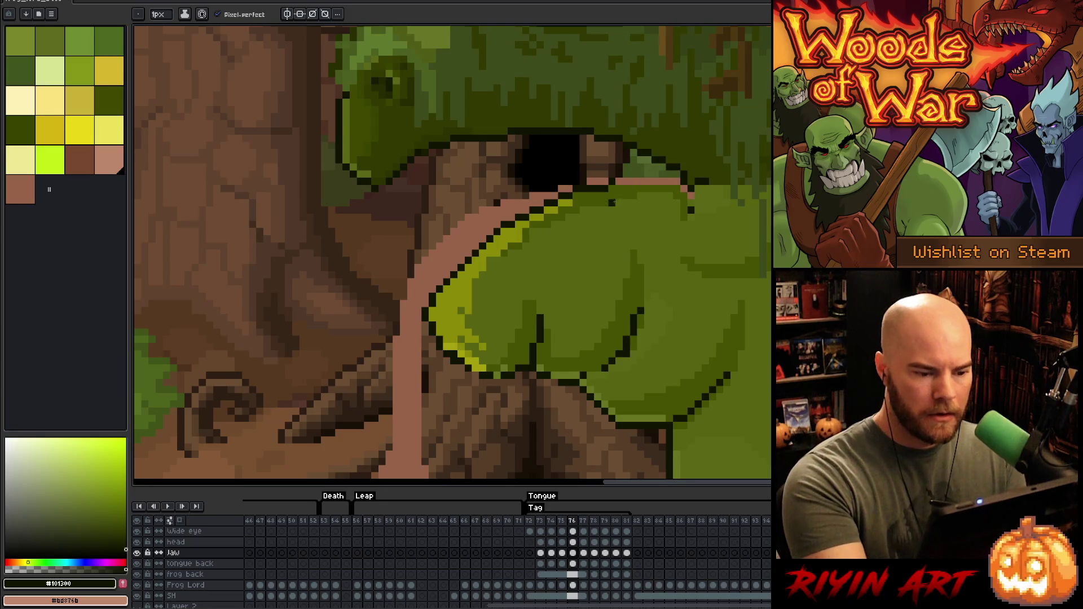
pyautogui.press('Left')
pyautogui.press('Right')
pyautogui.press('Left')
pyautogui.press('Left')
pyautogui.press('Right')
pyautogui.press('Right')
pyautogui.press('Left')
pyautogui.press('Right')
pyautogui.press('Left')
pyautogui.press('Right')
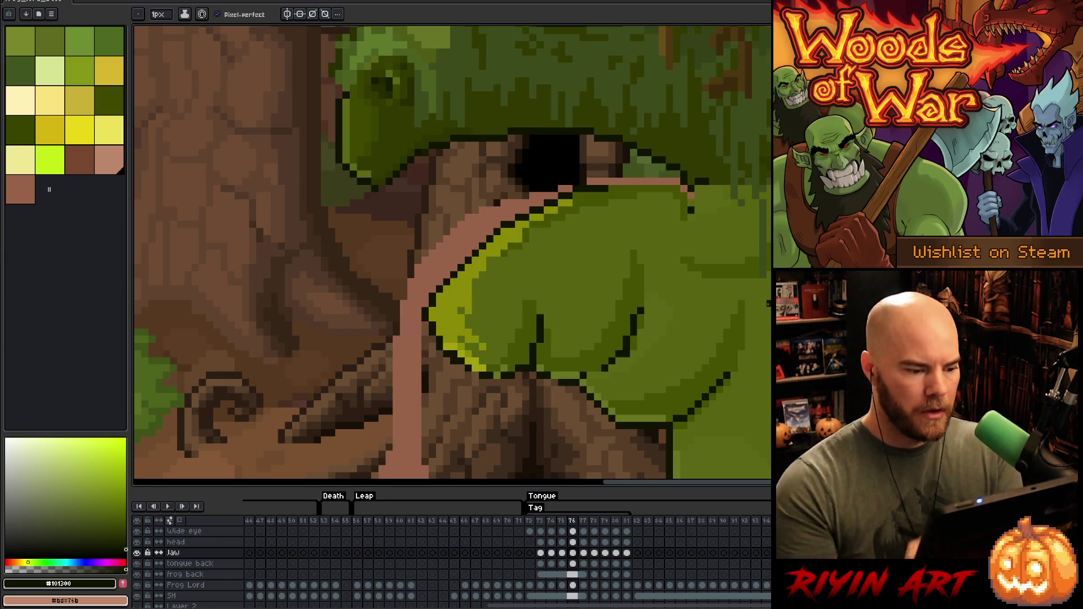
pyautogui.press('Left')
pyautogui.press('Right')
pyautogui.press('Left')
pyautogui.press('Right')
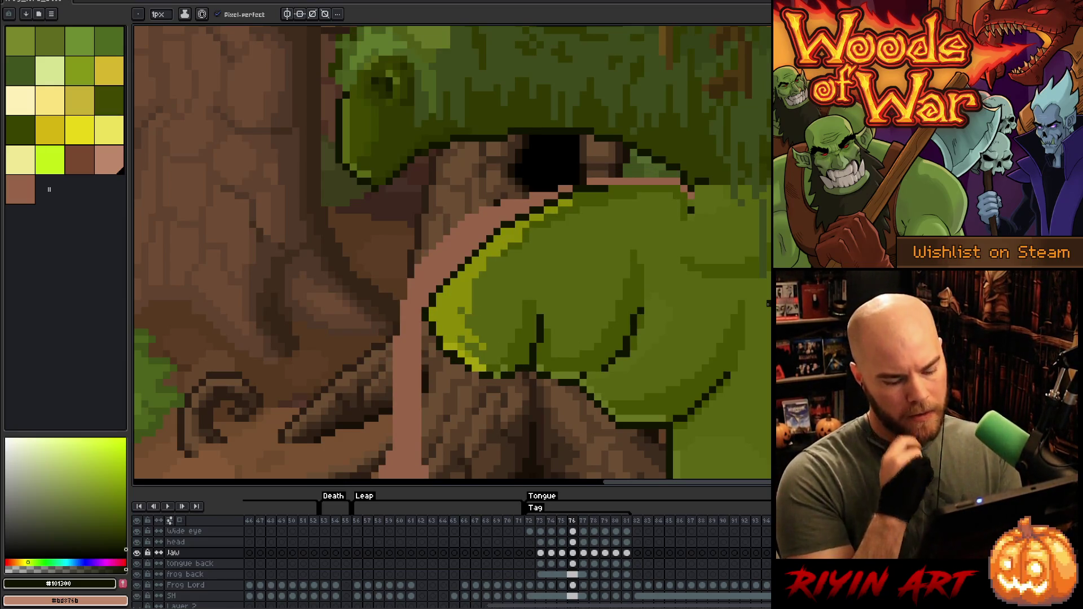
pyautogui.press('Left')
pyautogui.press('Right')
pyautogui.press('Left')
pyautogui.press('Right')
pyautogui.press('Left')
pyautogui.press('Right')
pyautogui.press('Left')
pyautogui.press('Right')
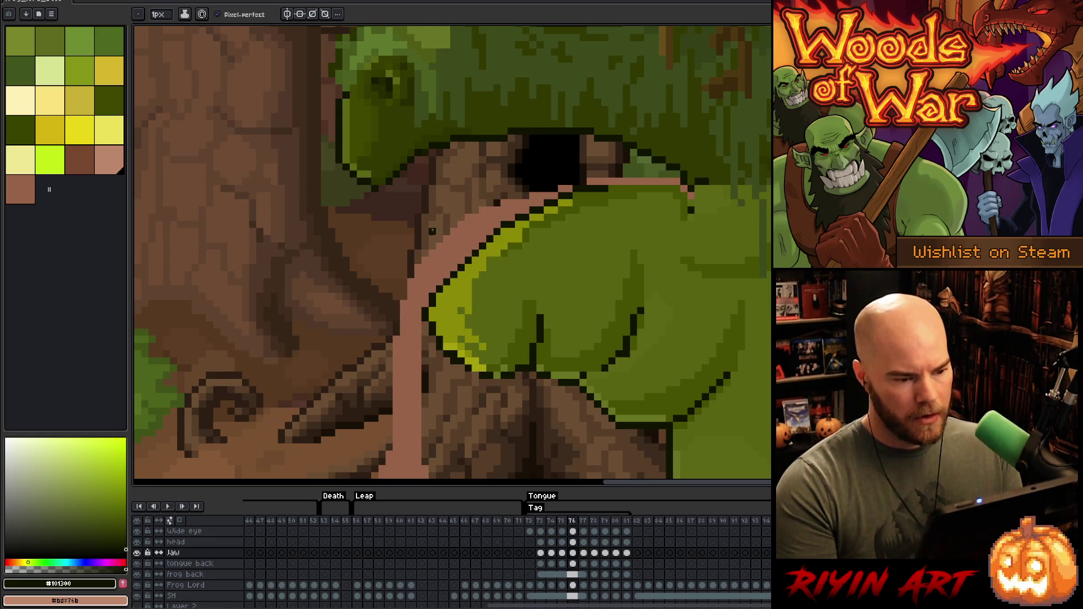
pyautogui.press('m')
pyautogui.moveTo(279, 86)
pyautogui.mouseDown()
pyautogui.moveTo(779, 265)
pyautogui.moveTo(779, 309)
pyautogui.mouseUp()
# Step: Compare the thicker tongue in frame 75 with the thinner tongue in frame 76
pyautogui.press('Left')
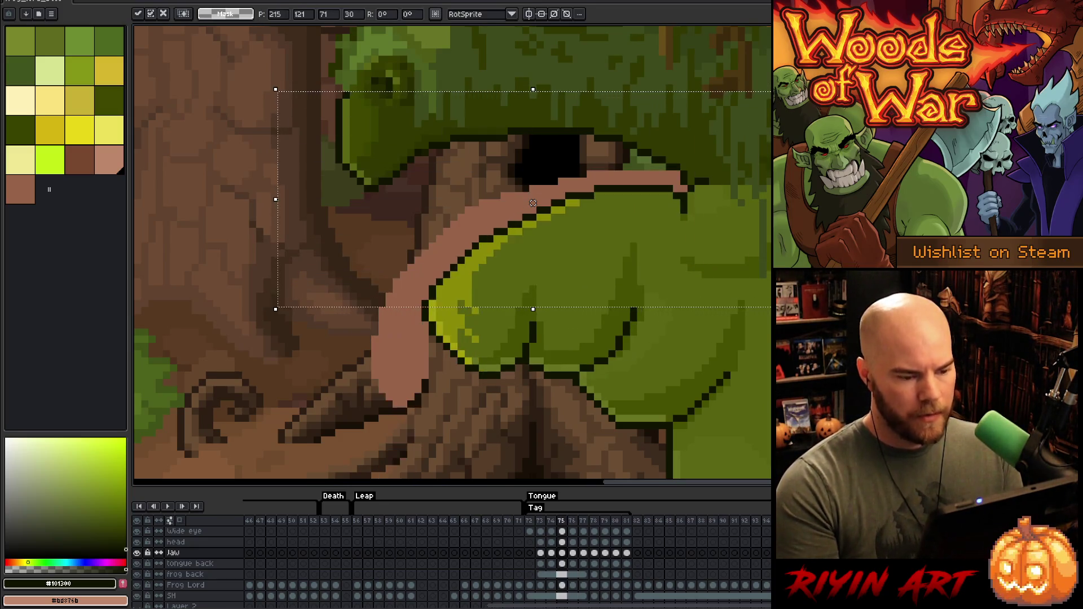
pyautogui.press('Right')
pyautogui.press('Left')
pyautogui.press('Right')
pyautogui.press('Left')
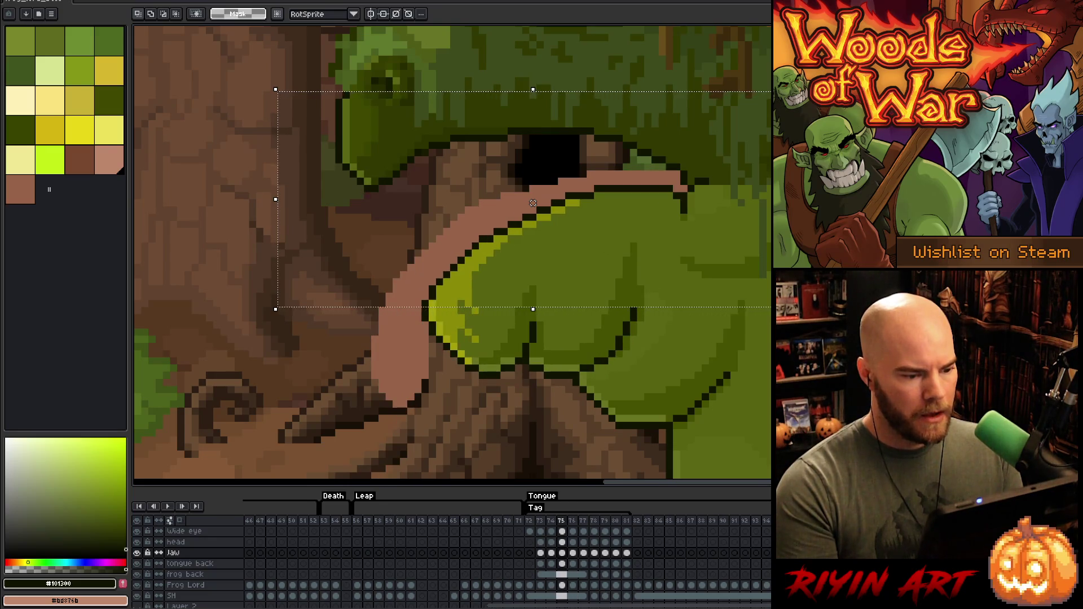
pyautogui.press('Right')
pyautogui.press('Left')
pyautogui.press('Right')
pyautogui.press('Left')
pyautogui.press('Right')
pyautogui.press('Left')
pyautogui.press('Right')
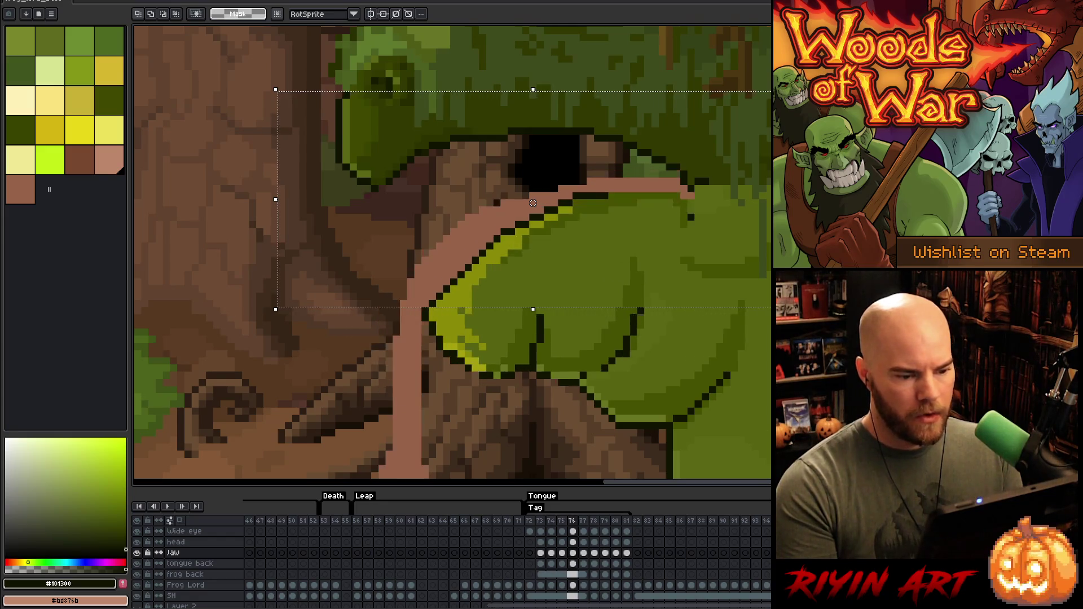
pyautogui.press('Left')
pyautogui.press('Right')
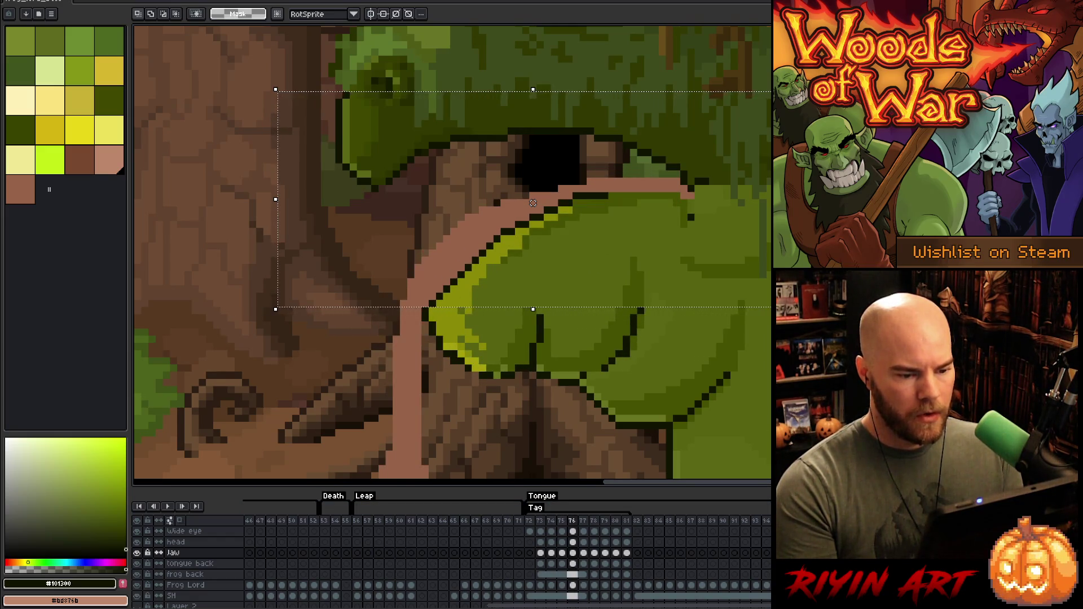
# Step: Deselect and pencil a dark outline along the tongue's top edge out to a tidied tip
pyautogui.hotkey('ctrl', 'd')
pyautogui.press('b')
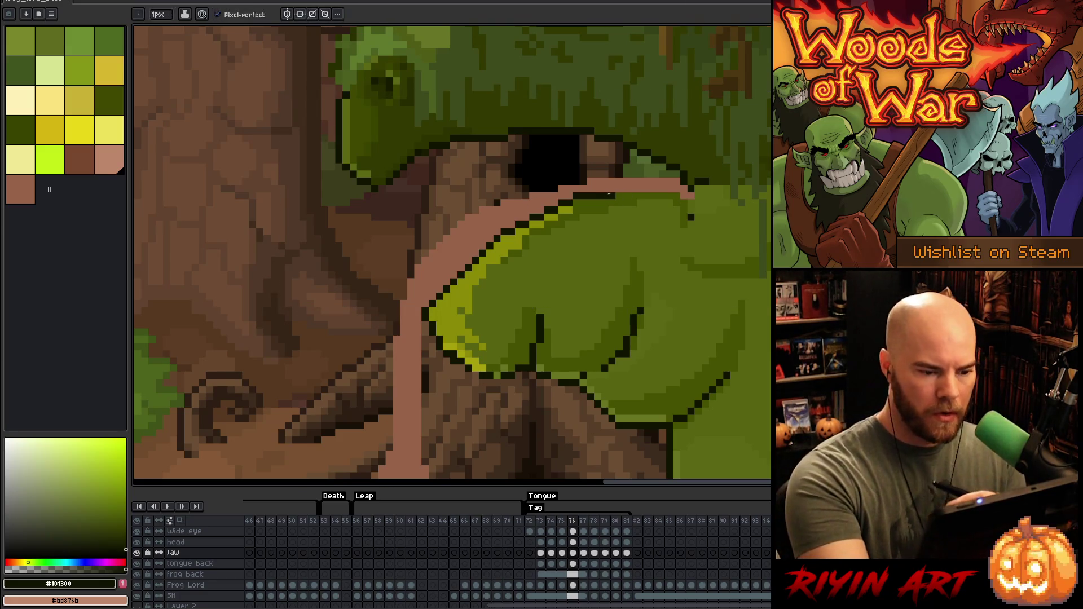
pyautogui.keyDown('shift'); pyautogui.click(676, 195); pyautogui.keyUp('shift')
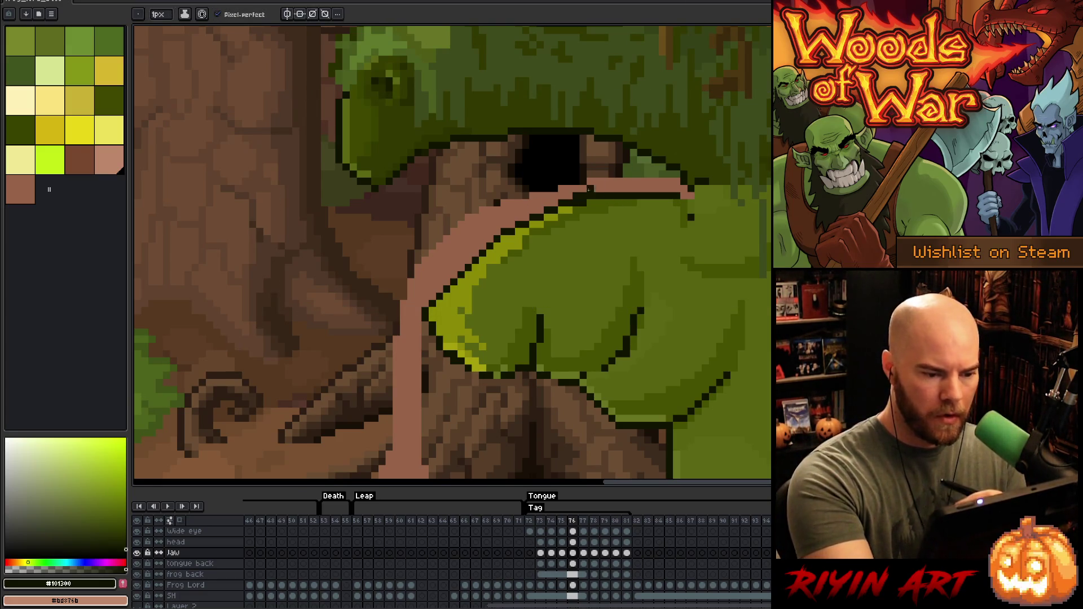
pyautogui.hotkey('ctrl', 'z')
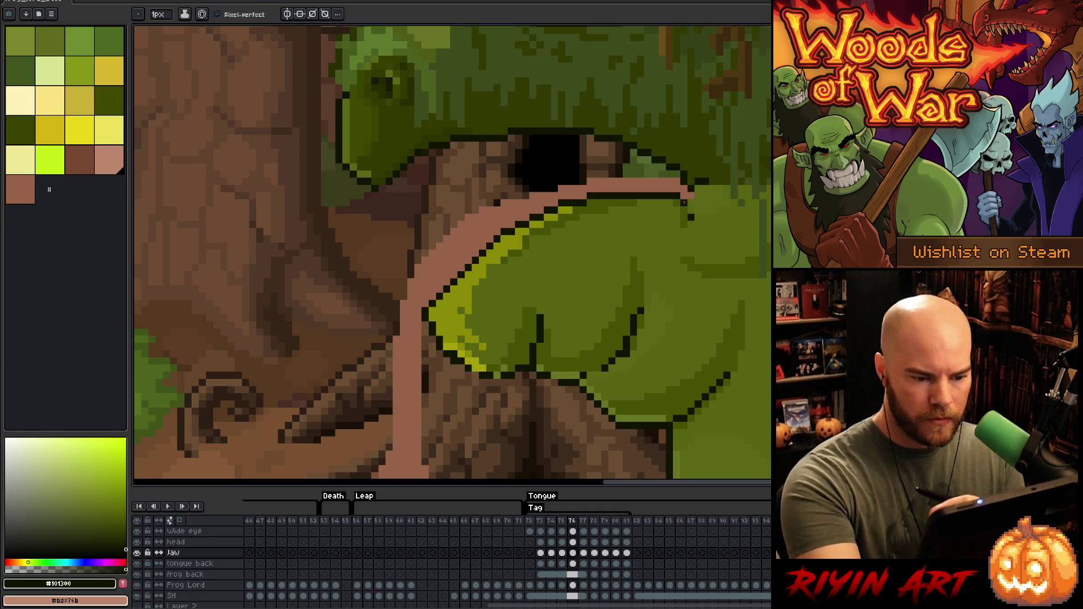
pyautogui.click(689, 201)
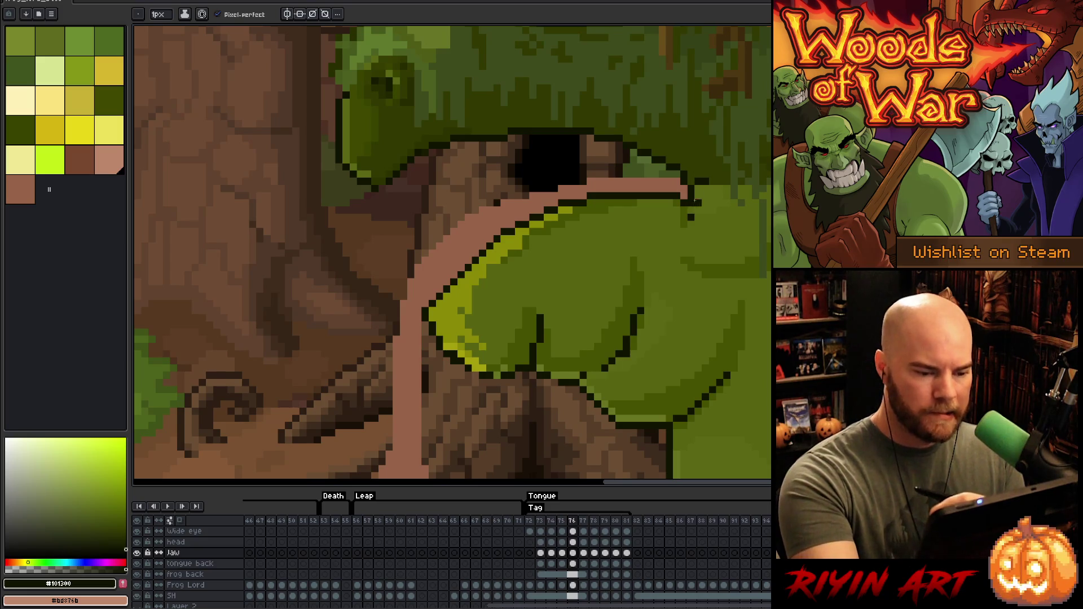
pyautogui.press(',')
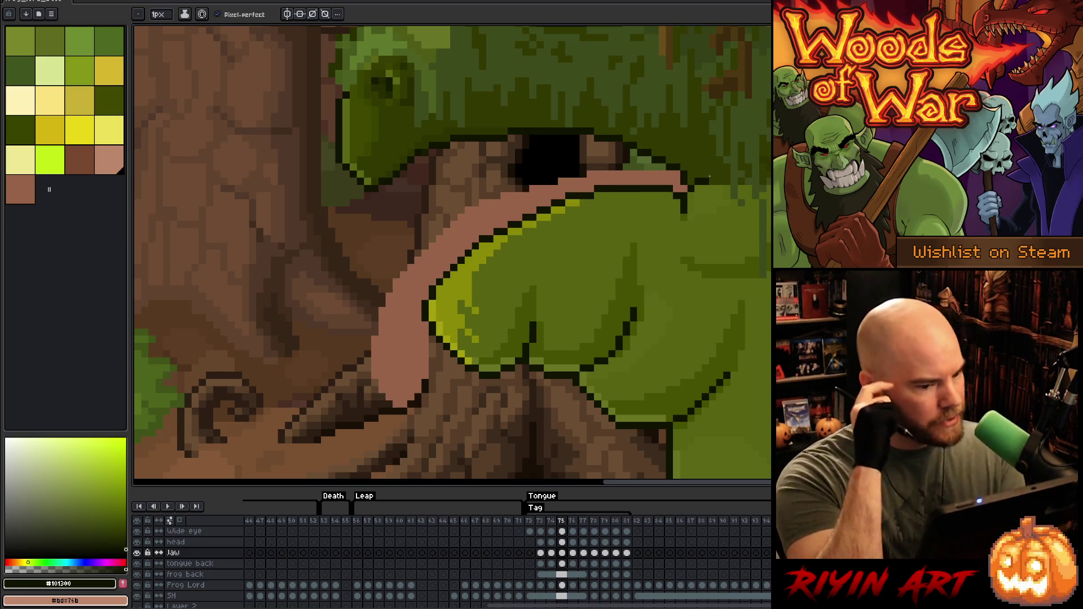
pyautogui.press('.')
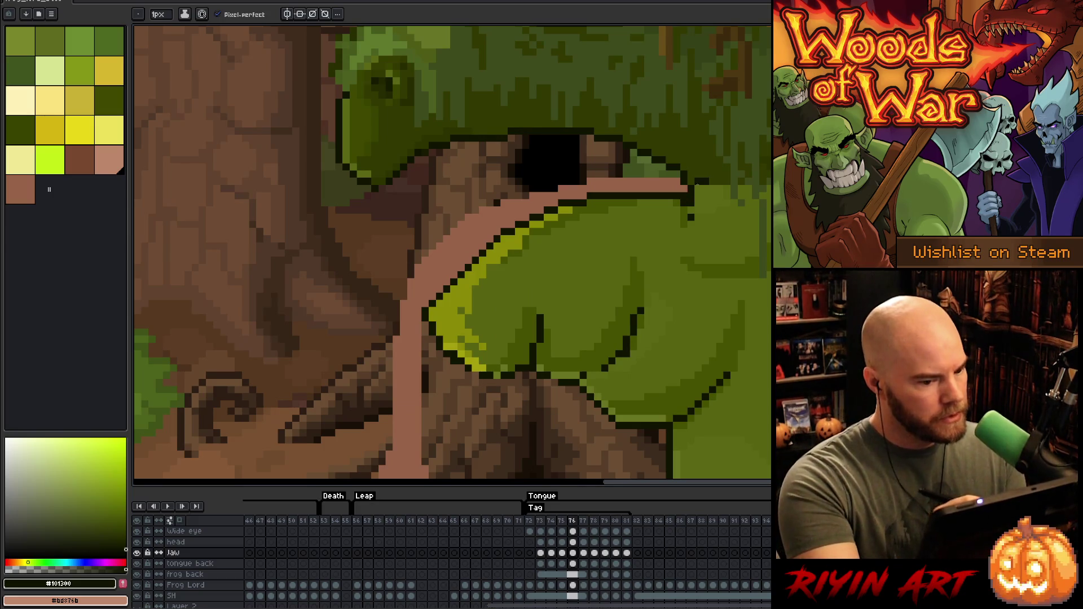
pyautogui.click(691, 217)
pyautogui.click(684, 211)
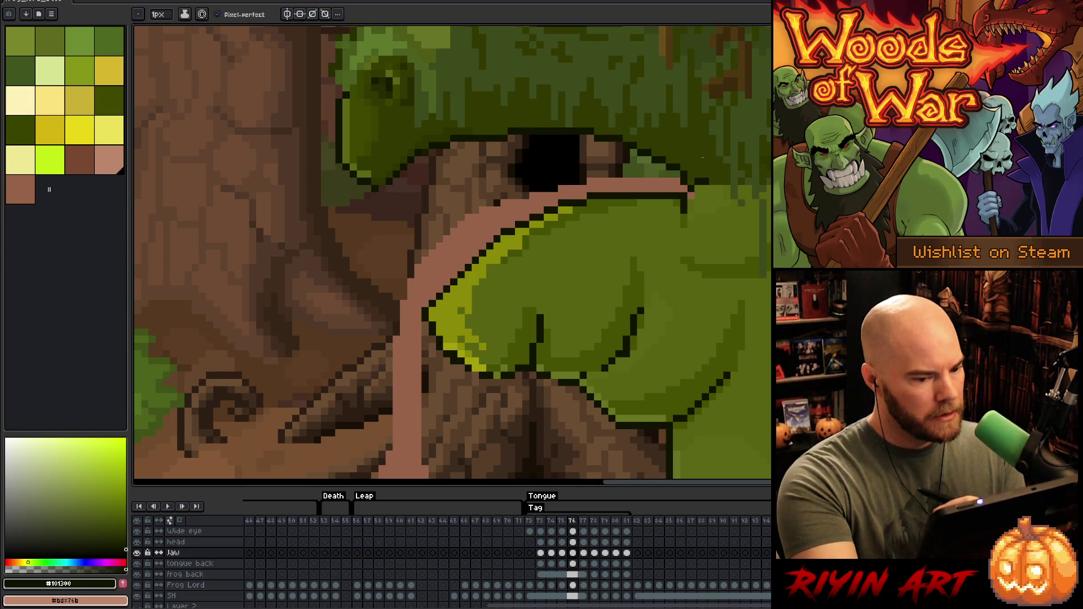
# Step: Activate the tongue back layer, sample its olive green, then return to the Jaw layer
pyautogui.press(',')
pyautogui.press('.')
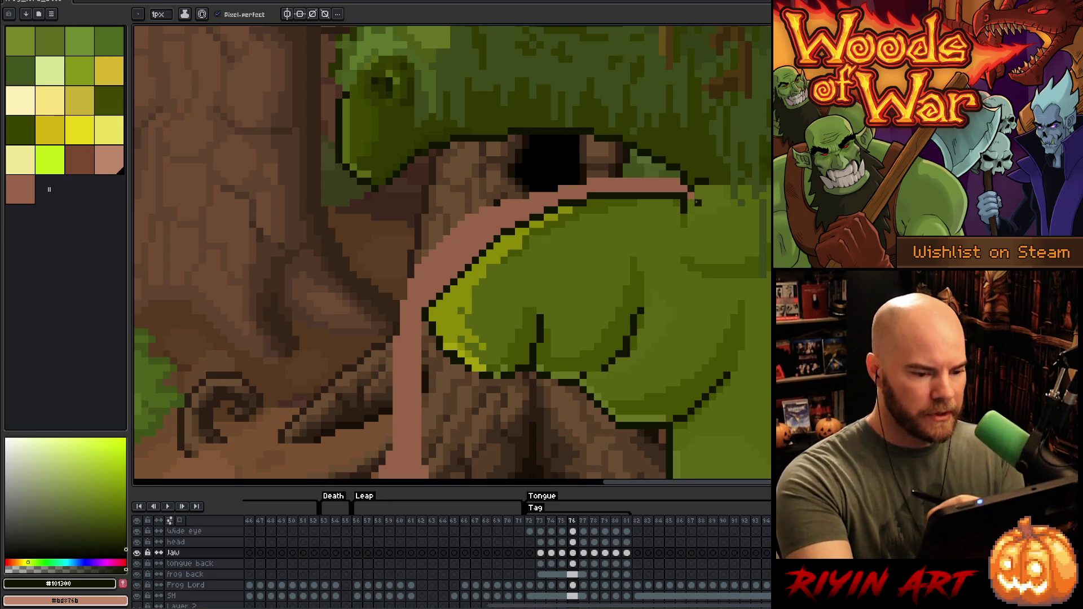
pyautogui.press('v')
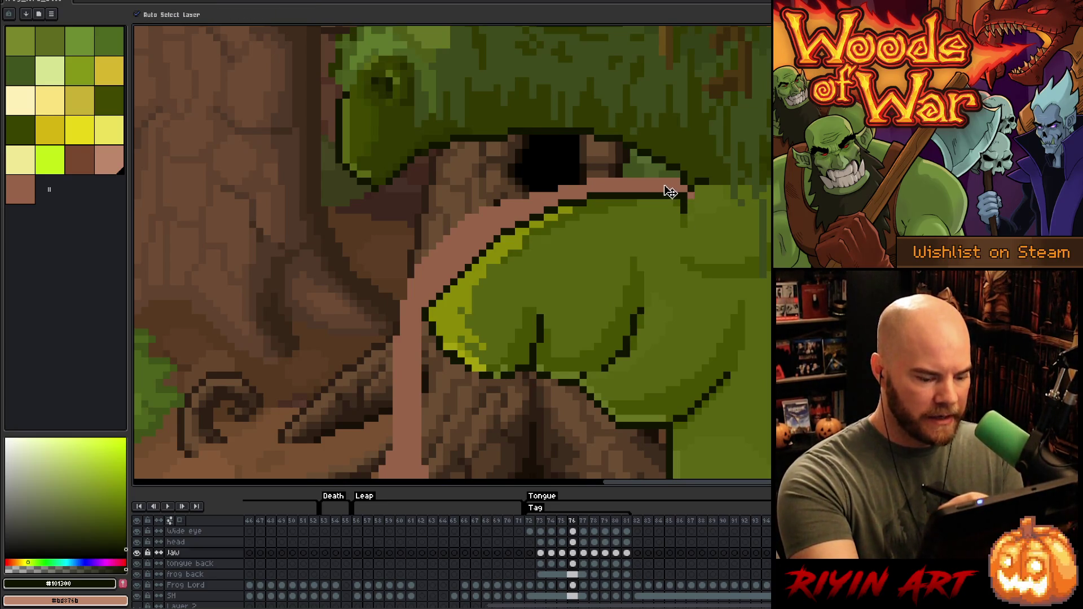
pyautogui.click(670, 192)
pyautogui.press('b')
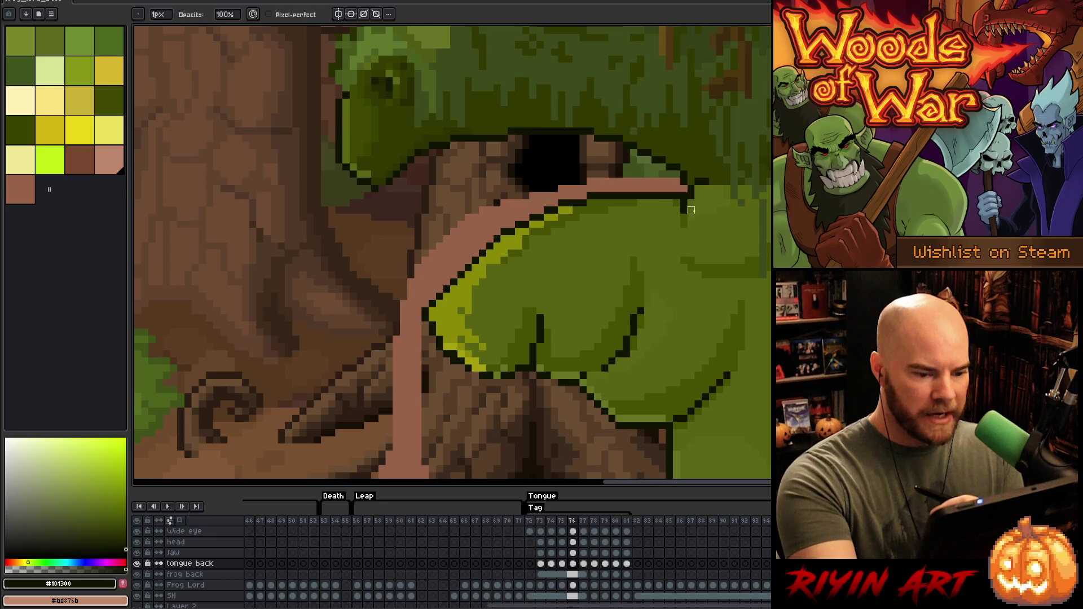
pyautogui.keyDown('alt'); pyautogui.click(690, 192); pyautogui.keyUp('alt')
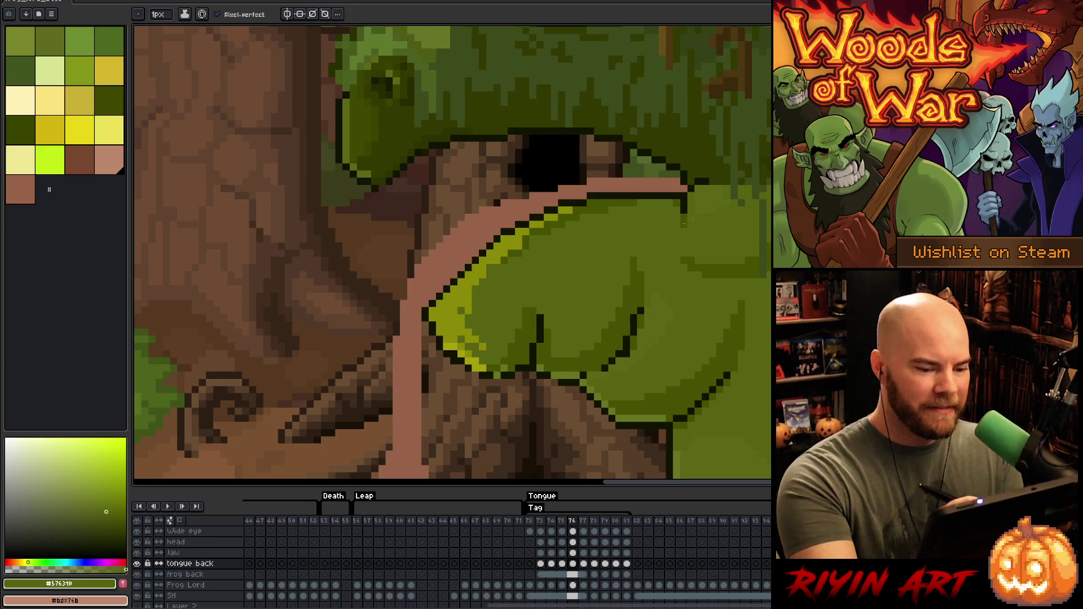
pyautogui.keyDown('ctrl'); pyautogui.click(684, 233); pyautogui.keyUp('ctrl')
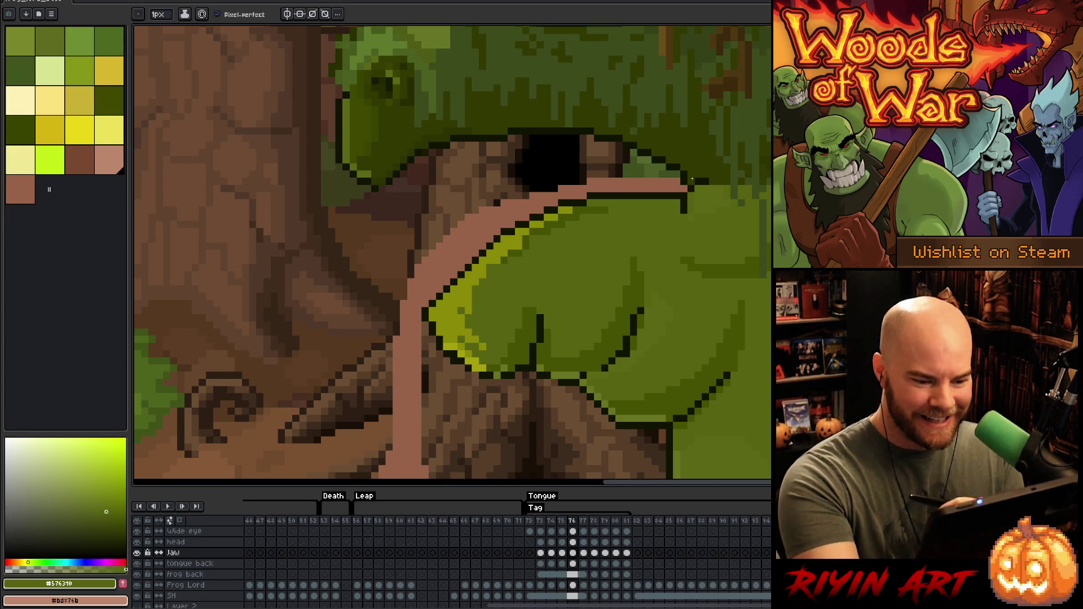
# Step: On frame 75, draw a darker olive outline along the jaw edge beside the tongue
pyautogui.press('Left')
pyautogui.press('Left')
pyautogui.press('Right')
pyautogui.press('Left')
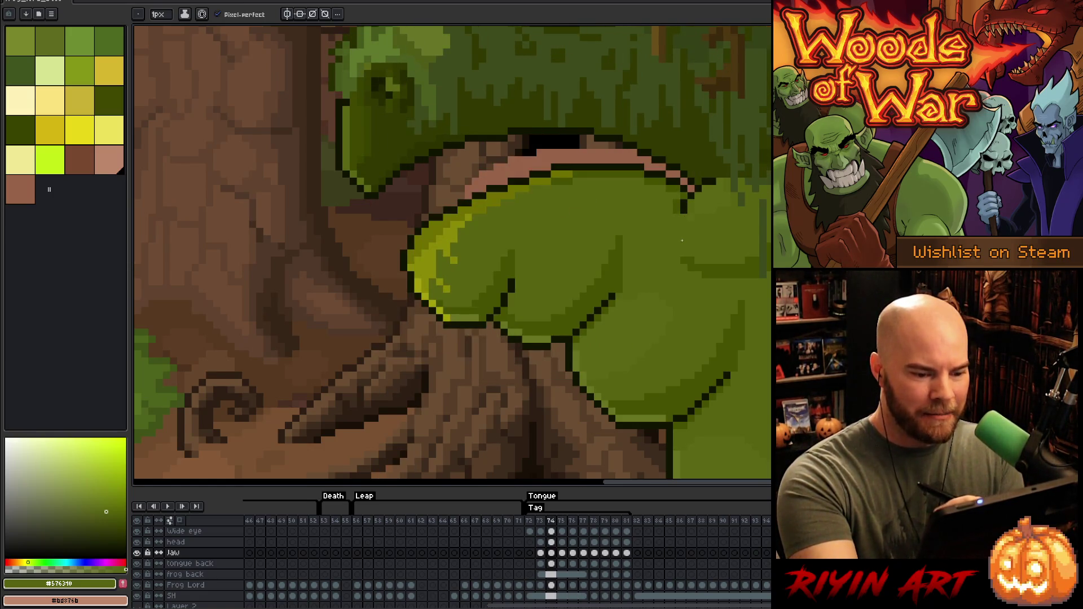
pyautogui.keyDown('alt'); pyautogui.click(682, 202); pyautogui.keyUp('alt')
pyautogui.press('Right')
pyautogui.moveTo(677, 201); pyautogui.dragTo(677, 211)
pyautogui.click(669, 196)
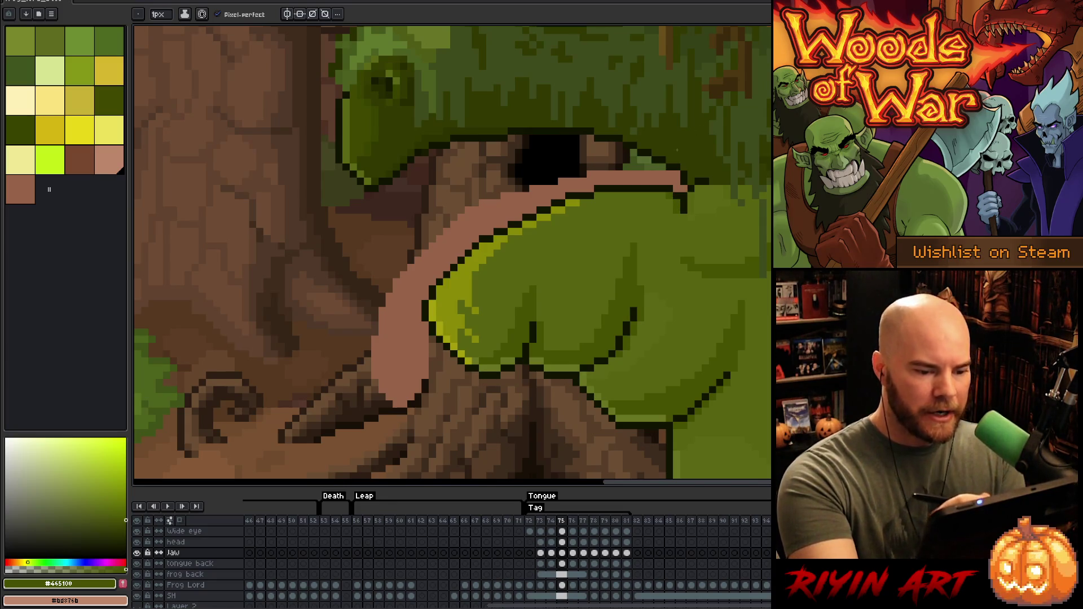
# Step: Step to frame 77, picking the dark outline colour from frame 76 on the way
pyautogui.press('Right')
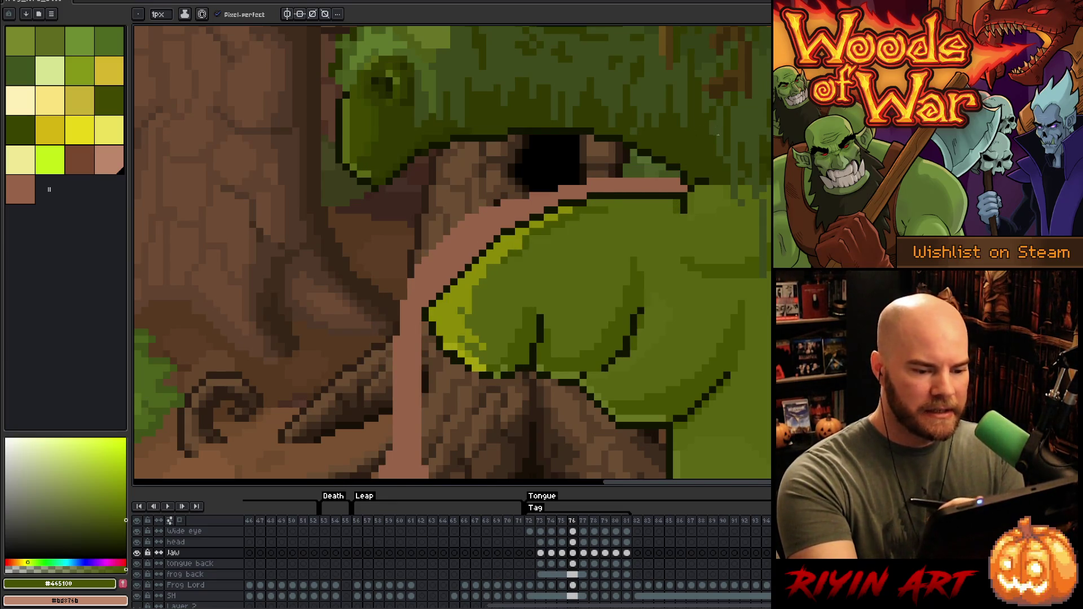
pyautogui.press('Right')
pyautogui.press('Left')
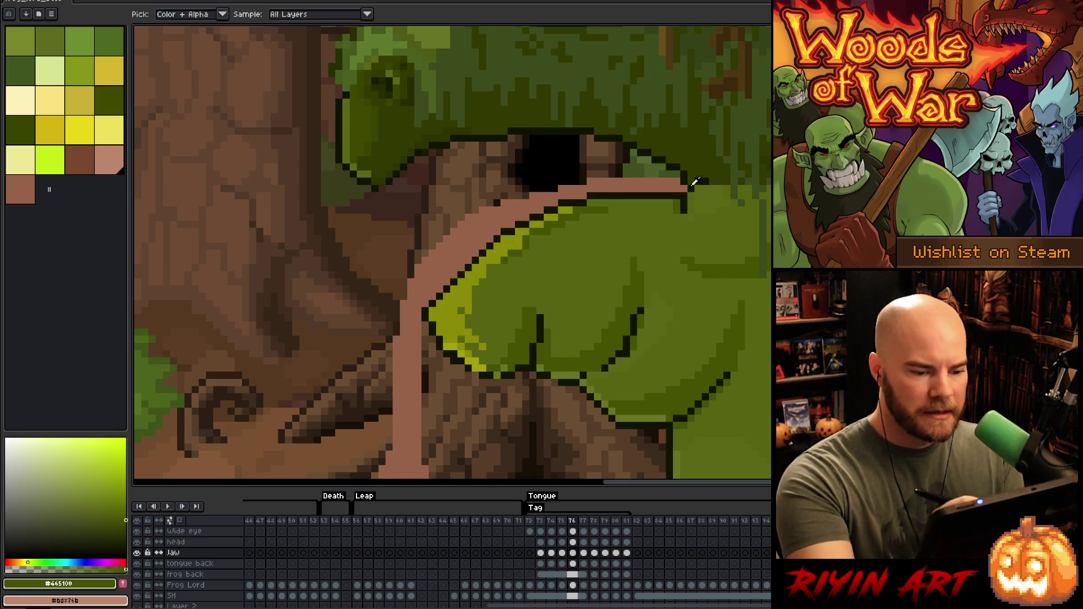
pyautogui.keyDown('alt'); pyautogui.click(693, 178); pyautogui.keyUp('alt')
pyautogui.press('Right')
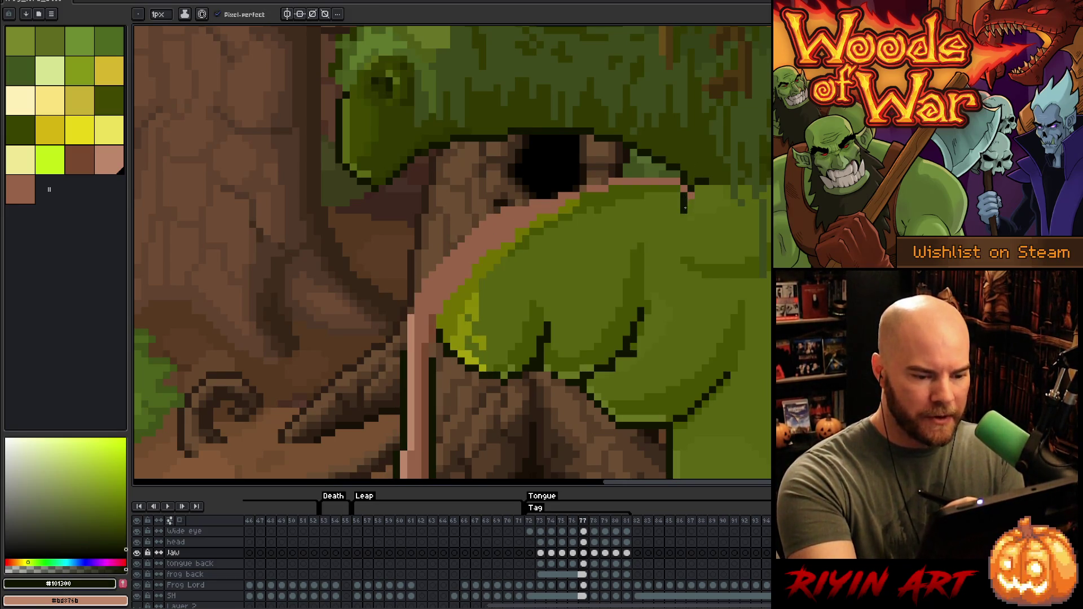
# Step: Paint-bucket the jaw highlight area in frame 77 with lime #898906
pyautogui.keyDown('alt'); pyautogui.click(689, 192); pyautogui.keyUp('alt')
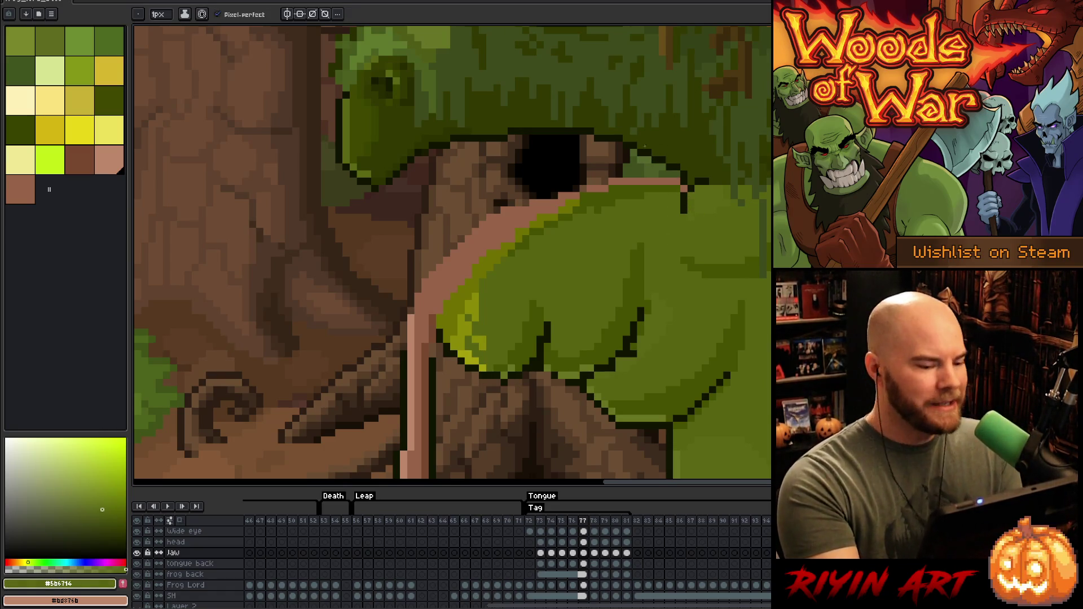
pyautogui.keyDown('alt'); pyautogui.click(469, 321); pyautogui.keyUp('alt')
pyautogui.keyDown('alt'); pyautogui.click(480, 304); pyautogui.keyUp('alt')
pyautogui.press('g')
pyautogui.click(457, 312)
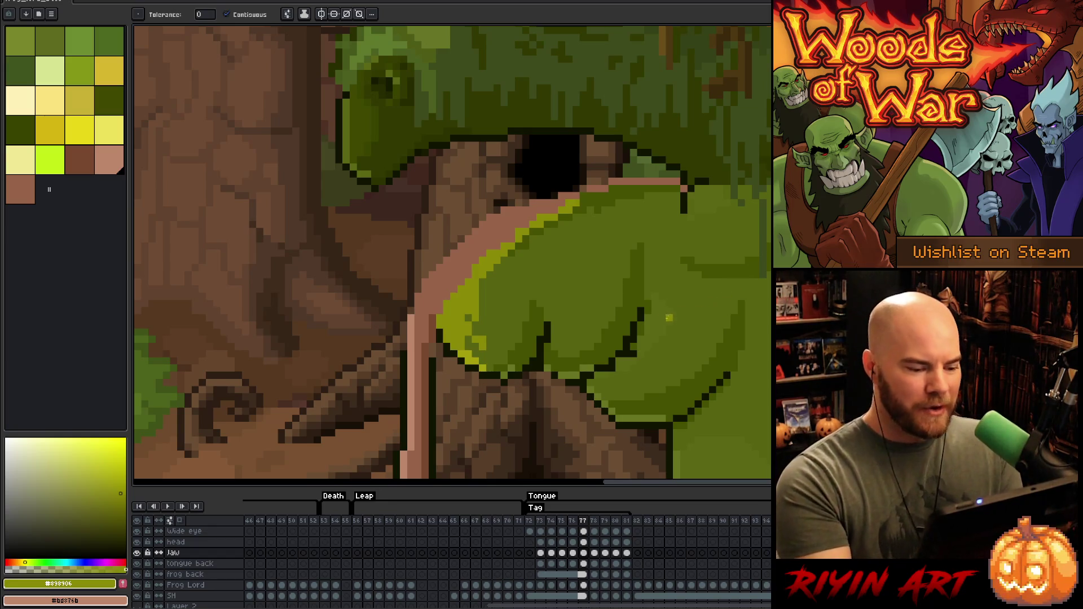
# Step: Go back to compare frames 75 and 76 and sample the dark outline colour
pyautogui.press(',')
pyautogui.press(',')
pyautogui.press('.')
pyautogui.press(',')
pyautogui.press('.')
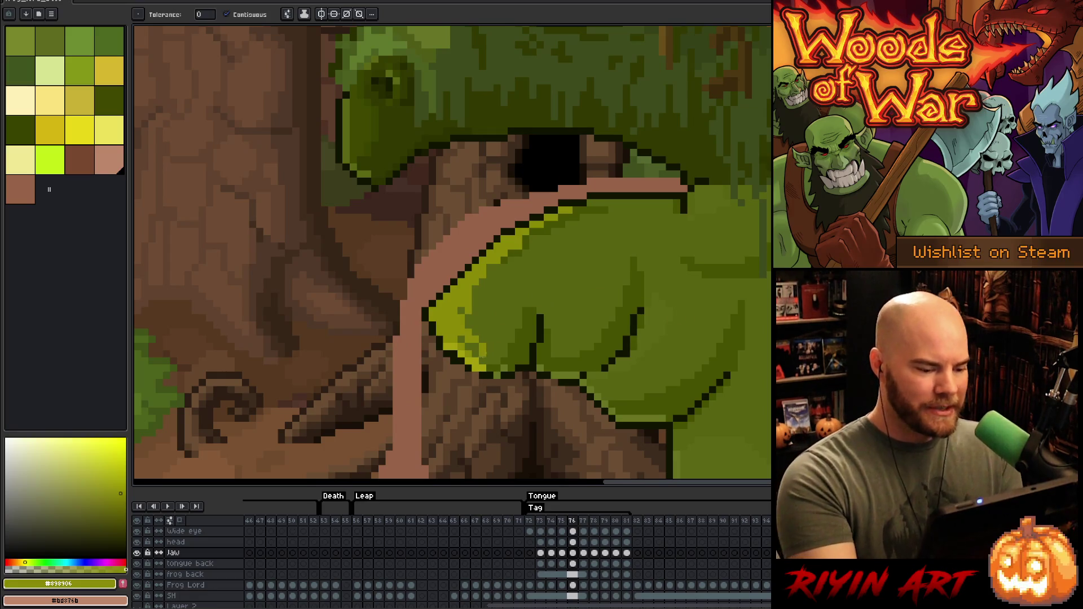
pyautogui.keyDown('alt'); pyautogui.click(488, 349); pyautogui.keyUp('alt')
# Step: With the pencil, sample jaw olives #687421 and #576310, checking frame 75 against 76
pyautogui.press('b')
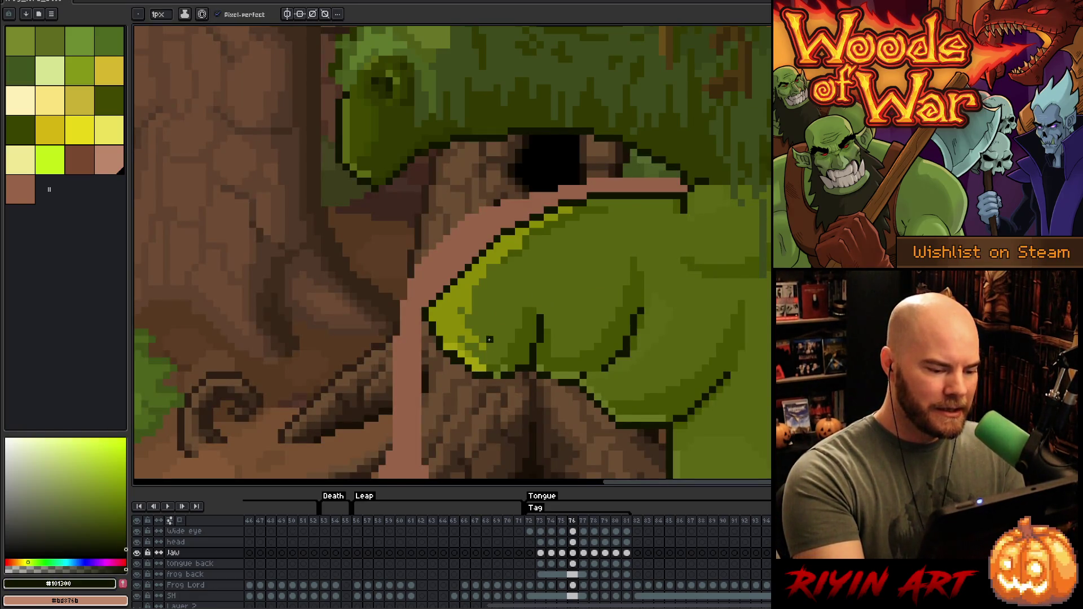
pyautogui.keyDown('alt'); pyautogui.click(460, 356); pyautogui.keyUp('alt')
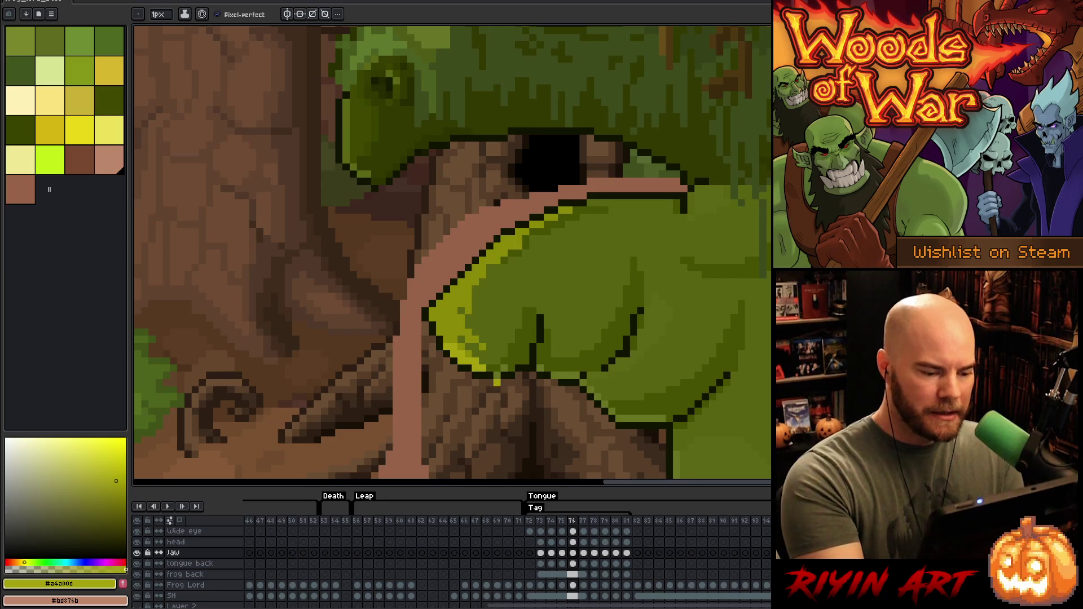
pyautogui.keyDown('alt'); pyautogui.click(508, 370); pyautogui.keyUp('alt')
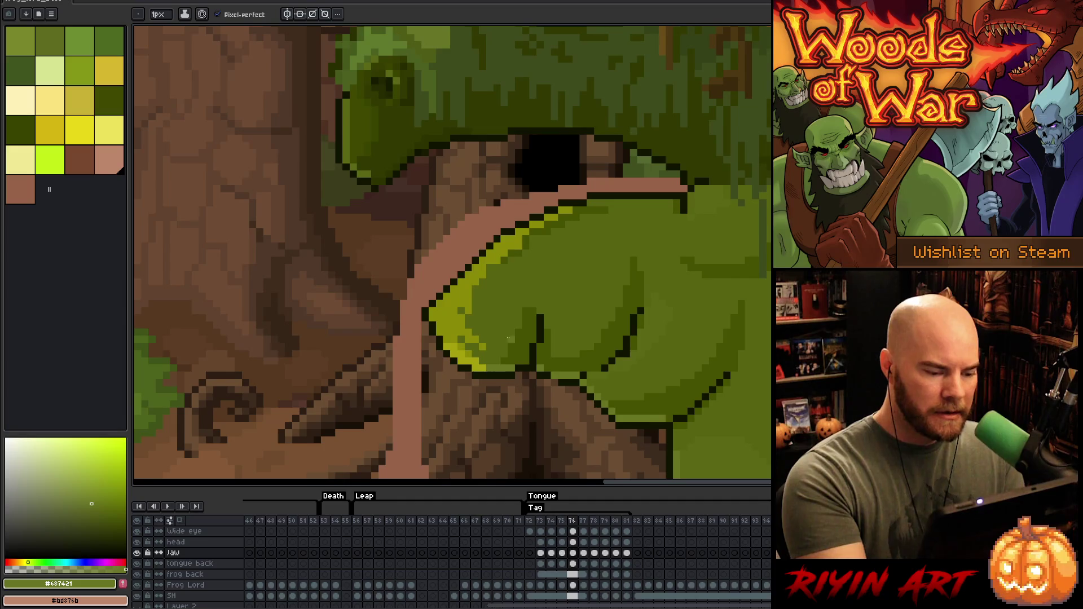
pyautogui.keyDown('alt'); pyautogui.click(475, 354); pyautogui.keyUp('alt')
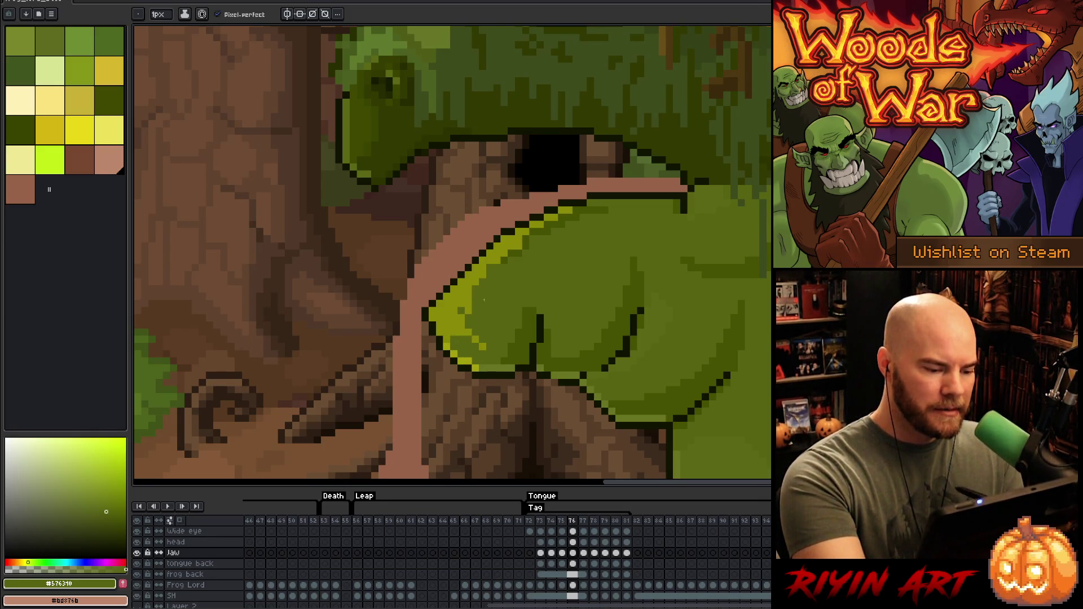
pyautogui.press('Left')
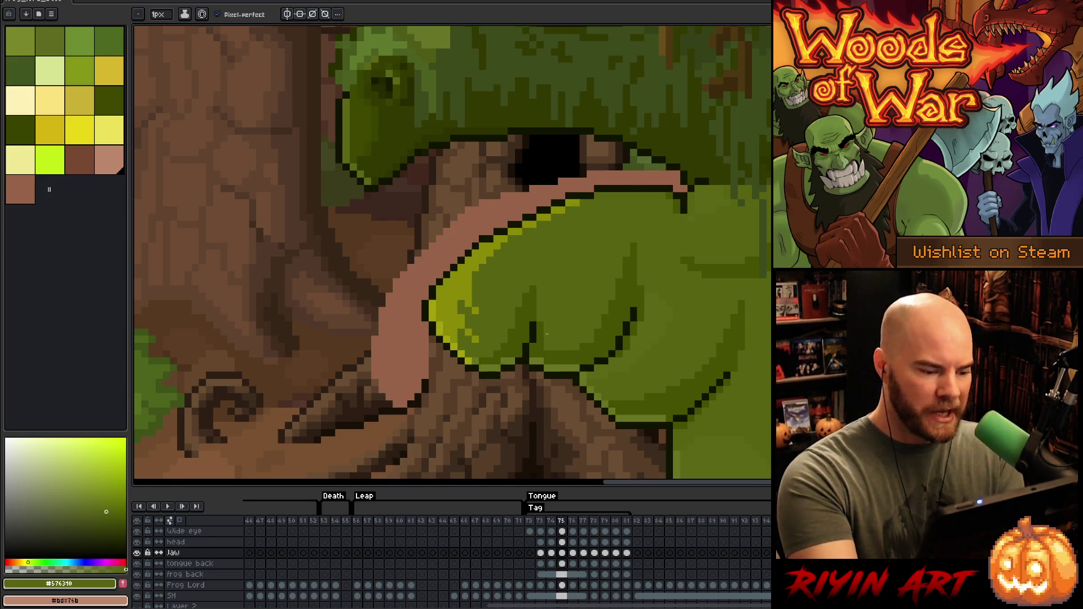
pyautogui.press('Right')
# Step: Sample the bright yellow-green and other jaw greens, ending on #576310, while flipping frames 75–76
pyautogui.keyDown('alt'); pyautogui.click(445, 346); pyautogui.keyUp('alt')
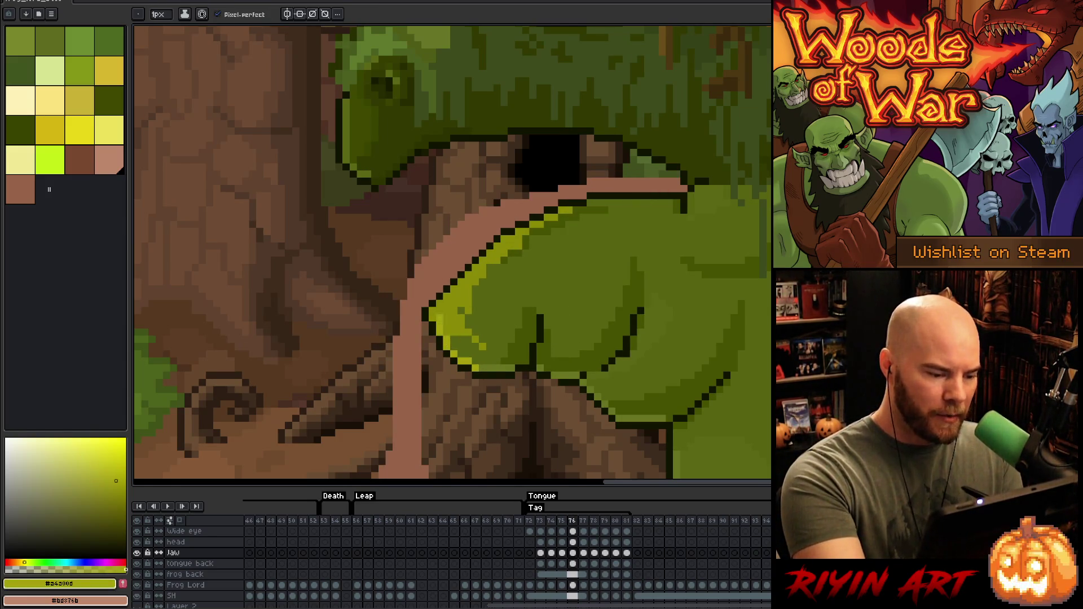
pyautogui.press('Left')
pyautogui.press('Right')
pyautogui.keyDown('alt'); pyautogui.click(454, 338); pyautogui.keyUp('alt')
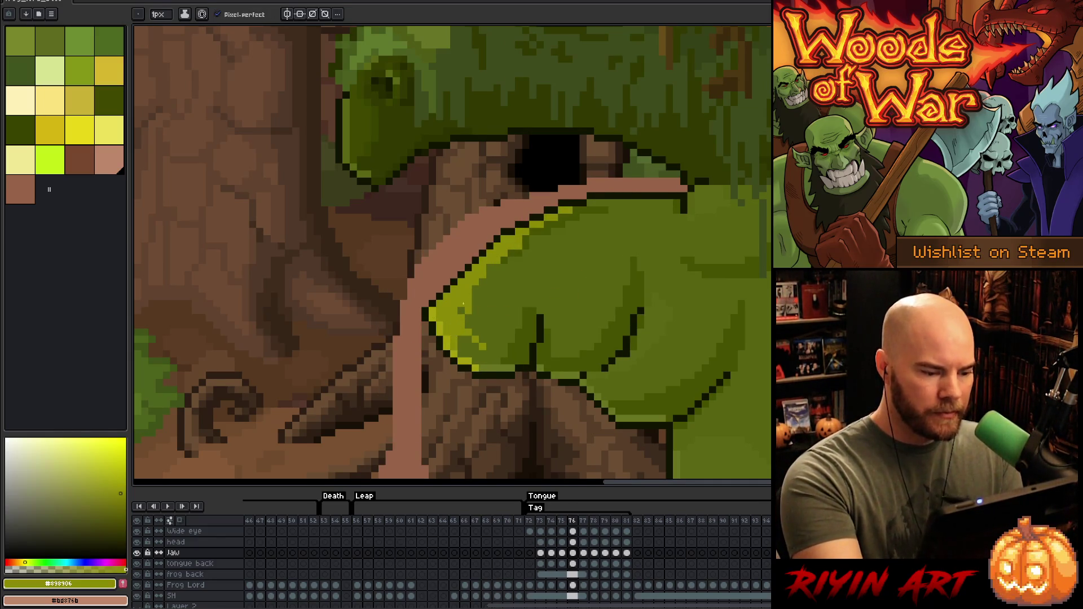
pyautogui.press('Left')
pyautogui.press('Right')
pyautogui.press('Left')
pyautogui.press('Right')
pyautogui.keyDown('alt'); pyautogui.click(467, 321); pyautogui.keyUp('alt')
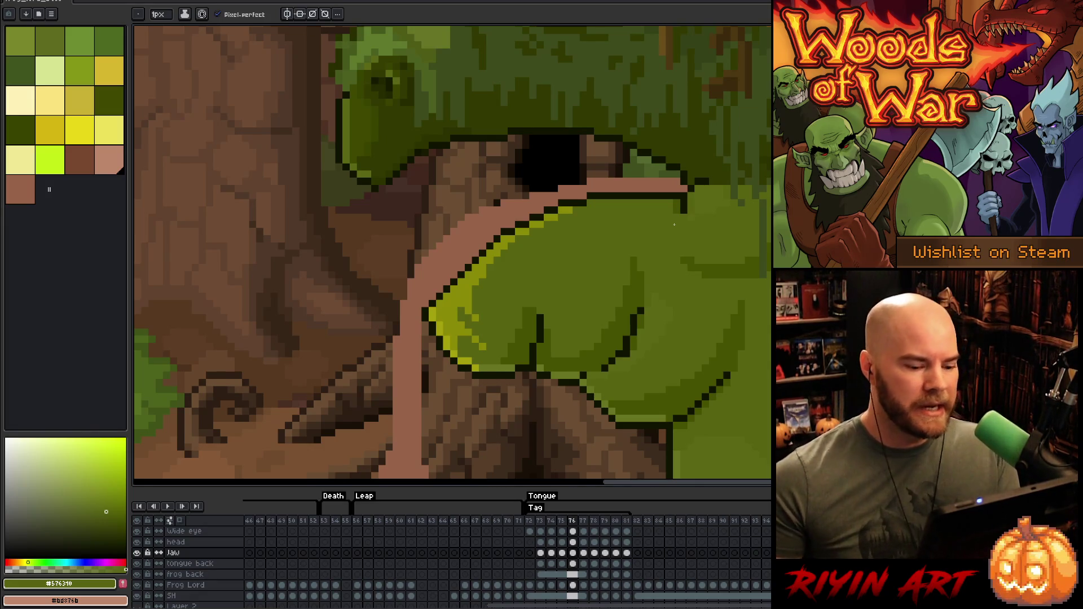
# Step: Sample the jaw's dark outline, mid green, darker green and olive shades to retouch frame 76's jaw
pyautogui.keyDown('alt'); pyautogui.click(586, 375); pyautogui.keyUp('alt')
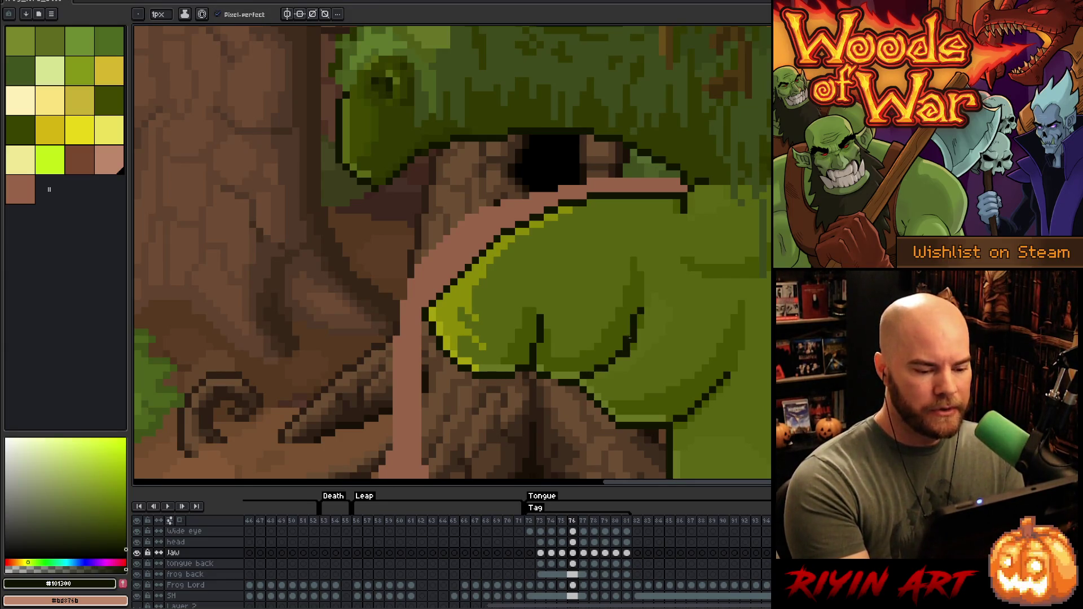
pyautogui.keyDown('alt'); pyautogui.click(626, 368); pyautogui.keyUp('alt')
pyautogui.keyDown('alt'); pyautogui.click(640, 317); pyautogui.keyUp('alt')
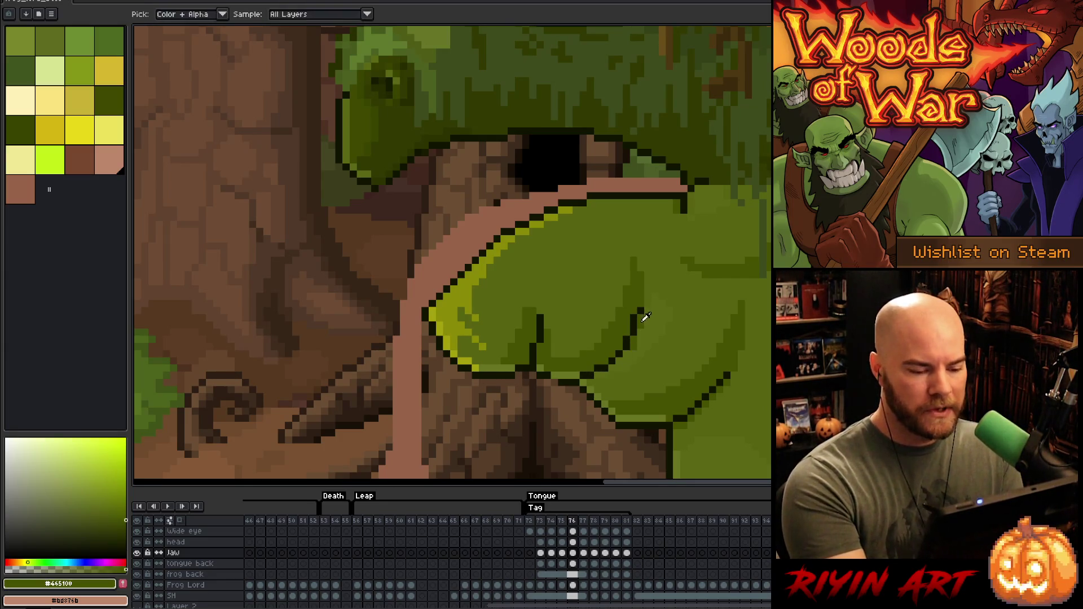
pyautogui.keyDown('alt'); pyautogui.click(640, 323); pyautogui.keyUp('alt')
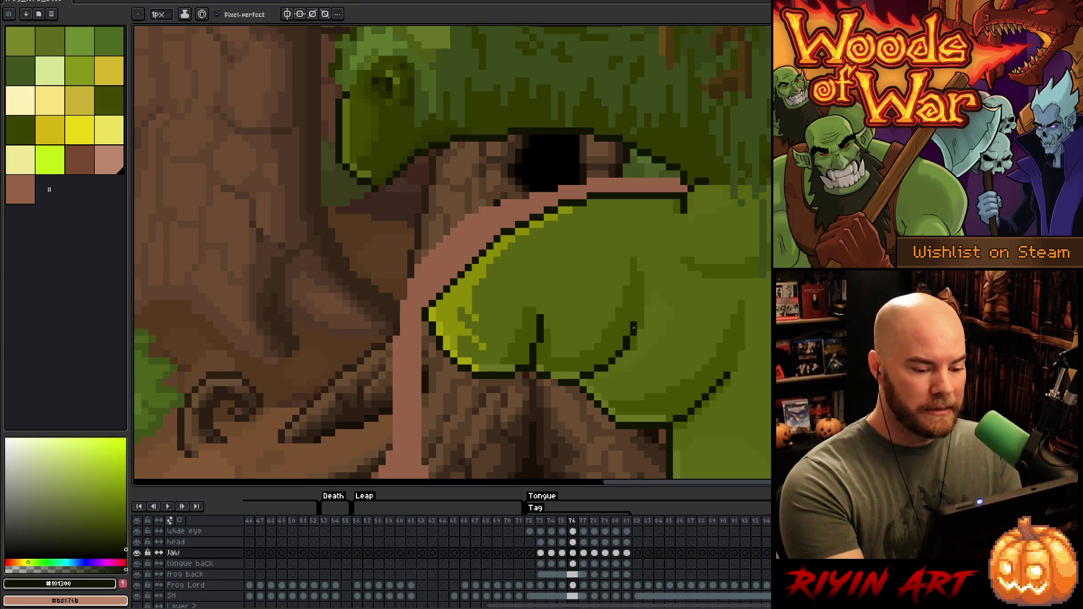
pyautogui.keyDown('alt'); pyautogui.click(634, 346); pyautogui.keyUp('alt')
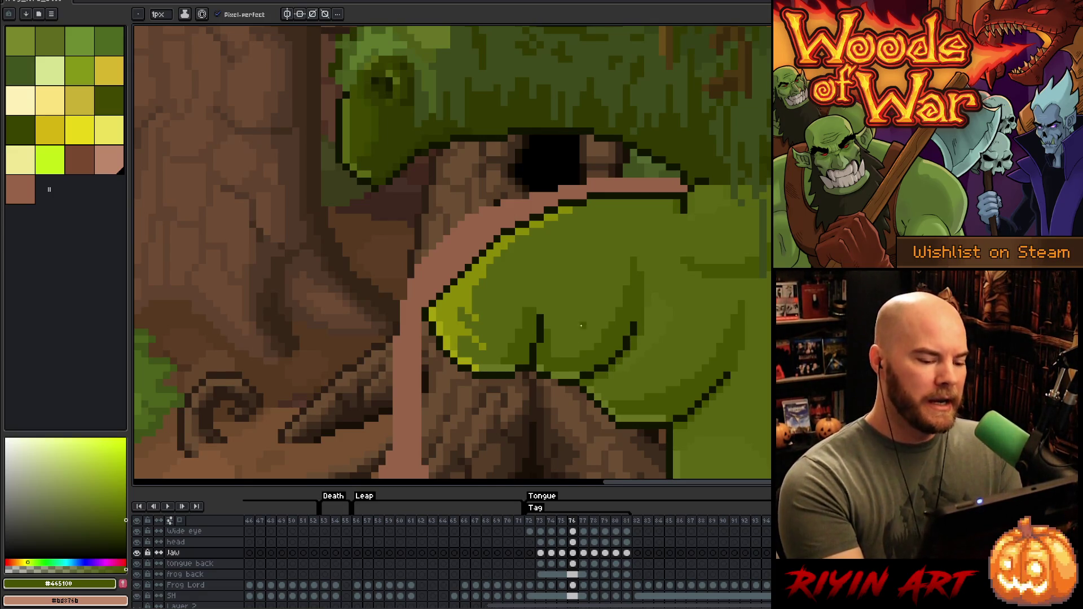
pyautogui.keyDown('alt'); pyautogui.click(563, 375); pyautogui.keyUp('alt')
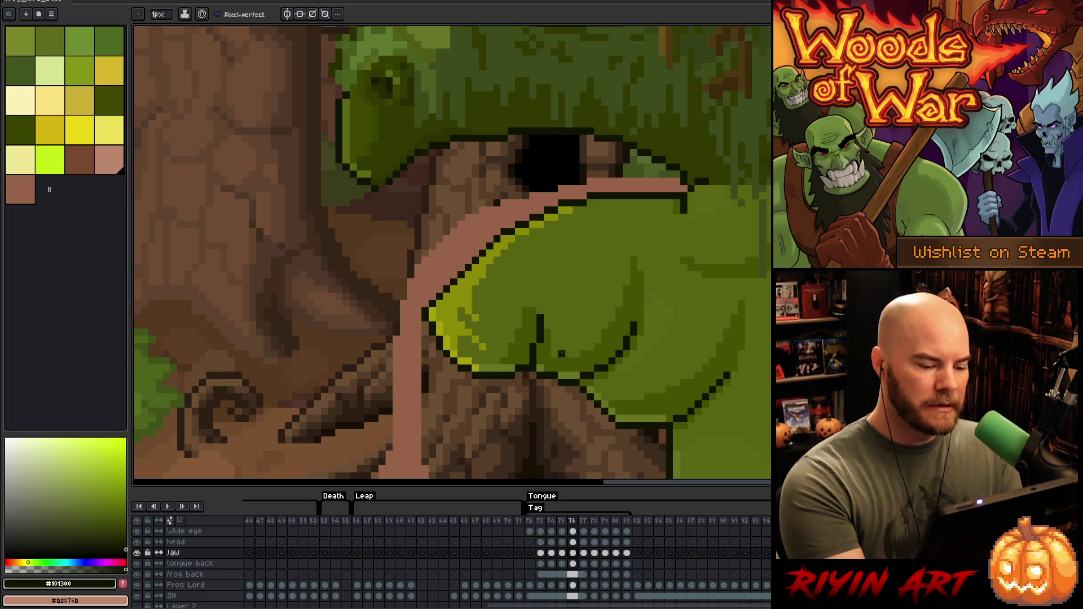
pyautogui.keyDown('alt'); pyautogui.click(562, 368); pyautogui.keyUp('alt')
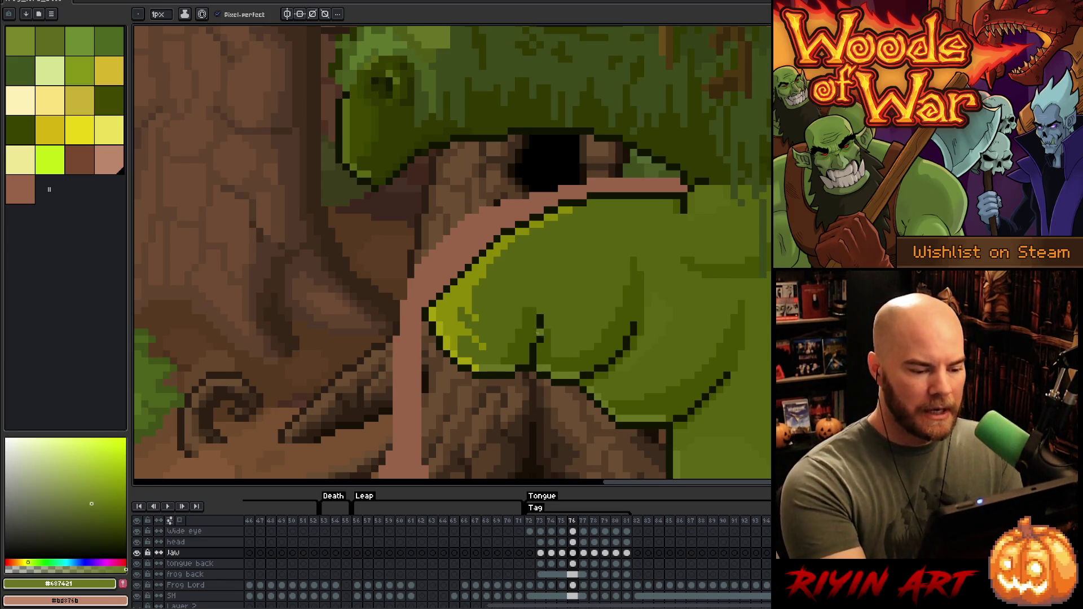
pyautogui.keyDown('alt'); pyautogui.click(537, 325); pyautogui.keyUp('alt')
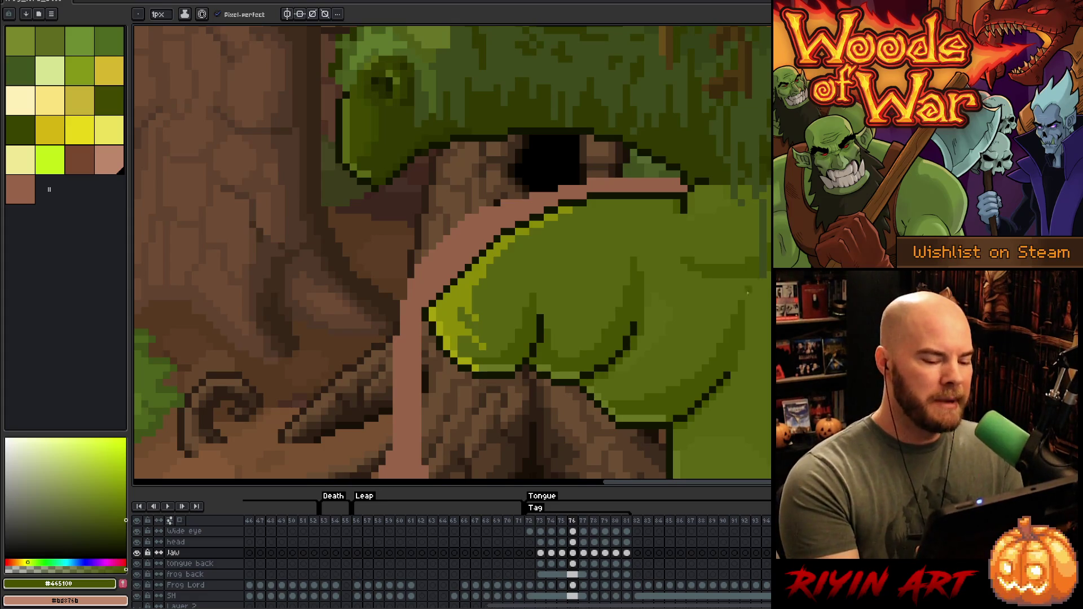
pyautogui.keyDown('alt'); pyautogui.click(666, 347); pyautogui.keyUp('alt')
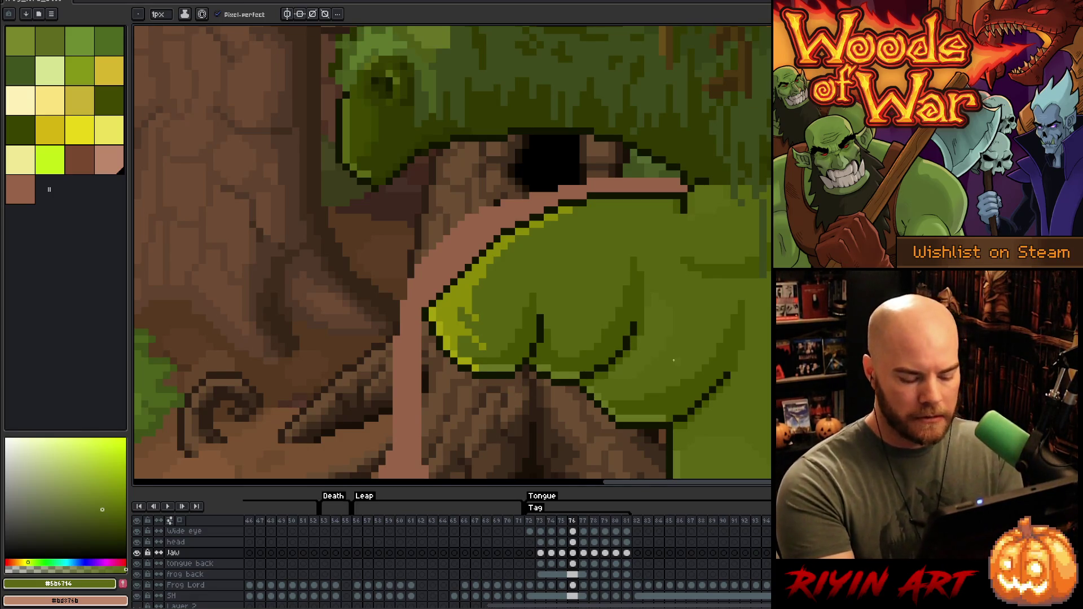
# Step: Flip back and forth between frames 75 and 76 to compare the tongue
pyautogui.press(',')
pyautogui.press('.')
pyautogui.press(',')
pyautogui.press('.')
pyautogui.press(',')
pyautogui.press('.')
pyautogui.press(',')
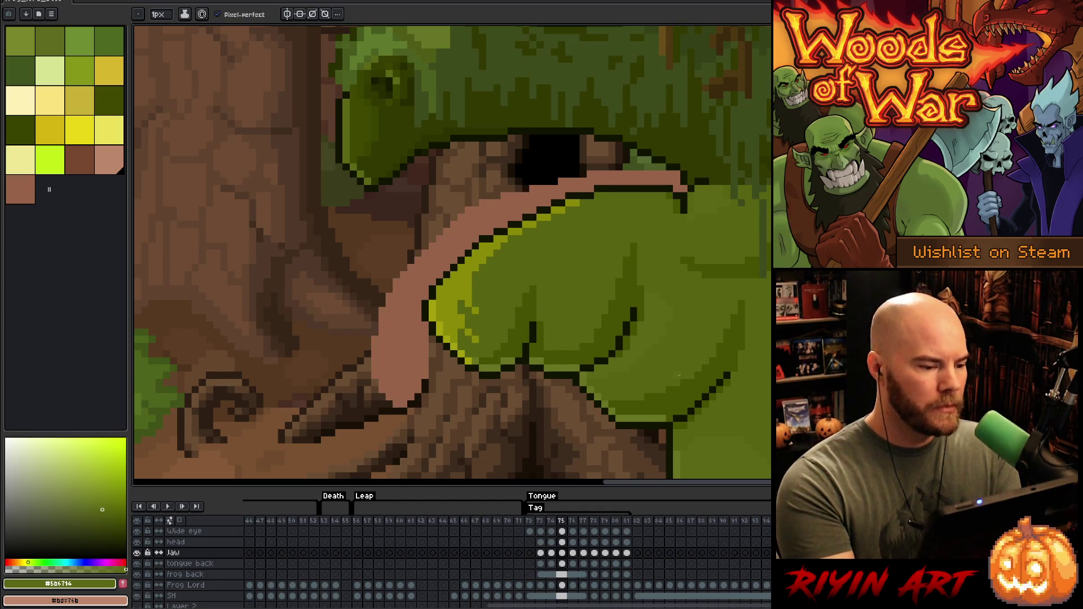
pyautogui.press('.')
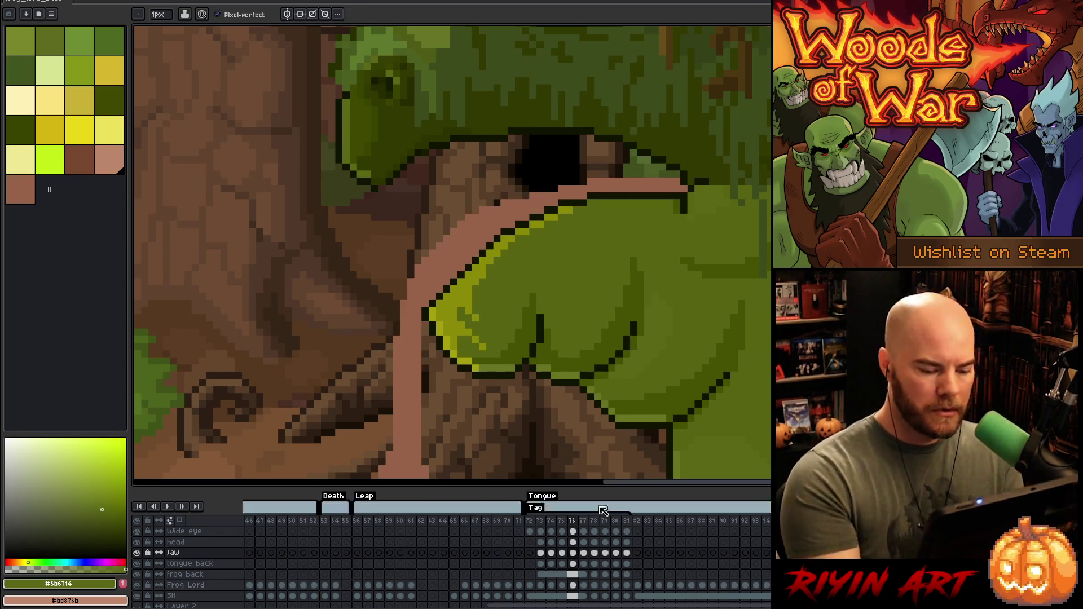
# Step: On the head layer's frame 75 cel, recolour the dark tongue-tip outline pixel pink
pyautogui.click(563, 553)
pyautogui.click(563, 542)
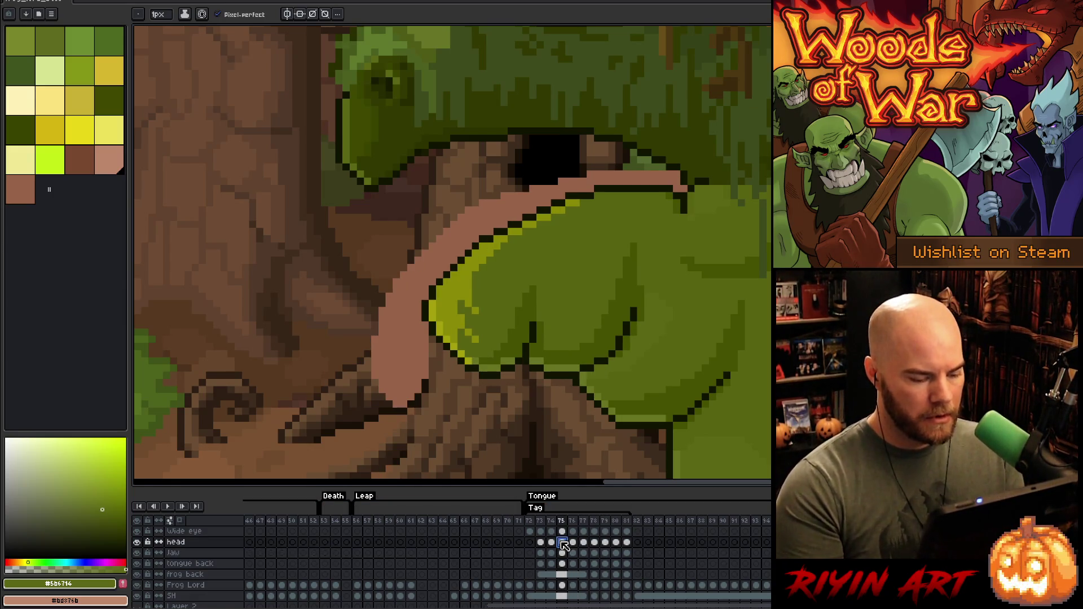
pyautogui.press('-')
pyautogui.press('-')
pyautogui.press('-')
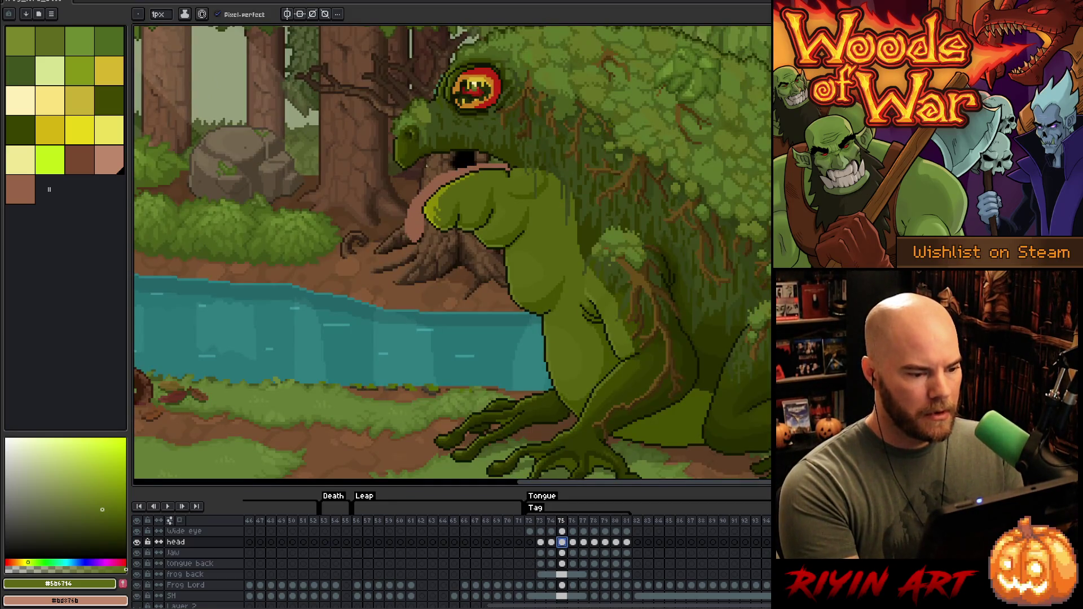
pyautogui.scroll(2, 427, 166)
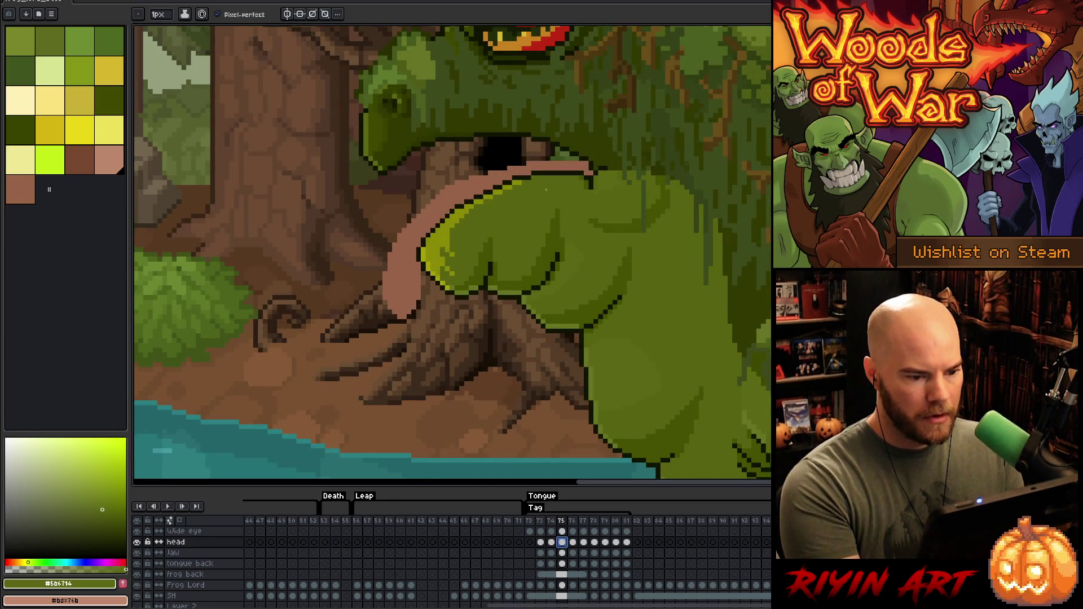
pyautogui.scroll(1, 534, 185)
pyautogui.scroll(2, 657, 126)
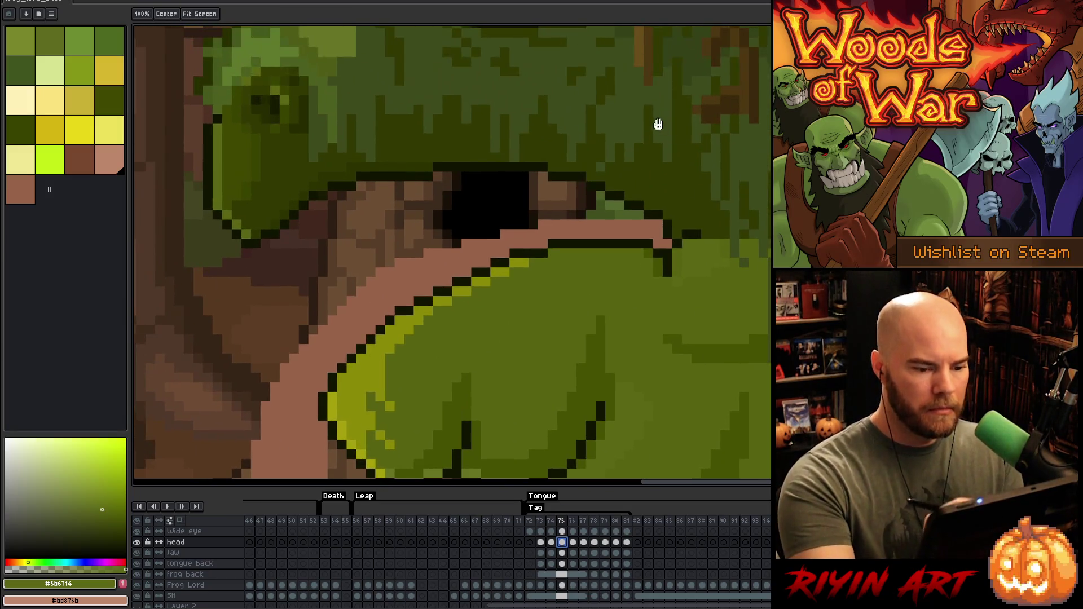
pyautogui.click(552, 542)
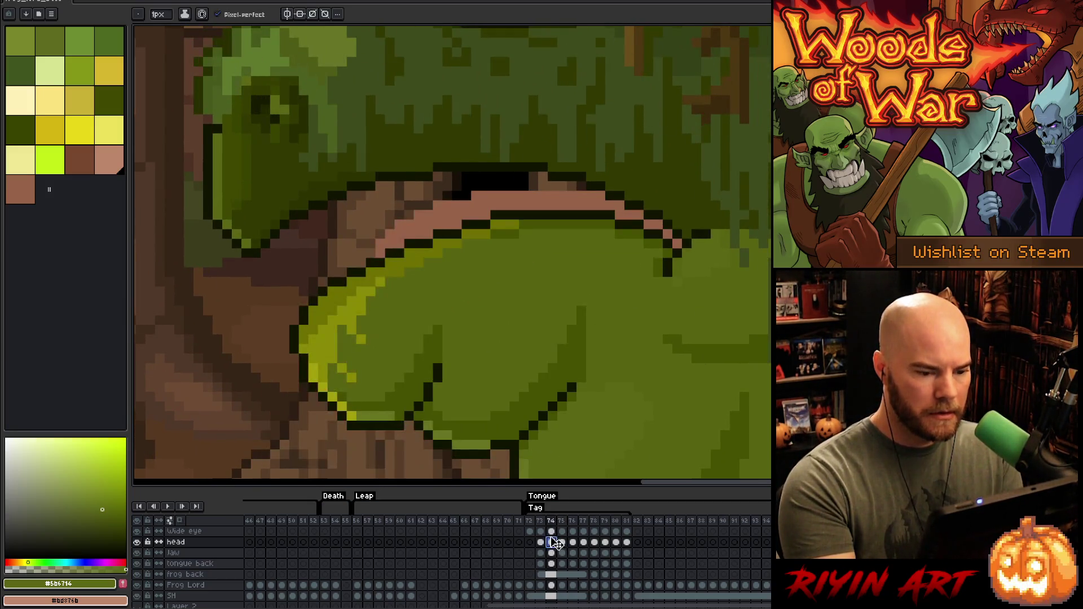
pyautogui.click(562, 542)
pyautogui.keyDown('alt'); pyautogui.click(674, 231); pyautogui.keyUp('alt')
pyautogui.rightClick(670, 220)
pyautogui.press('e')
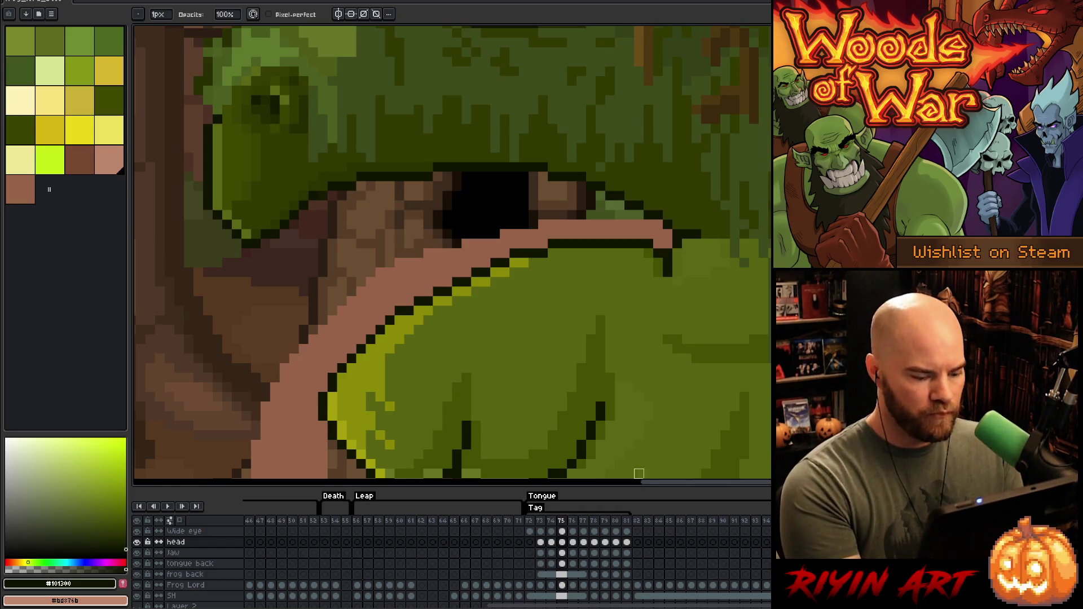
# Step: Step through frames 76 to 81 to check the tongue, then return to frame 74
pyautogui.click(562, 543)
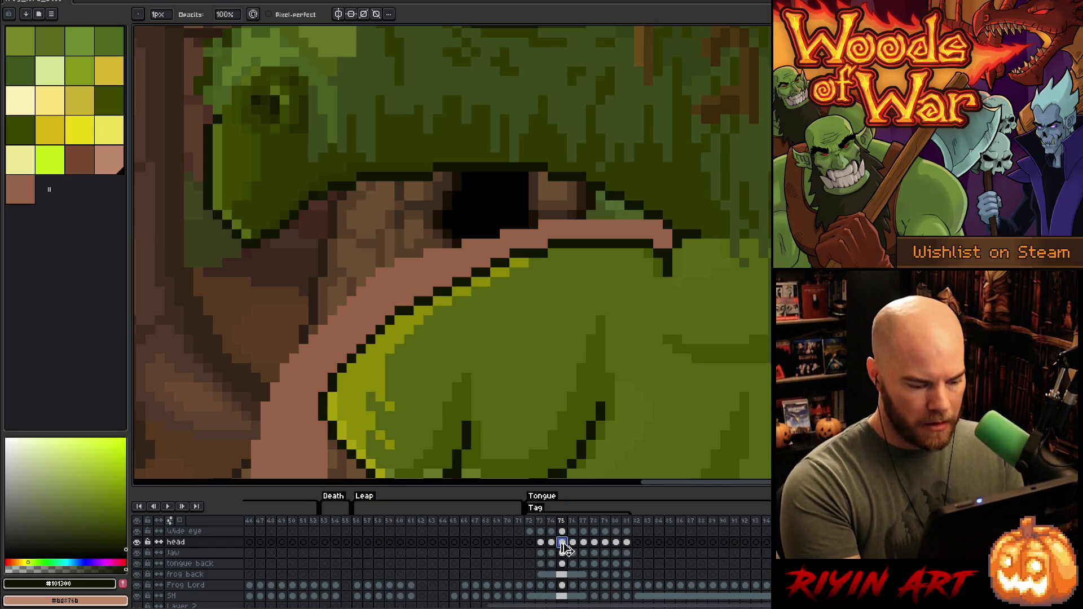
pyautogui.press('-')
pyautogui.press('-')
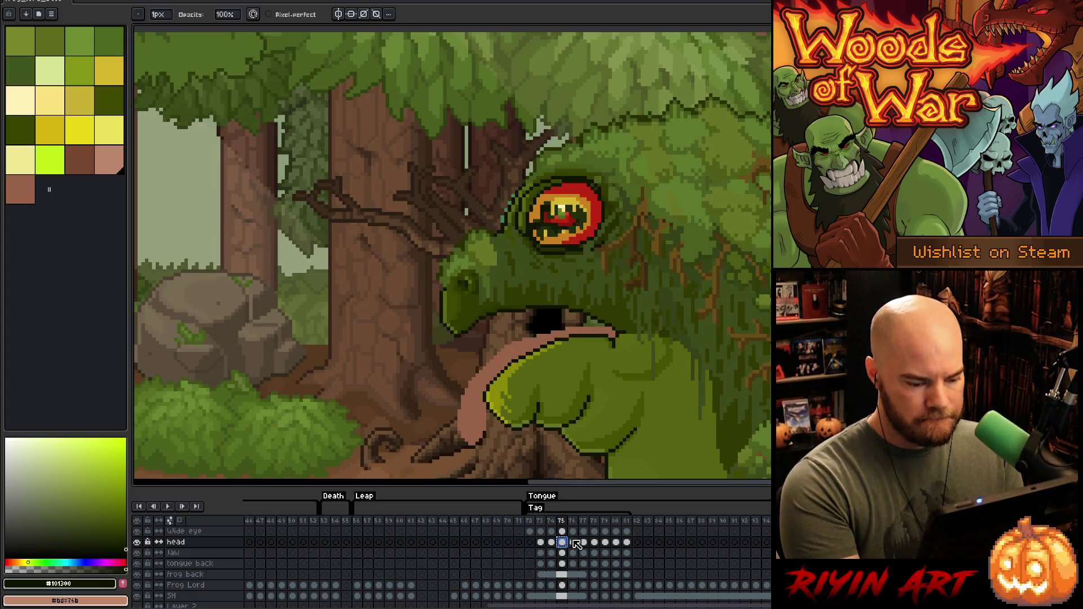
pyautogui.click(573, 542)
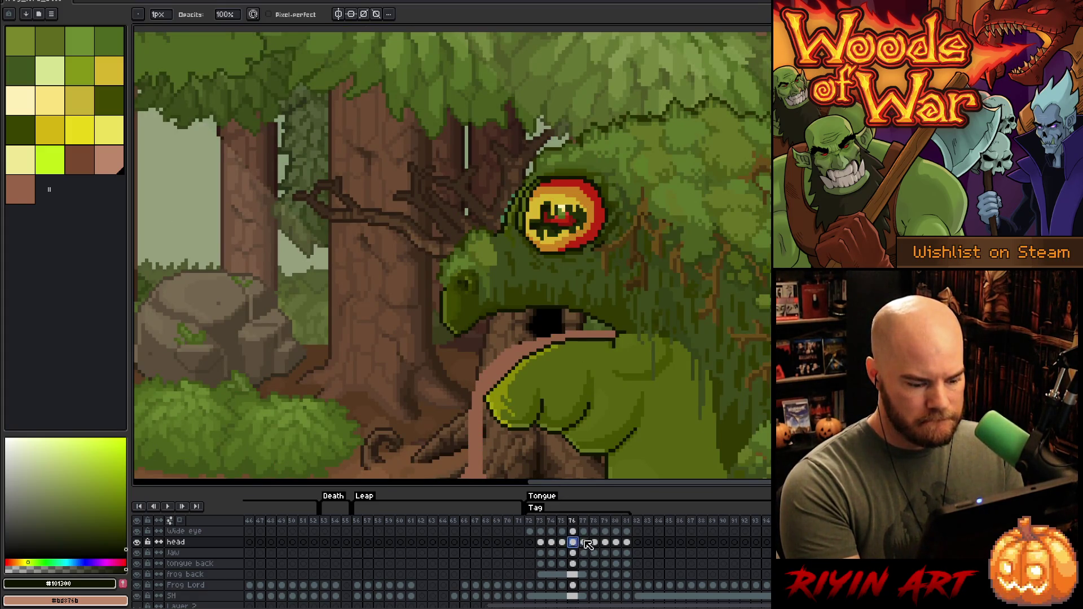
pyautogui.click(585, 544)
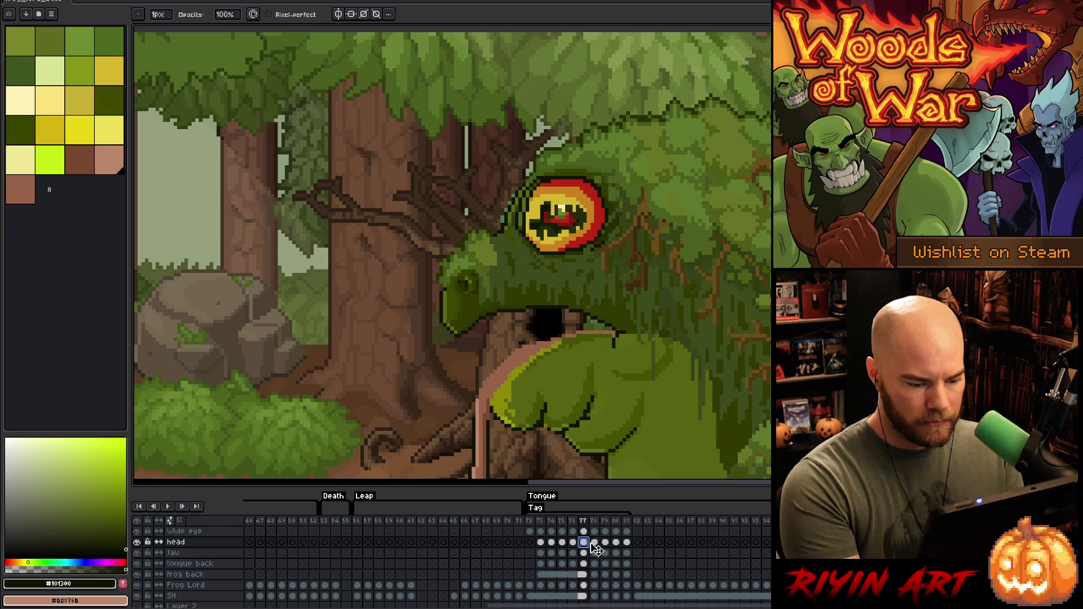
pyautogui.click(595, 543)
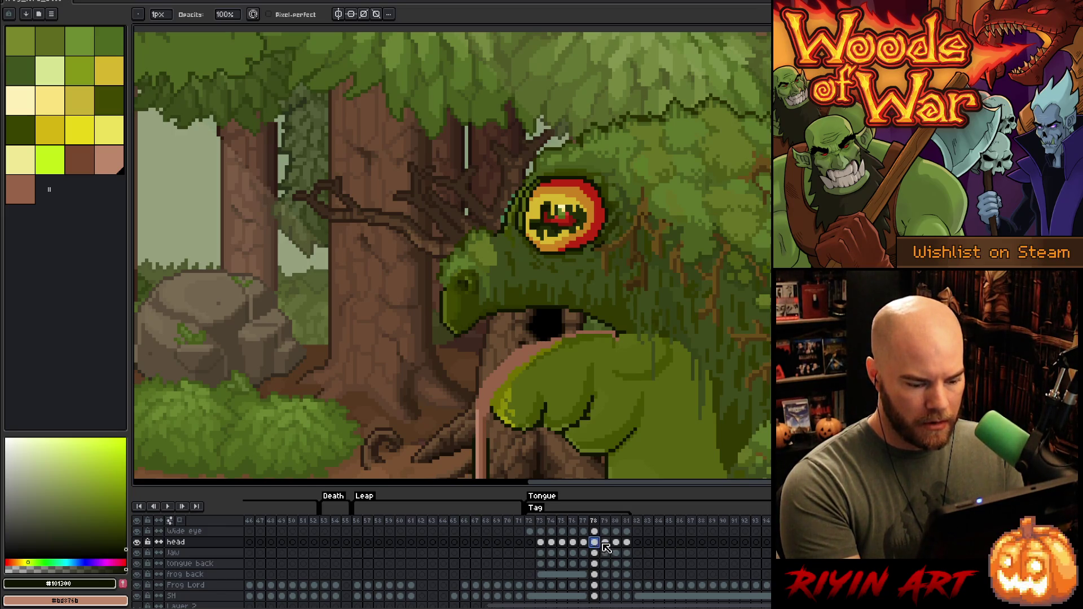
pyautogui.click(605, 543)
pyautogui.click(617, 543)
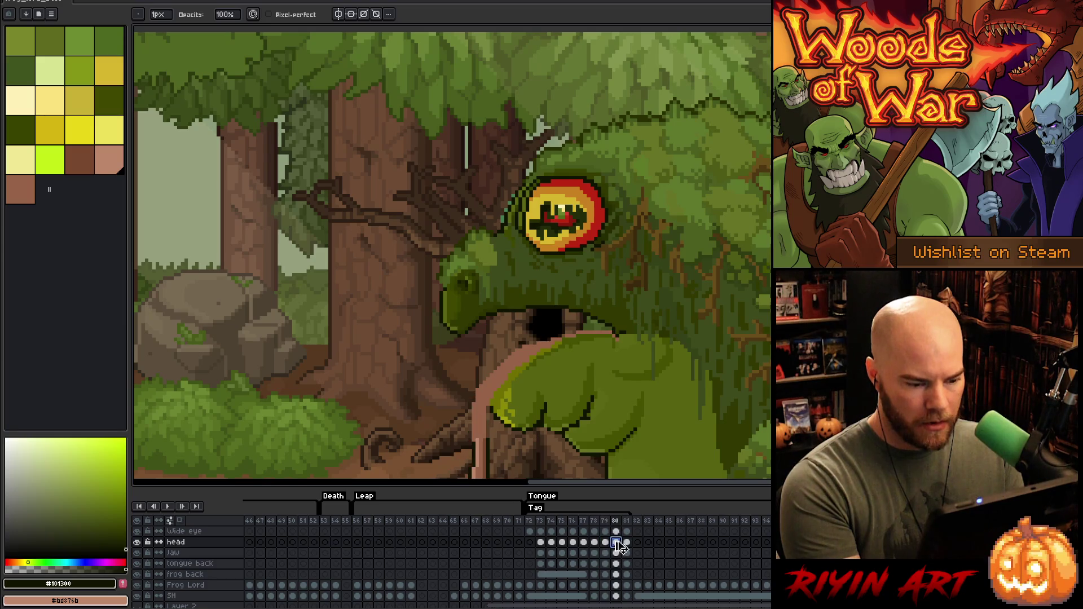
pyautogui.click(627, 544)
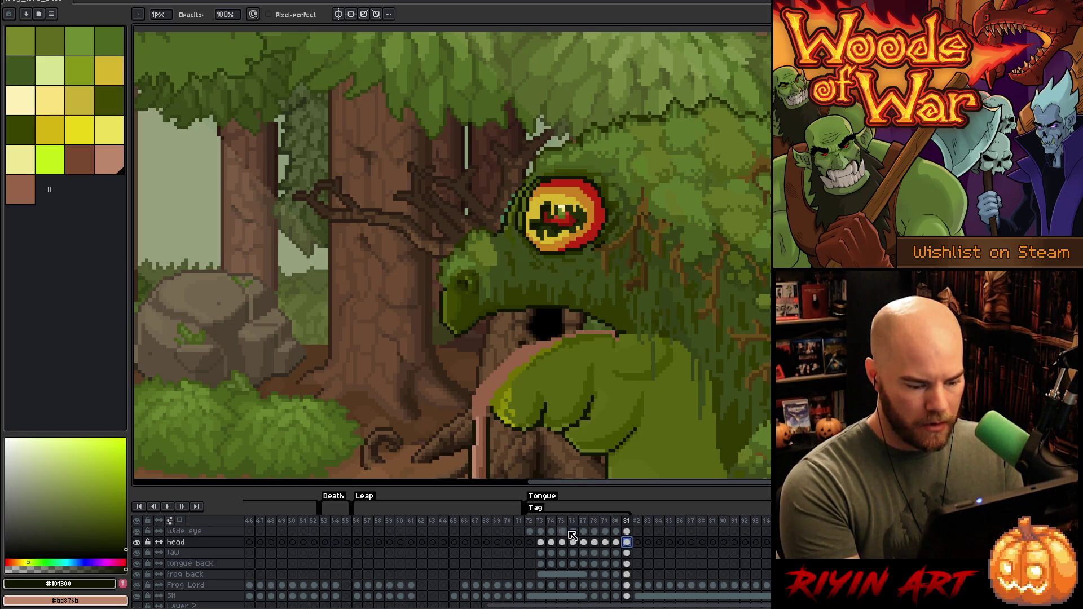
pyautogui.click(551, 542)
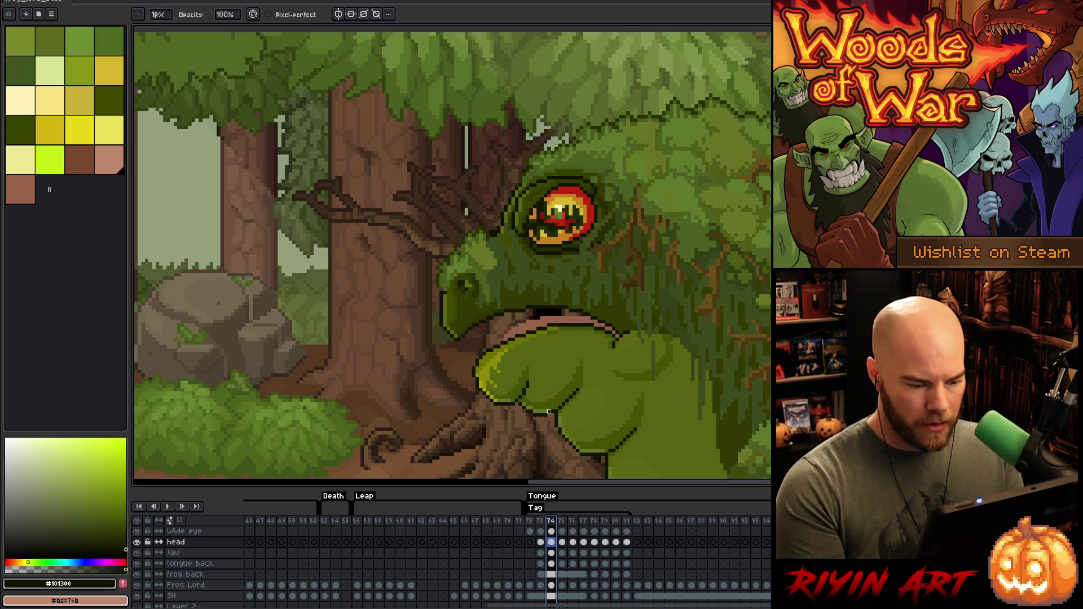
pyautogui.scroll(2, 622, 350)
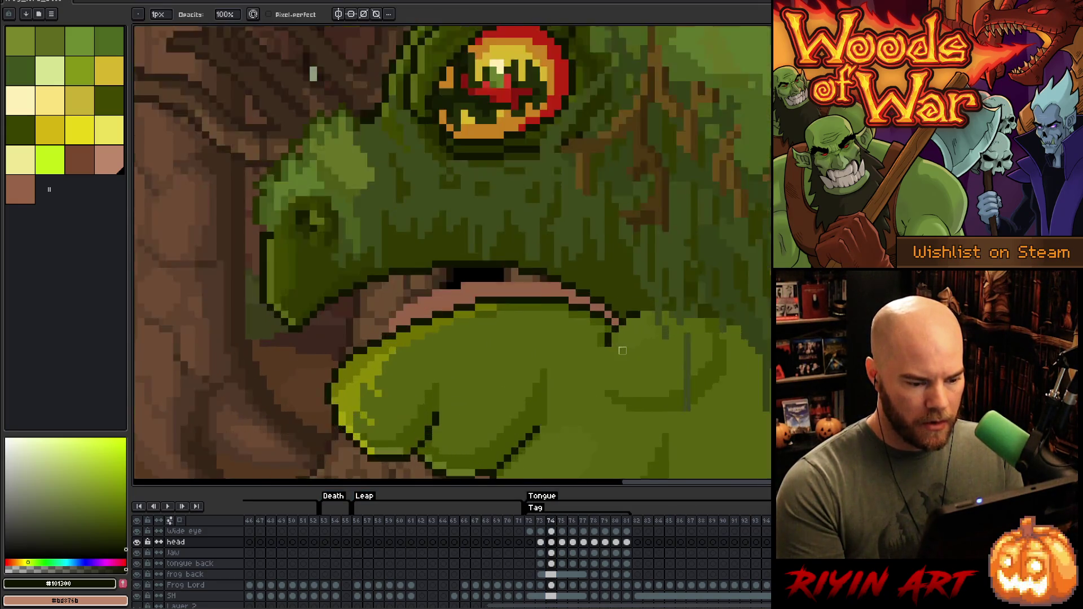
# Step: Compare frame 75 against frame 74 by flipping between them
pyautogui.scroll(1, 622, 350)
pyautogui.press('.')
pyautogui.press(',')
pyautogui.press('.')
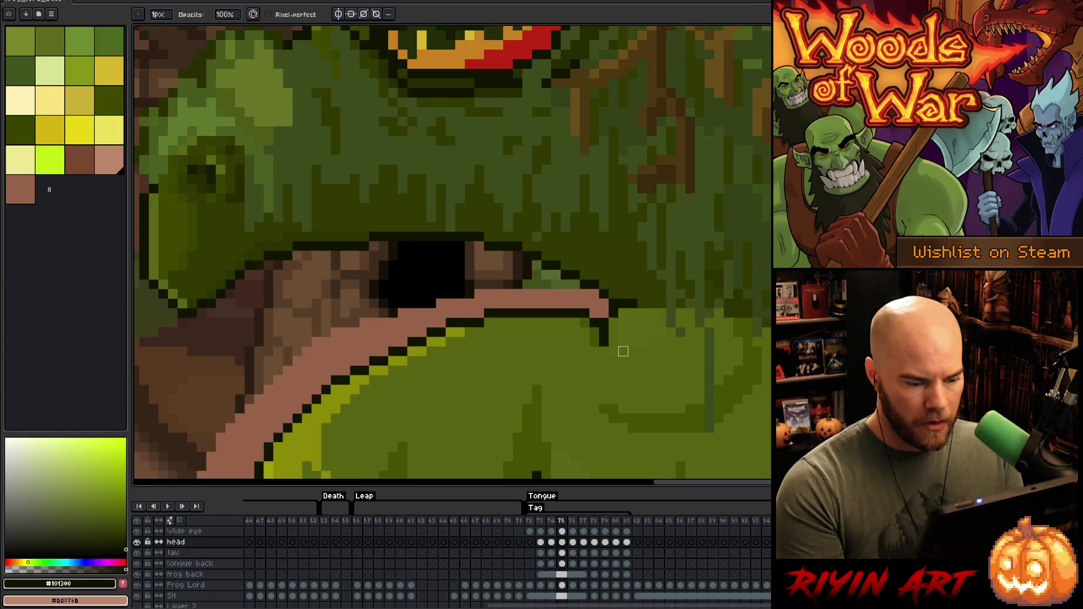
pyautogui.press(',')
pyautogui.press('.')
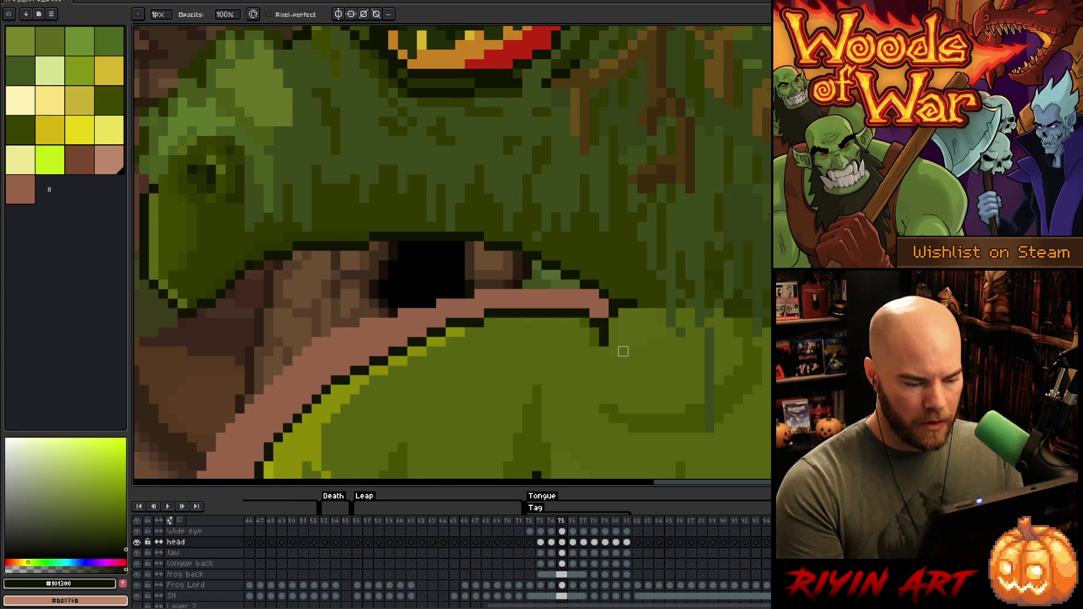
pyautogui.press(',')
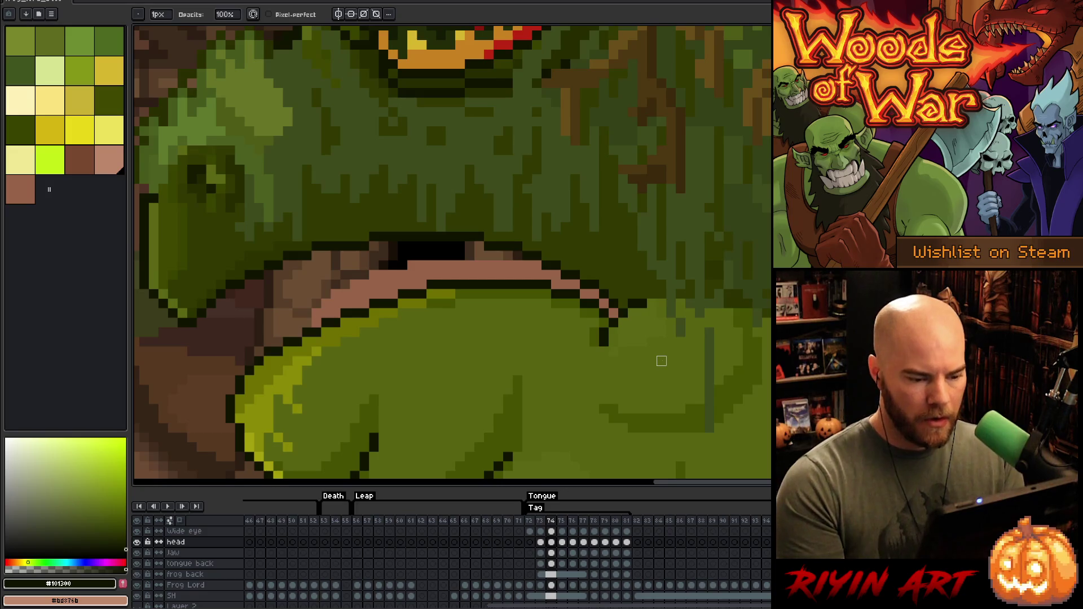
pyautogui.press('.')
# Step: Pick the tongue's dark colour #976348 from the canvas, then make the head layer active again
pyautogui.press('e')
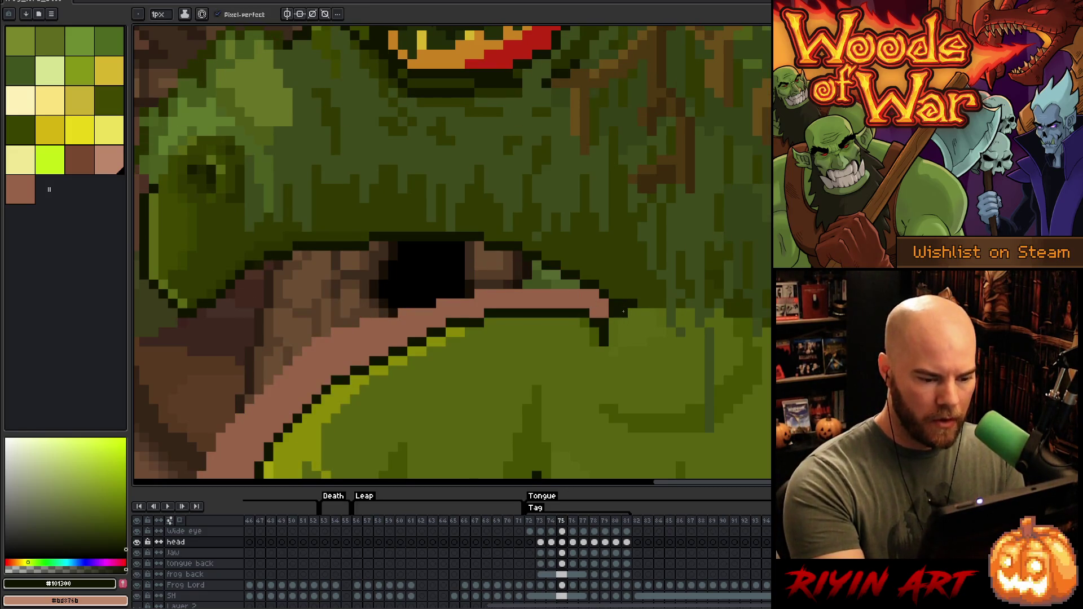
pyautogui.press('b')
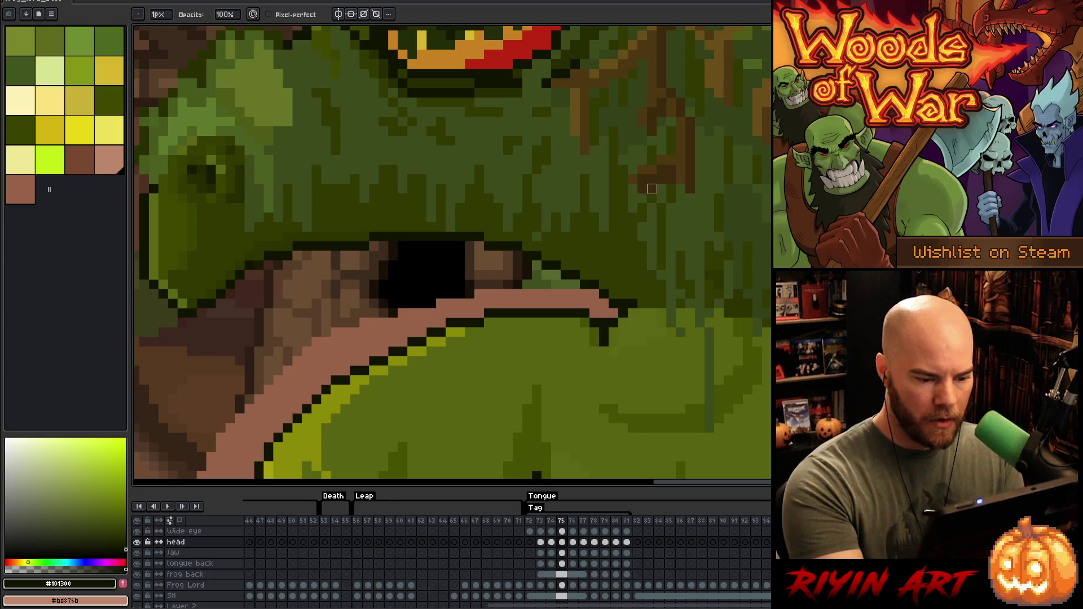
pyautogui.press('e')
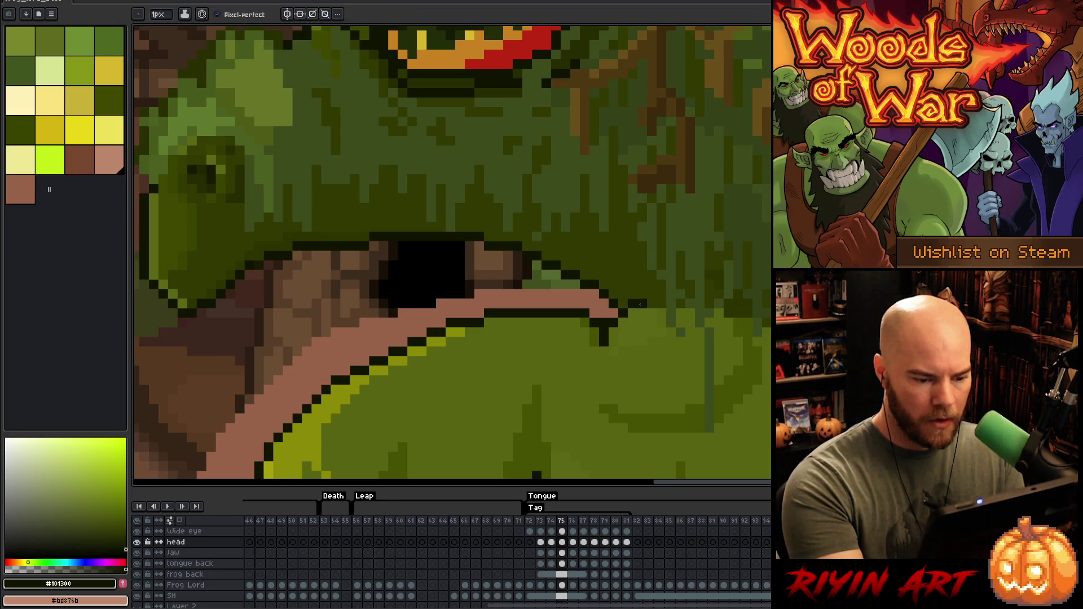
pyautogui.press('b')
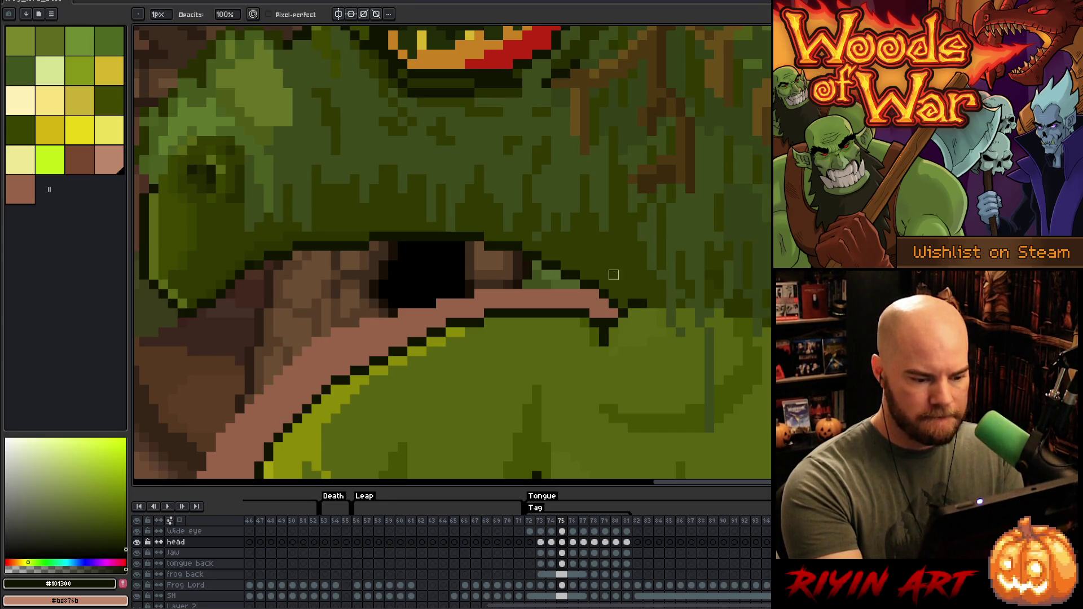
pyautogui.keyDown('ctrl'); pyautogui.click(604, 323); pyautogui.keyUp('ctrl')
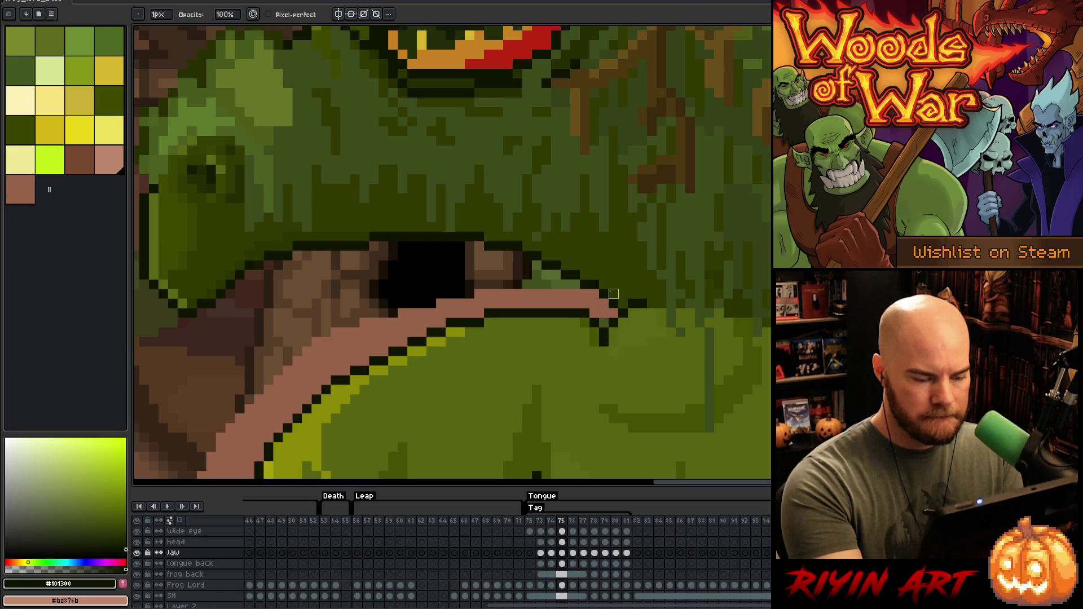
pyautogui.keyDown('ctrl'); pyautogui.click(607, 320); pyautogui.keyUp('ctrl')
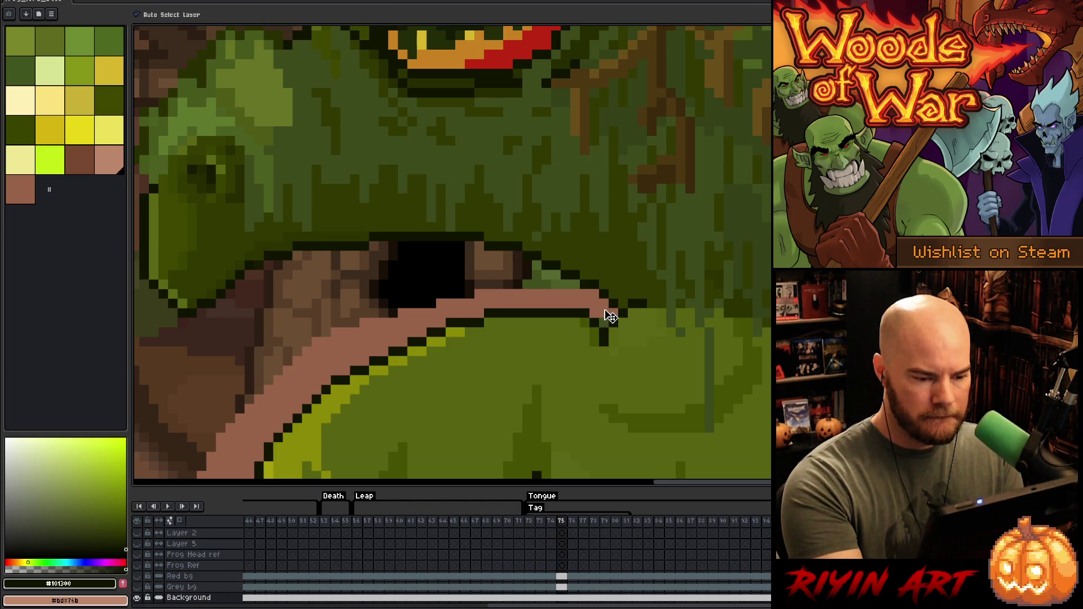
pyautogui.keyDown('ctrl'); pyautogui.click(607, 317); pyautogui.keyUp('ctrl')
pyautogui.keyDown('alt'); pyautogui.click(604, 315); pyautogui.keyUp('alt')
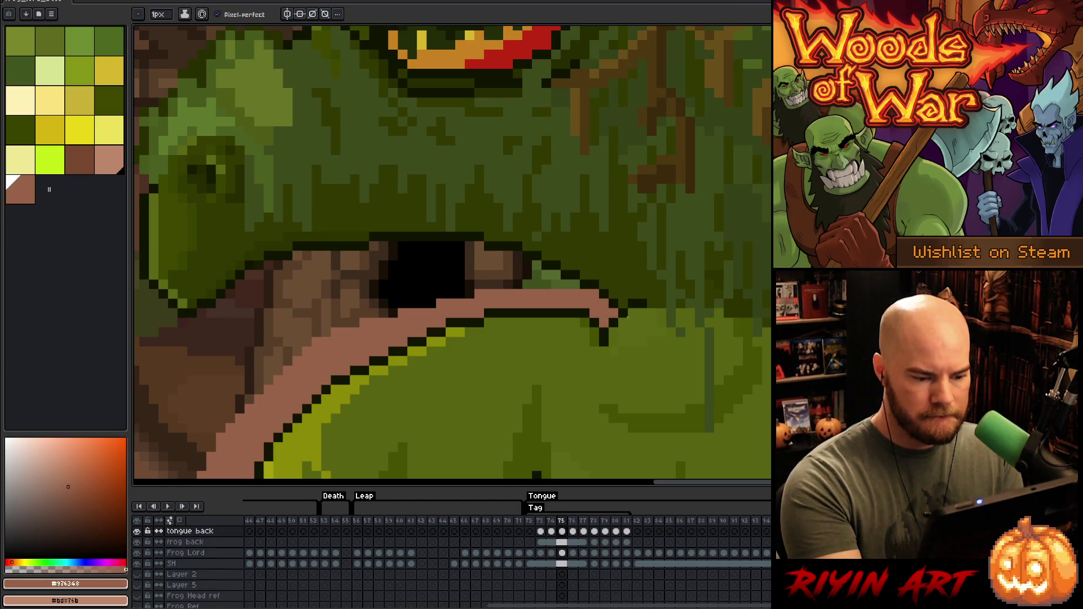
pyautogui.keyDown('ctrl'); pyautogui.click(617, 321); pyautogui.keyUp('ctrl')
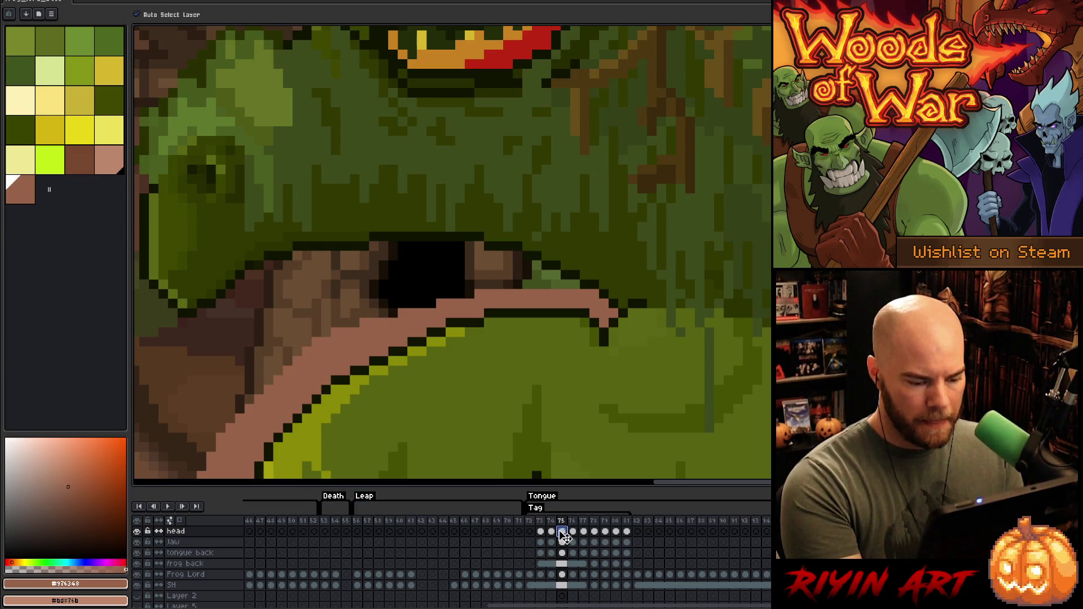
# Step: Select the head cels for frames 75–81 and link them into one shared cel
pyautogui.moveTo(572, 533); pyautogui.dragTo(631, 543)
pyautogui.click(627, 532)
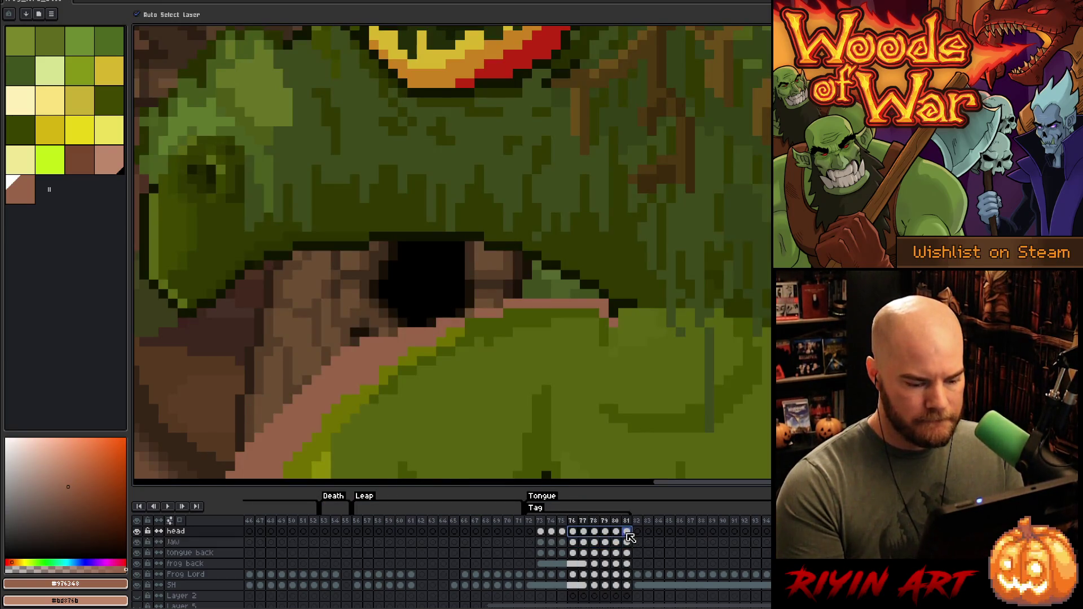
pyautogui.moveTo(564, 532); pyautogui.dragTo(627, 532)
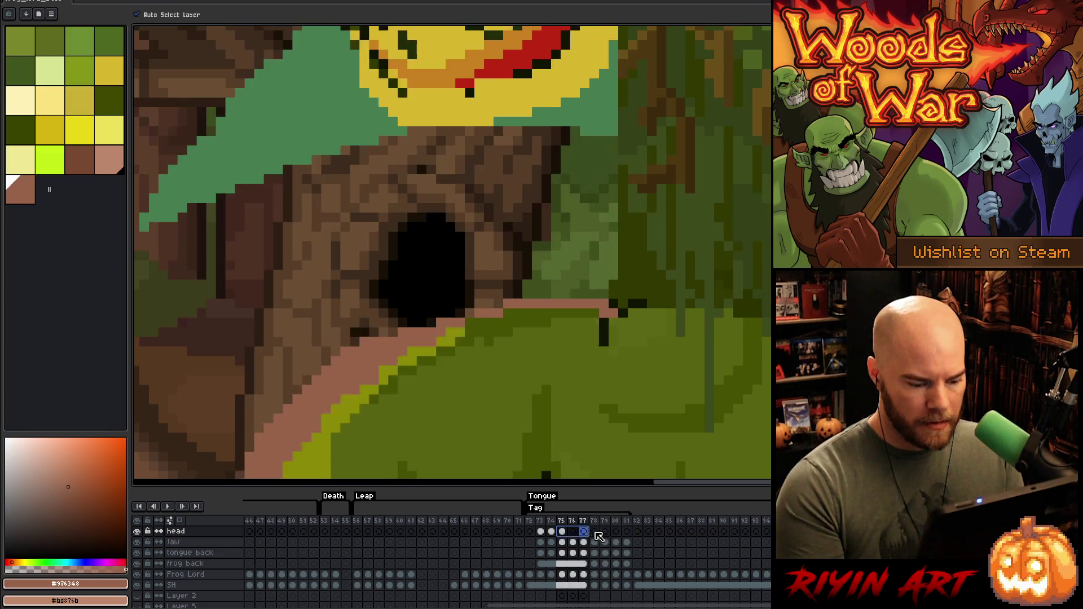
pyautogui.rightClick(627, 534)
pyautogui.click(648, 576)
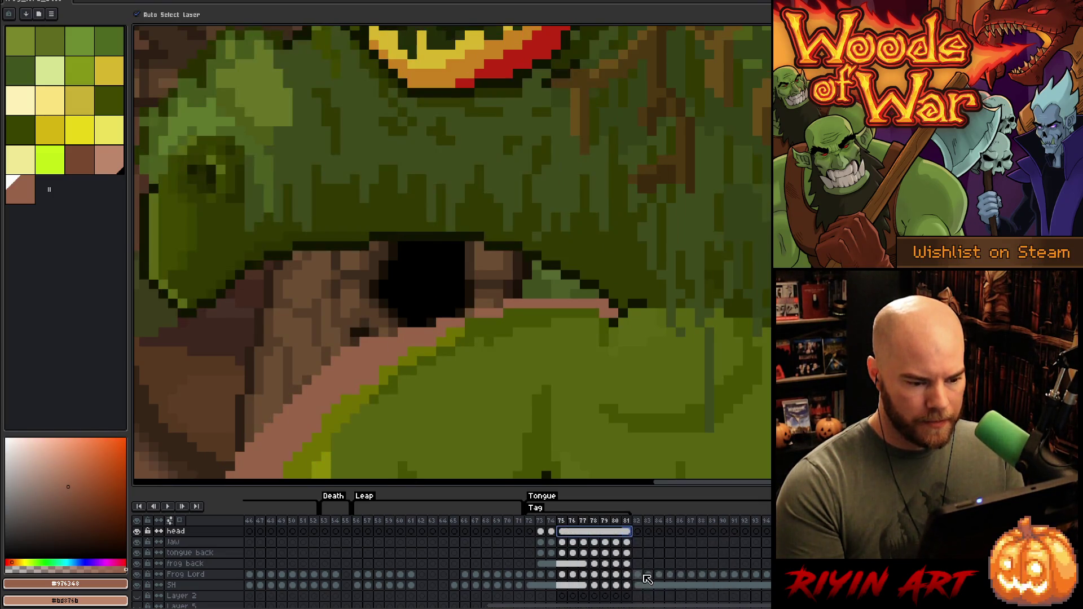
# Step: Step through frames 74 to 77 to review the tongue motion, ending on frame 76
pyautogui.click(542, 531)
pyautogui.press('Right')
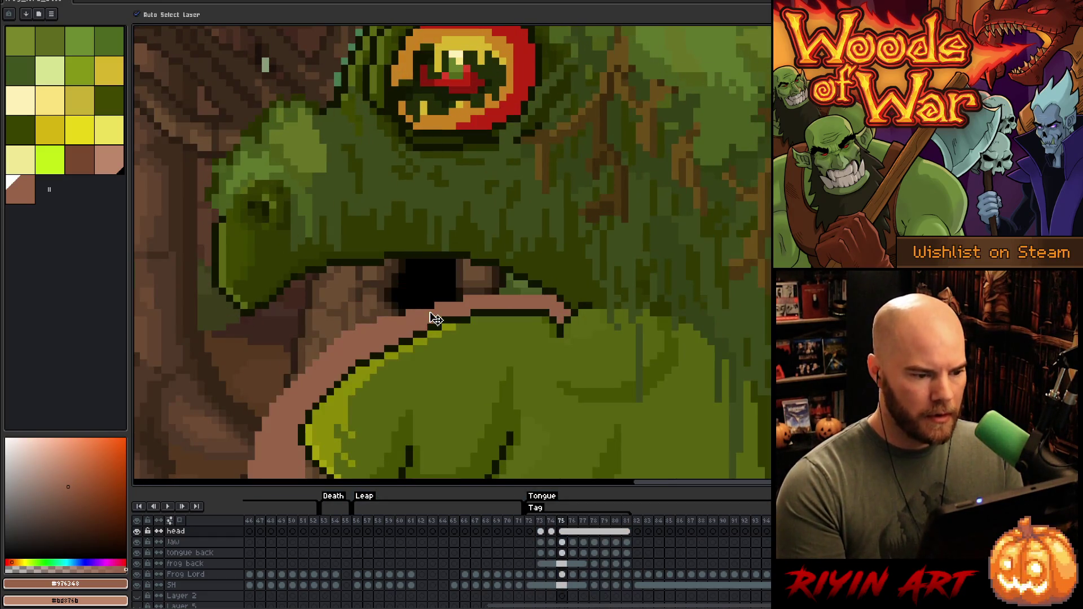
pyautogui.scroll(-3, 429, 314)
pyautogui.press('Right')
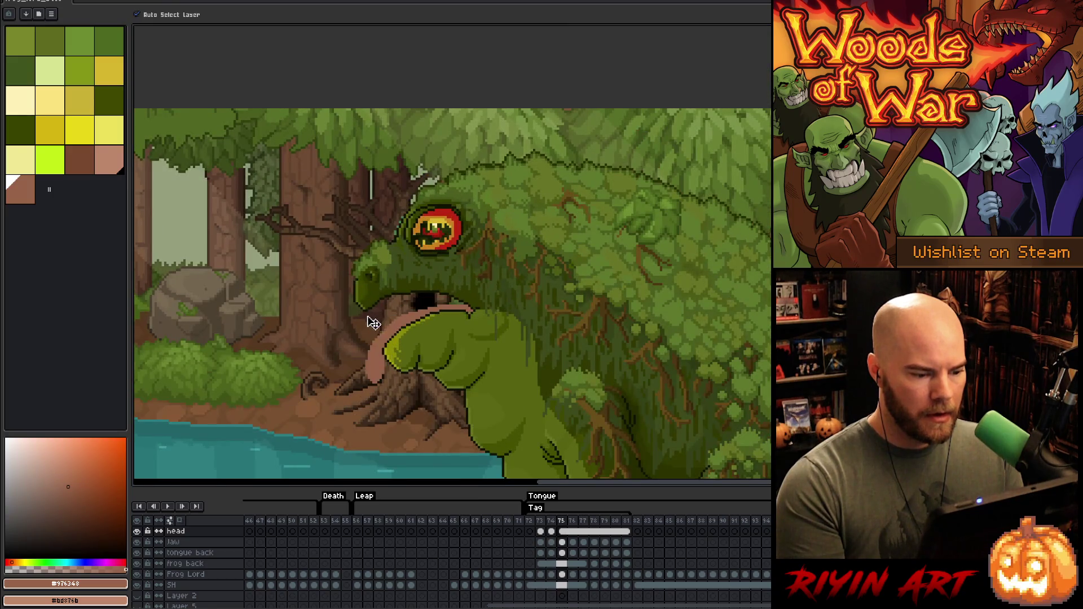
pyautogui.scroll(2, 585, 303)
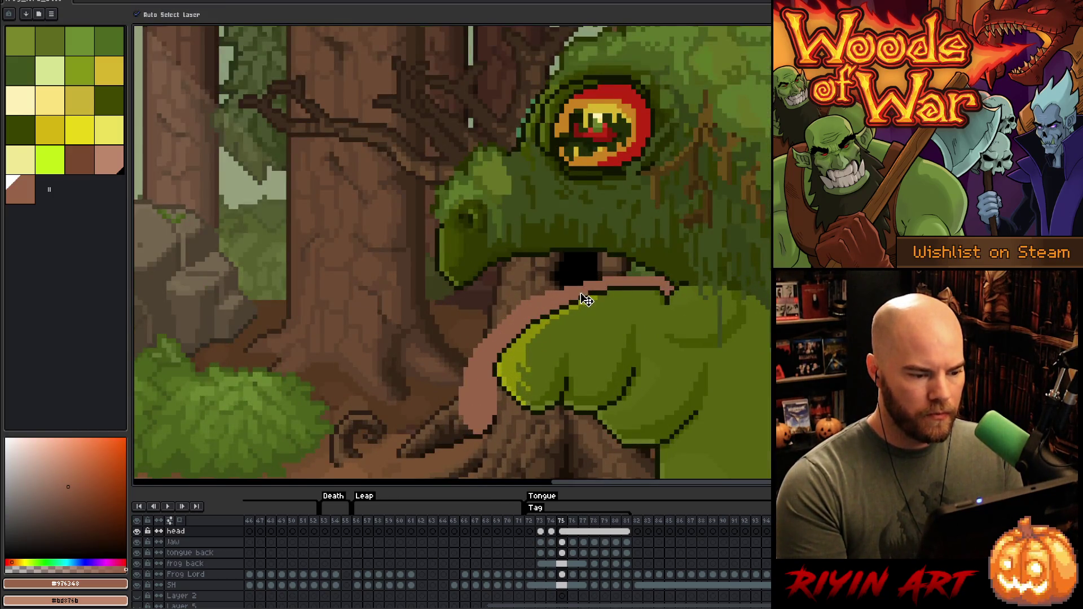
pyautogui.press('Right')
pyautogui.press('Left')
pyautogui.press('Right')
pyautogui.press('Right')
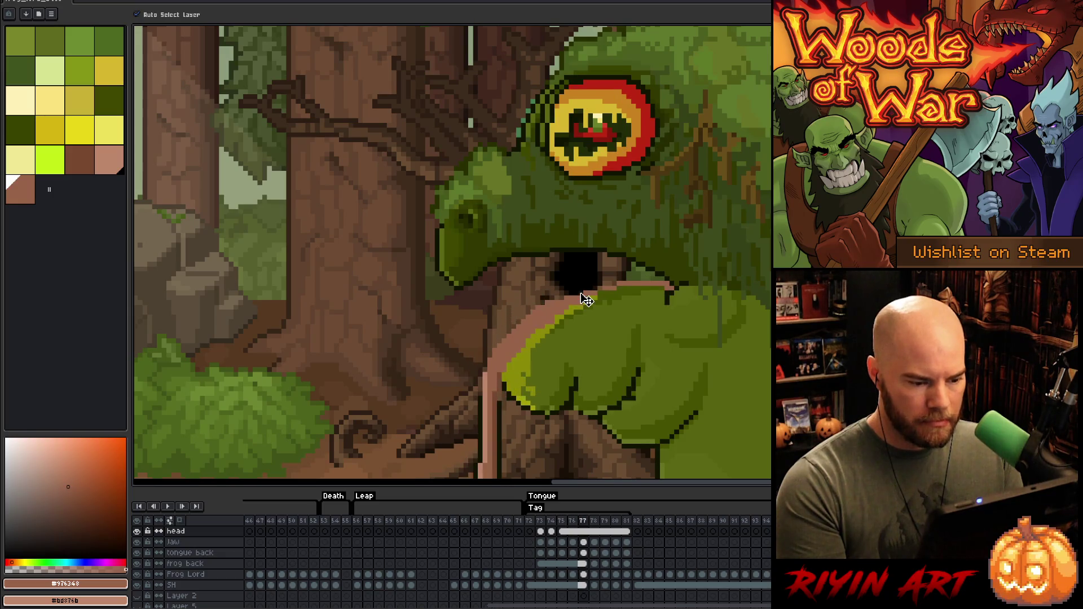
pyautogui.press('Left')
pyautogui.press('Left')
pyautogui.press('Right')
pyautogui.press('Right')
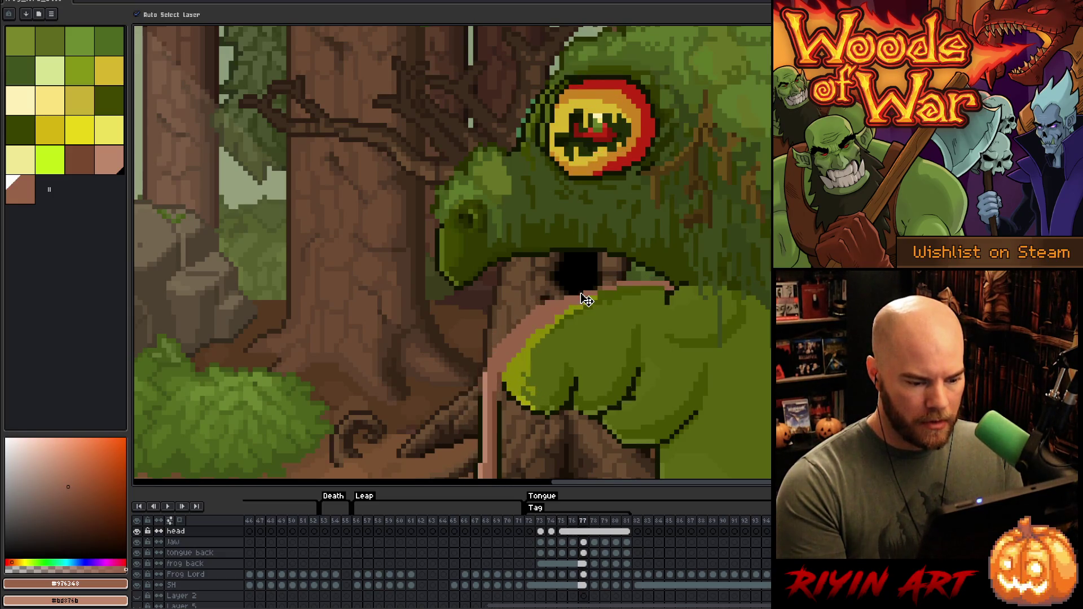
pyautogui.press('Left')
pyautogui.press('Left')
pyautogui.press('Right')
pyautogui.press('Right')
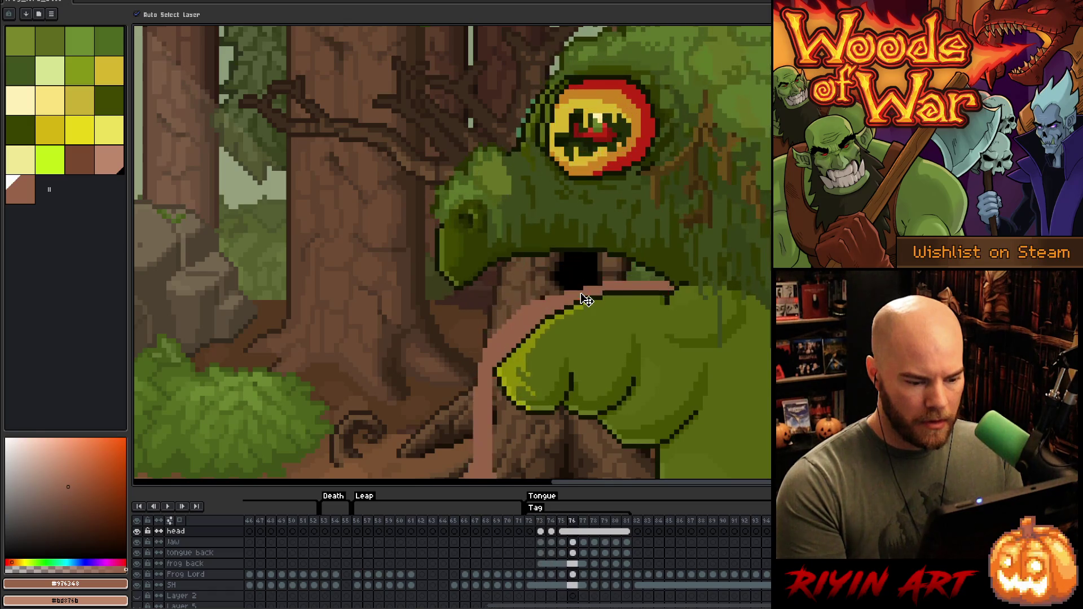
pyautogui.press('Left')
pyautogui.press('Left')
pyautogui.press('Right')
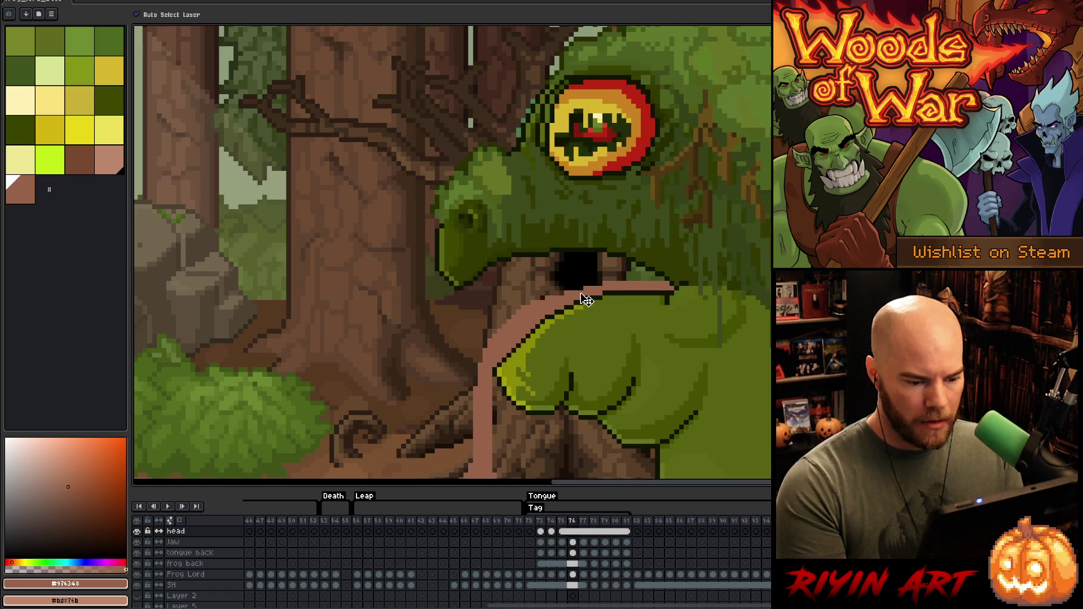
pyautogui.press('Right')
pyautogui.press('Left')
pyautogui.press('Left')
pyautogui.press('Left')
pyautogui.press('Right')
pyautogui.press('Right')
pyautogui.press('Right')
pyautogui.press('Left')
pyautogui.press('Down')
pyautogui.scroll(2, 587, 299)
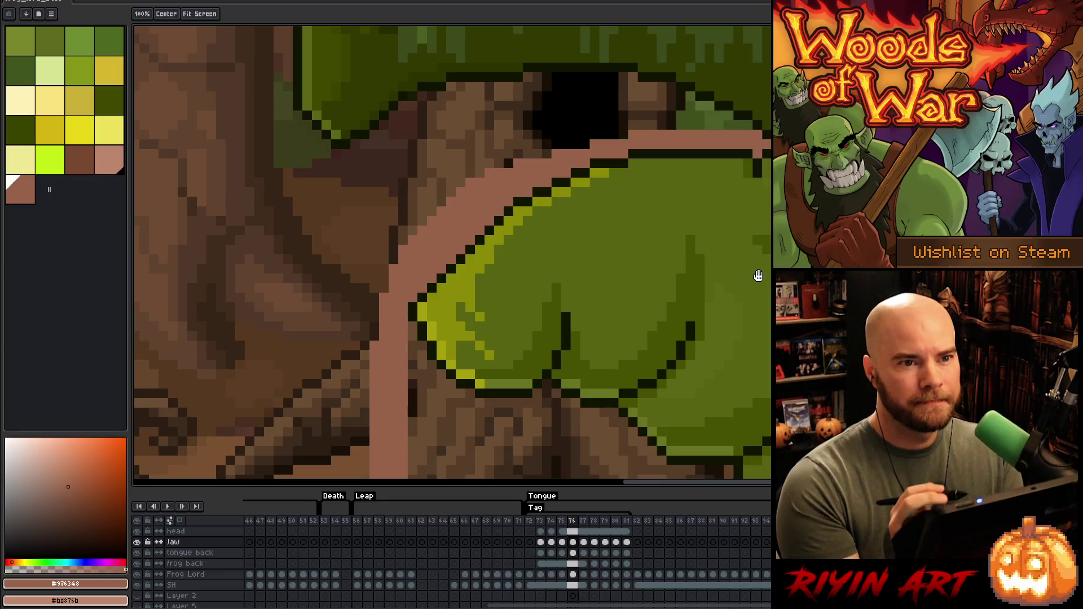
pyautogui.press('b')
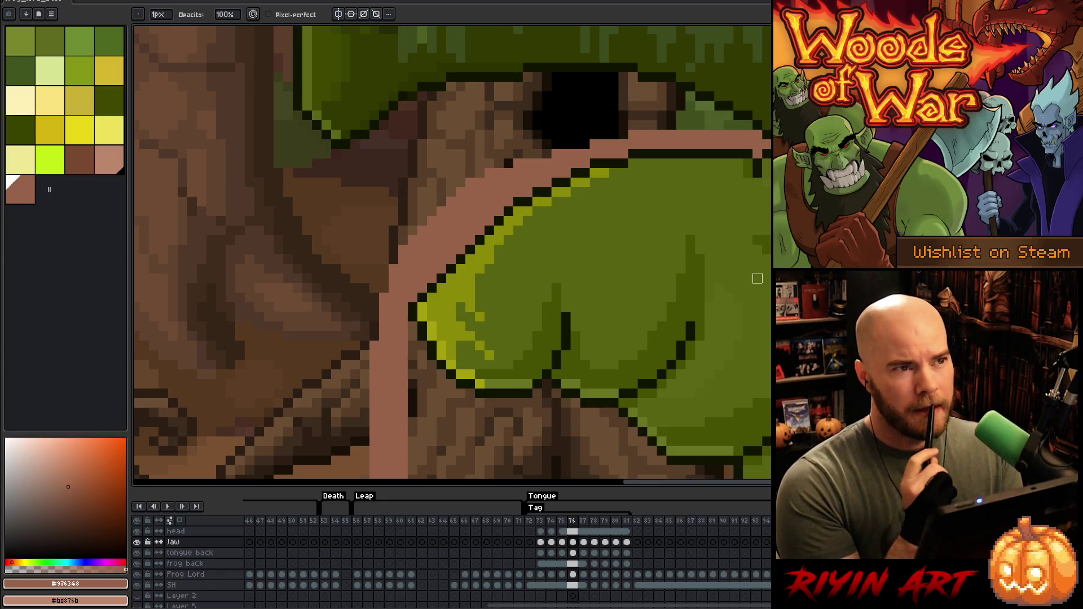
pyautogui.moveTo(757, 278)
pyautogui.mouseDown()
pyautogui.moveTo(716, 249)
pyautogui.moveTo(610, 254)
pyautogui.mouseUp()
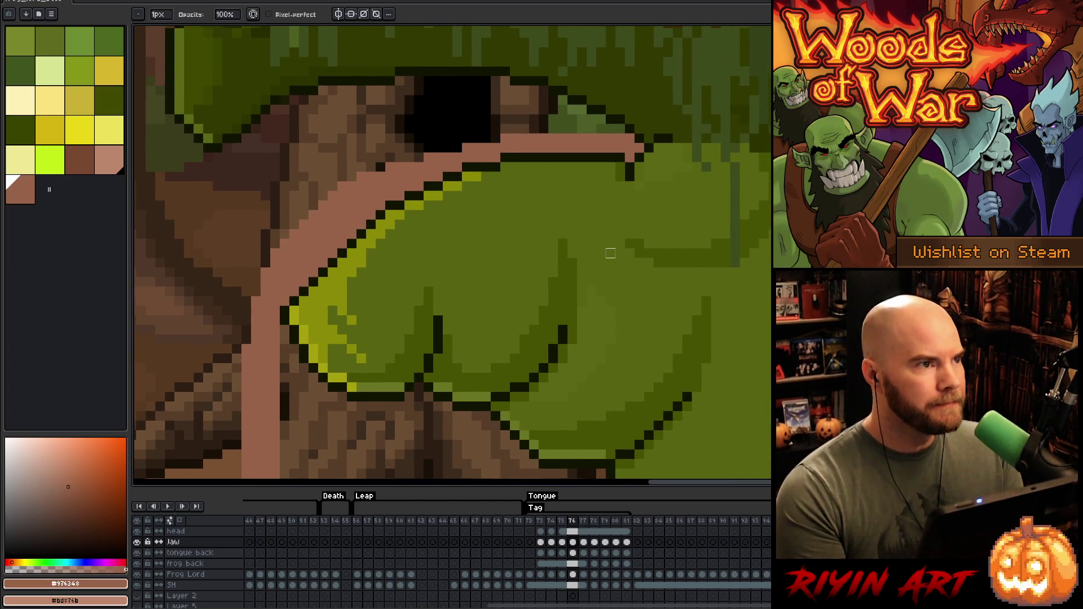
pyautogui.scroll(-3, 609, 260)
pyautogui.scroll(2, 605, 283)
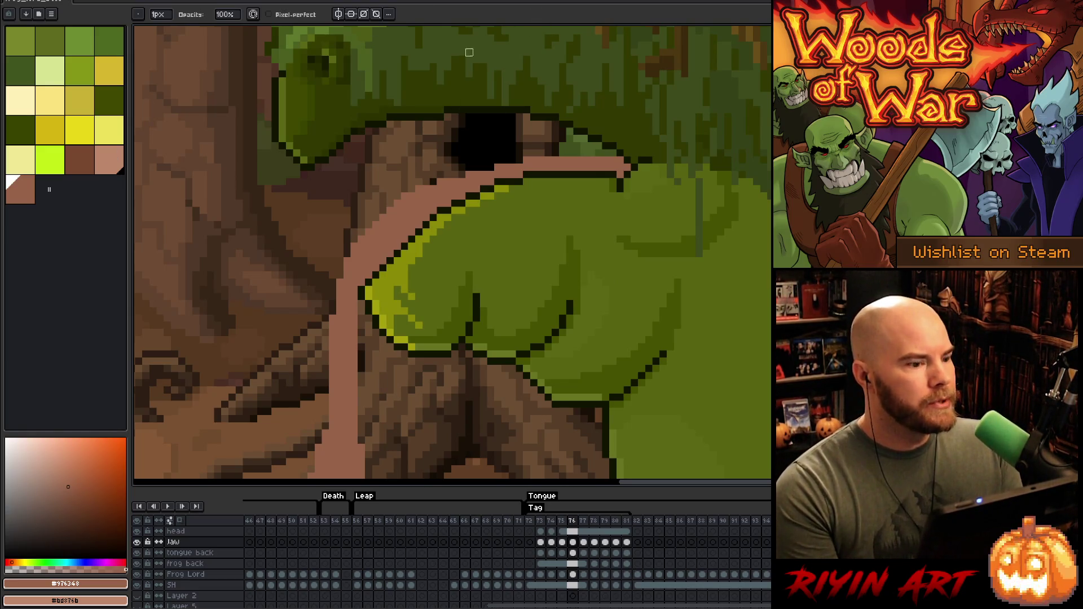
pyautogui.scroll(-4, 441, 297)
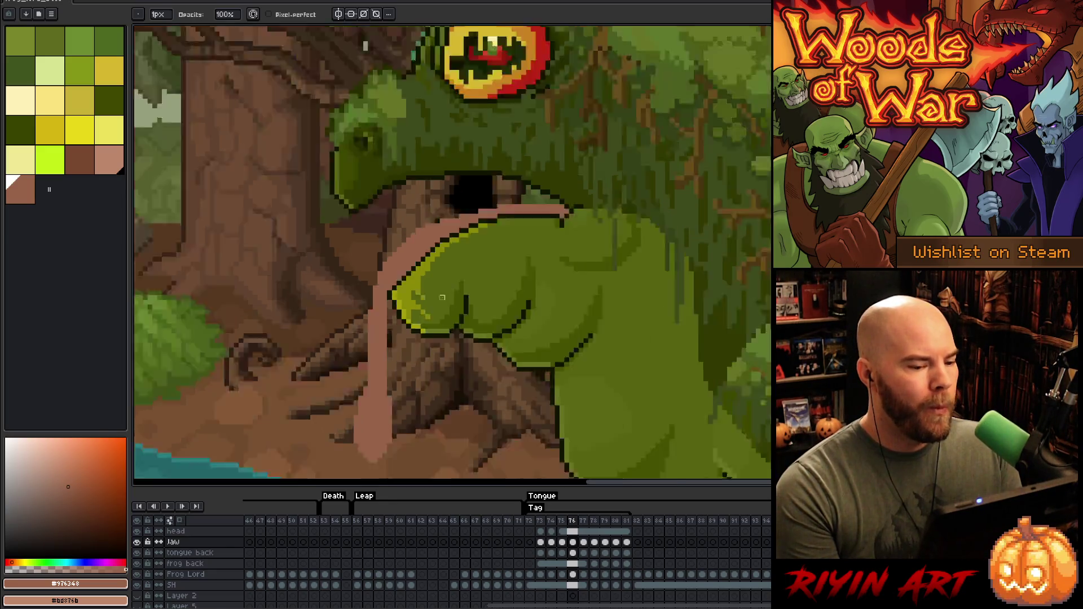
pyautogui.scroll(3, 442, 286)
pyautogui.scroll(-2, 475, 295)
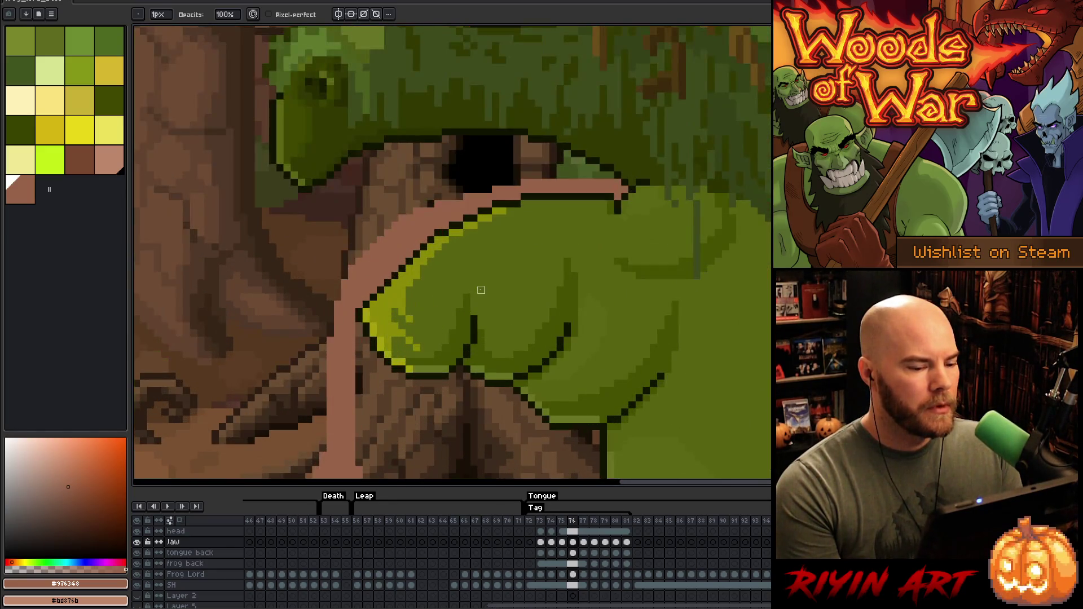
pyautogui.moveTo(500, 323); pyautogui.dragTo(590, 291)
pyautogui.scroll(1, 590, 291)
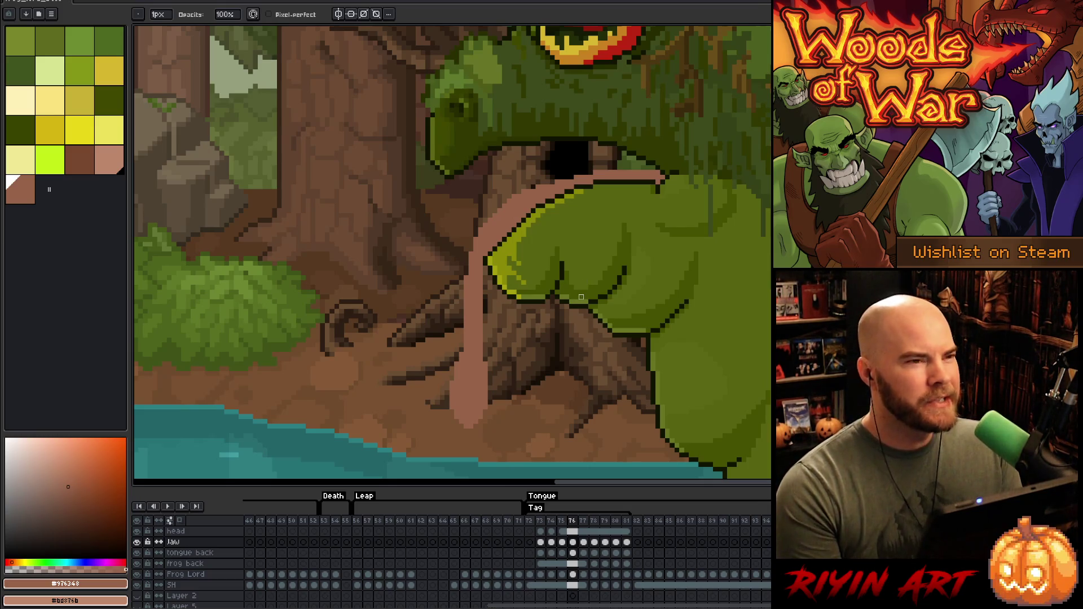
pyautogui.scroll(1, 581, 297)
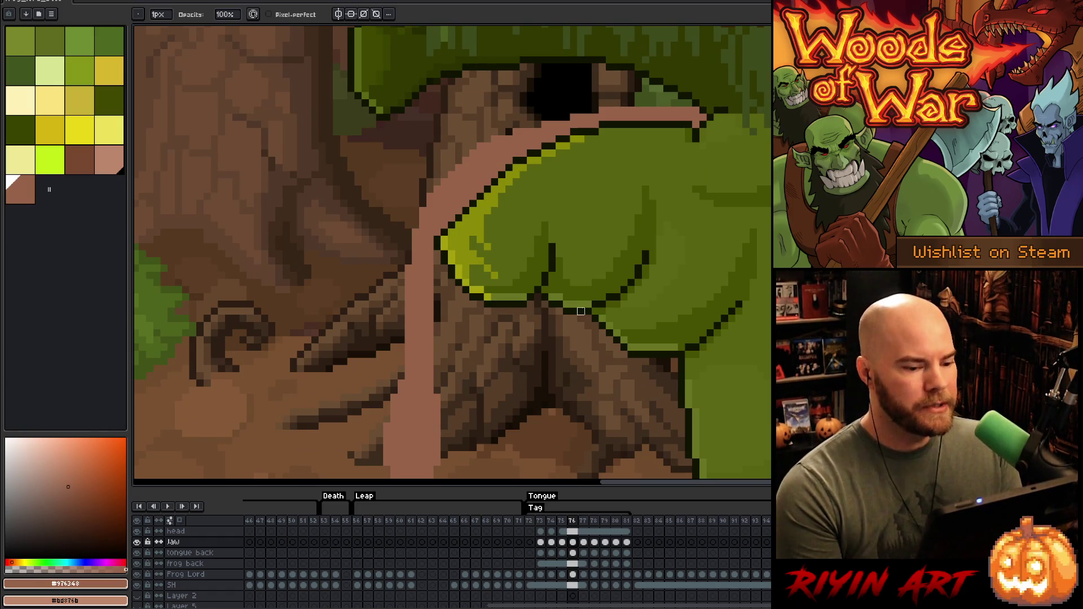
pyautogui.scroll(1, 581, 312)
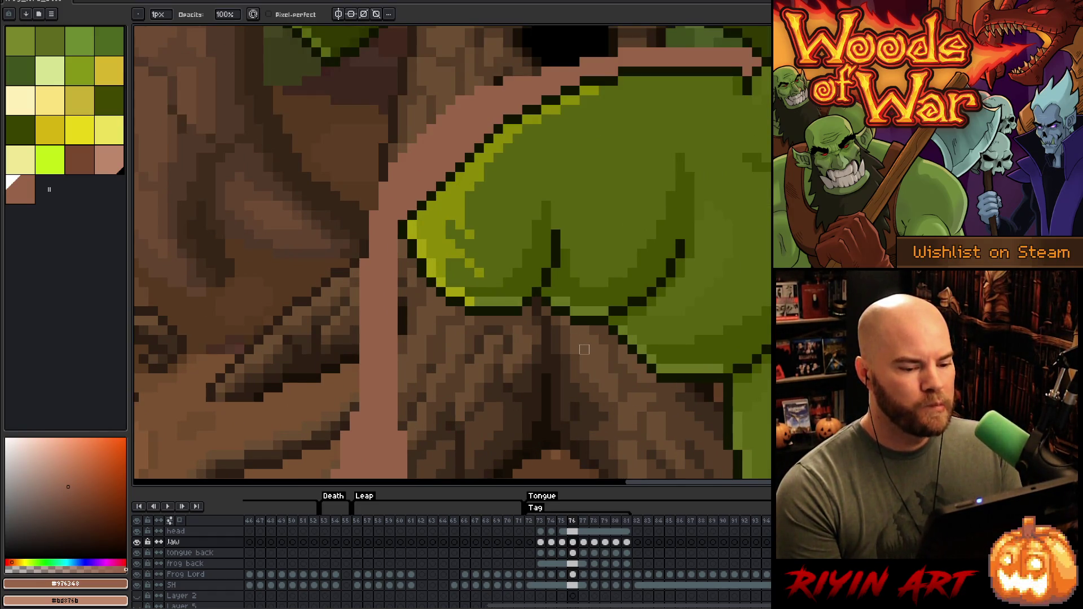
pyautogui.scroll(-2, 584, 350)
pyautogui.scroll(2, 570, 291)
pyautogui.press('Left')
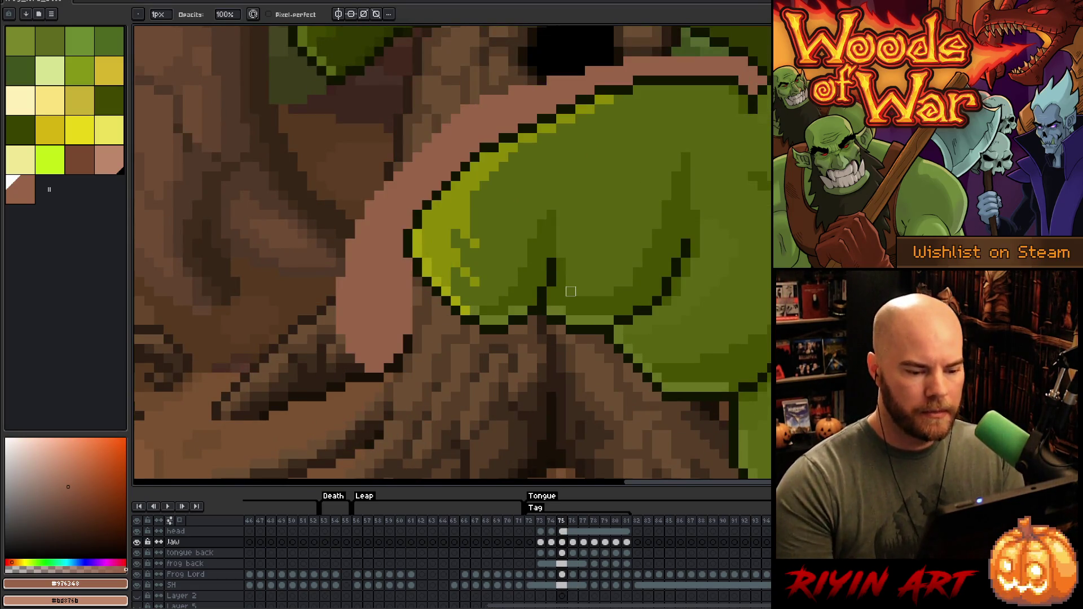
pyautogui.press('b')
pyautogui.keyDown('alt'); pyautogui.click(734, 269); pyautogui.keyUp('alt')
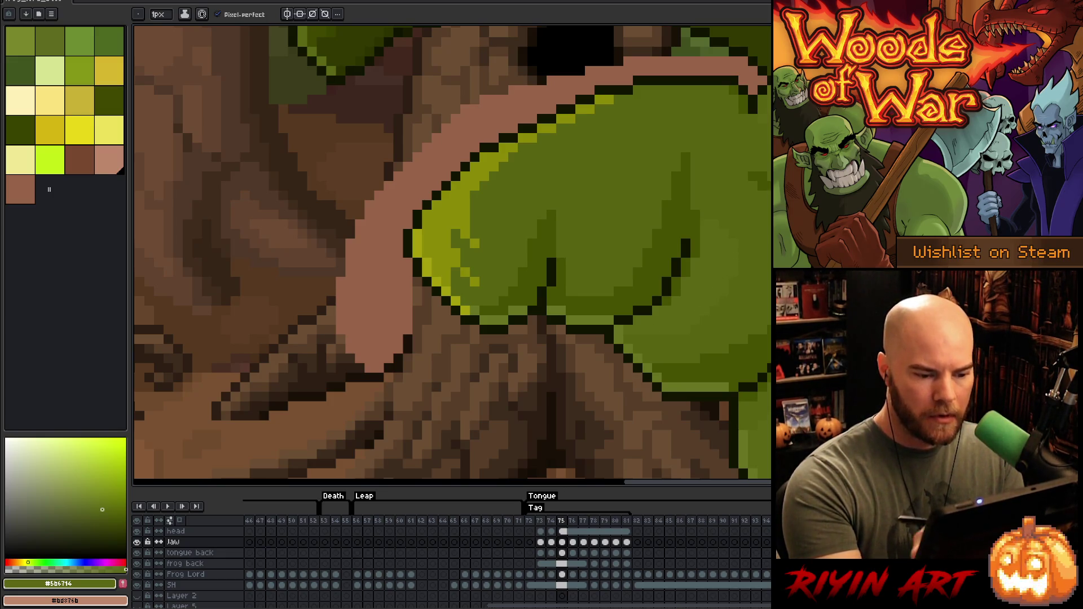
pyautogui.press('Left')
pyautogui.press('Left')
pyautogui.press('Right')
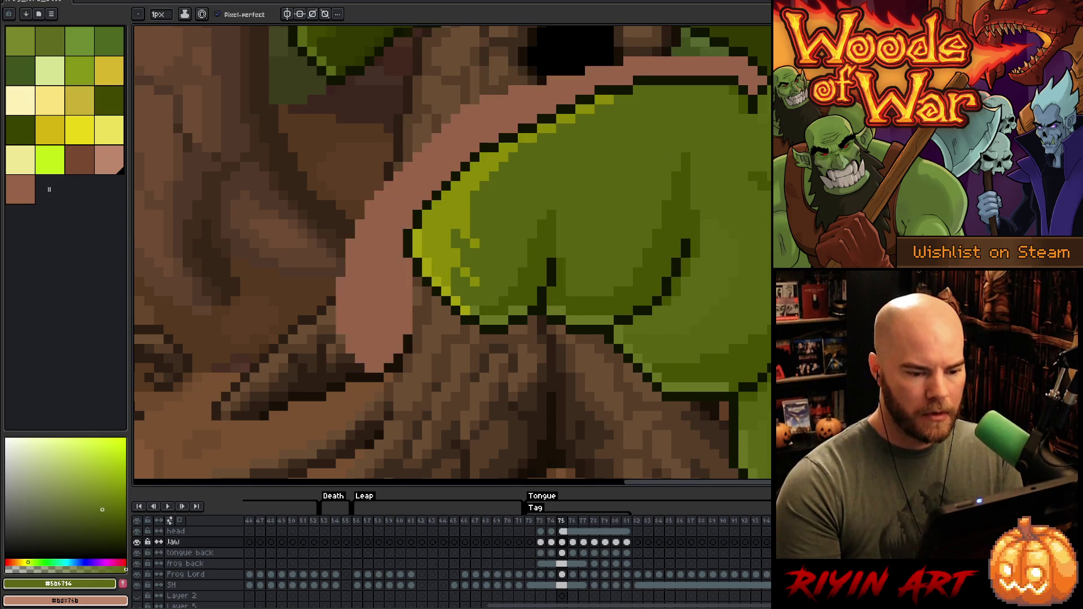
pyautogui.press('Right')
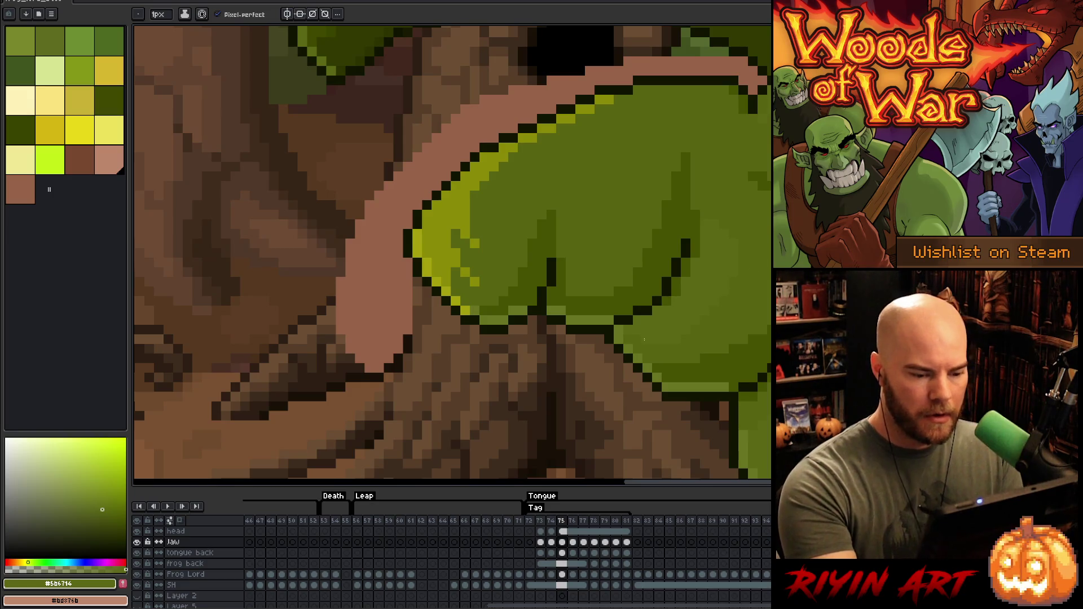
pyautogui.press('Right')
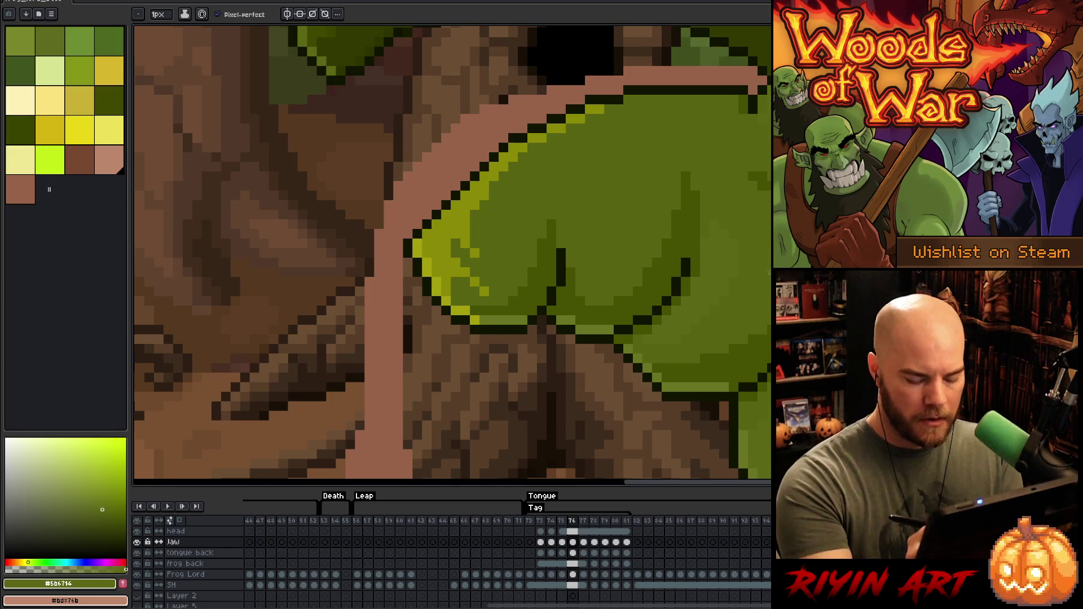
pyautogui.press('Left')
pyautogui.press('Left')
pyautogui.press('Right')
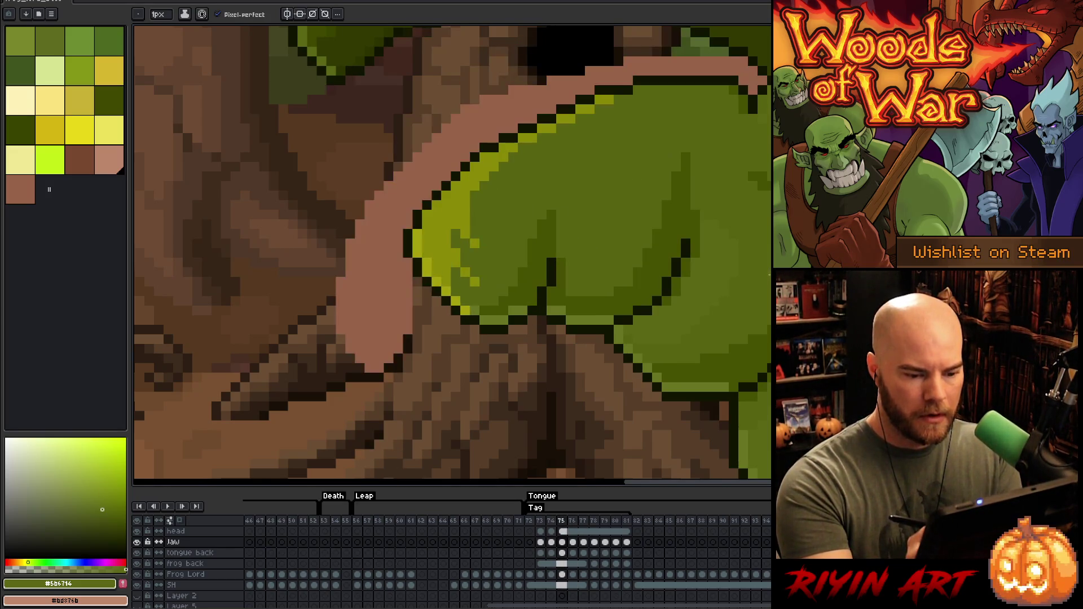
pyautogui.press('Right')
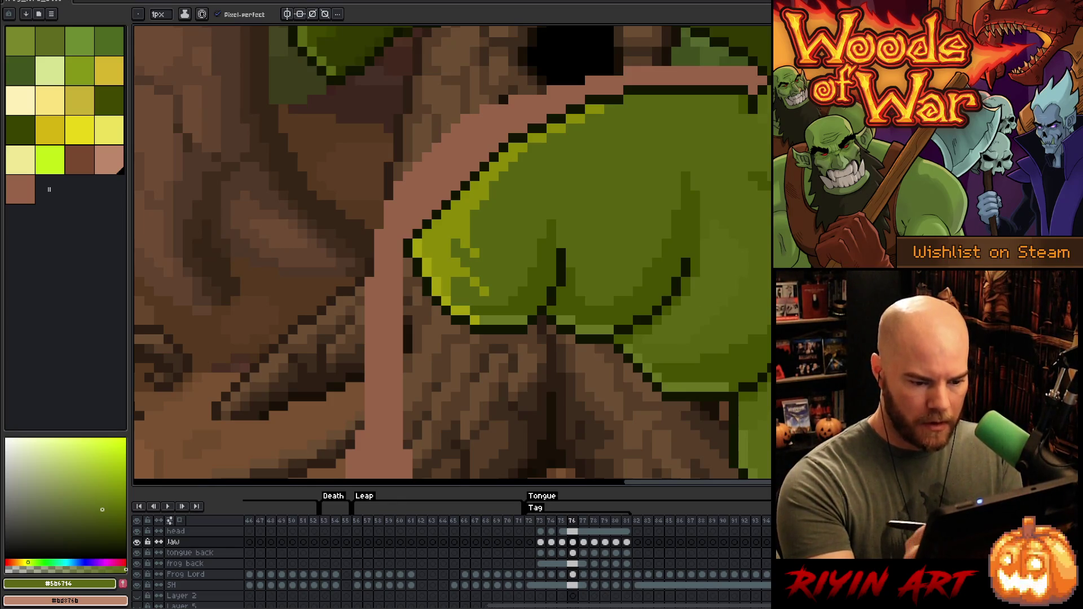
pyautogui.press('Left')
pyautogui.press('Right')
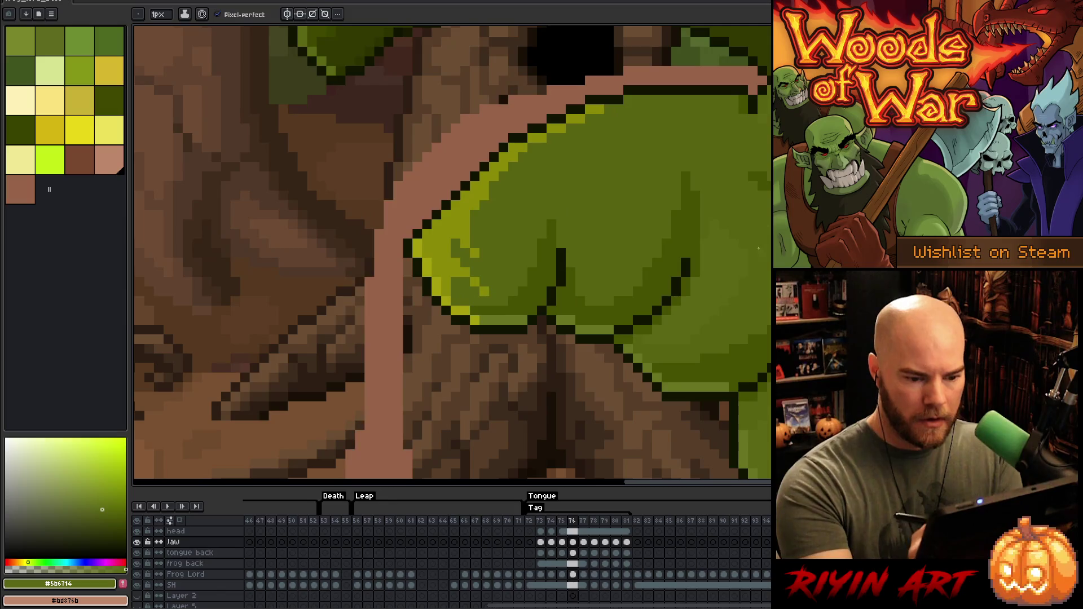
pyautogui.press('Left')
pyautogui.press('Right')
pyautogui.press('Left')
pyautogui.press('Right')
pyautogui.press('Left')
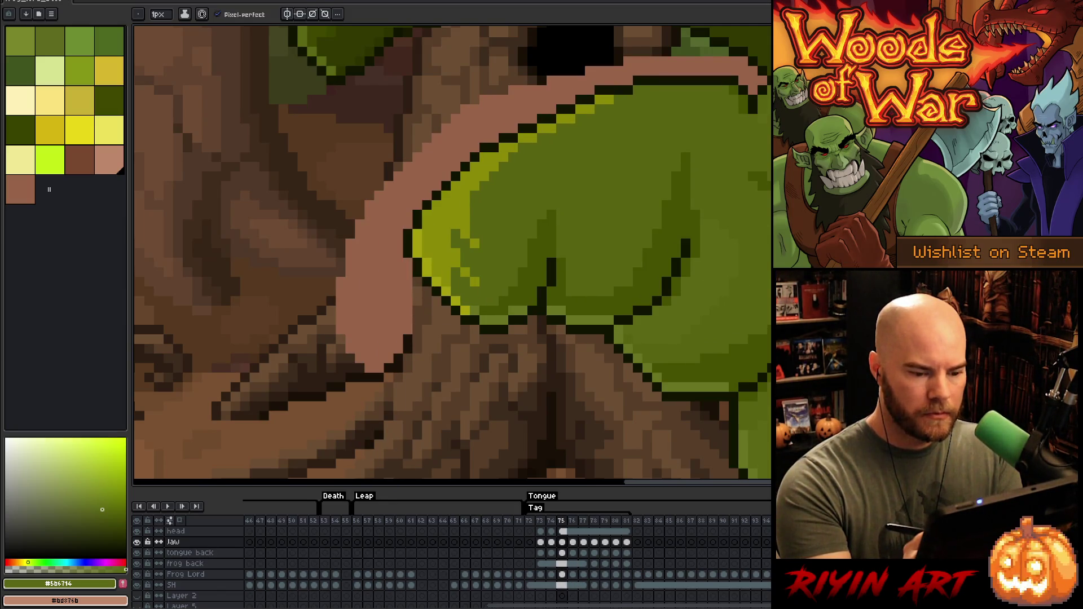
pyautogui.press('Right')
pyautogui.press('Right')
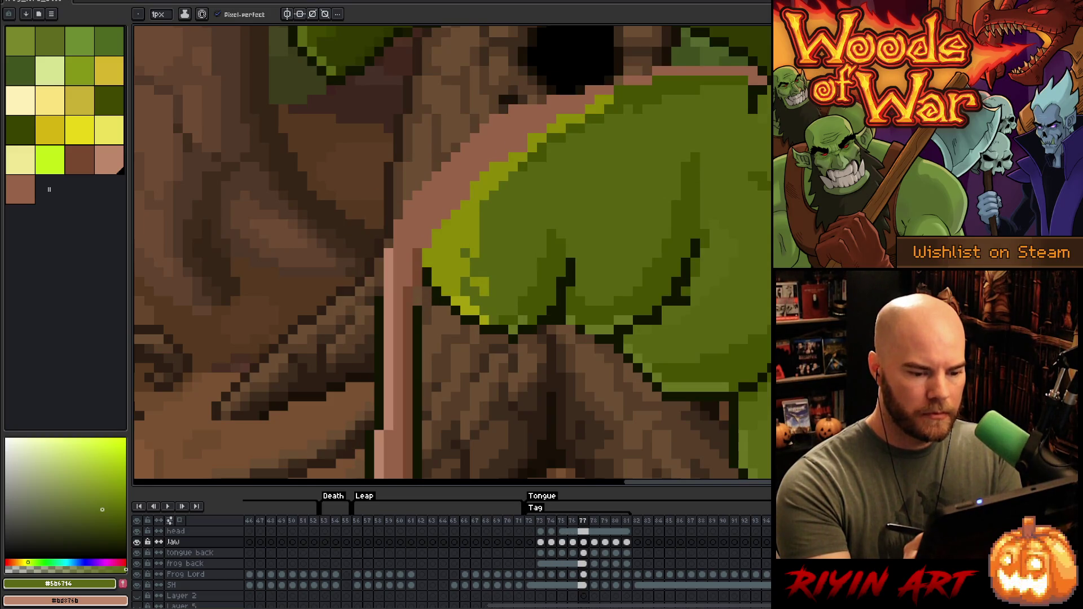
pyautogui.press('Left')
pyautogui.press('Left')
pyautogui.press('Right')
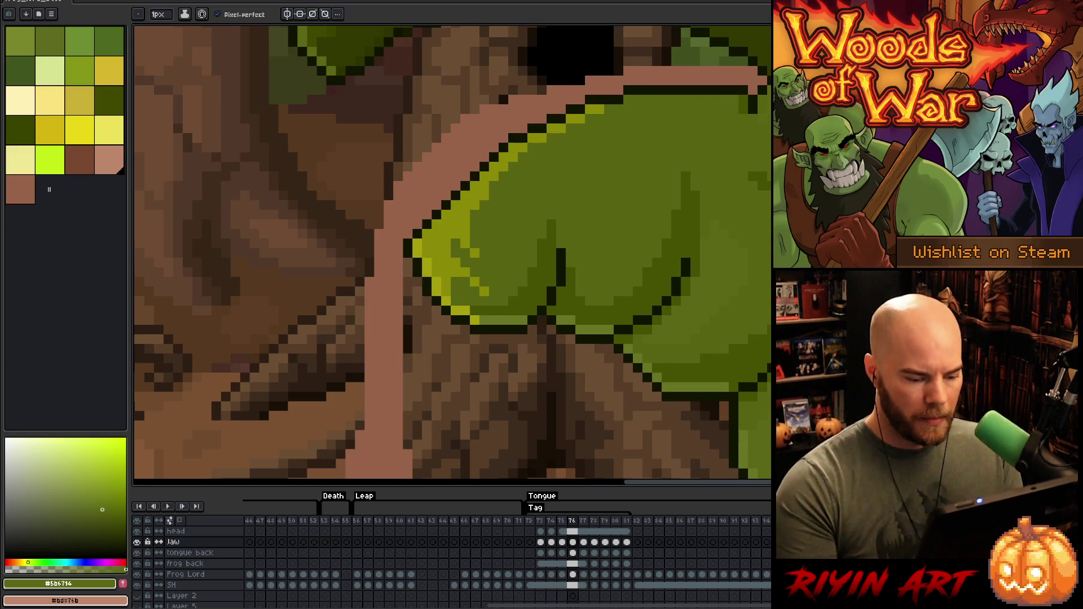
pyautogui.scroll(-3, 598, 271)
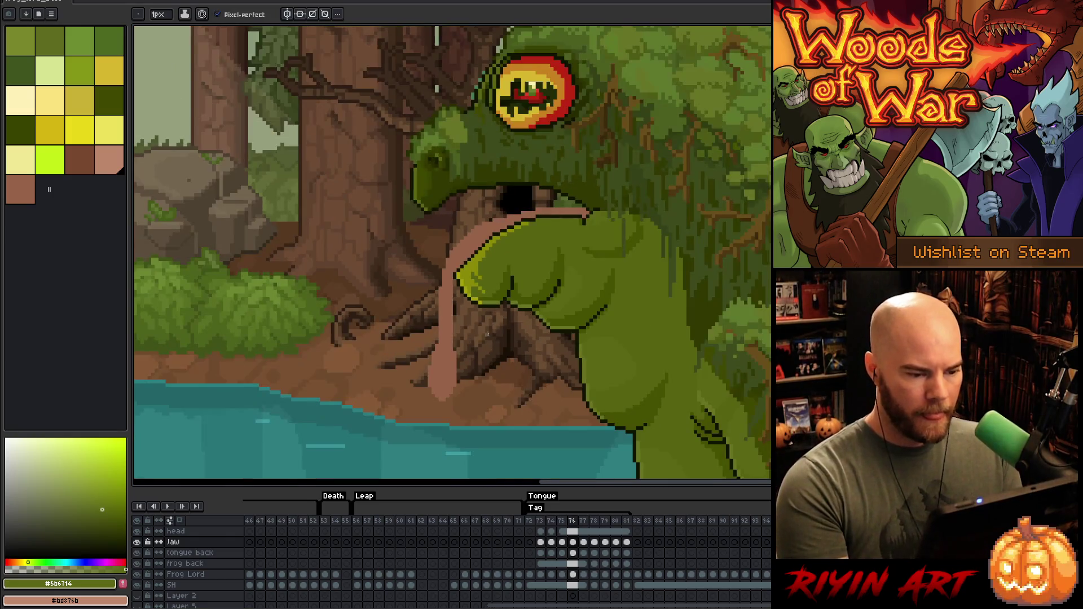
# Step: Select the Jaw cel on frame 77 in the timeline and zoom in on the mouth
pyautogui.click(576, 543)
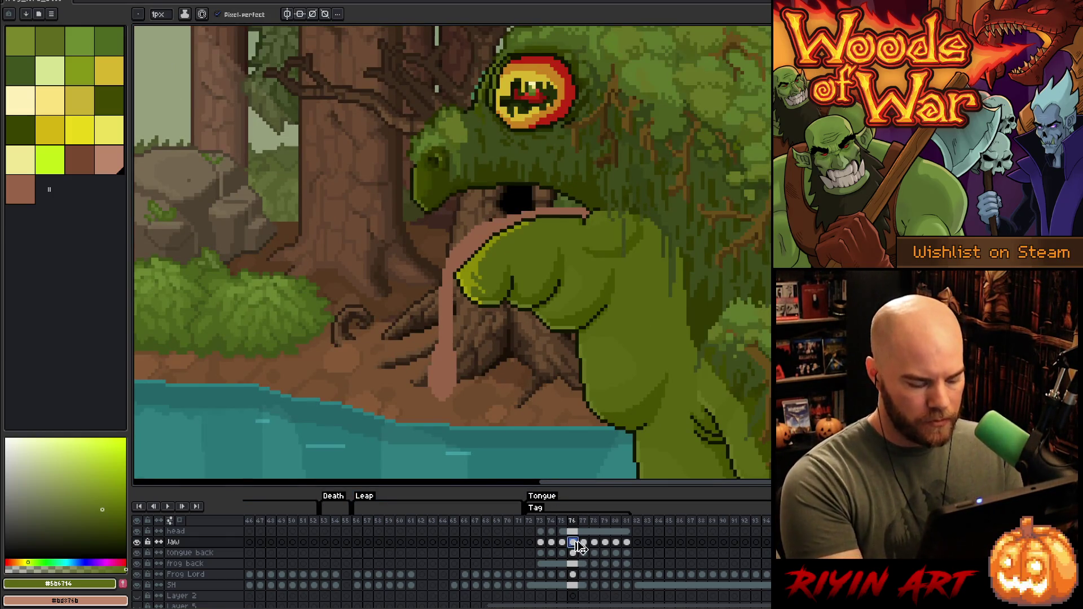
pyautogui.click(585, 543)
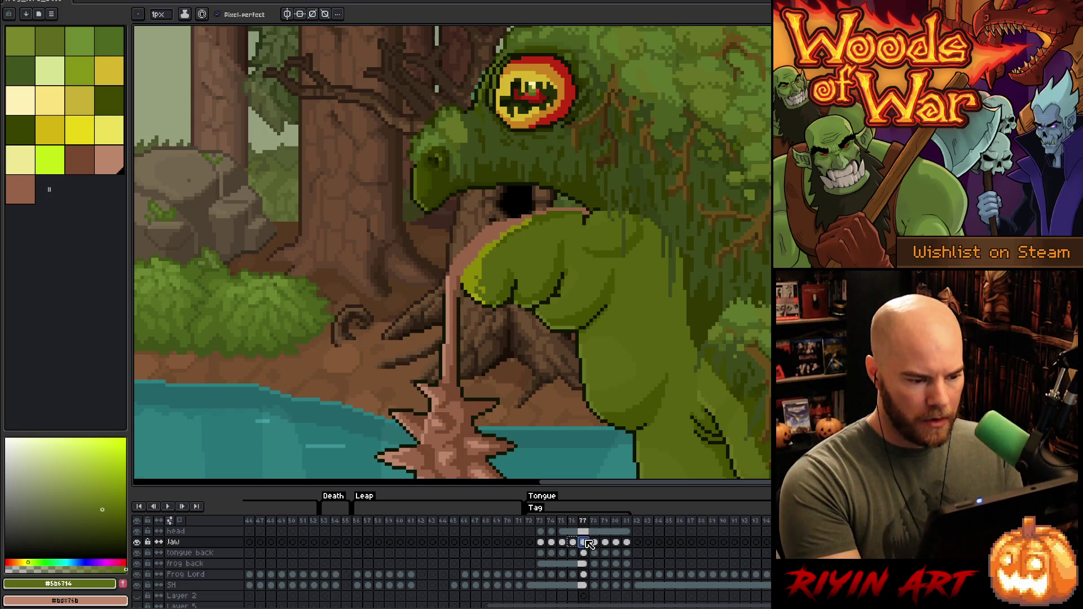
pyautogui.click(589, 543)
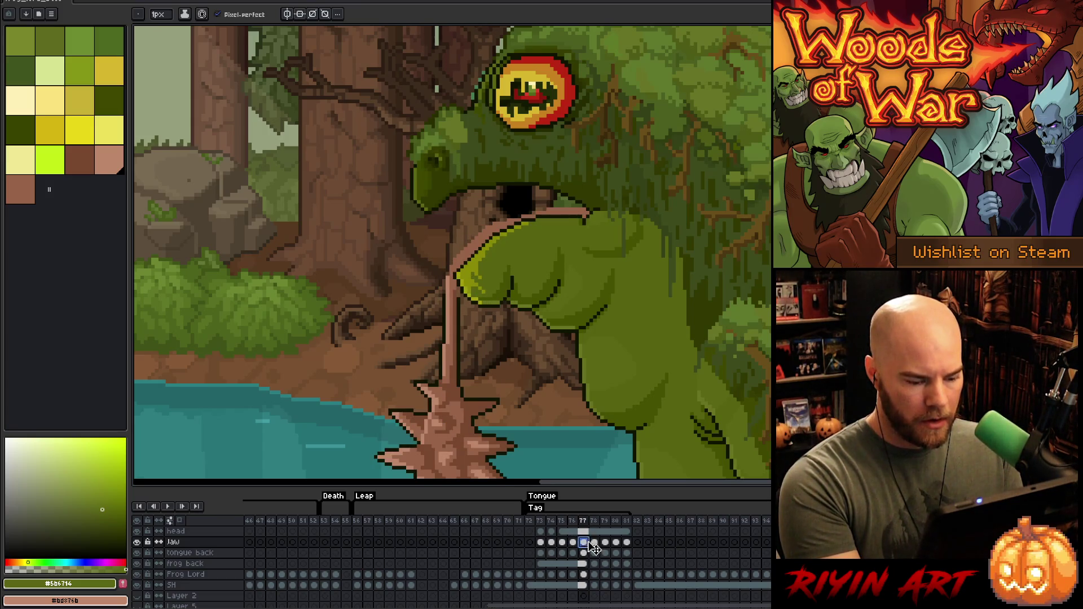
pyautogui.scroll(2, 459, 288)
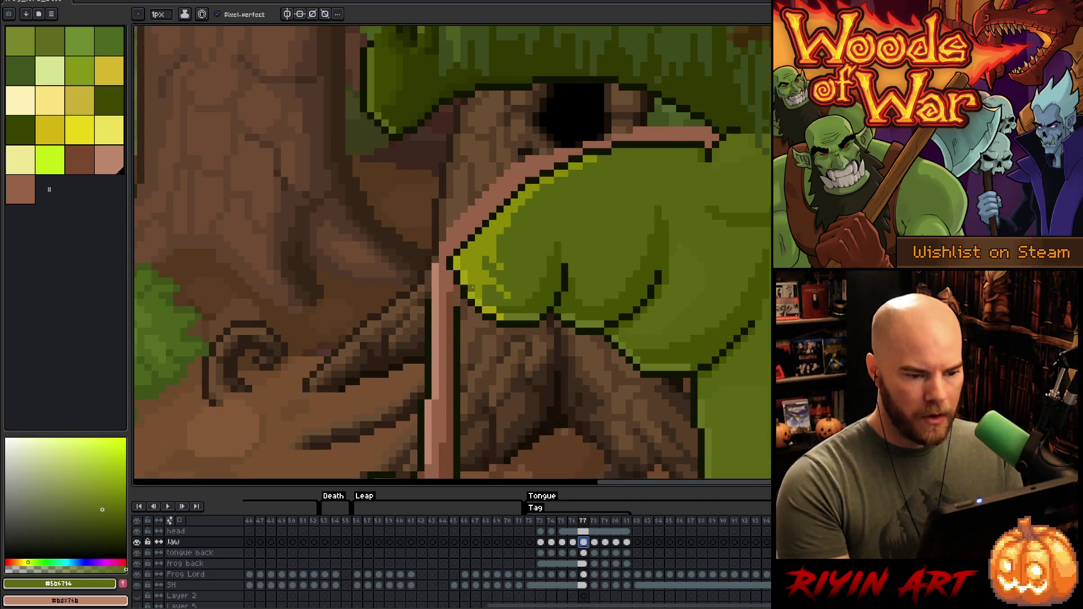
# Step: Lasso the jaw and tongue area, shift it one pixel right, and drop the selection
pyautogui.press('m')
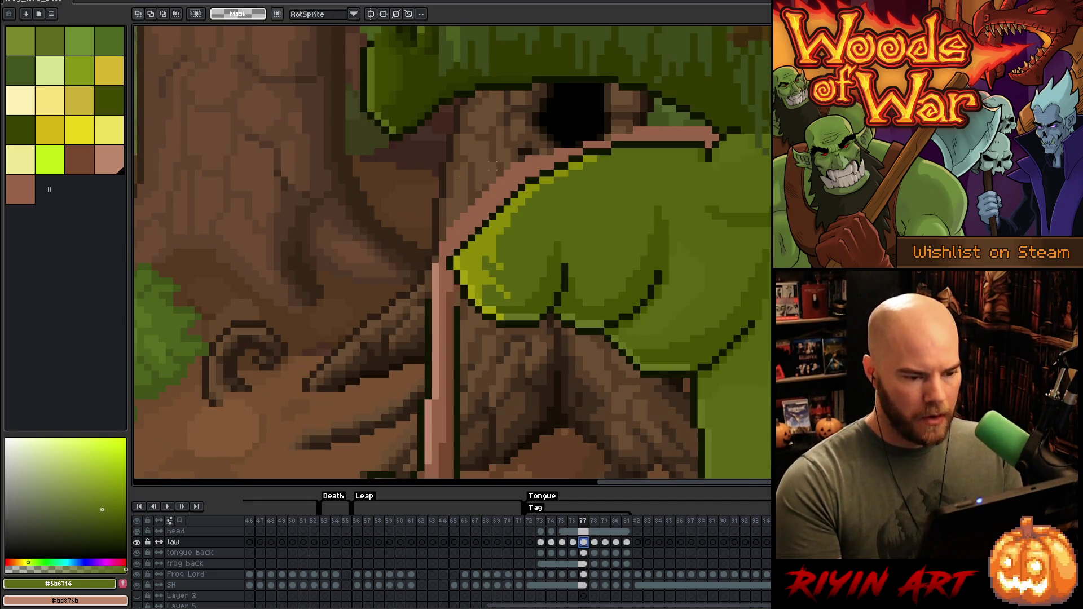
pyautogui.press('q')
pyautogui.moveTo(664, 121)
pyautogui.mouseDown()
pyautogui.moveTo(694, 240)
pyautogui.moveTo(677, 292)
pyautogui.moveTo(642, 325)
pyautogui.moveTo(655, 399)
pyautogui.moveTo(389, 336)
pyautogui.moveTo(429, 163)
pyautogui.mouseUp()
pyautogui.moveTo(536, 260); pyautogui.dragTo(544, 259)
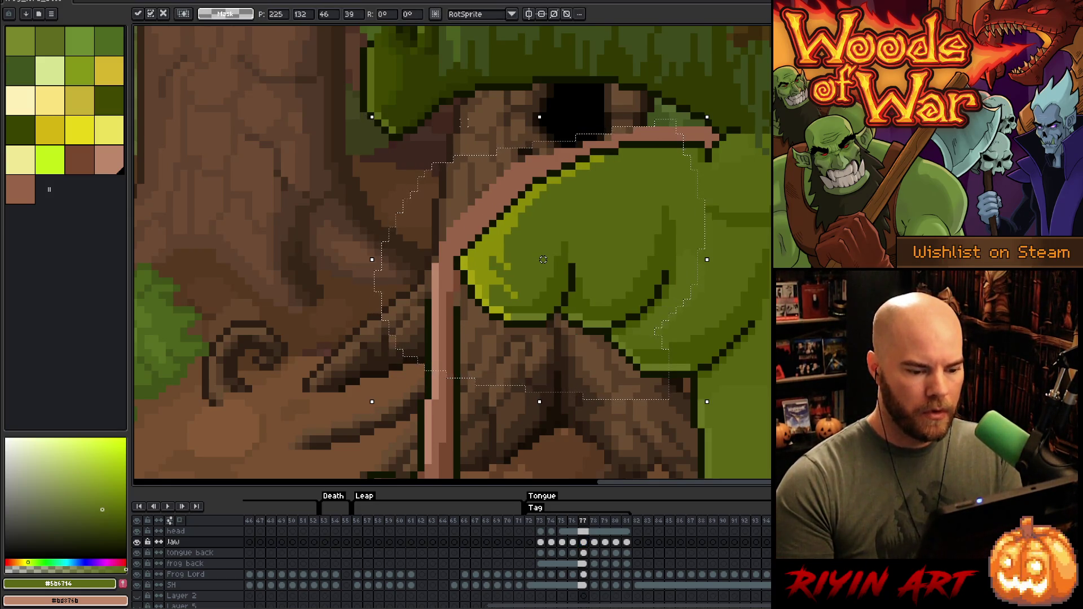
pyautogui.hotkey('ctrl', 'd')
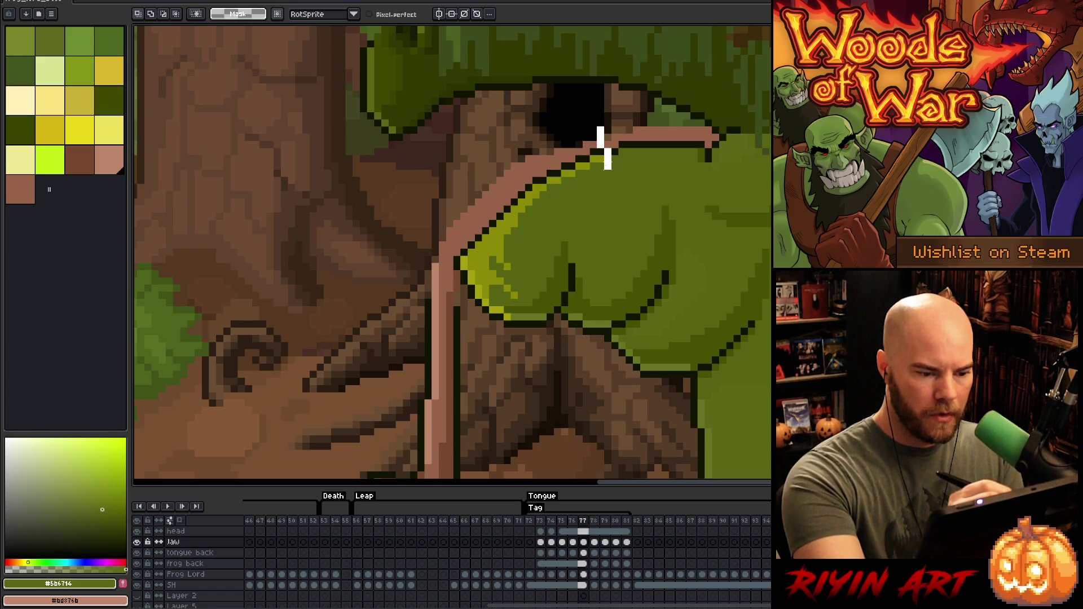
# Step: Lasso the frog's jaw again and move it down, committing and nudging one more pixel down
pyautogui.moveTo(608, 173)
pyautogui.mouseDown()
pyautogui.moveTo(660, 160)
pyautogui.moveTo(701, 225)
pyautogui.moveTo(693, 243)
pyautogui.mouseUp()
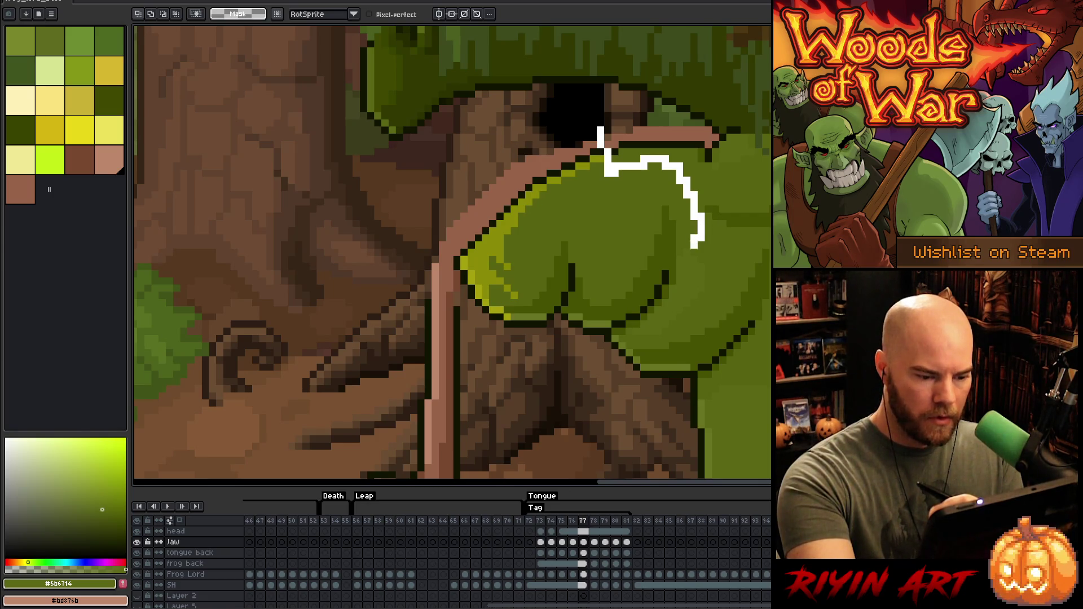
pyautogui.moveTo(694, 245); pyautogui.dragTo(658, 354)
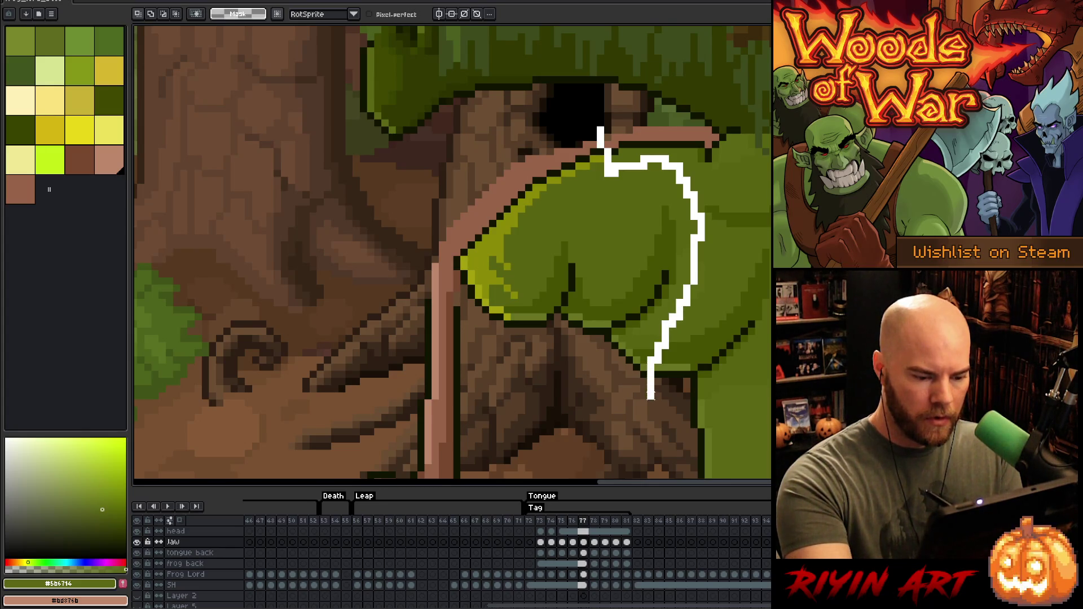
pyautogui.moveTo(643, 405)
pyautogui.mouseDown()
pyautogui.moveTo(407, 370)
pyautogui.moveTo(598, 104)
pyautogui.mouseUp()
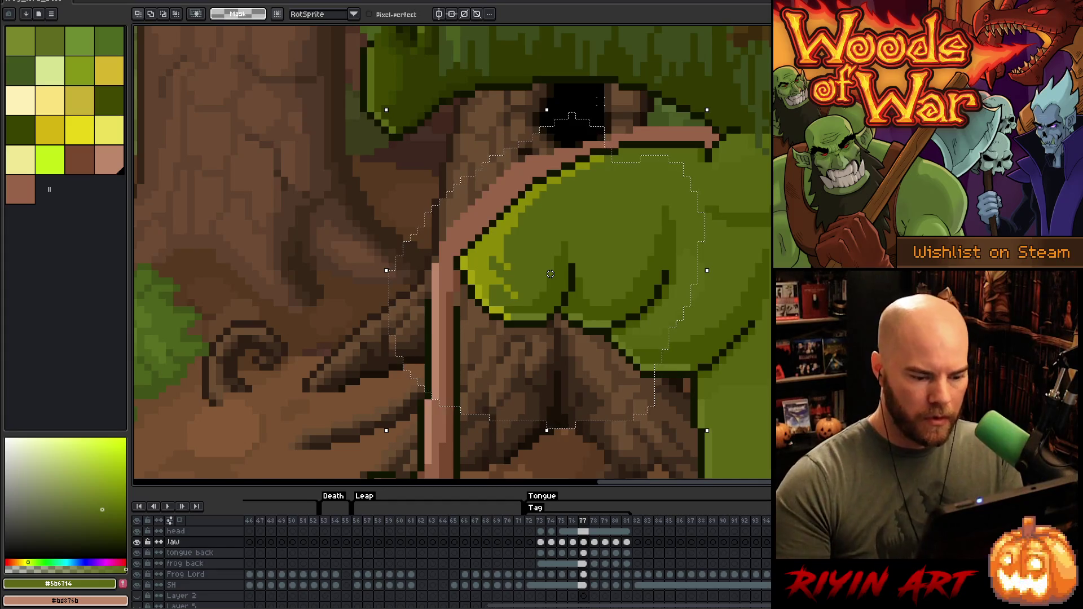
pyautogui.moveTo(550, 273); pyautogui.dragTo(550, 274)
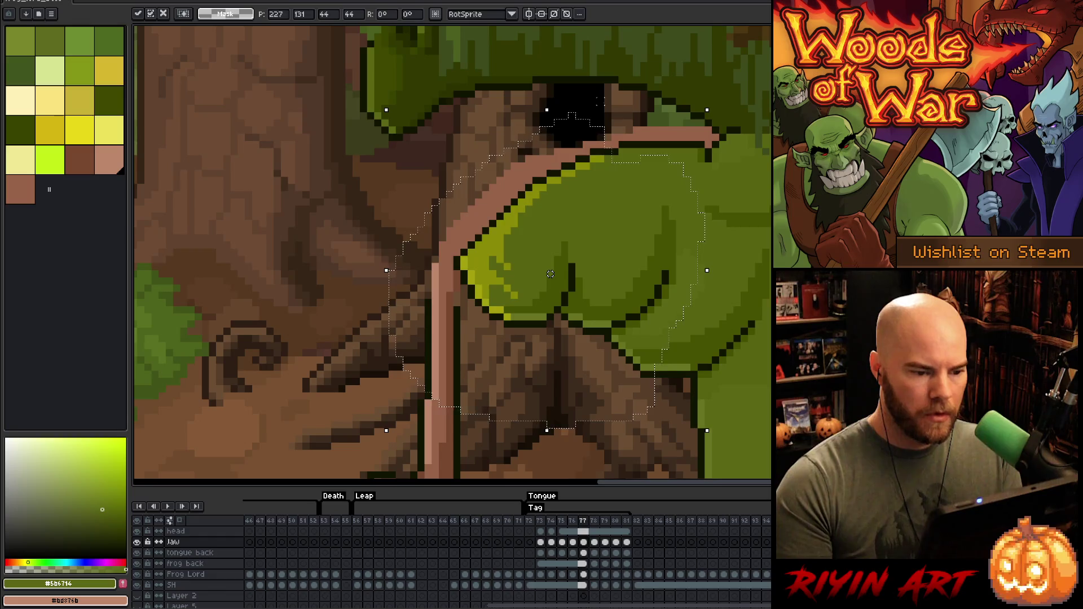
pyautogui.press('Return')
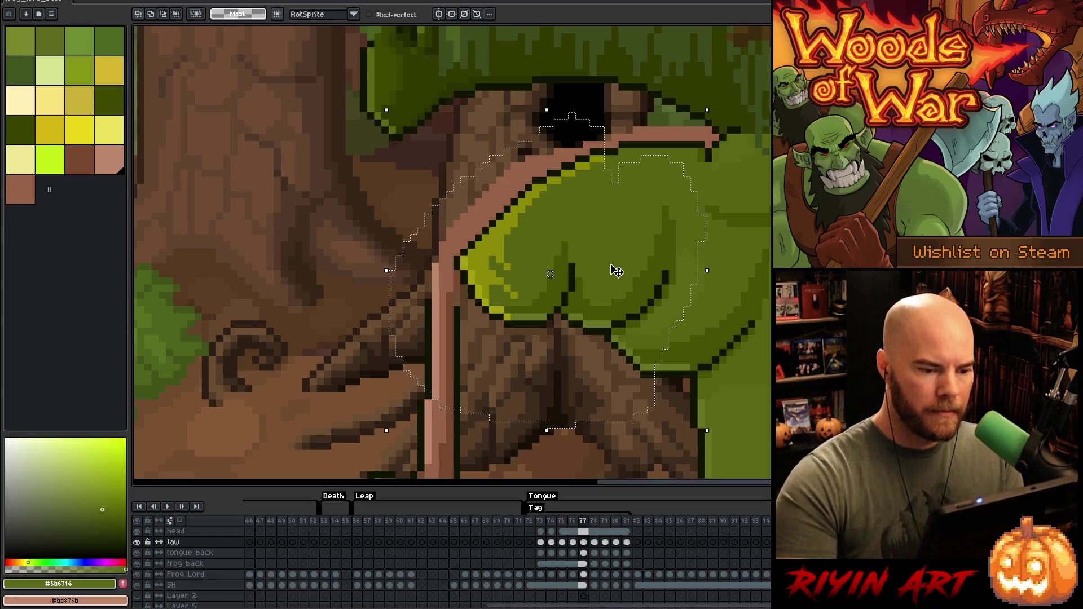
pyautogui.press('Down')
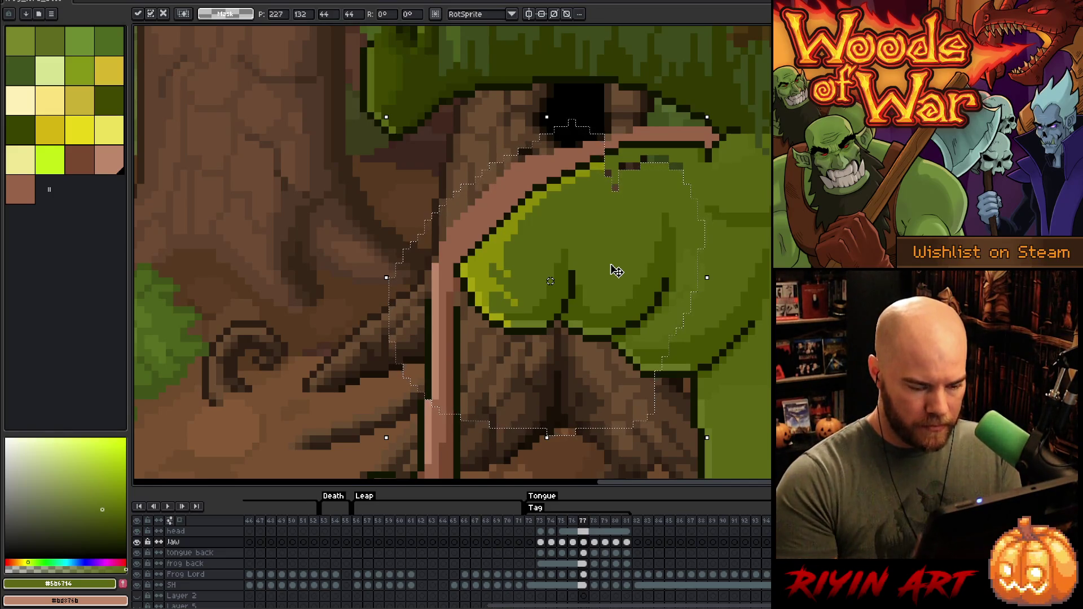
# Step: Unlink the frog back cel and lower frame 77's body piece one pixel
pyautogui.click(215, 556)
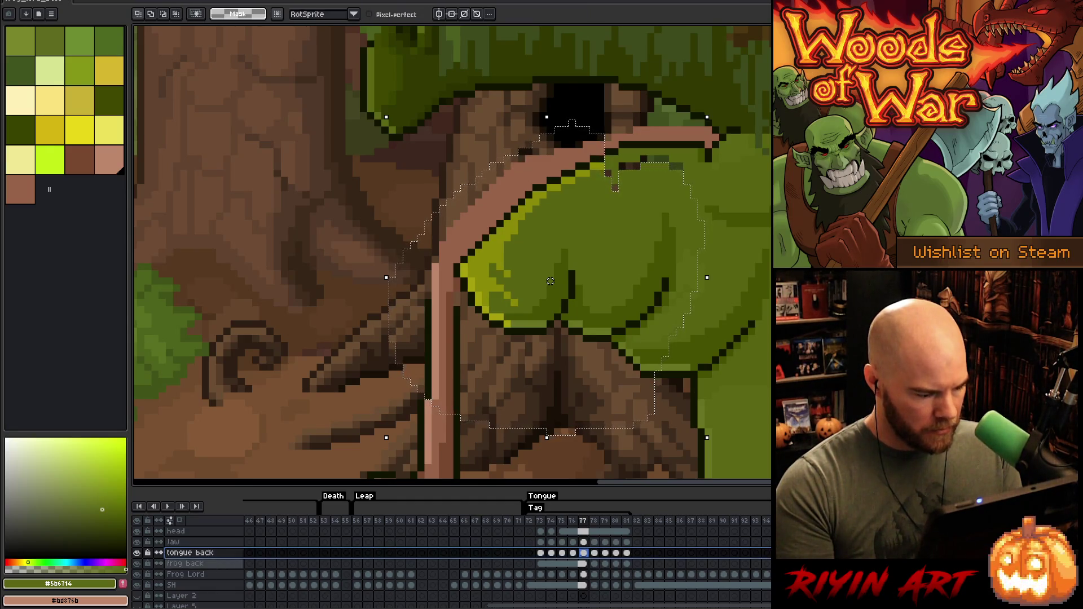
pyautogui.click(186, 564)
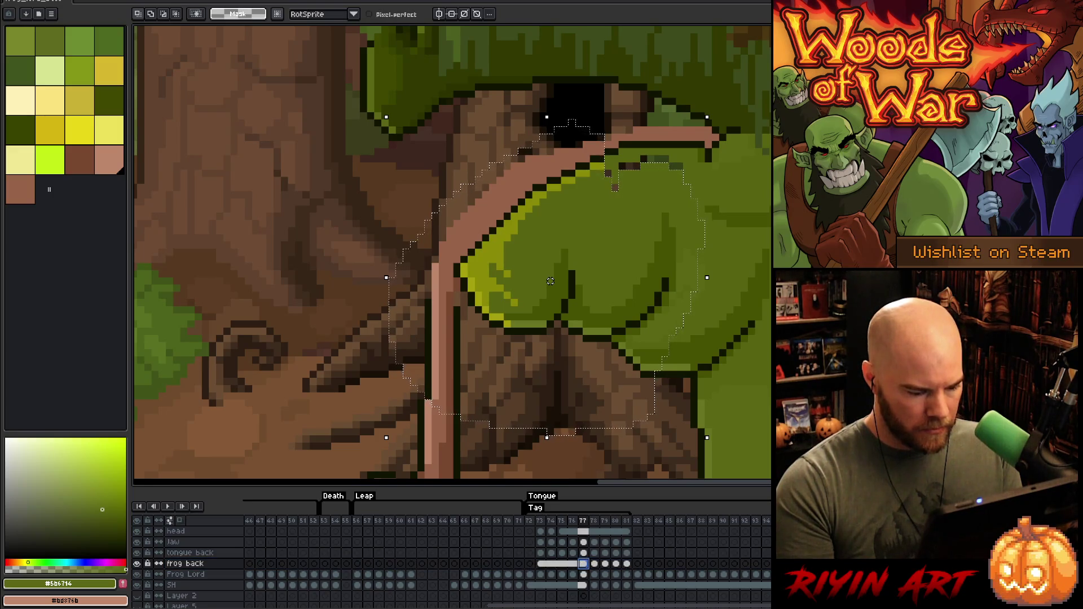
pyautogui.click(541, 564)
pyautogui.rightClick(542, 564)
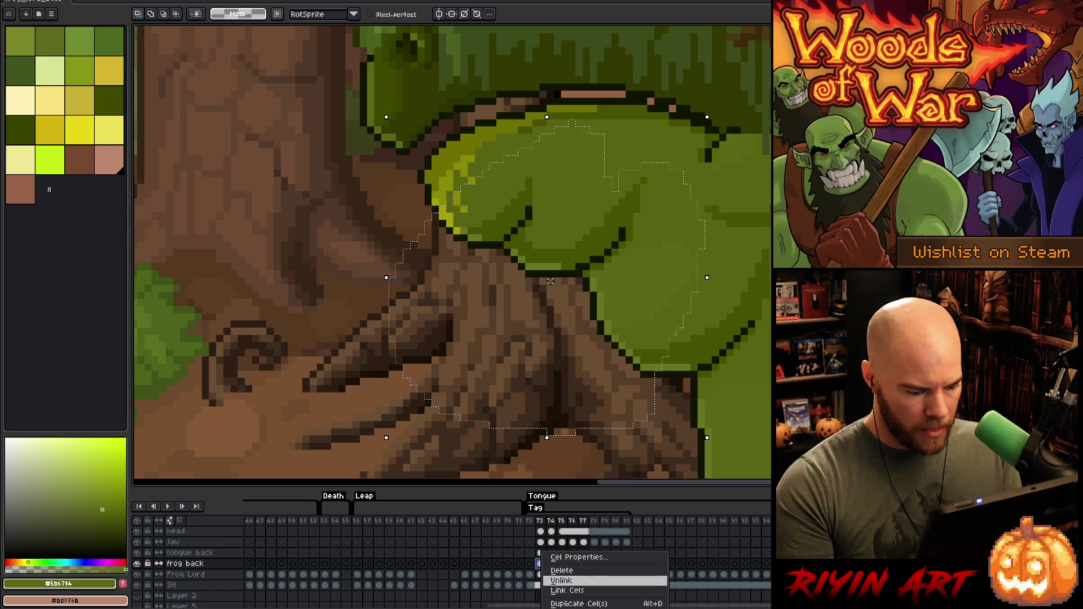
pyautogui.click(562, 581)
pyautogui.click(583, 563)
pyautogui.moveTo(550, 281); pyautogui.dragTo(550, 288)
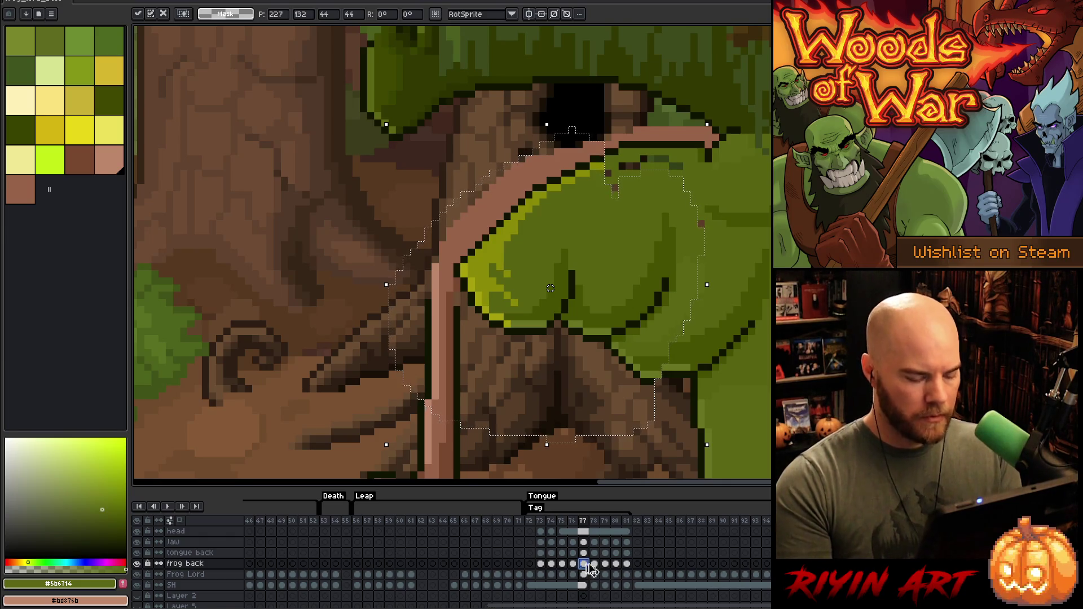
pyautogui.hotkey('ctrl', 'd')
# Step: On frame 77's Jaw cel, pencil green over the stray dark jaw-edge pixels
pyautogui.press('b')
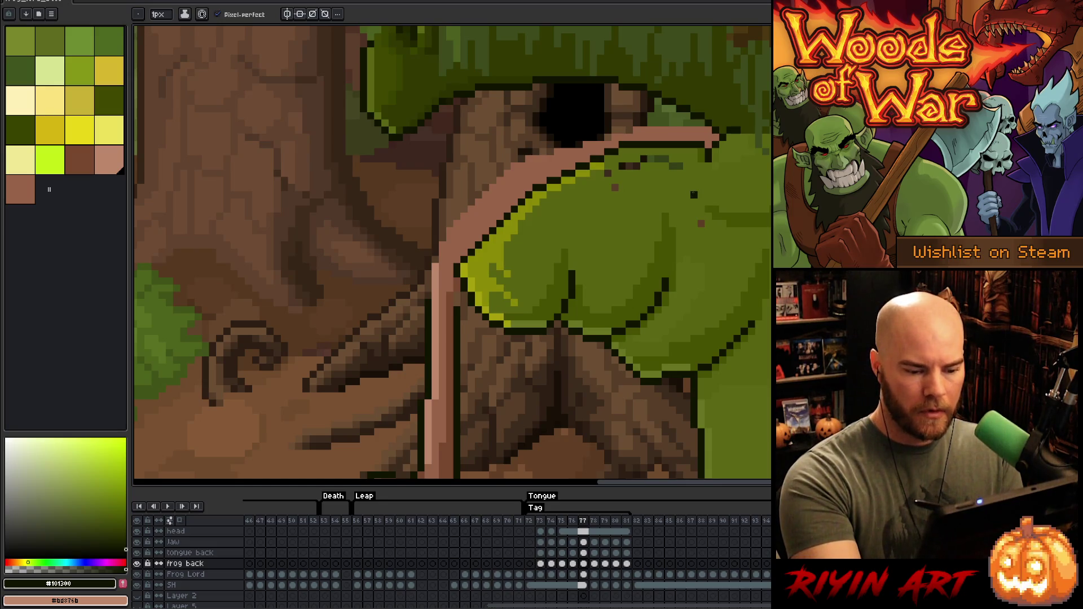
pyautogui.press('i')
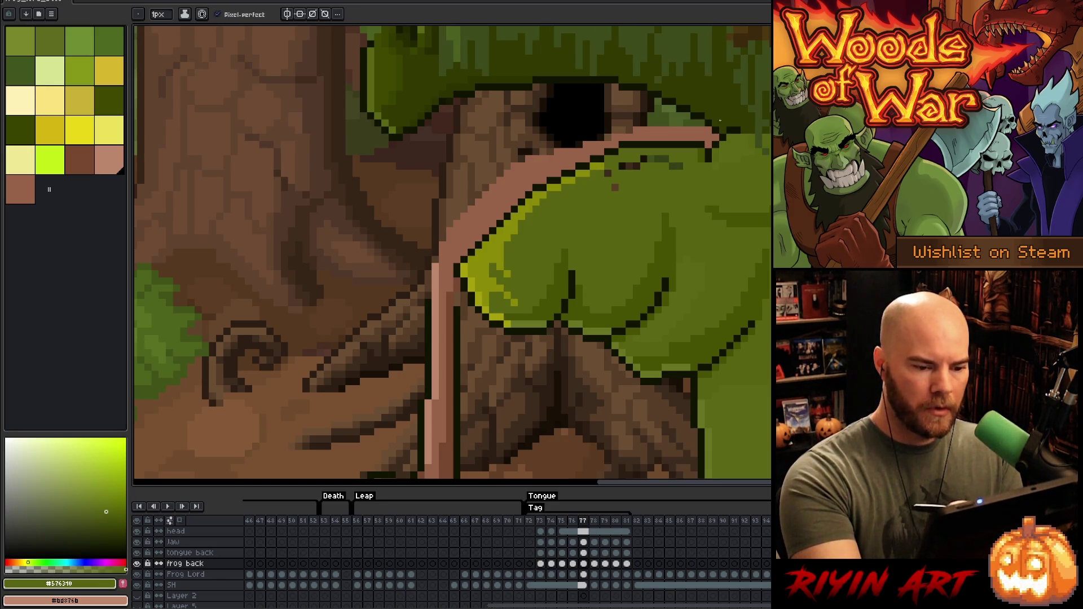
pyautogui.click(586, 543)
pyautogui.moveTo(621, 165); pyautogui.dragTo(658, 161)
pyautogui.scroll(-4, 686, 209)
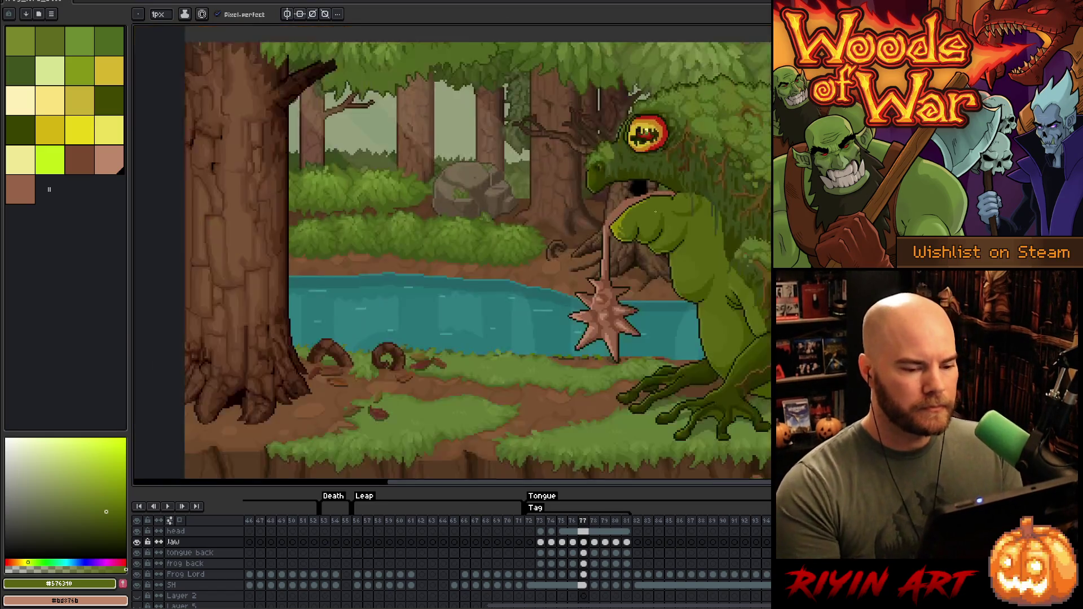
# Step: Eyedrop #101300 and #465100 from the frog's body, ending on the lighter green #687421
pyautogui.scroll(2, 695, 197)
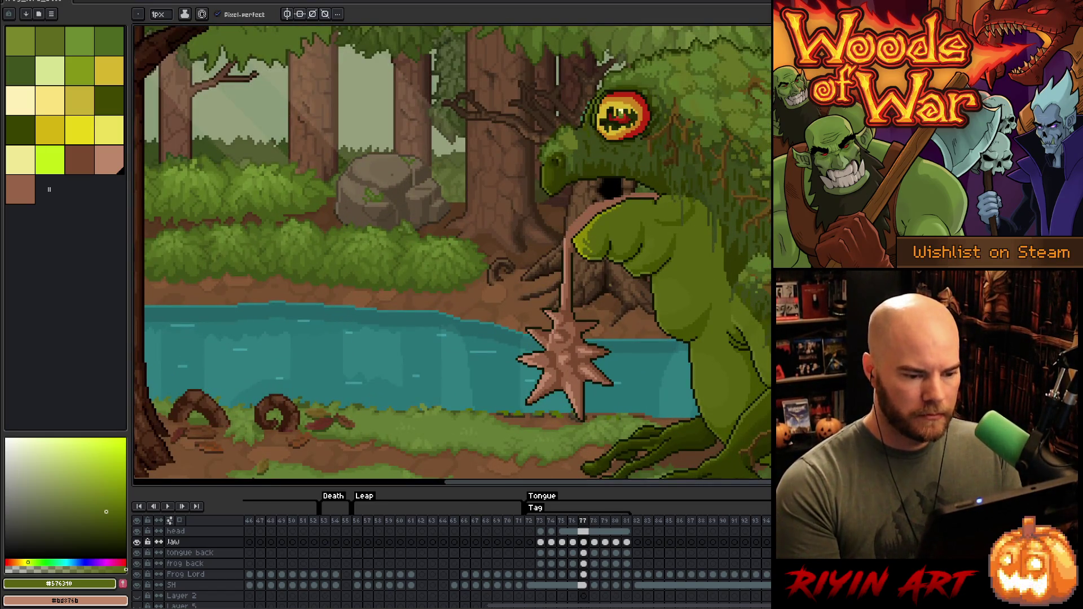
pyautogui.scroll(4, 630, 275)
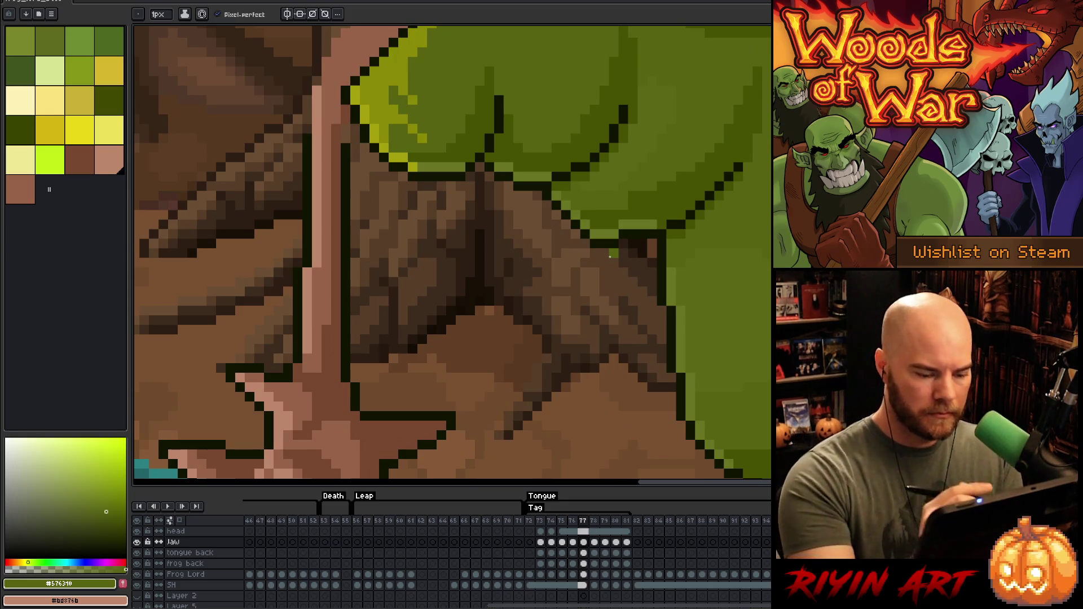
pyautogui.keyDown('ctrl'); pyautogui.click(621, 241); pyautogui.keyUp('ctrl')
pyautogui.keyDown('alt'); pyautogui.click(626, 243); pyautogui.keyUp('alt')
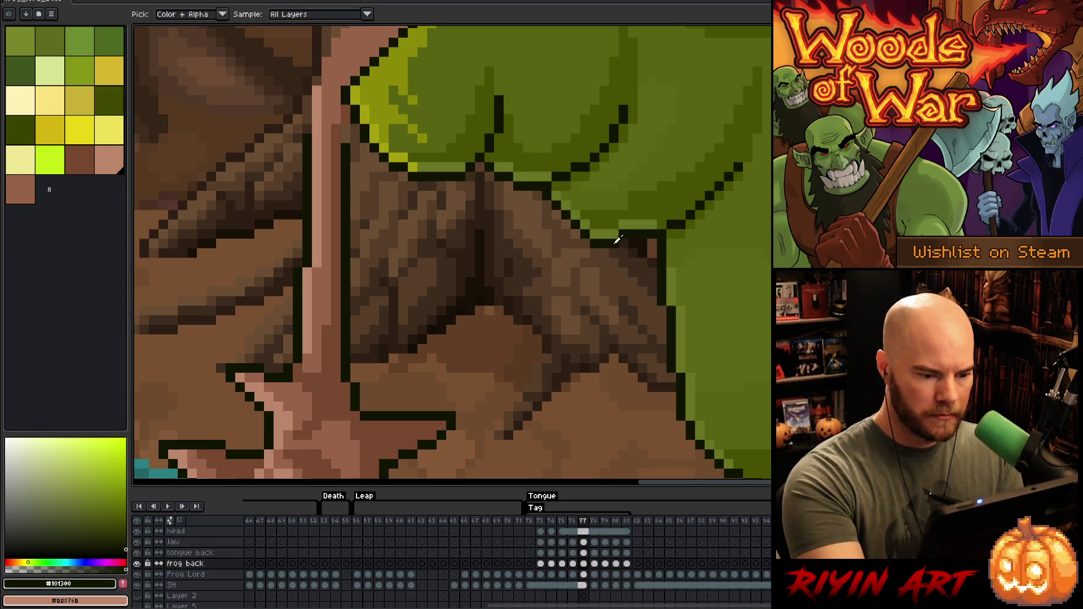
pyautogui.keyDown('alt'); pyautogui.click(643, 216); pyautogui.keyUp('alt')
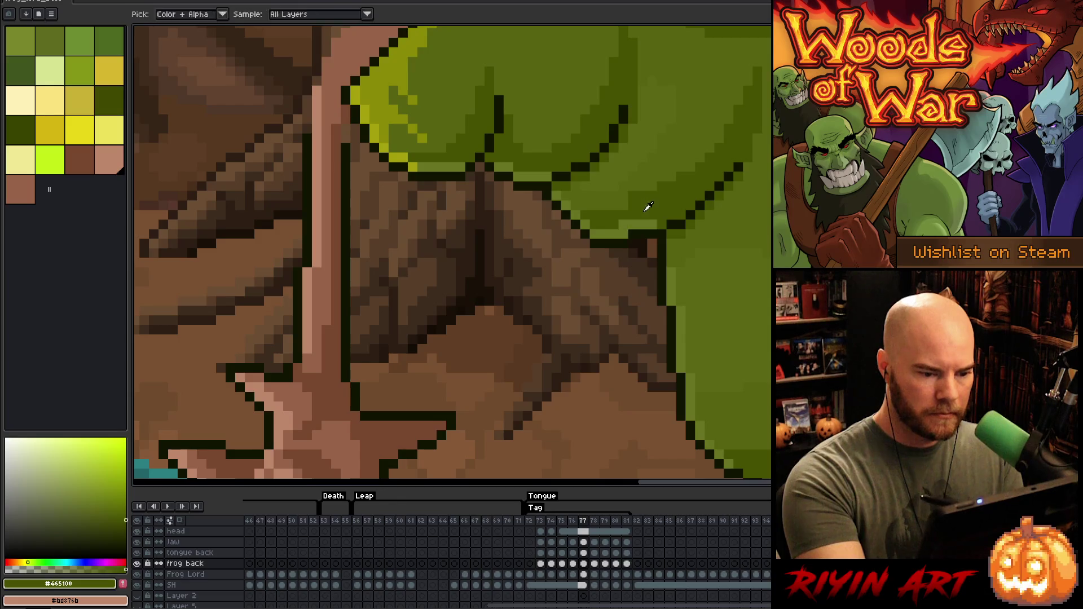
pyautogui.keyDown('alt'); pyautogui.click(673, 189); pyautogui.keyUp('alt')
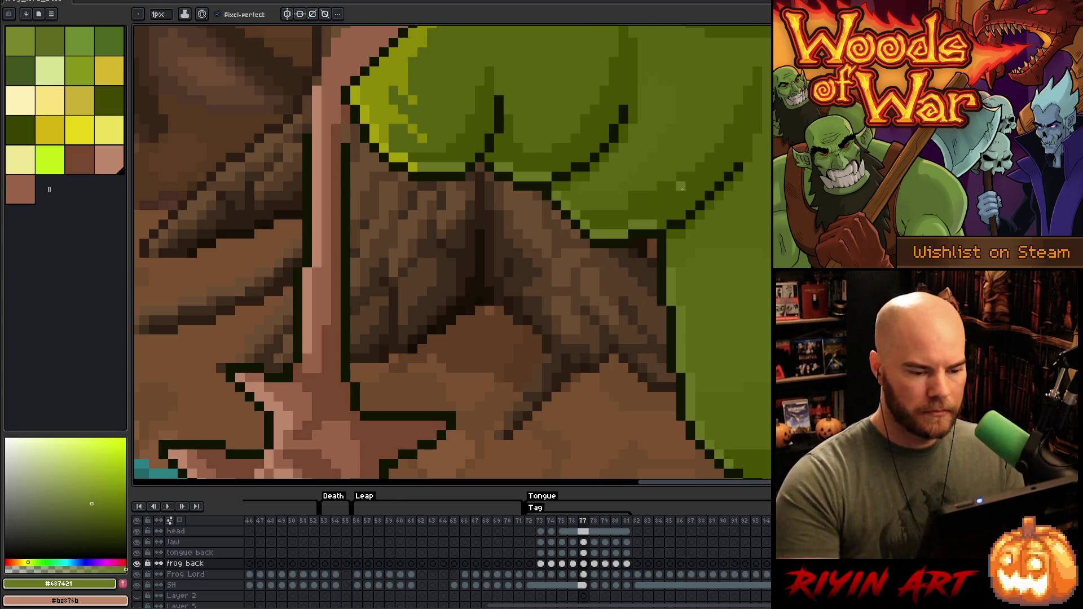
pyautogui.click(587, 565)
pyautogui.scroll(-4, 517, 298)
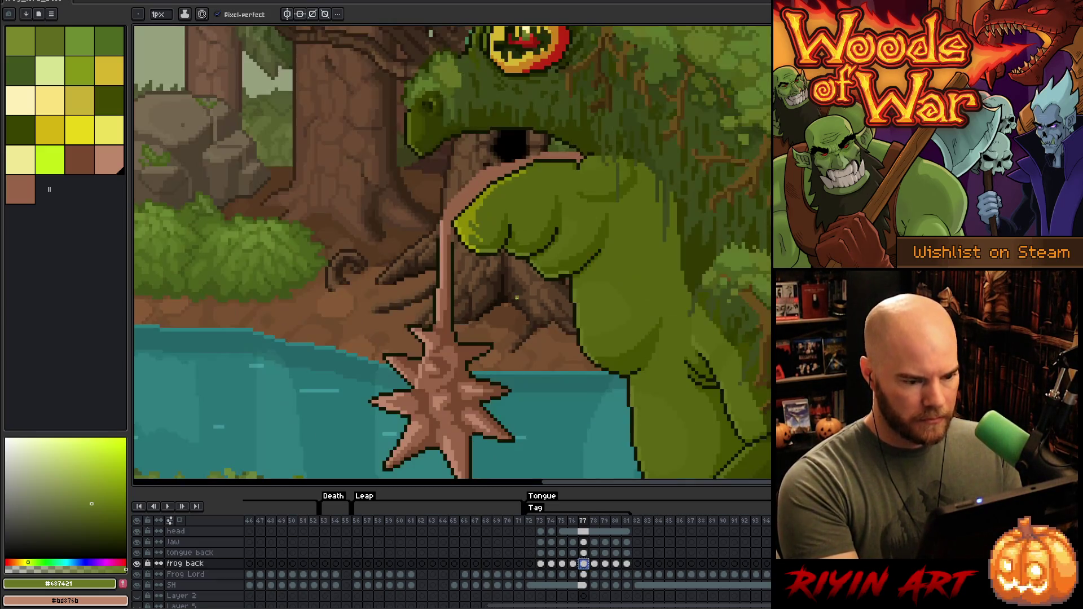
# Step: Select the frog back cels for frames 77–81 and link them into one shared cel
pyautogui.moveTo(595, 564); pyautogui.dragTo(621, 567)
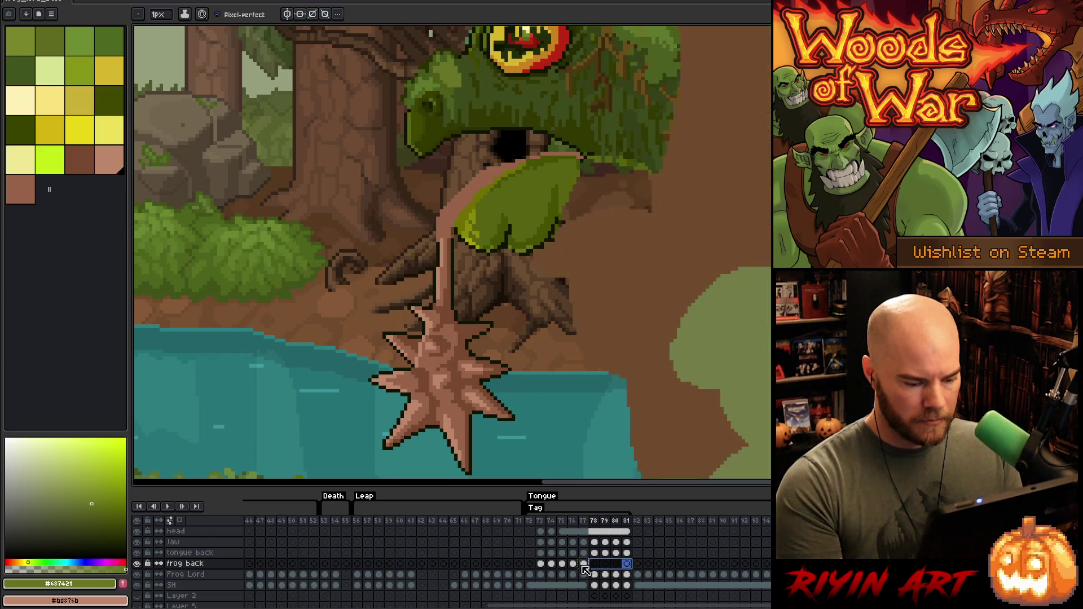
pyautogui.click(585, 564)
pyautogui.moveTo(586, 566); pyautogui.dragTo(633, 566)
pyautogui.rightClick(633, 566)
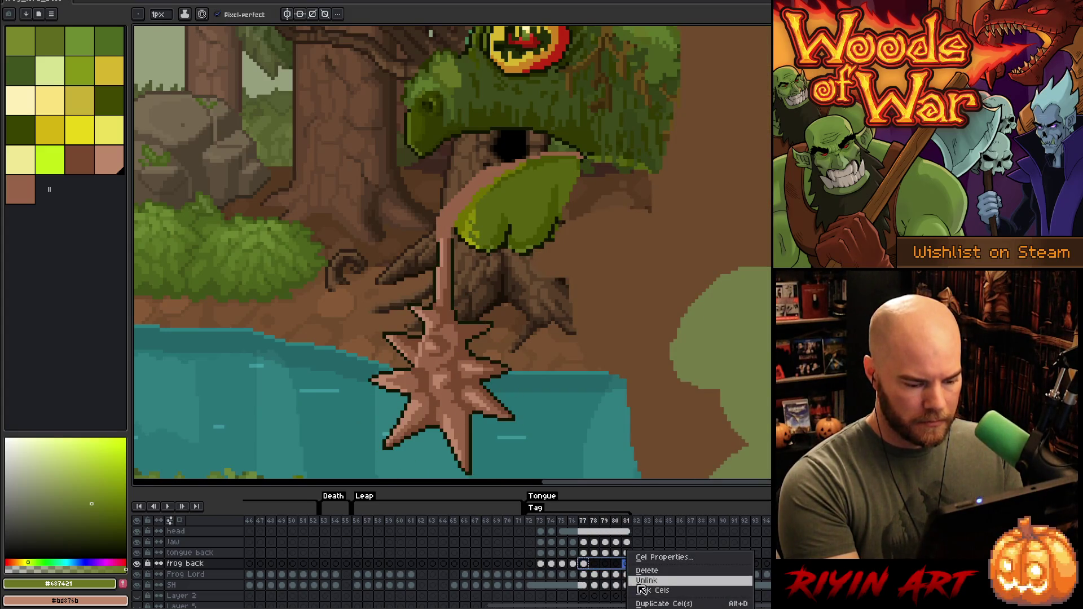
pyautogui.click(640, 587)
# Step: Flip between frames 76 and 77 to compare the frog's poses
pyautogui.click(574, 565)
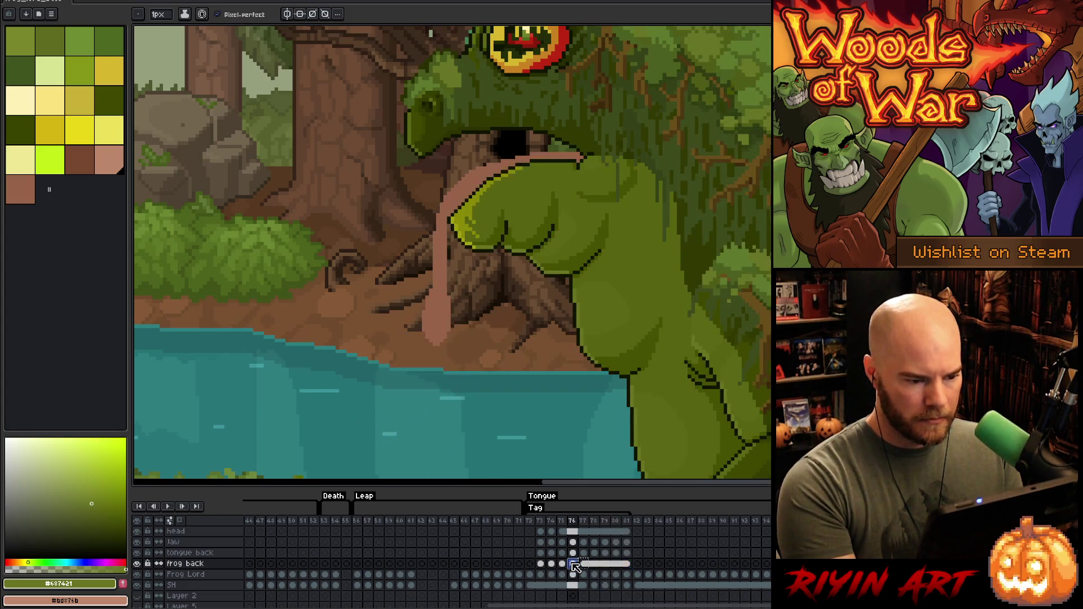
pyautogui.press('Right')
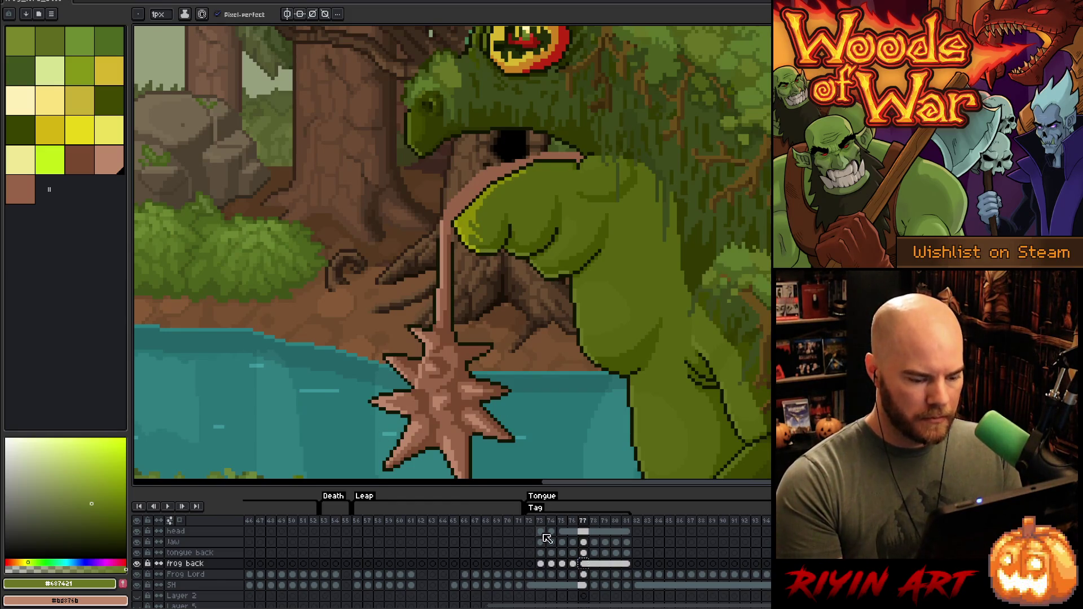
pyautogui.press('Left')
pyautogui.press('Right')
pyautogui.press('Left')
pyautogui.press('Right')
pyautogui.press('Left')
pyautogui.press('Right')
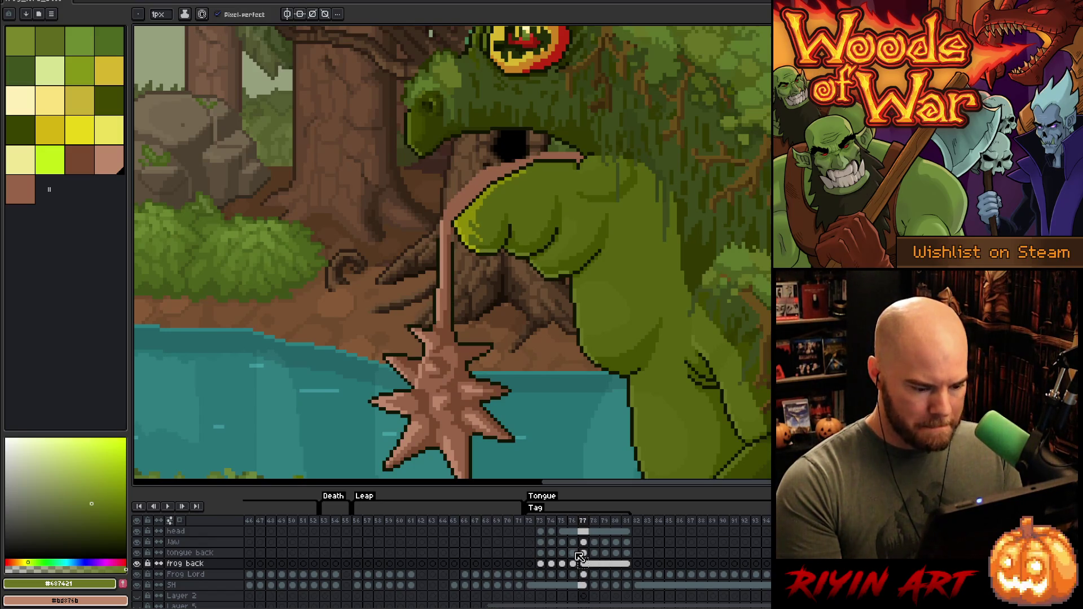
# Step: On the Jaw layer, step through frames 78 to 81 to check the tongue poses
pyautogui.click(585, 554)
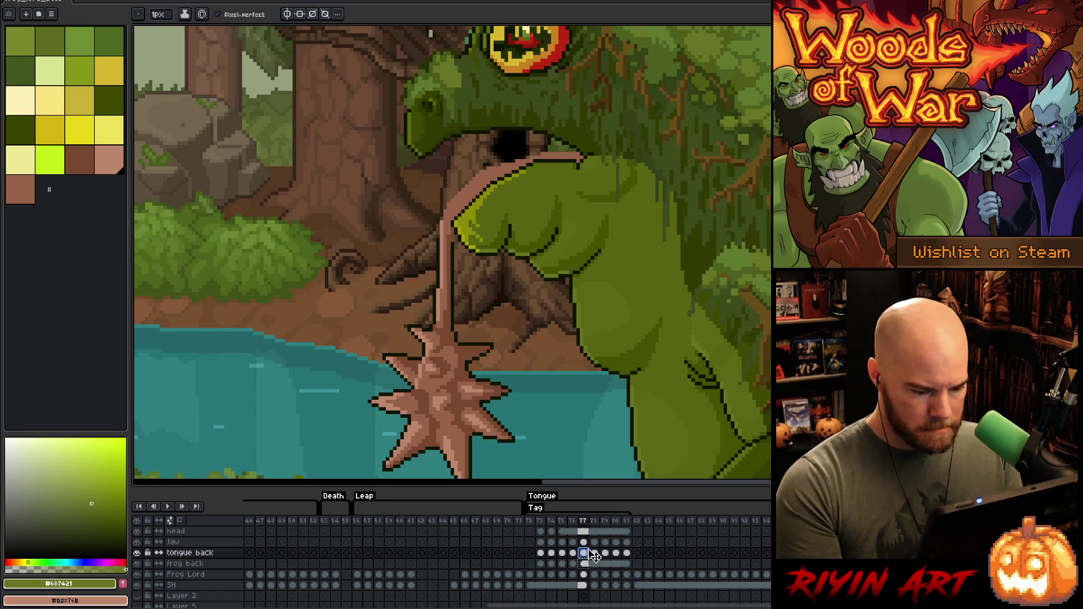
pyautogui.click(586, 543)
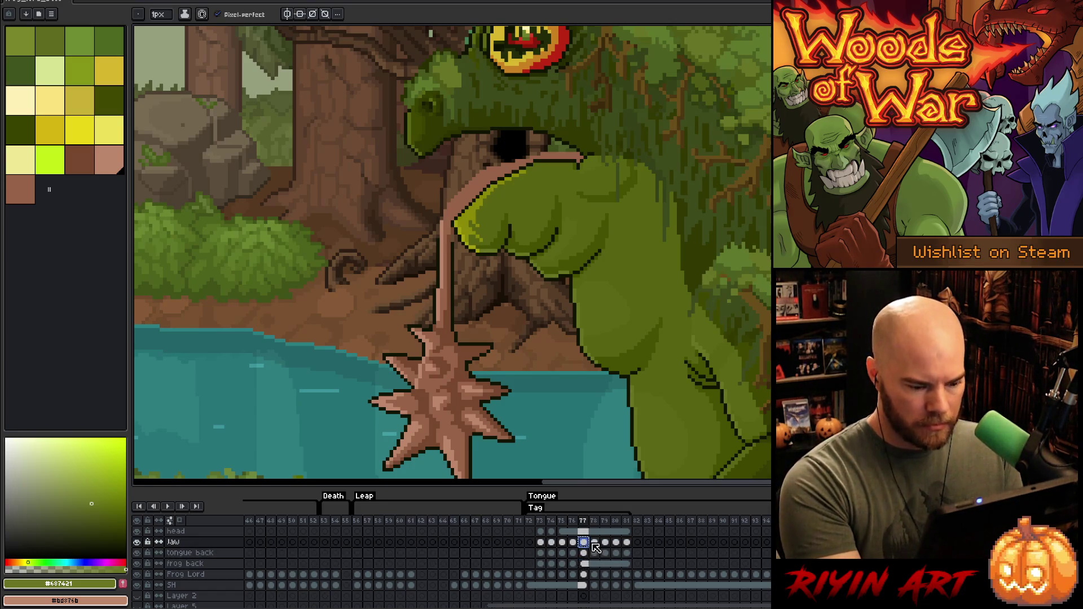
pyautogui.click(595, 543)
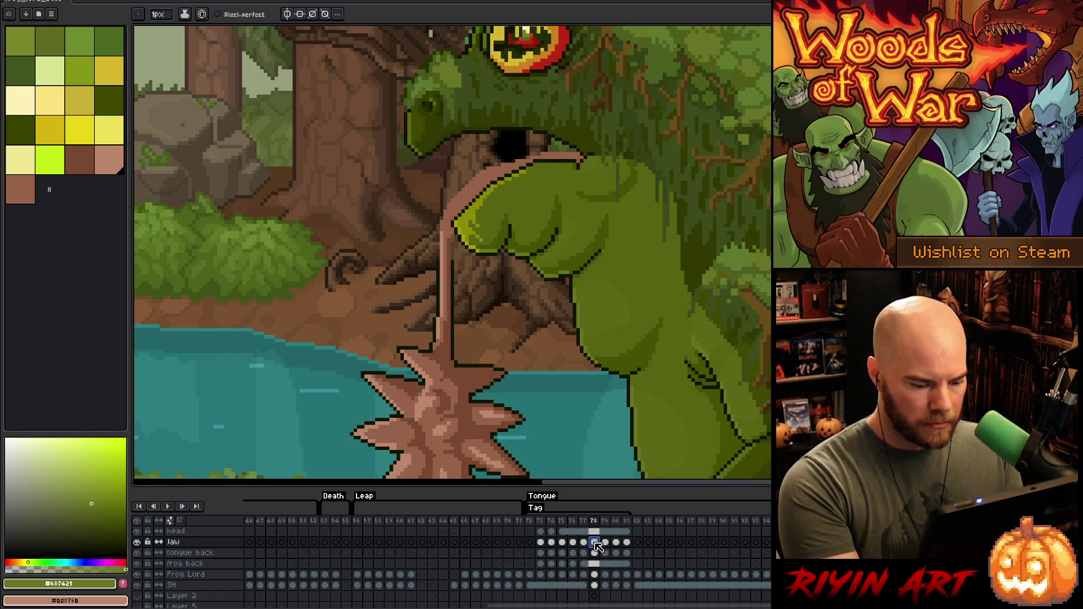
pyautogui.click(605, 543)
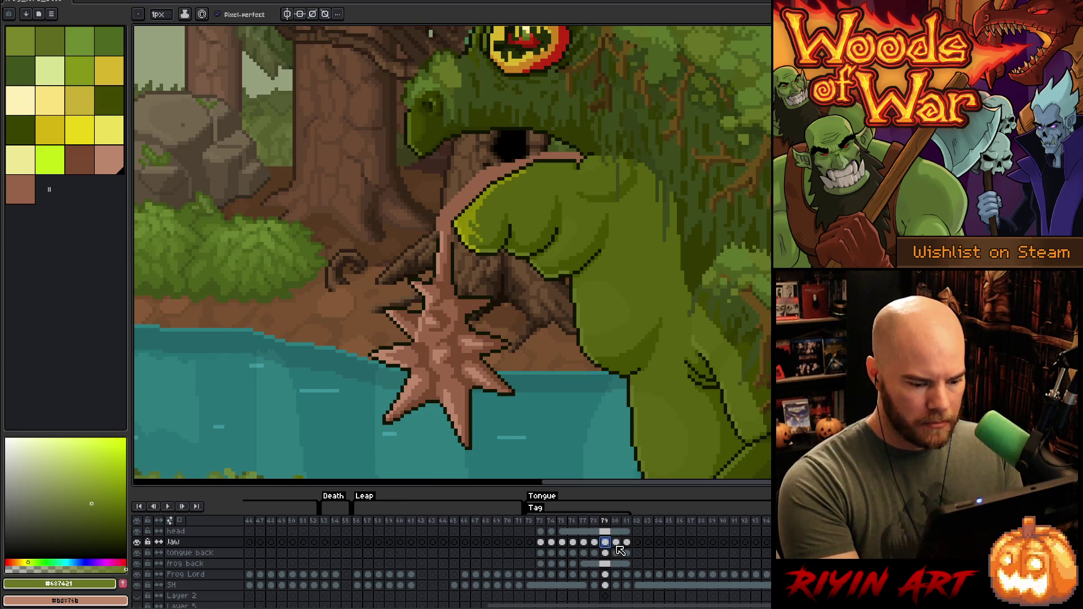
pyautogui.click(616, 543)
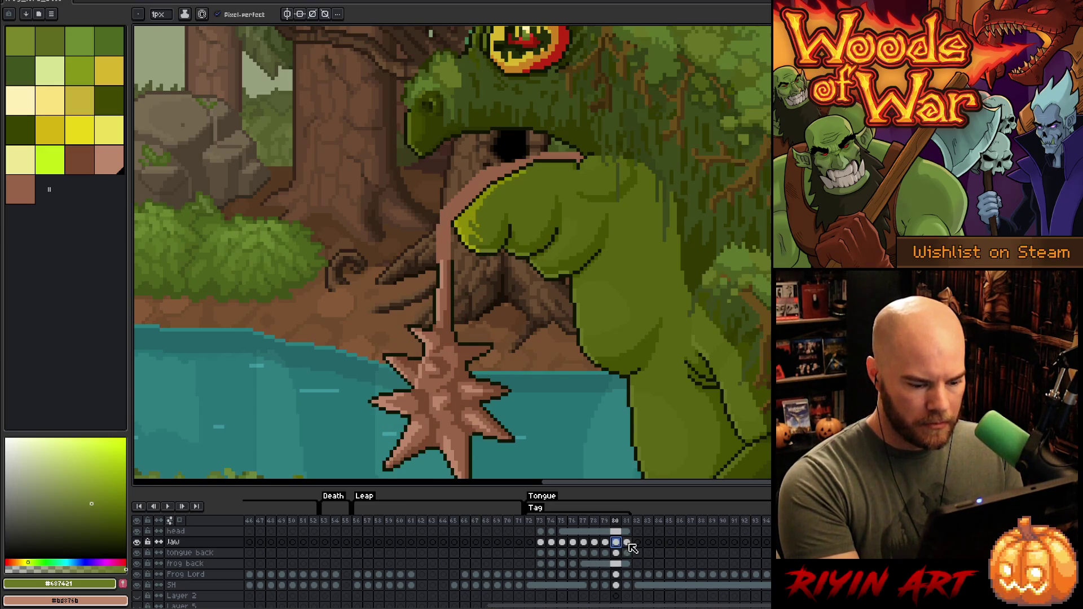
pyautogui.click(627, 543)
pyautogui.click(628, 543)
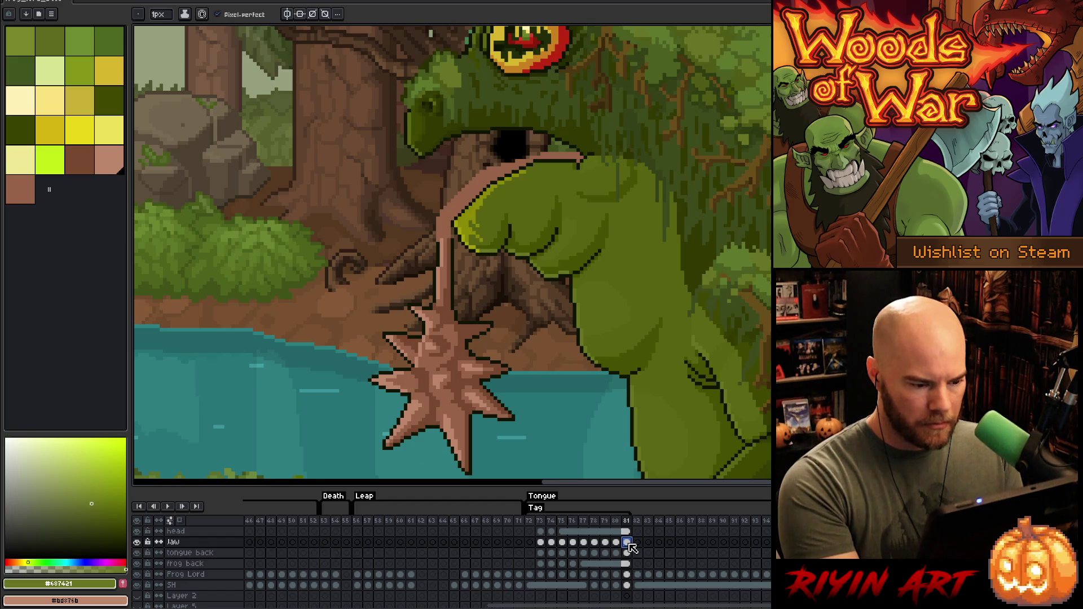
# Step: Fit the whole forest scene in view and play the tongue-attack animation, then stop it
pyautogui.hotkey('ctrl', '0')
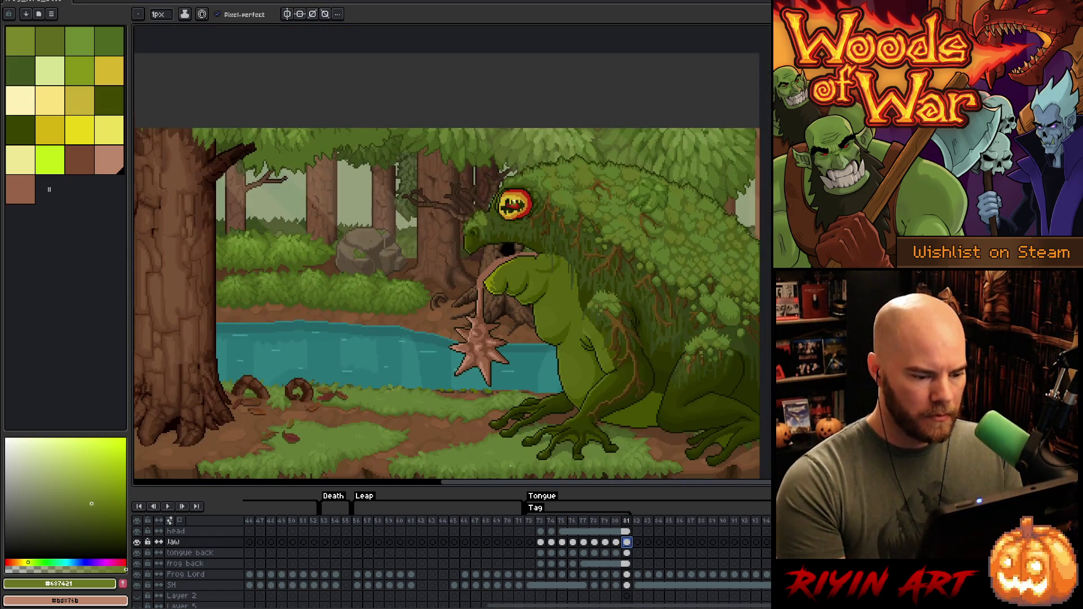
pyautogui.press('Return')
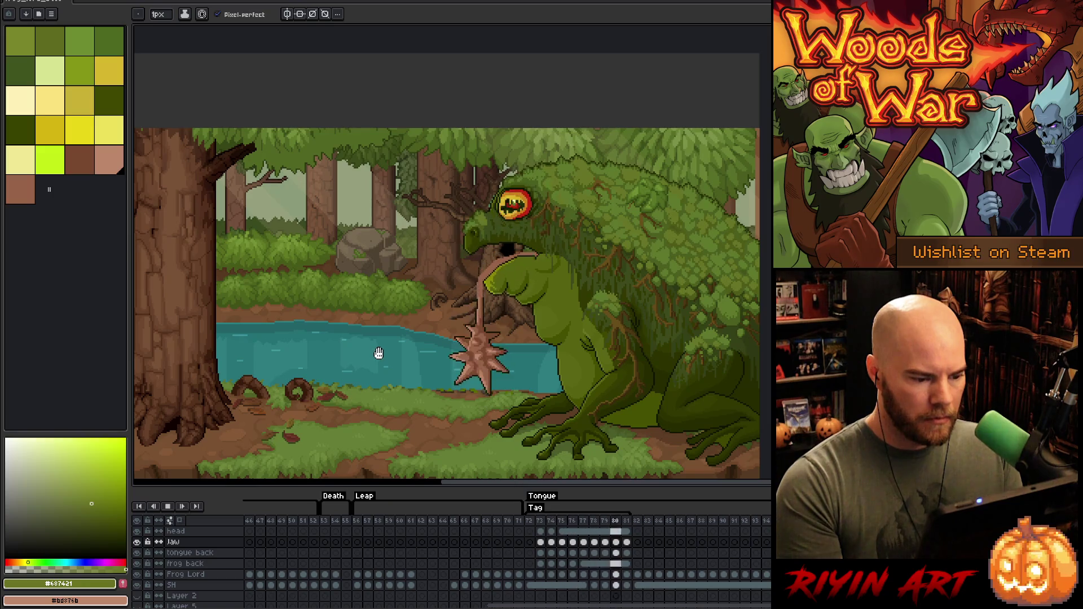
pyautogui.press('Return')
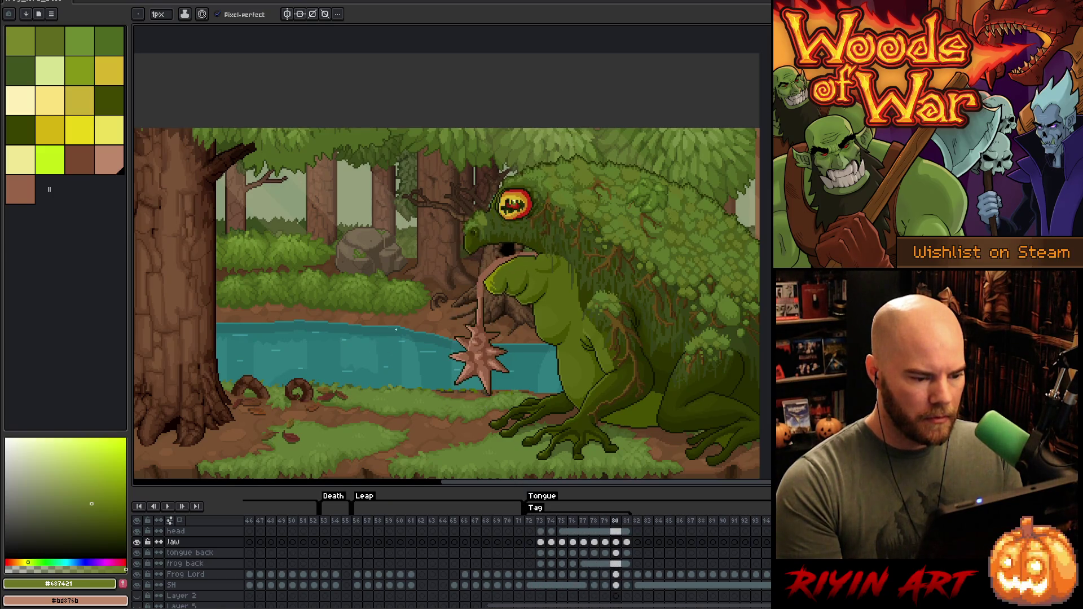
pyautogui.scroll(2, 525, 300)
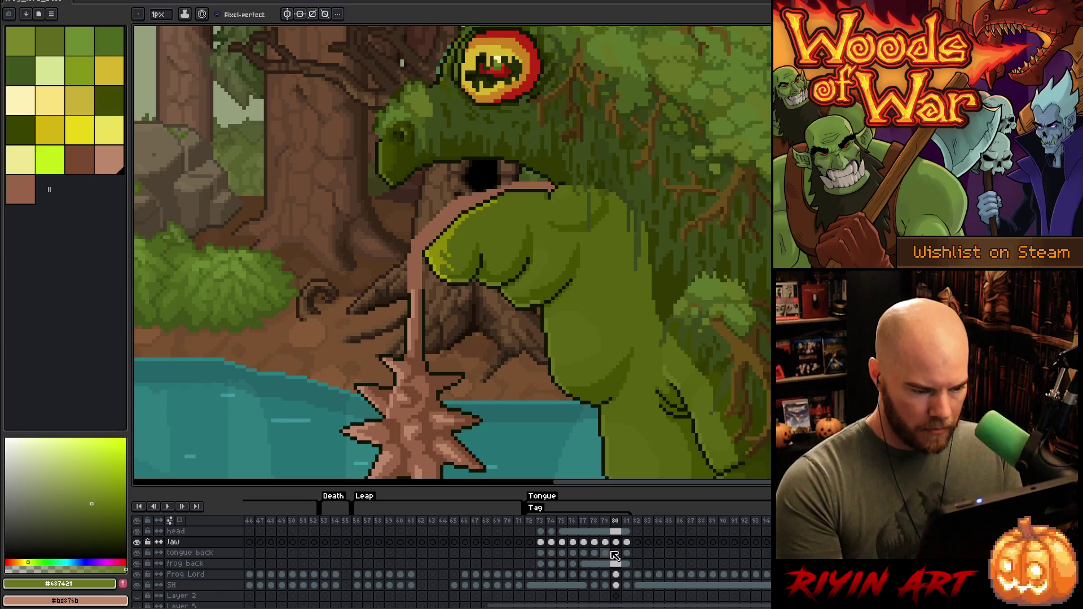
pyautogui.click(572, 530)
pyautogui.click(580, 530)
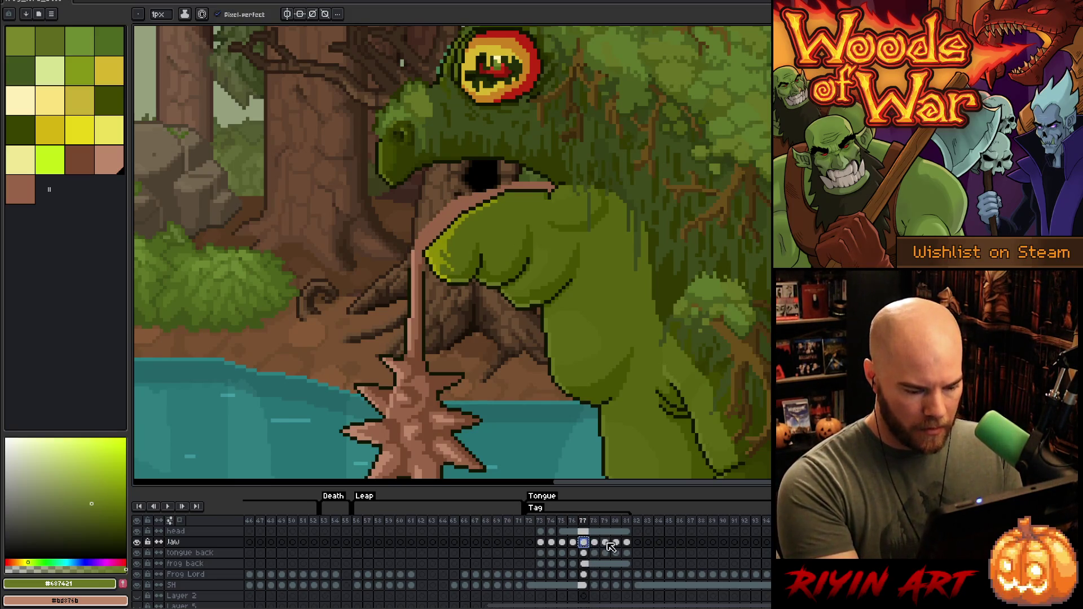
pyautogui.click(600, 543)
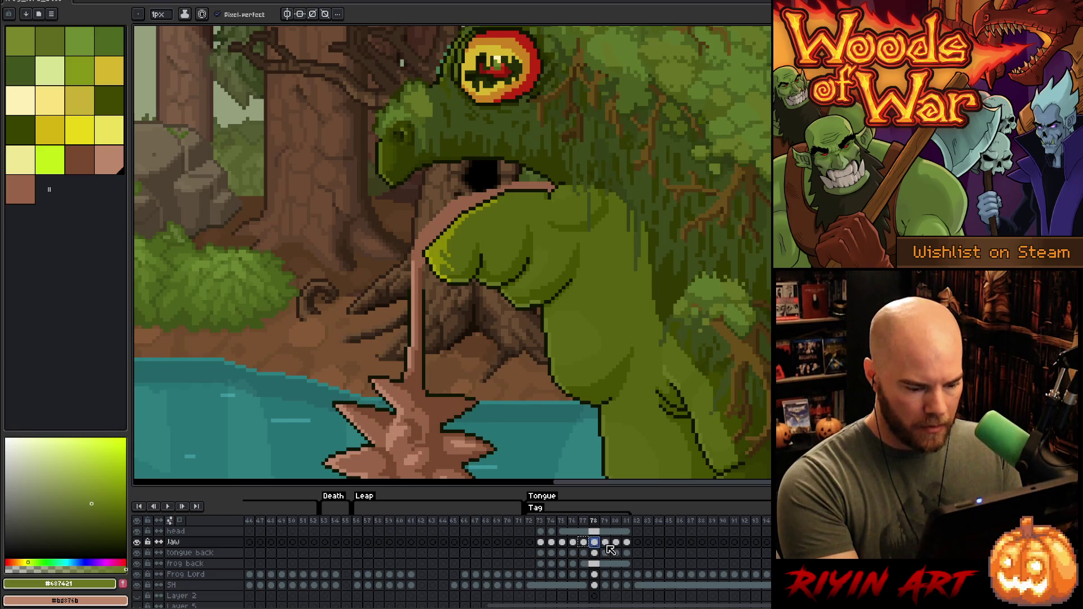
pyautogui.click(583, 543)
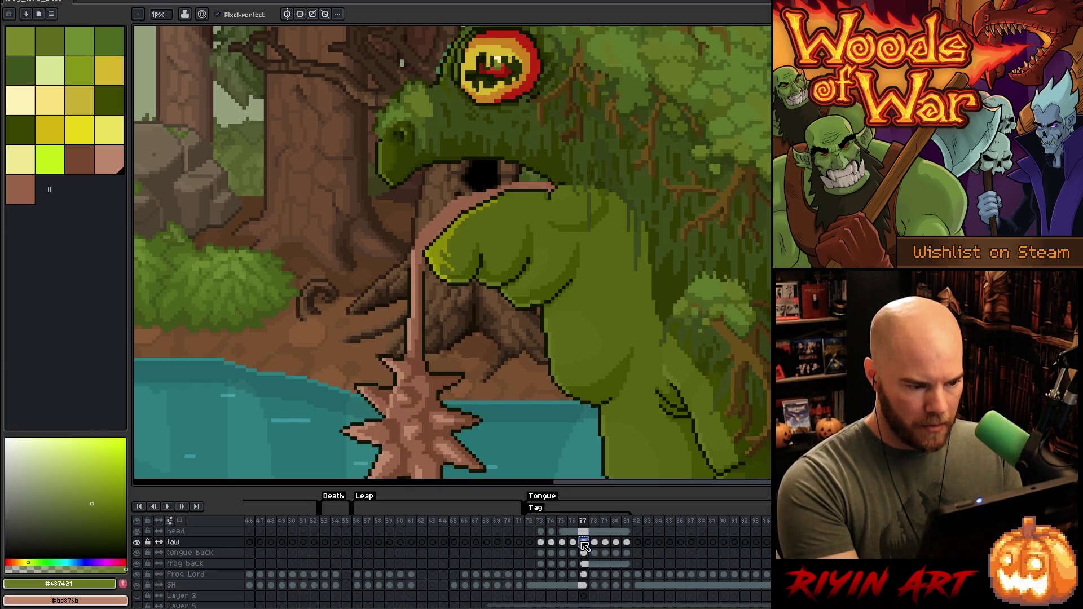
pyautogui.click(574, 544)
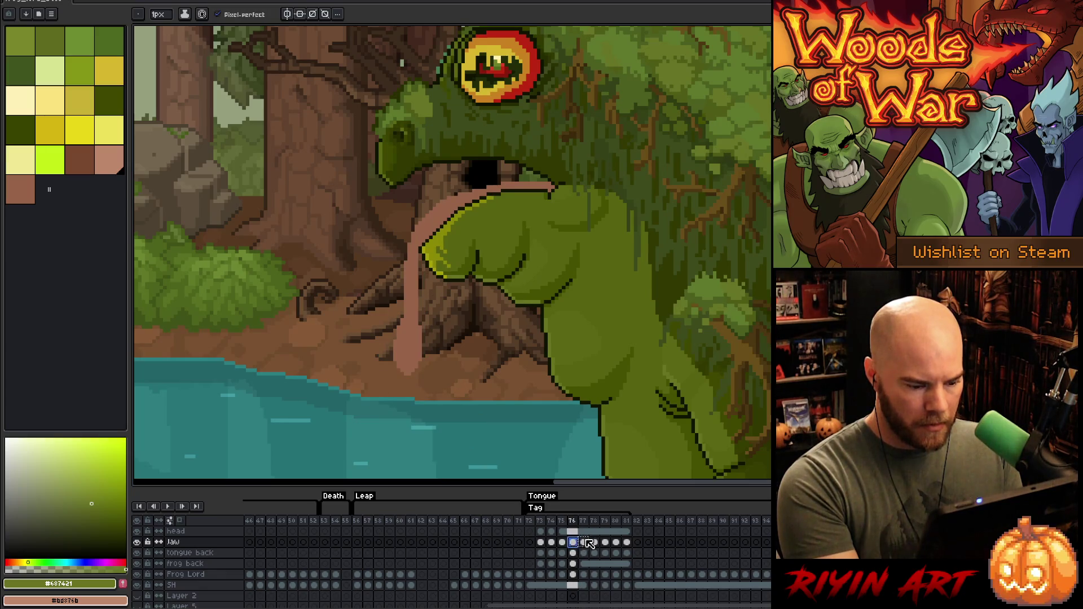
pyautogui.click(585, 543)
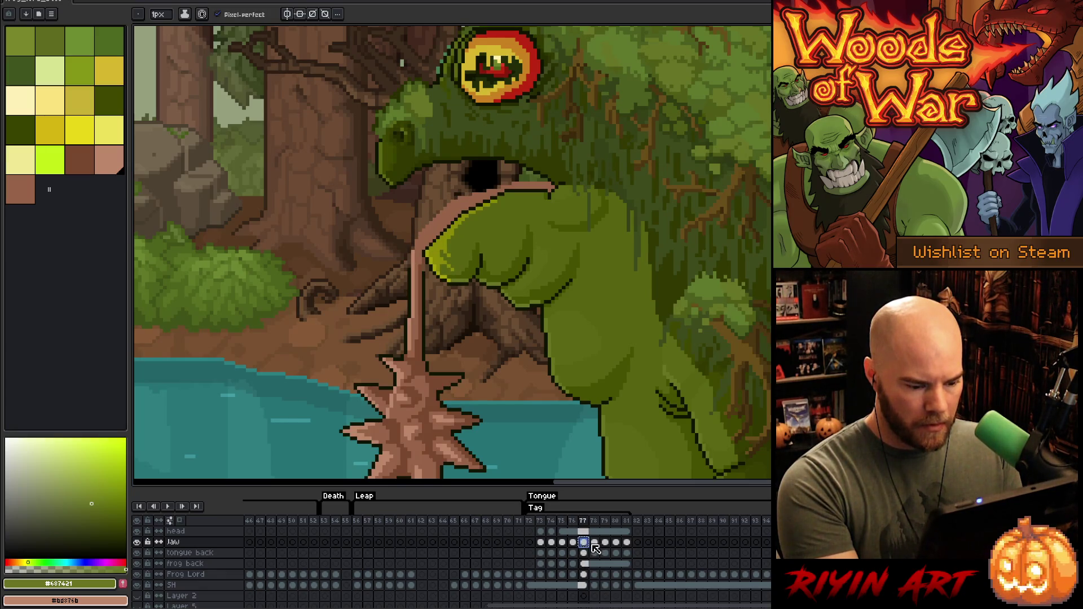
pyautogui.click(596, 543)
pyautogui.click(606, 543)
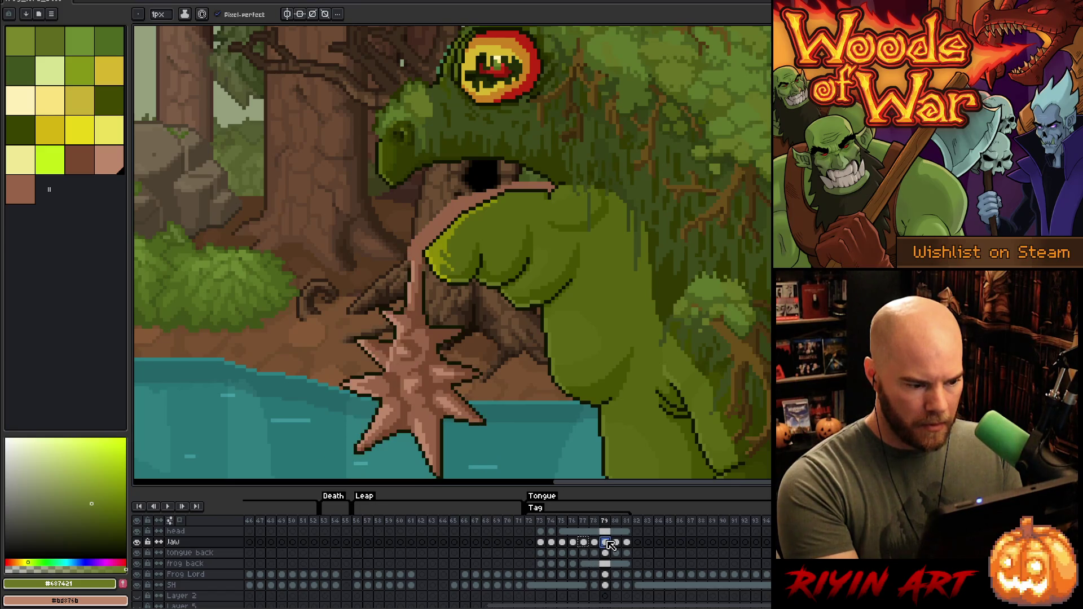
pyautogui.click(617, 542)
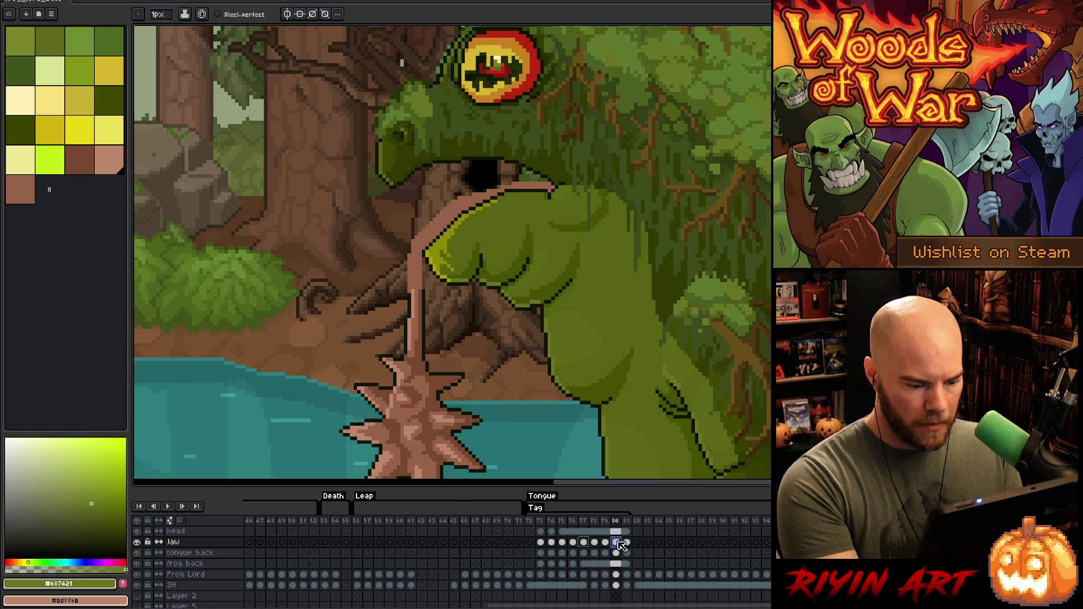
pyautogui.click(606, 543)
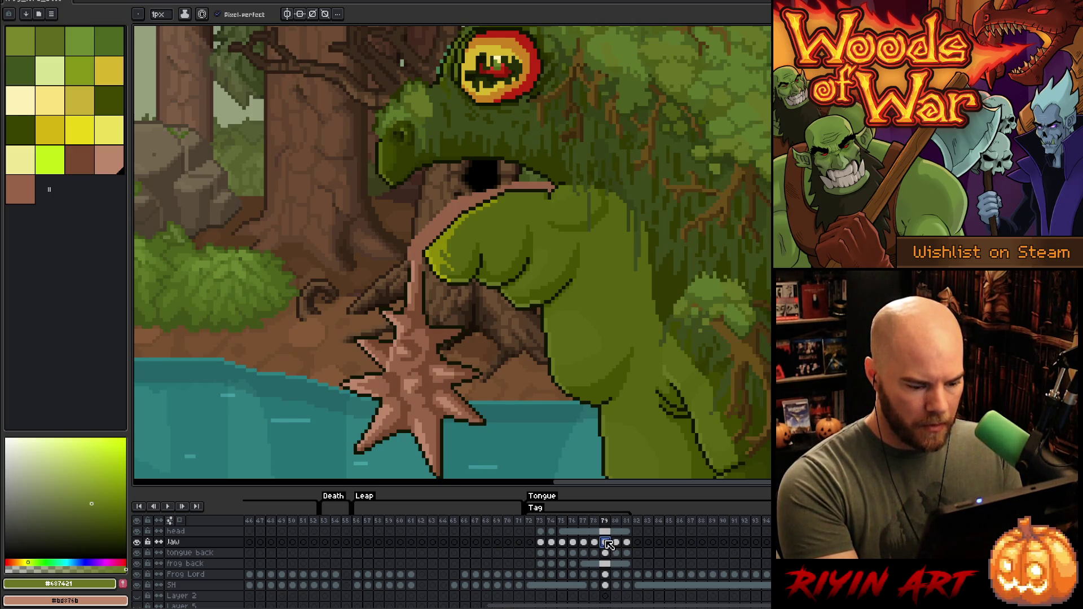
pyautogui.click(573, 542)
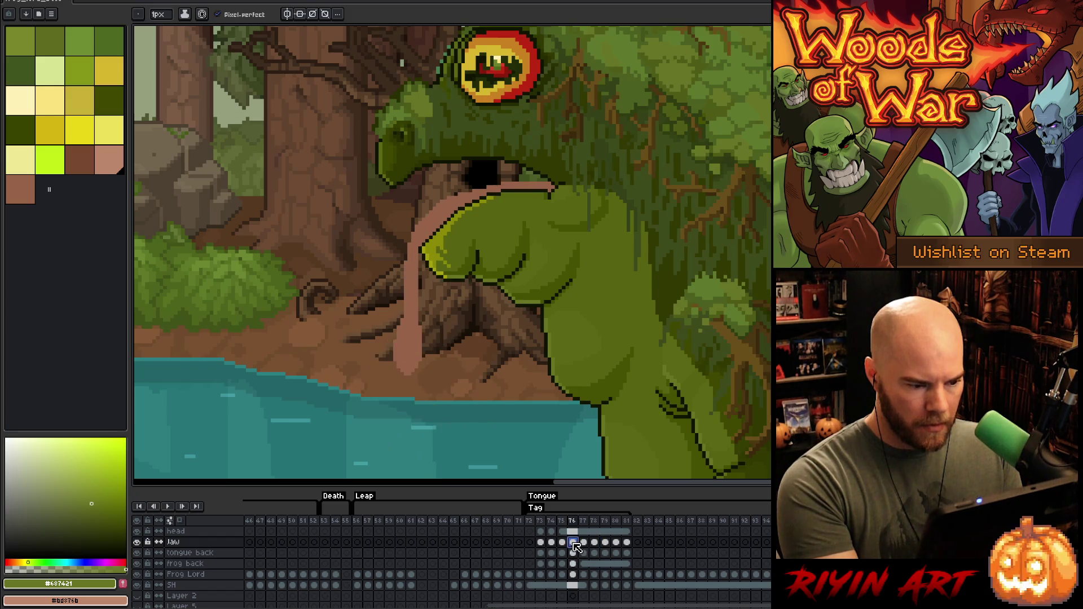
pyautogui.click(585, 542)
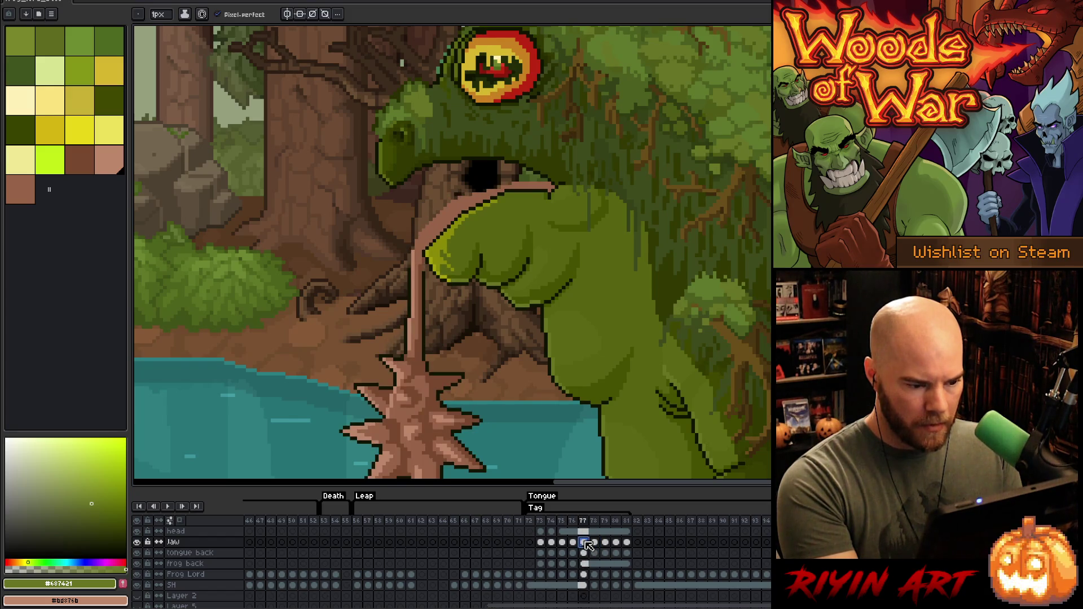
pyautogui.click(574, 542)
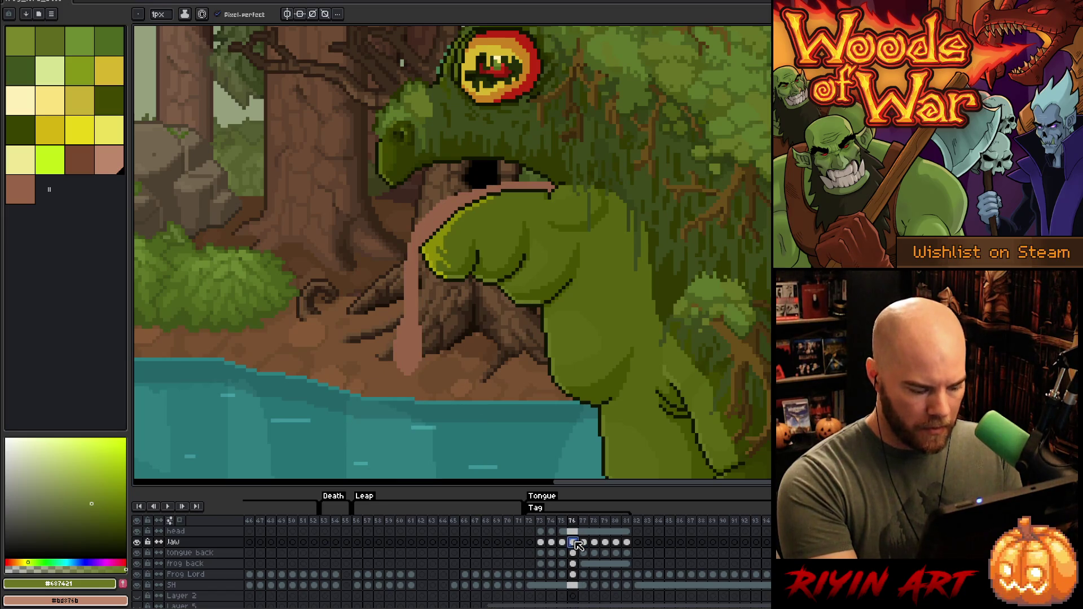
pyautogui.click(606, 543)
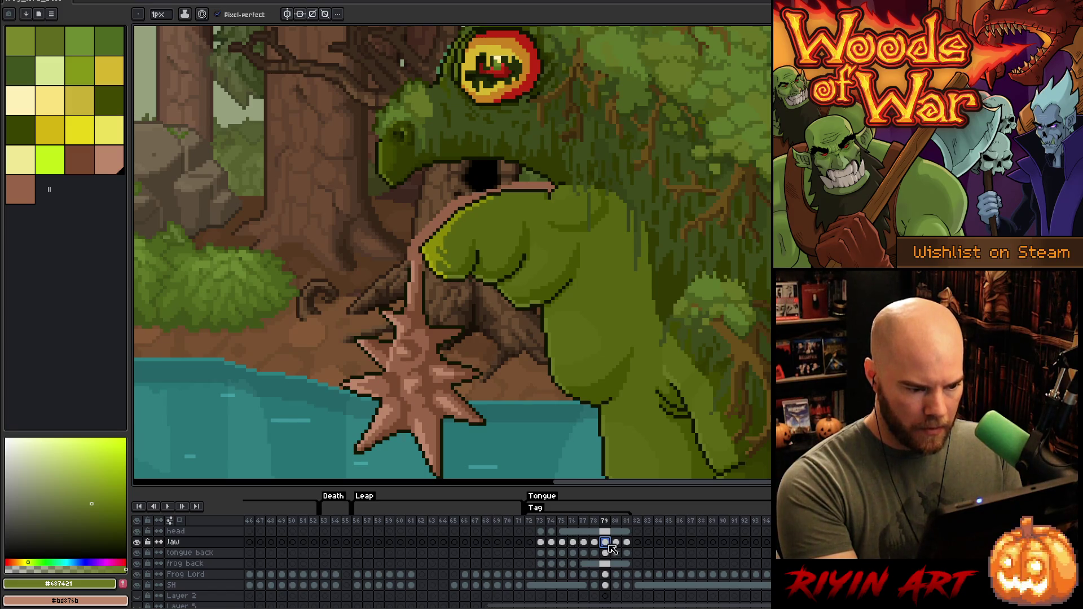
pyautogui.click(617, 543)
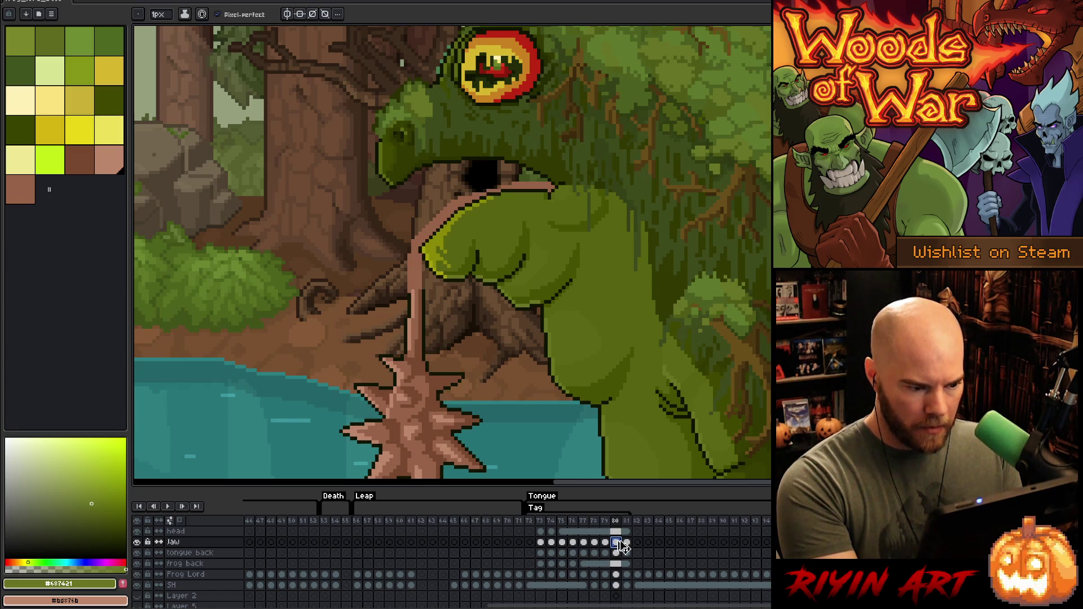
pyautogui.click(628, 543)
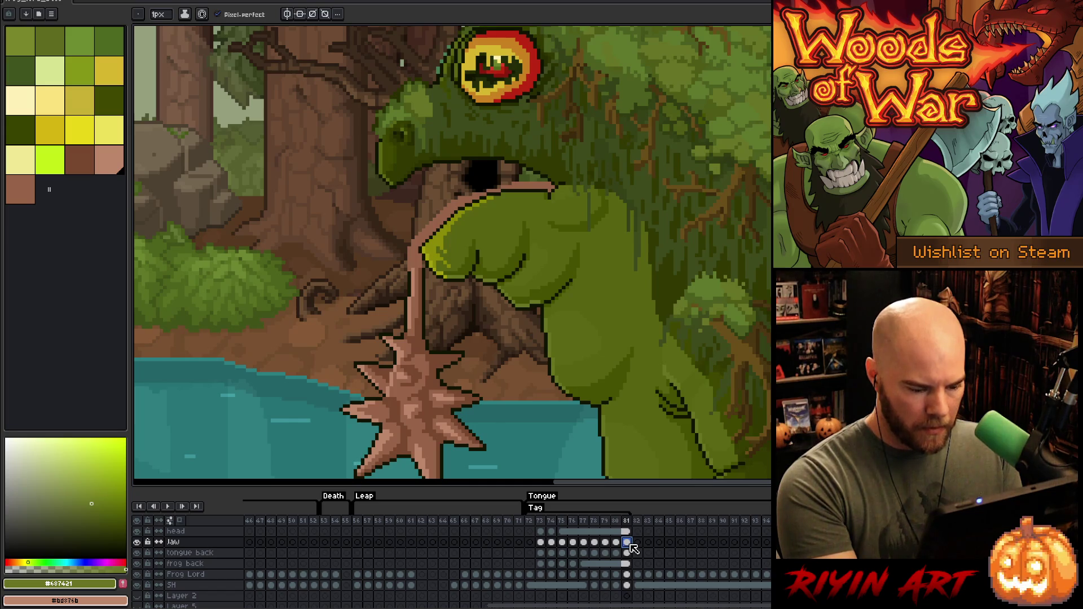
pyautogui.click(583, 564)
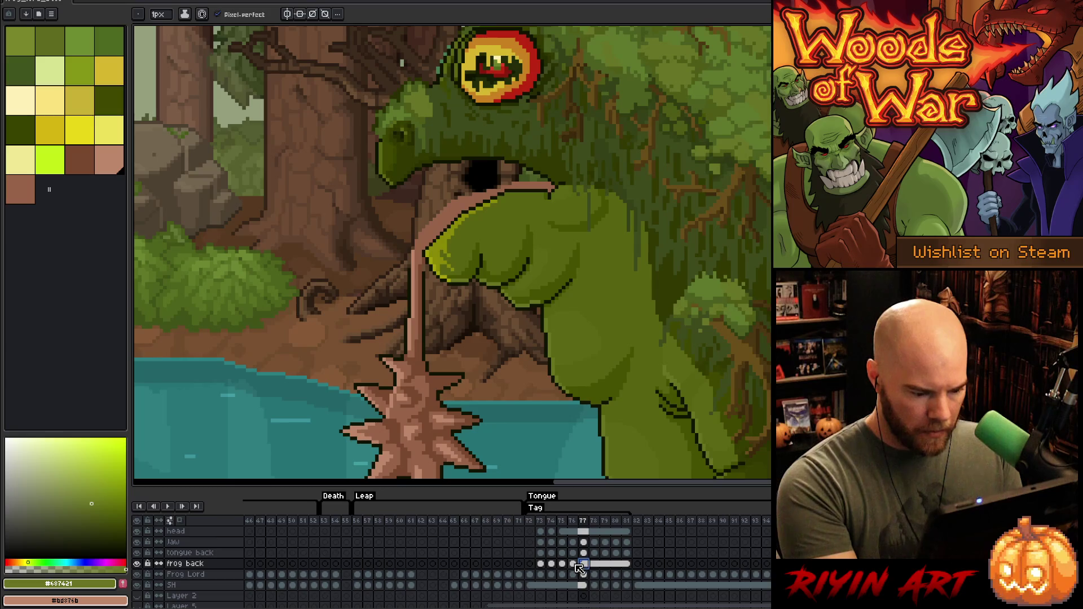
# Step: Review the frog back poses on frames 76 through 81, then loop-play the Tongue tag
pyautogui.click(576, 565)
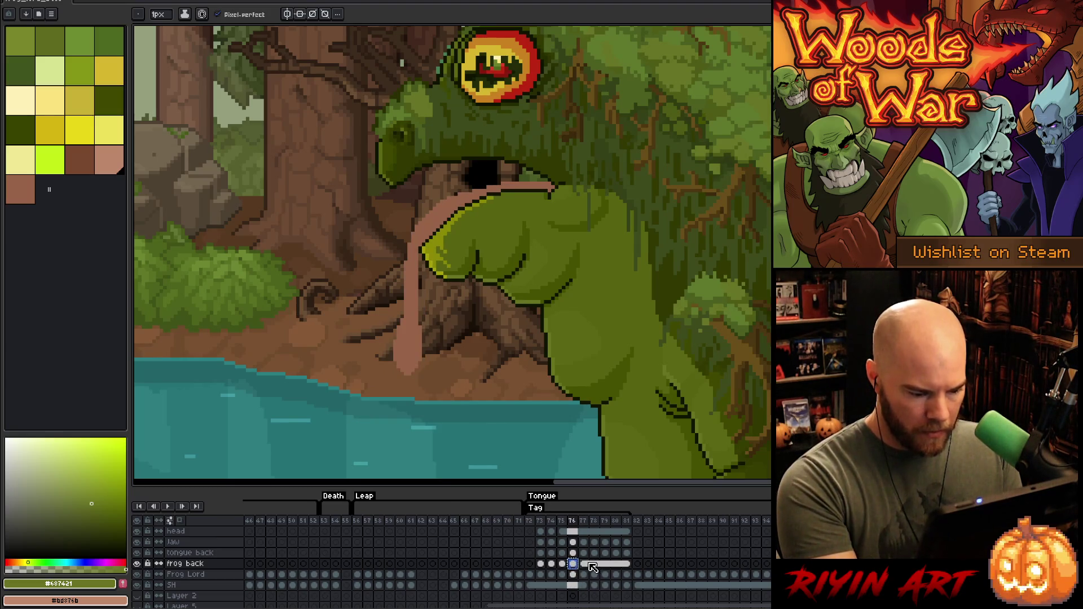
pyautogui.press('Right')
pyautogui.click(596, 563)
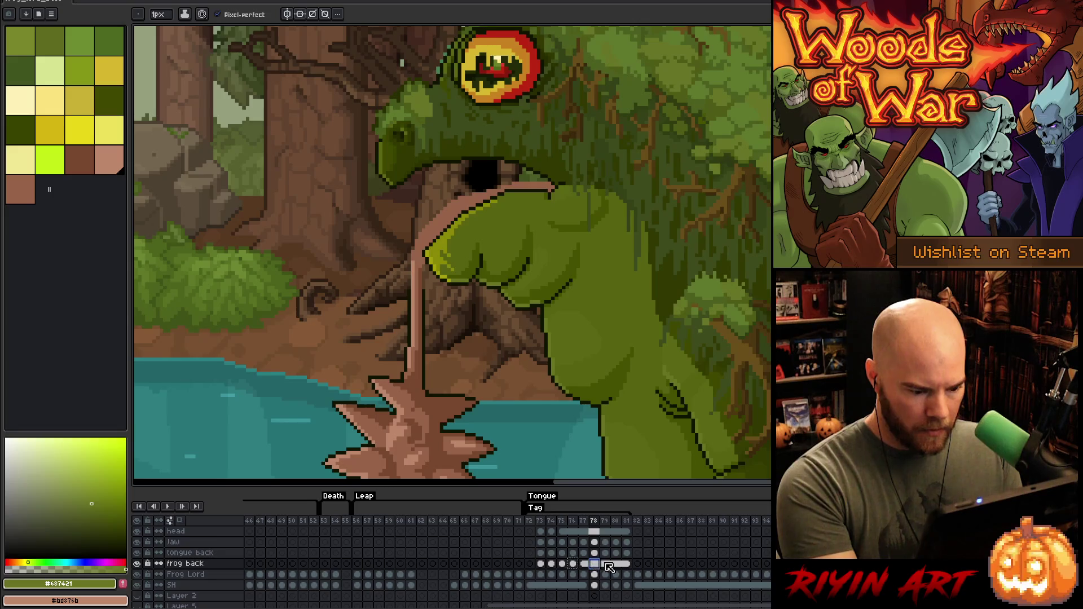
pyautogui.click(606, 564)
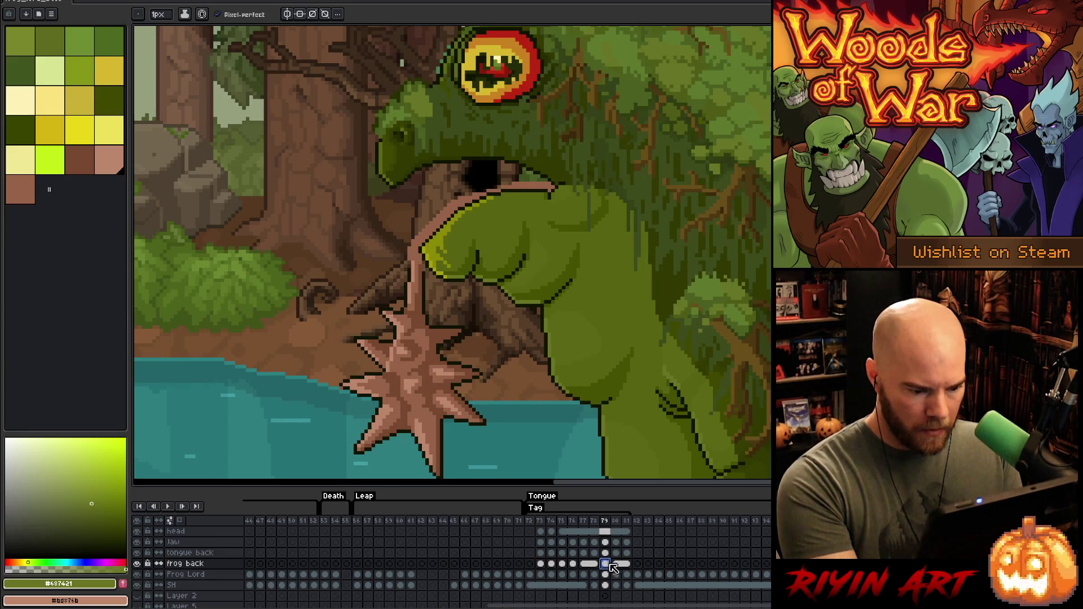
pyautogui.click(616, 565)
pyautogui.click(627, 564)
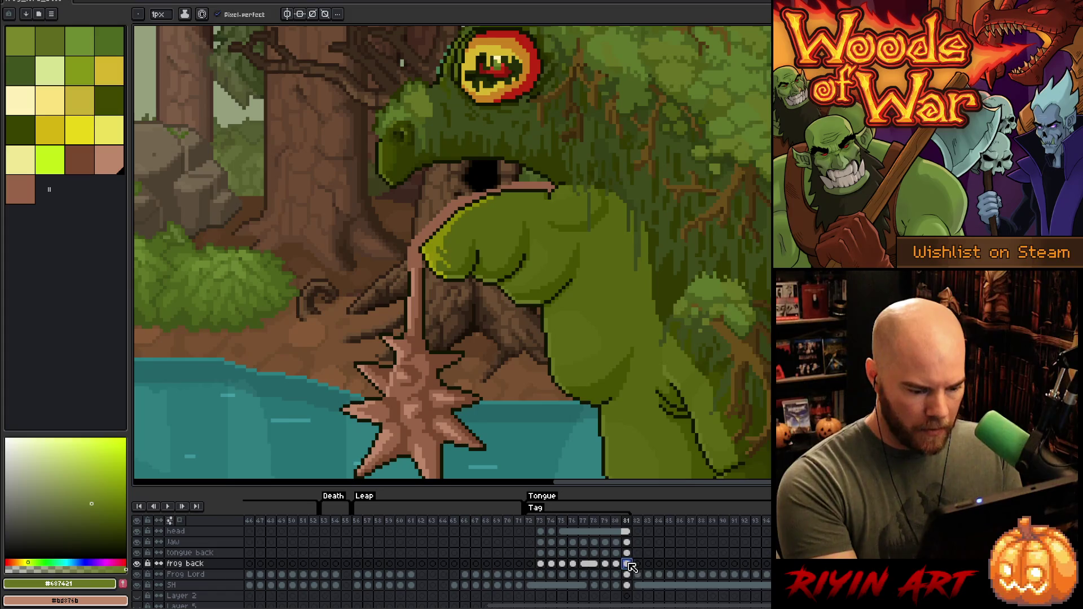
pyautogui.press('Return')
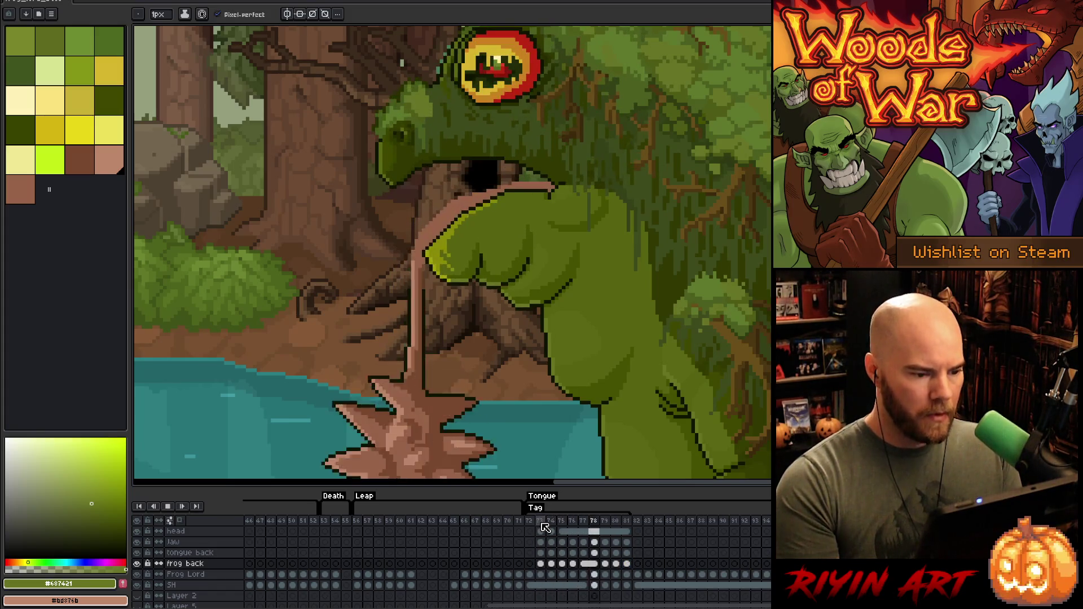
pyautogui.scroll(-3, 319, 299)
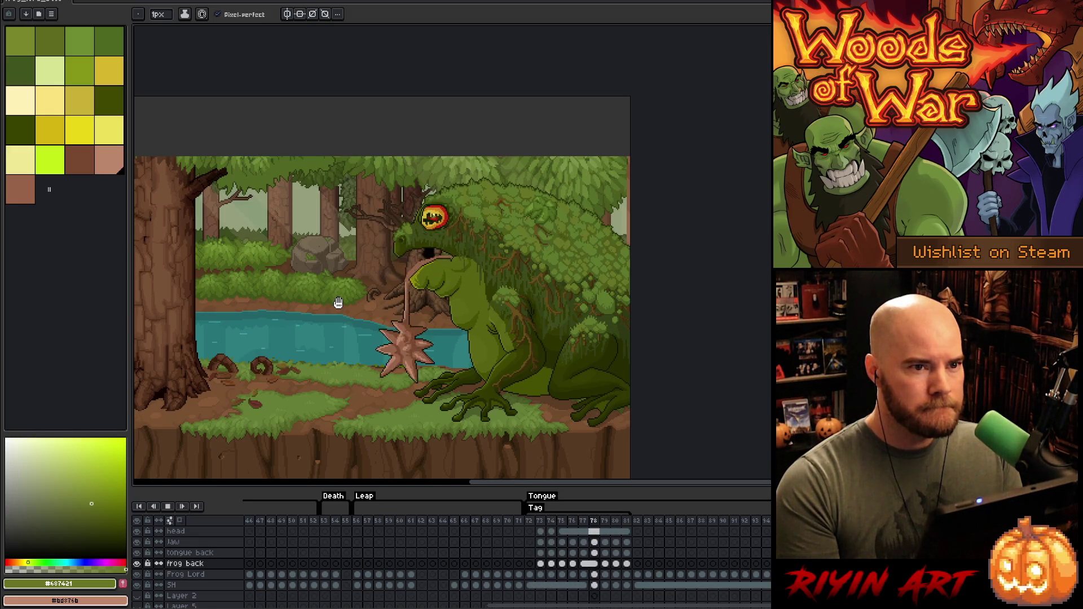
# Step: Zoom in and out and pan the scene rightward while the tongue animation plays
pyautogui.scroll(1, 411, 385)
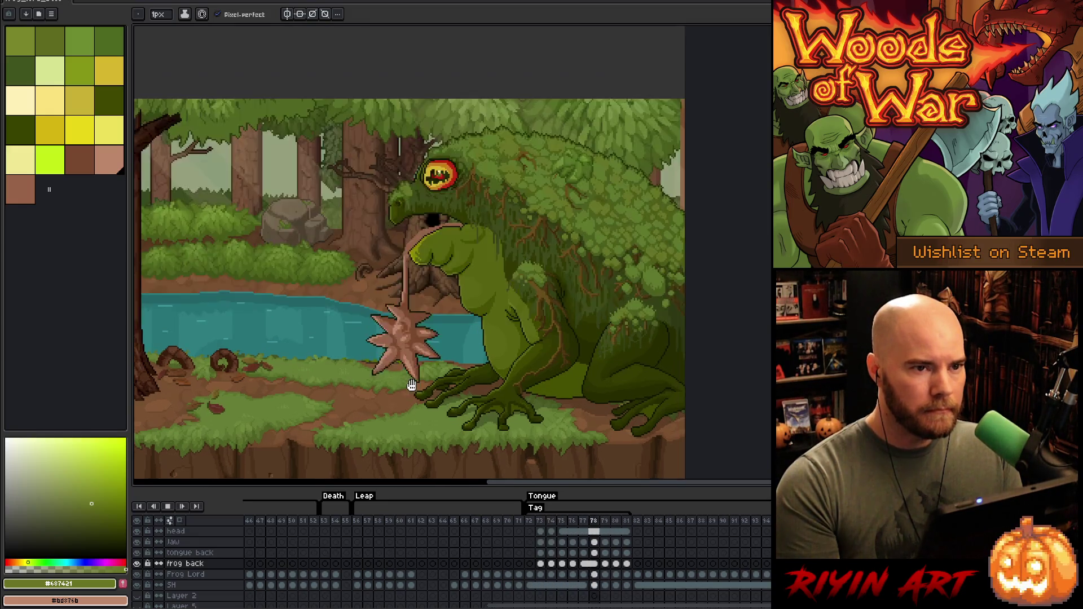
pyautogui.scroll(1, 383, 316)
pyautogui.scroll(-1, 362, 282)
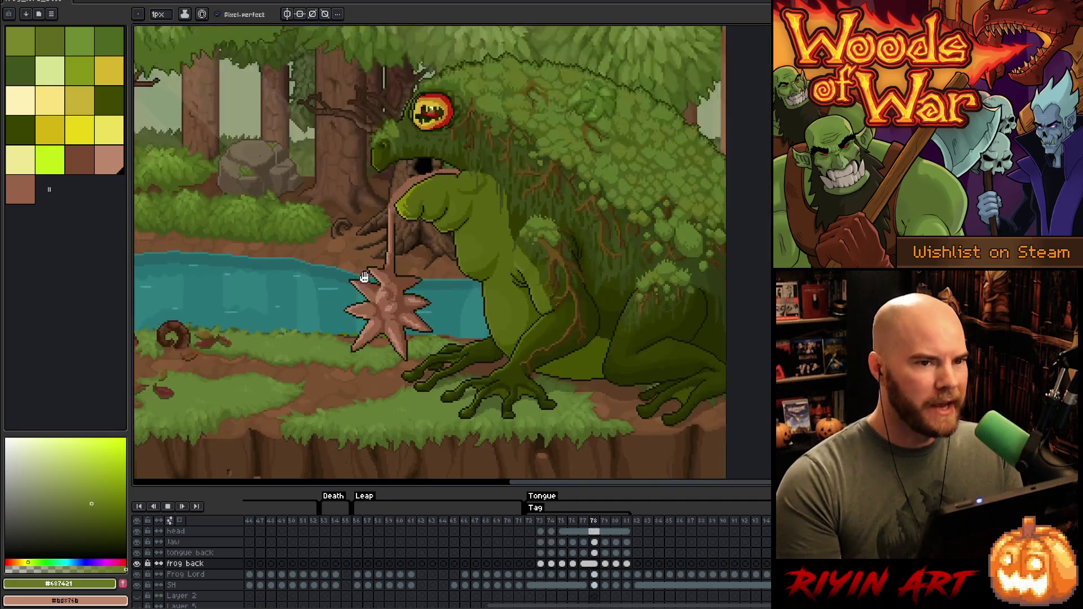
pyautogui.scroll(1, 361, 282)
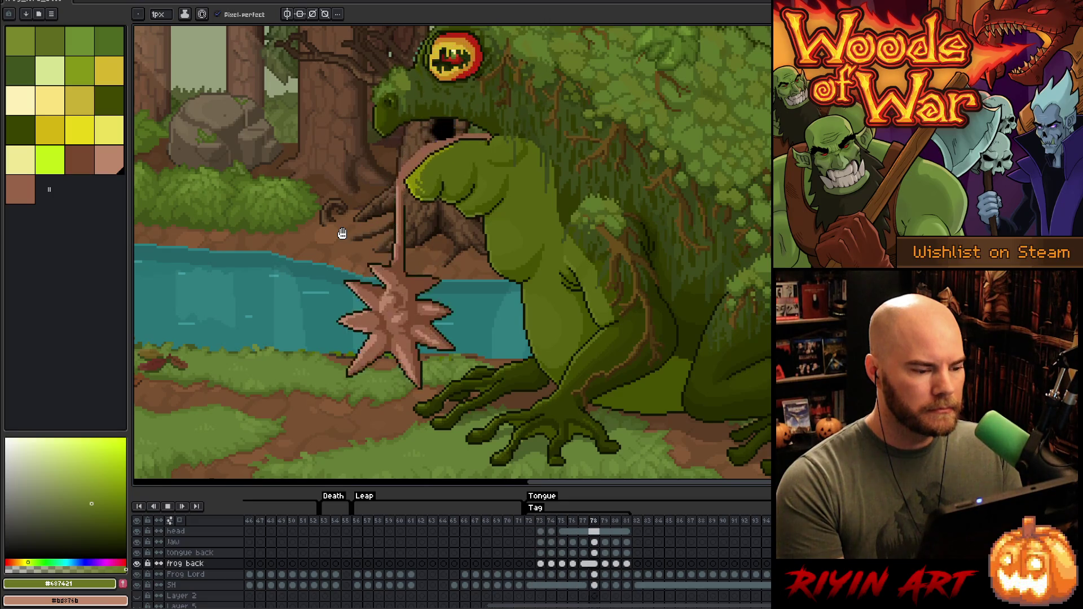
pyautogui.scroll(-1, 340, 233)
pyautogui.scroll(1, 324, 221)
pyautogui.scroll(-1, 304, 240)
pyautogui.moveTo(356, 270)
pyautogui.mouseDown()
pyautogui.moveTo(459, 266)
pyautogui.moveTo(416, 273)
pyautogui.mouseUp()
pyautogui.scroll(1, 427, 278)
# Step: Stop playback, save the frog lord file, and replay the tongue attack
pyautogui.press('Return')
pyautogui.hotkey('ctrl', 's')
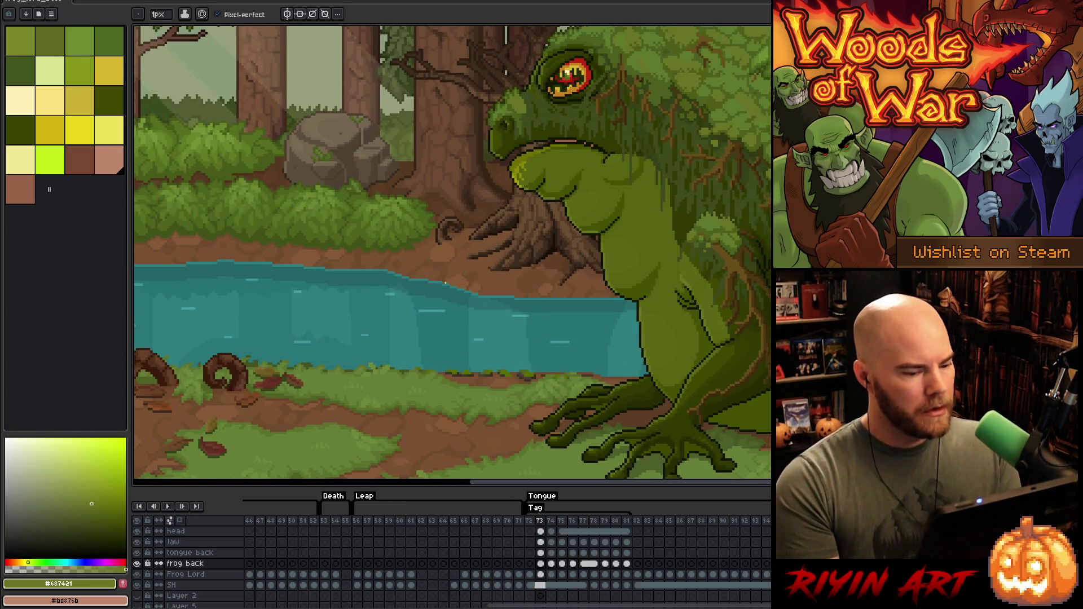
pyautogui.press('Return')
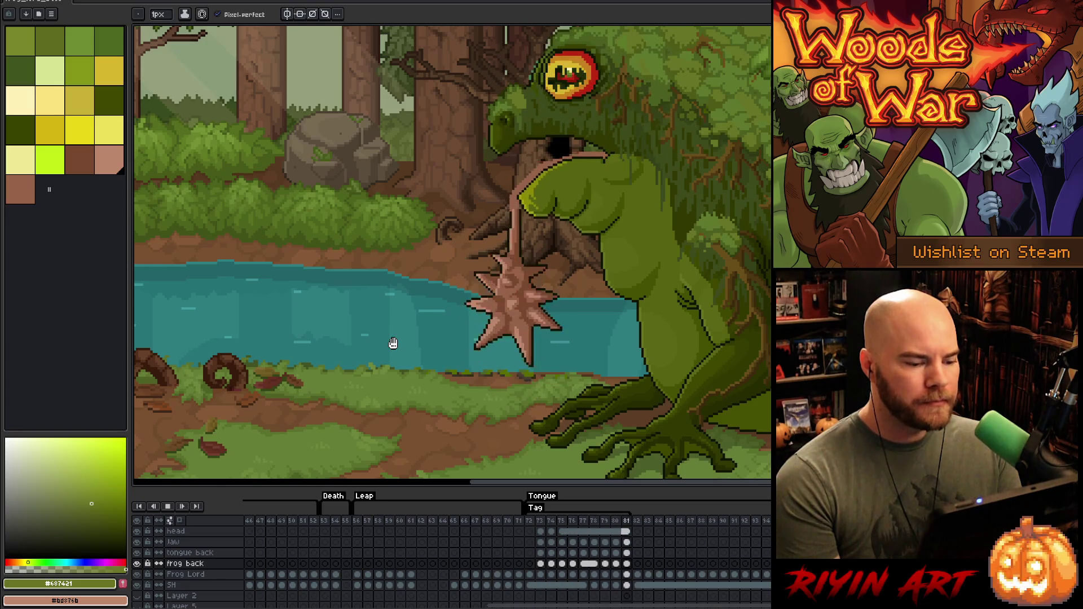
# Step: Watch frames 73–81 play, zooming the canvas and scrolling the layer list up to the eye layers
pyautogui.scroll(-2, 393, 343)
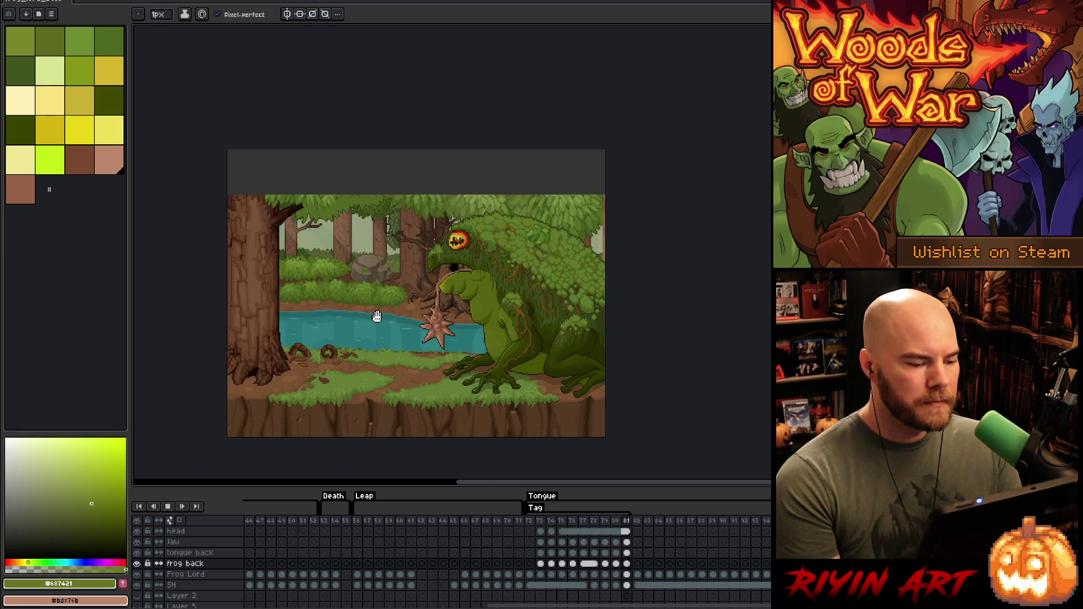
pyautogui.scroll(1, 377, 317)
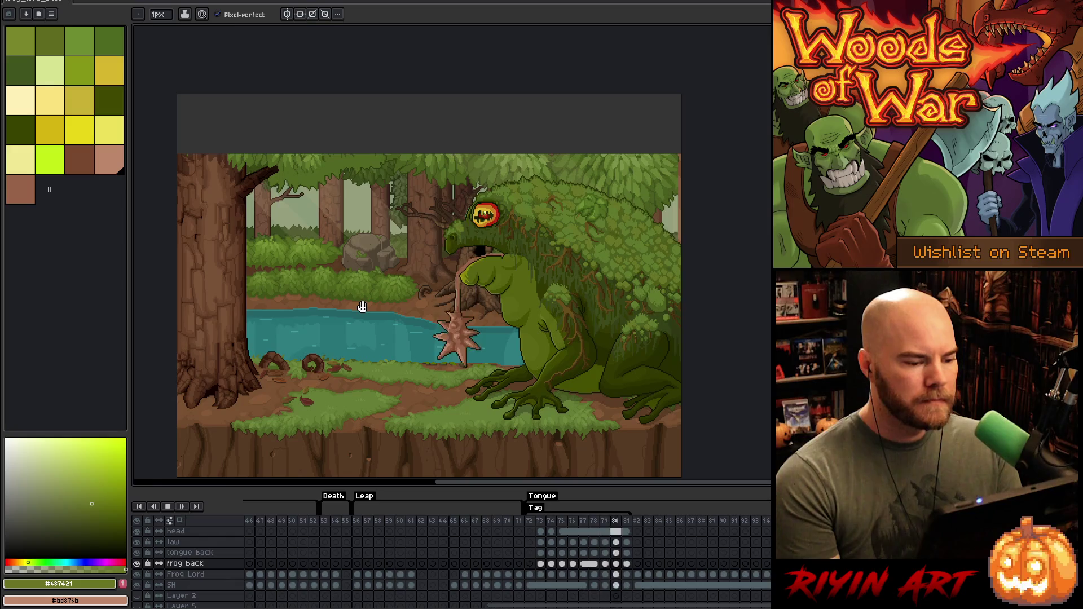
pyautogui.scroll(1, 455, 258)
pyautogui.scroll(1, 454, 258)
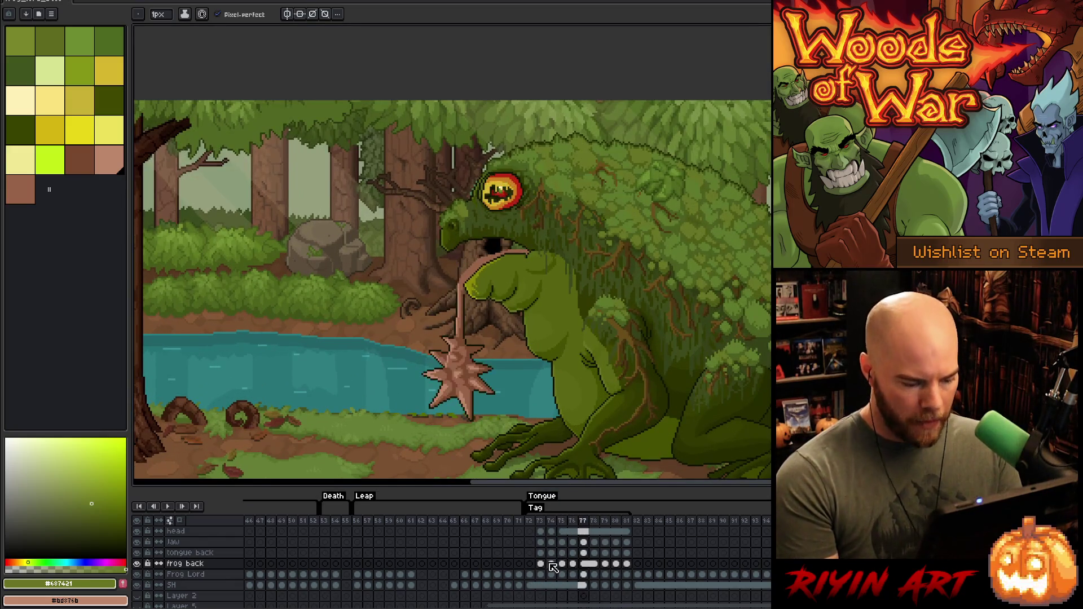
pyautogui.scroll(1, 555, 557)
pyautogui.scroll(1, 555, 557)
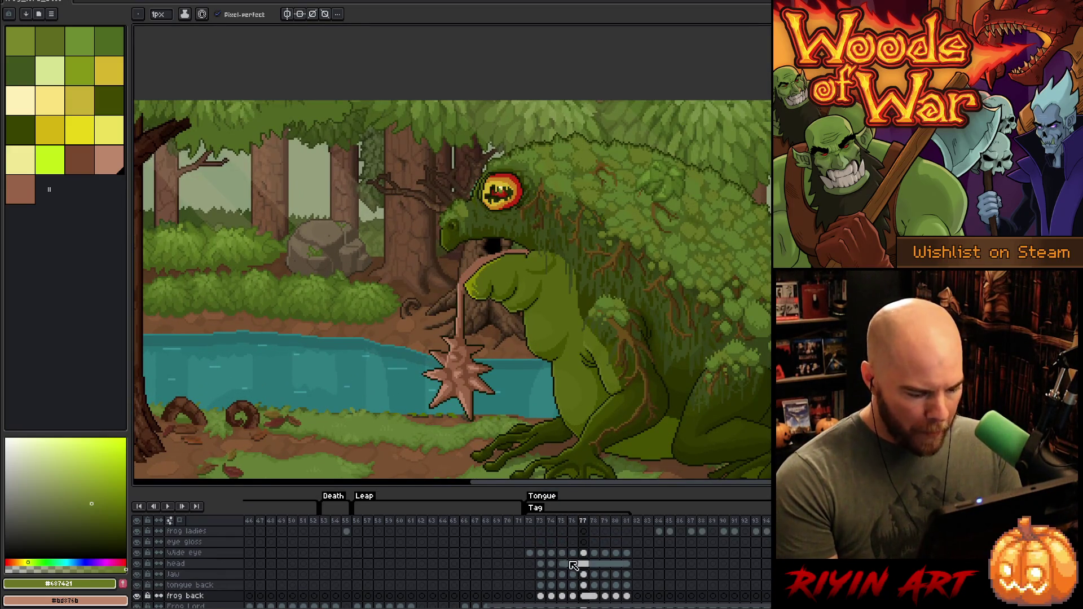
# Step: Compare head frames 74 and 75, then select the Wide eye cel at frame 75
pyautogui.click(563, 565)
pyautogui.click(555, 564)
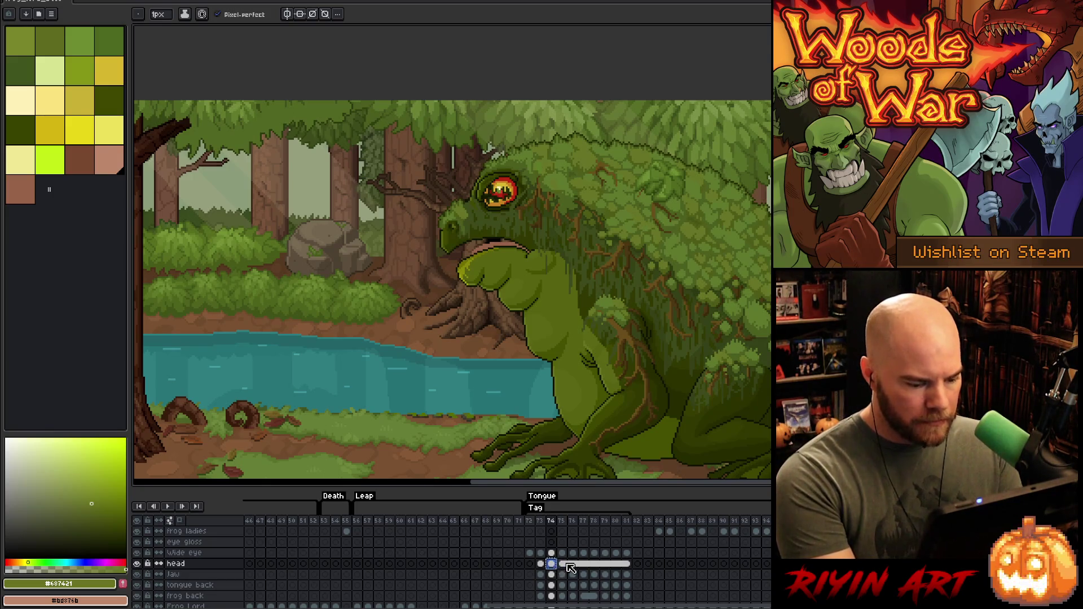
pyautogui.click(566, 564)
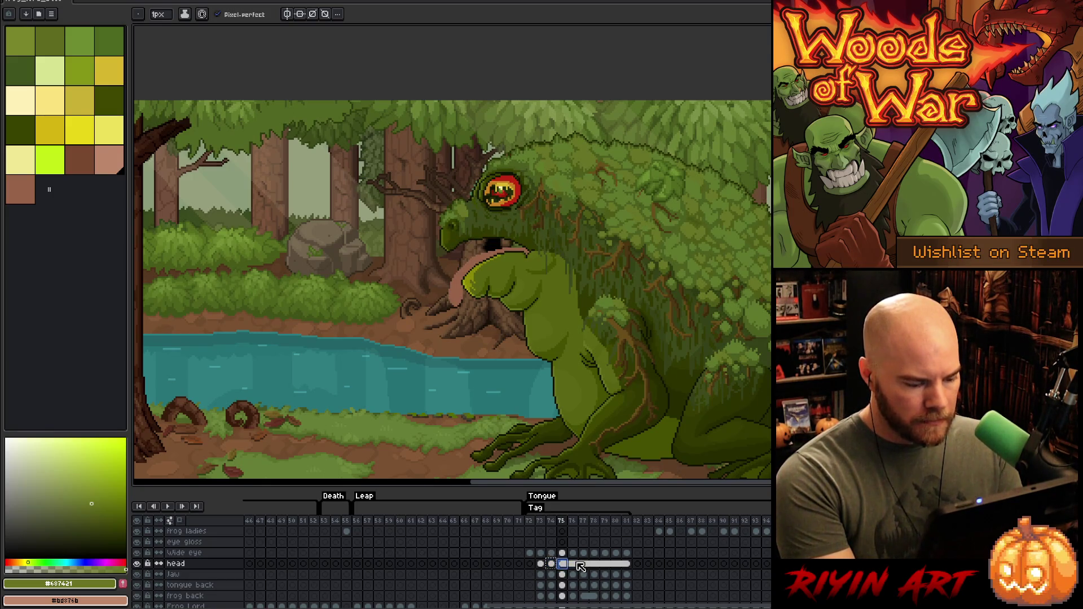
pyautogui.click(565, 553)
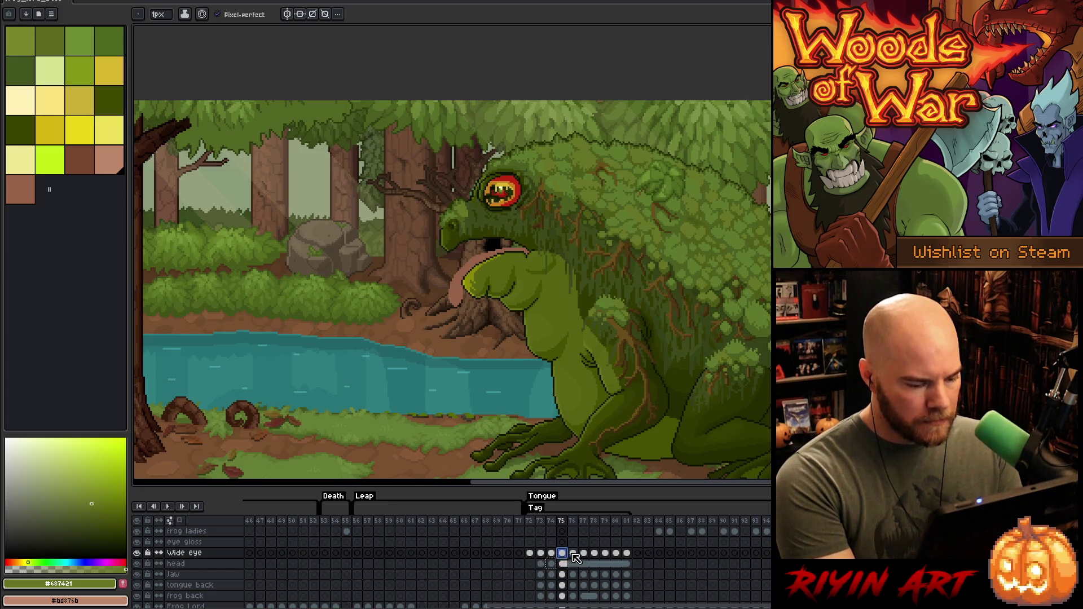
pyautogui.click(573, 553)
pyautogui.press('Left')
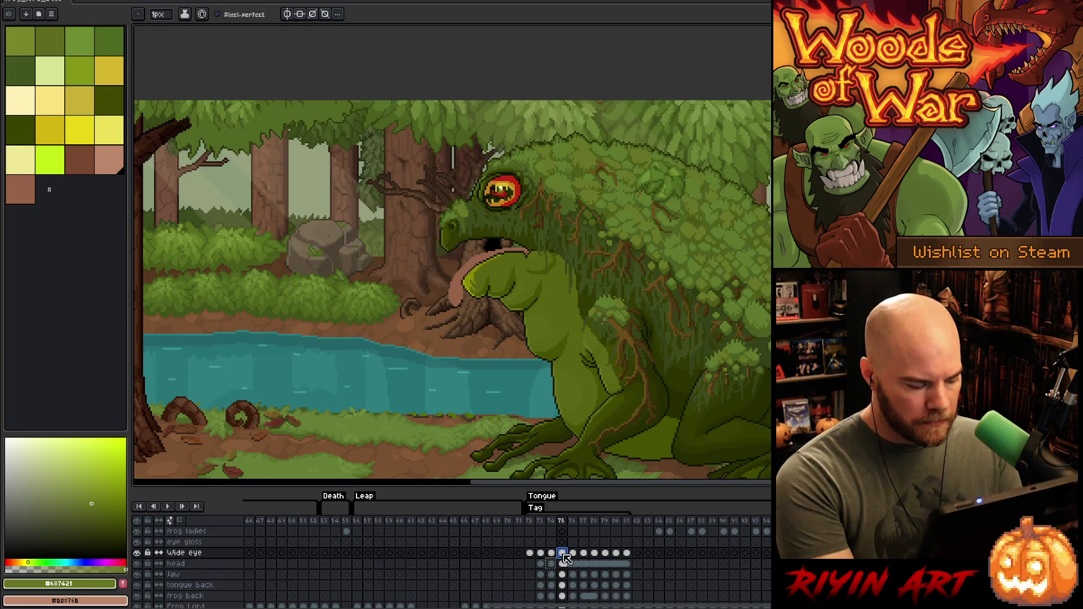
# Step: Step the Wide eye layer forward through frames 77 to 81
pyautogui.click(574, 555)
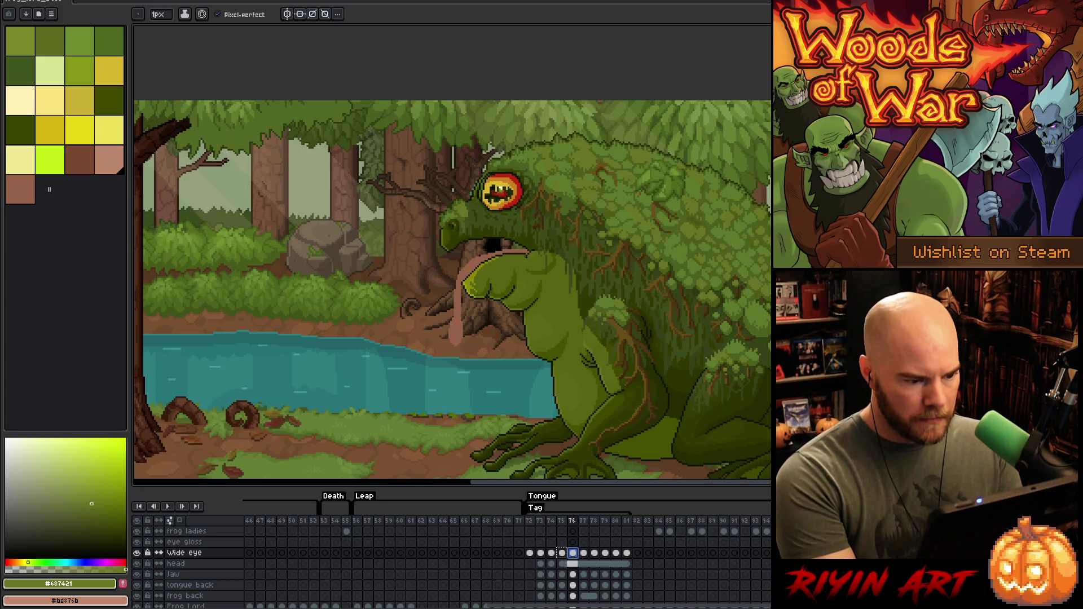
pyautogui.click(585, 555)
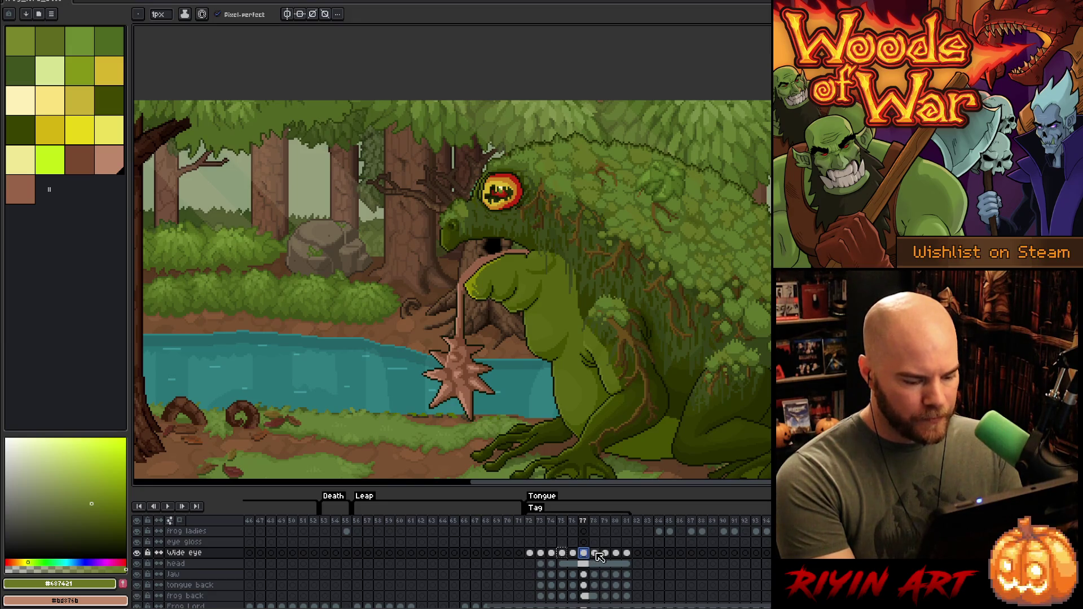
pyautogui.click(597, 555)
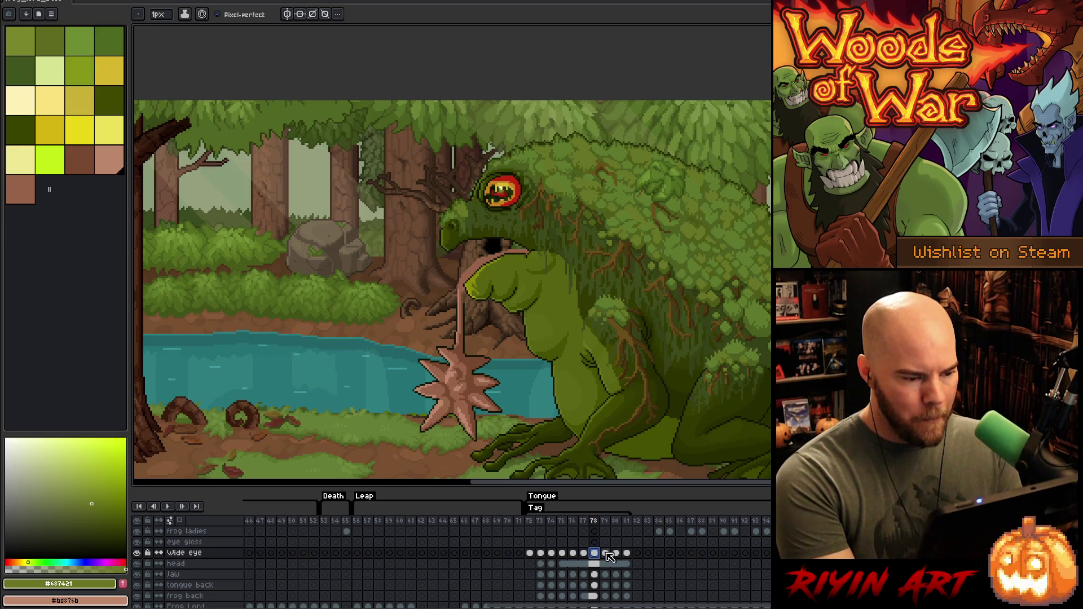
pyautogui.click(607, 554)
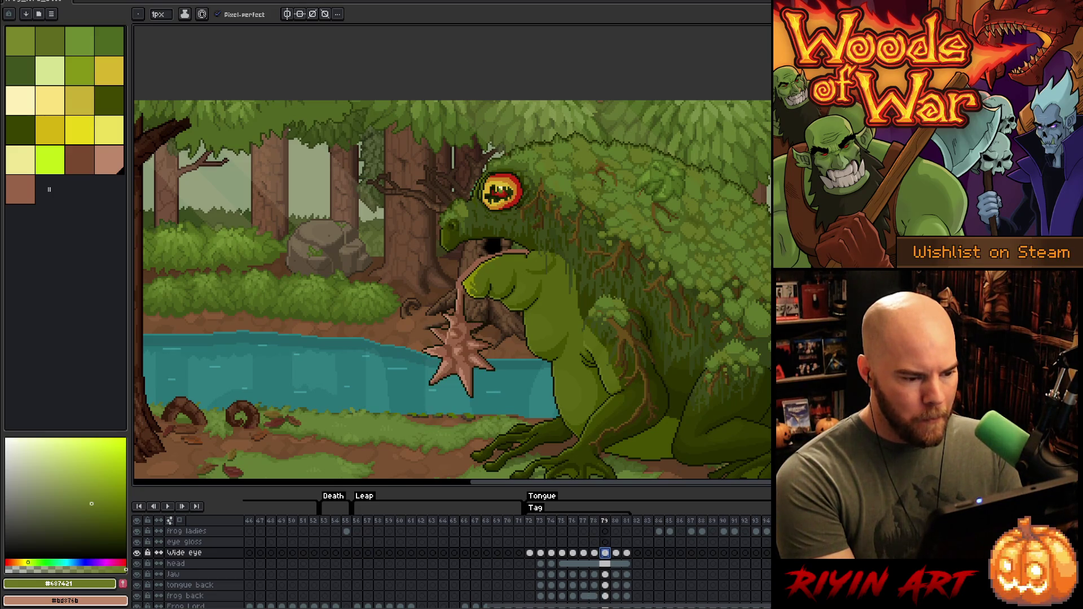
pyautogui.click(616, 553)
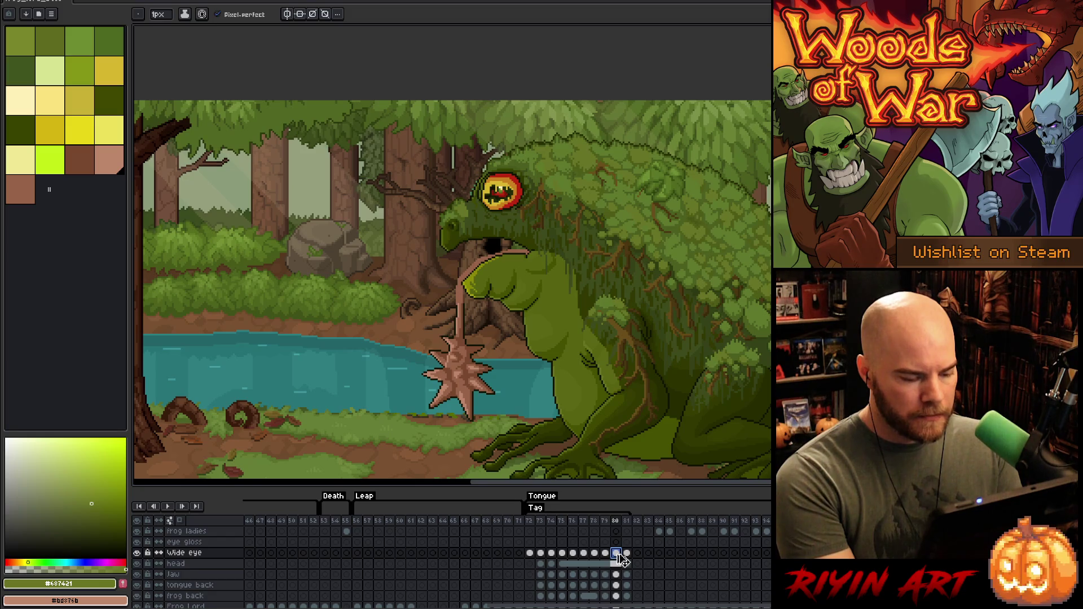
pyautogui.click(627, 554)
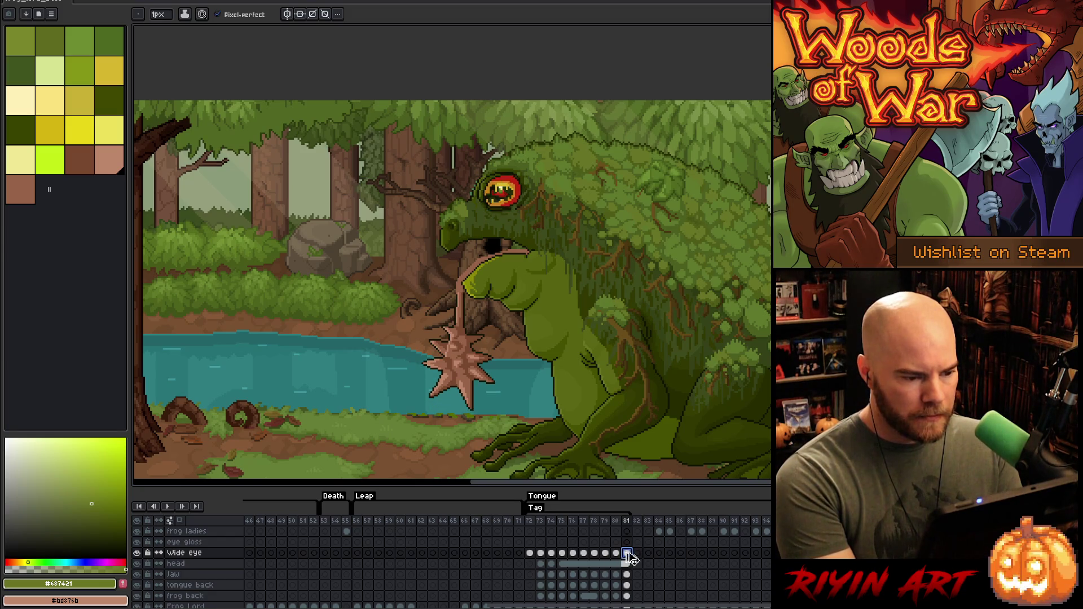
# Step: Play and stop the tongue animation, then return to frame 76 on the frog back layer
pyautogui.press('Return')
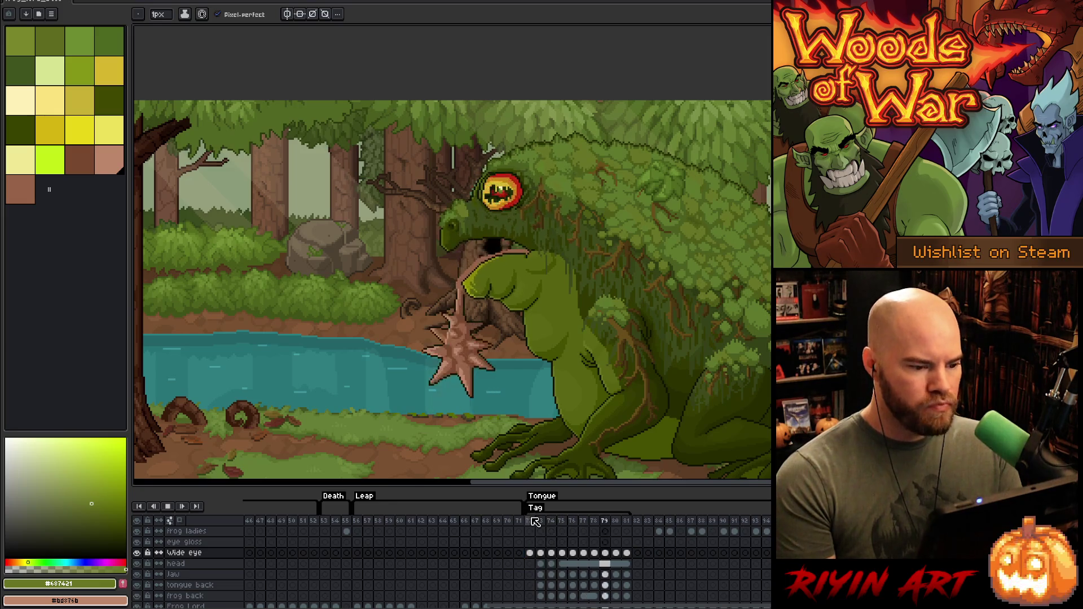
pyautogui.press('Return')
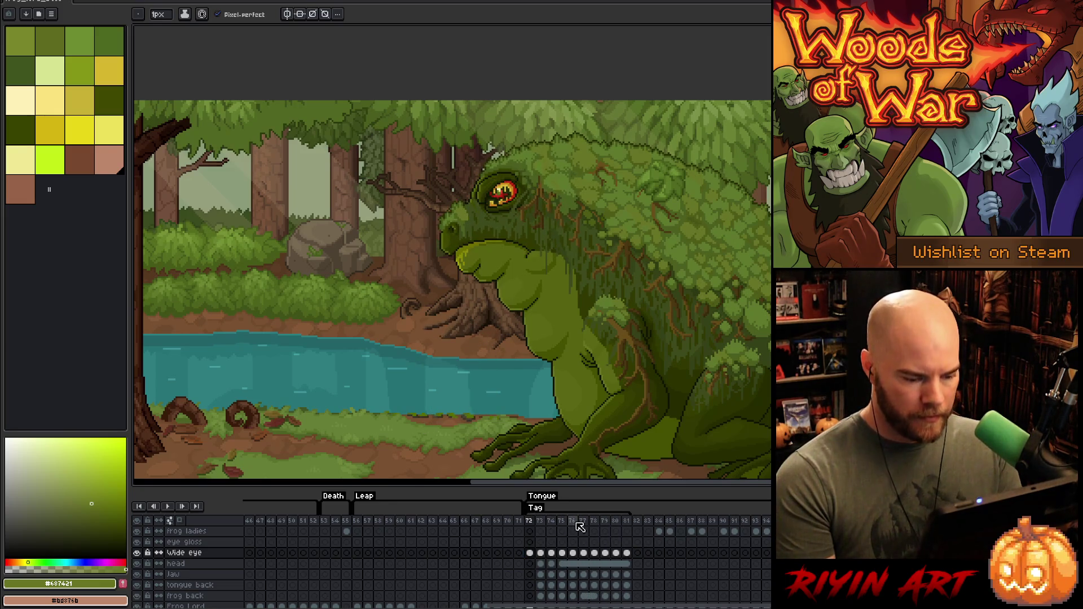
pyautogui.press('Return')
pyautogui.press('Right')
pyautogui.press('Down')
pyautogui.press('Down')
pyautogui.press('Down')
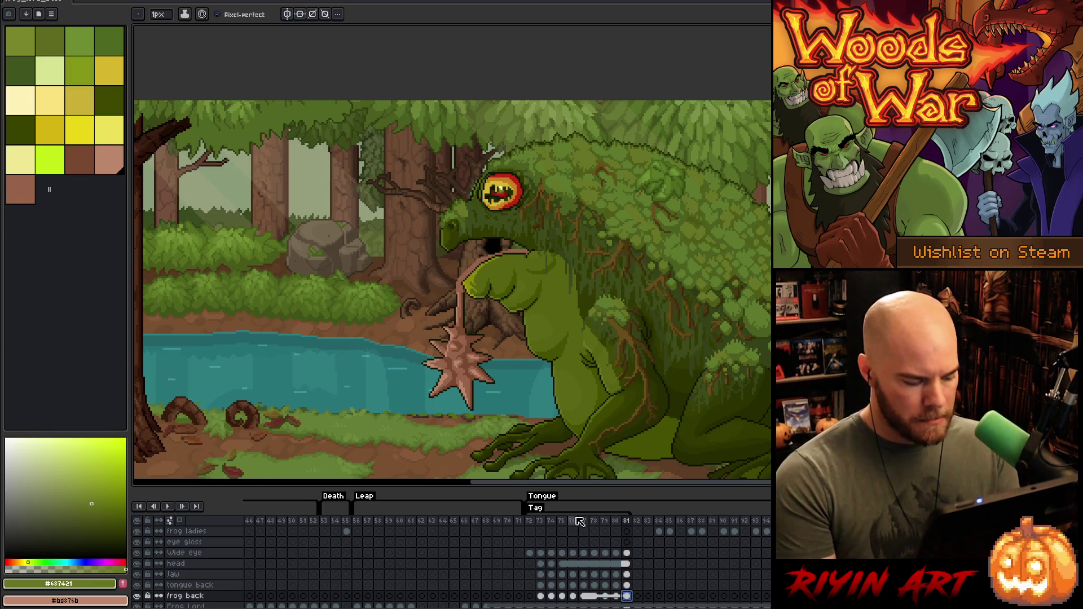
pyautogui.click(576, 519)
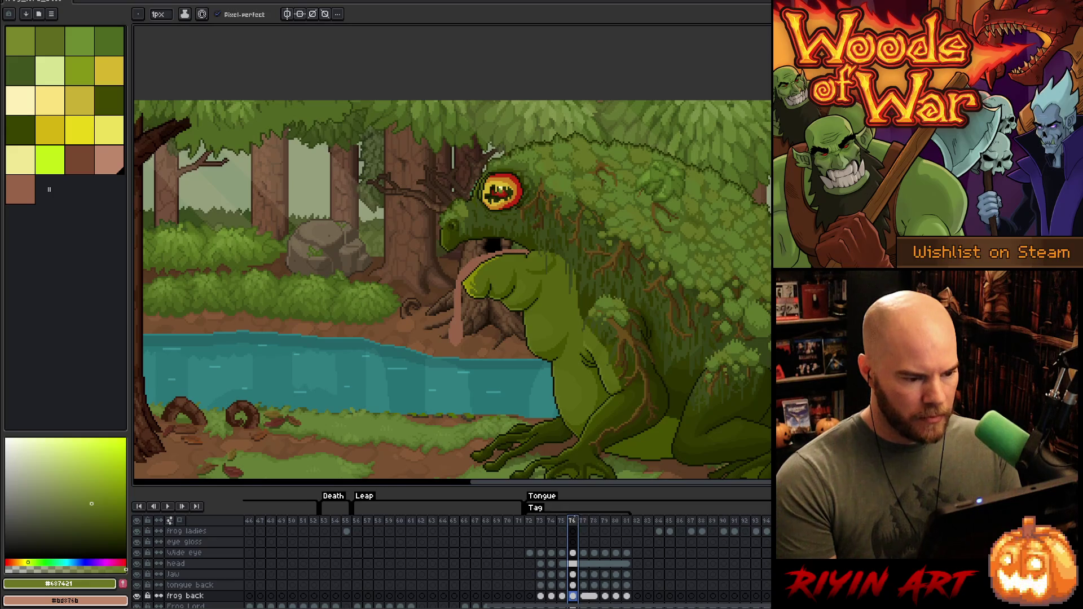
# Step: Step from the Wide eye cel at frame 75 forward to frame 79, then play the animation
pyautogui.click(567, 554)
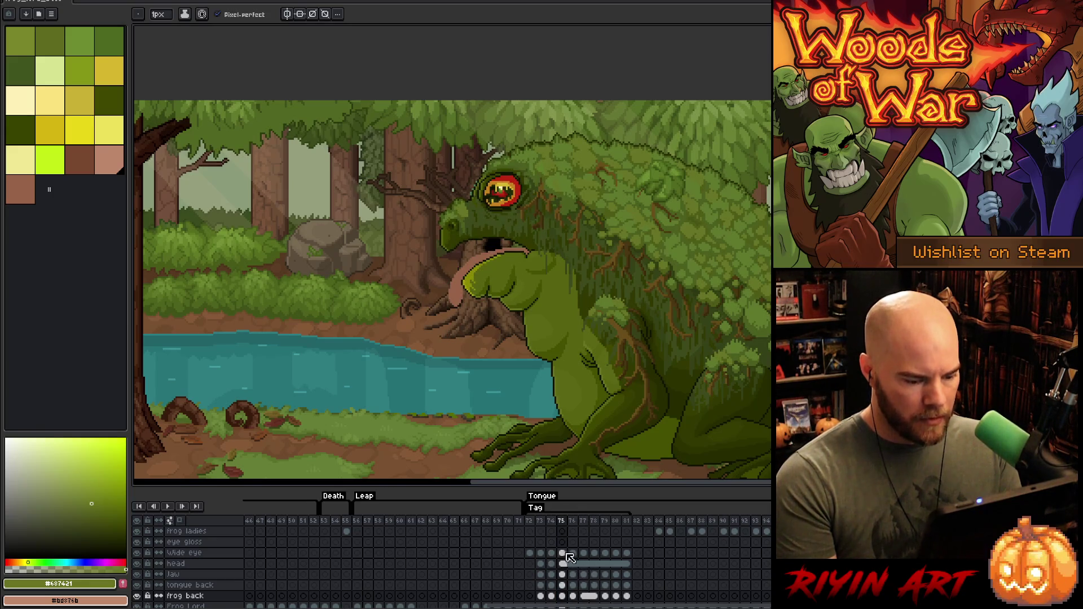
pyautogui.press('Right')
pyautogui.click(563, 553)
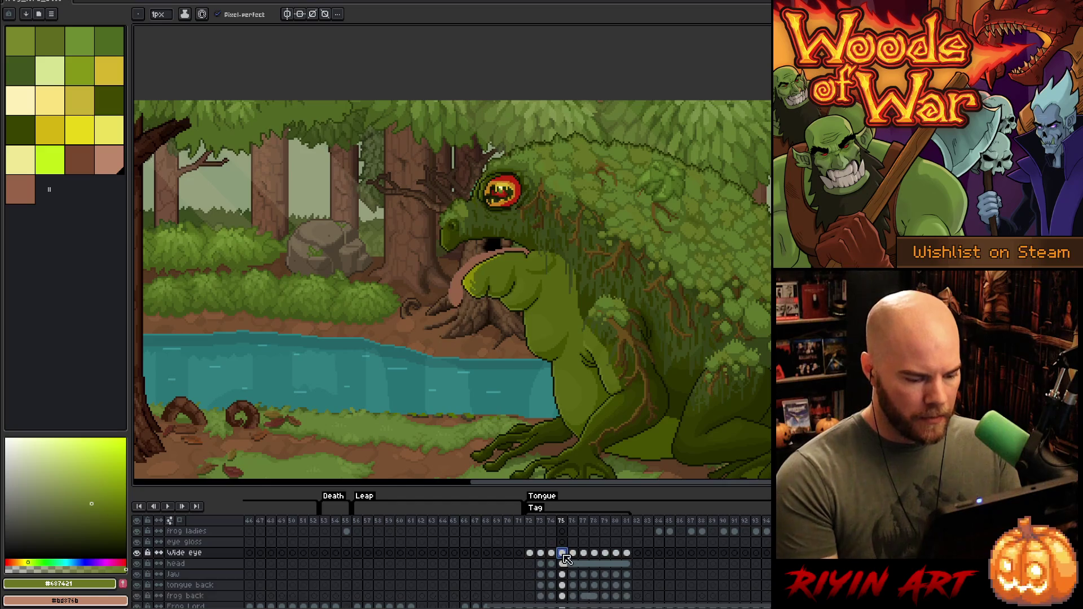
pyautogui.press('Right')
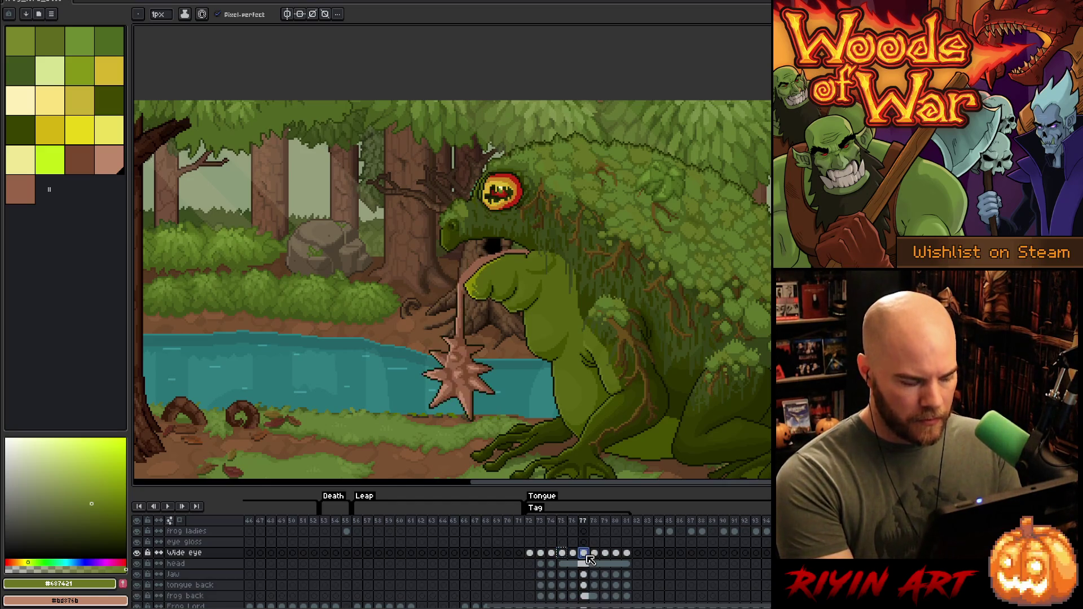
pyautogui.press('Right')
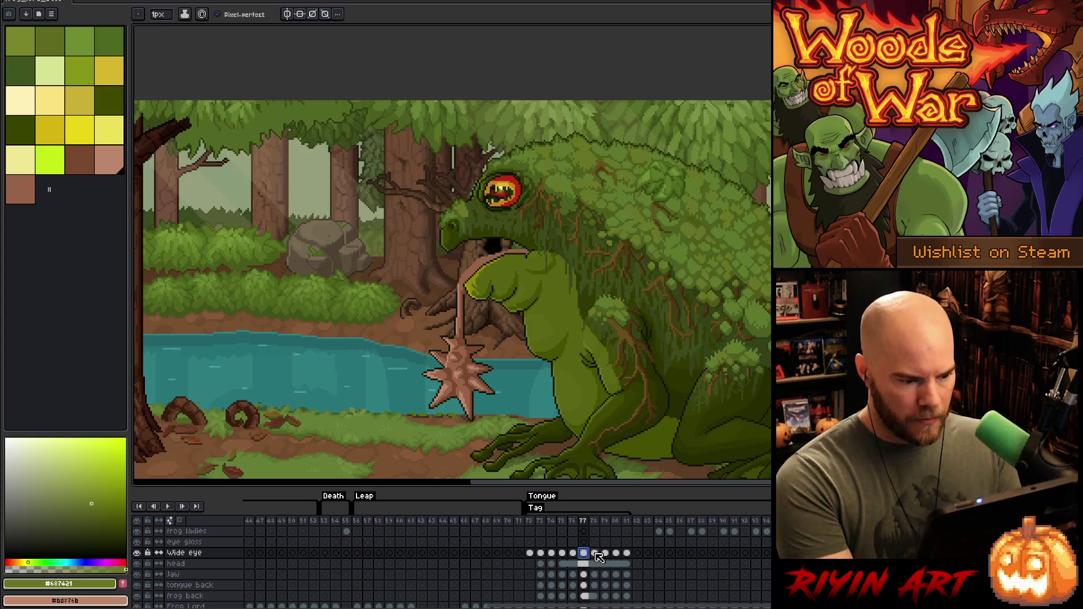
pyautogui.press('Right')
pyautogui.press('Right')
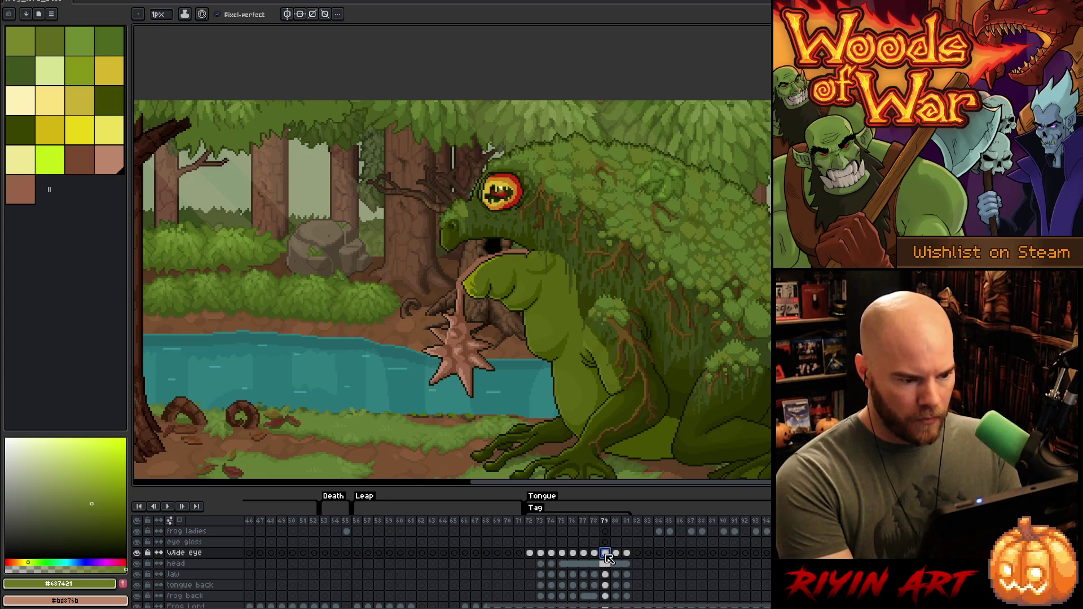
pyautogui.press('Right')
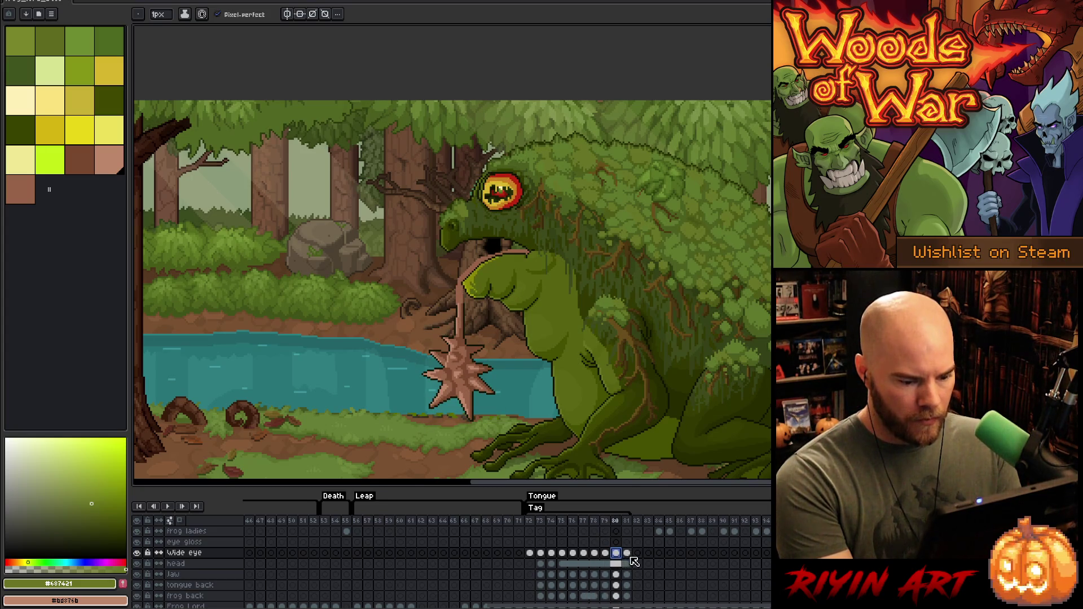
pyautogui.press('Return')
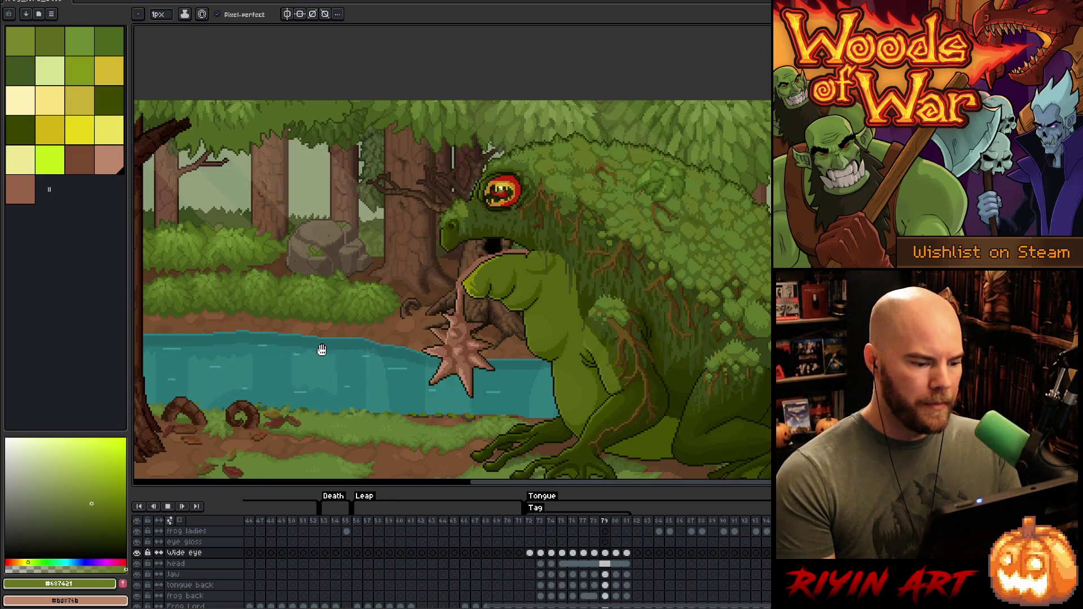
pyautogui.scroll(-1, 321, 350)
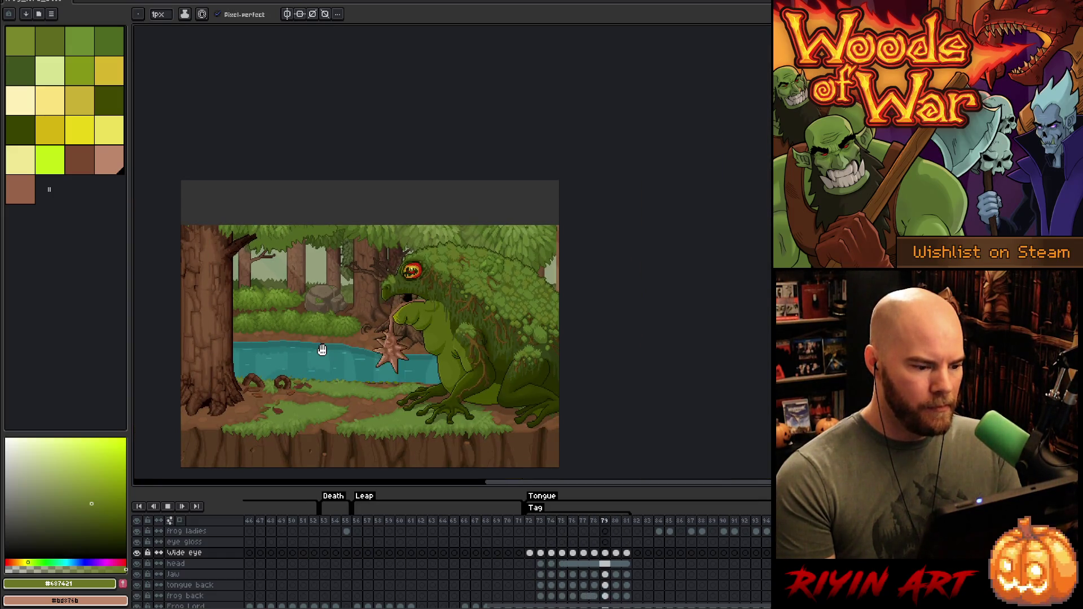
# Step: Stop the tongue-attack playback and zoom in on the tongue by the tree trunk
pyautogui.scroll(1, 321, 350)
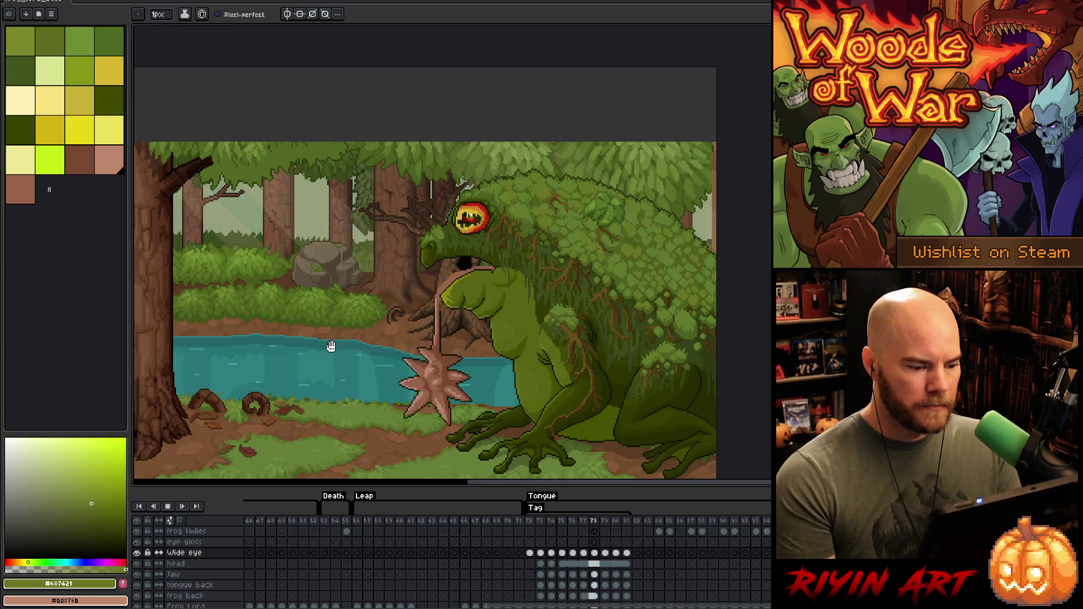
pyautogui.scroll(2, 362, 321)
pyautogui.press('Return')
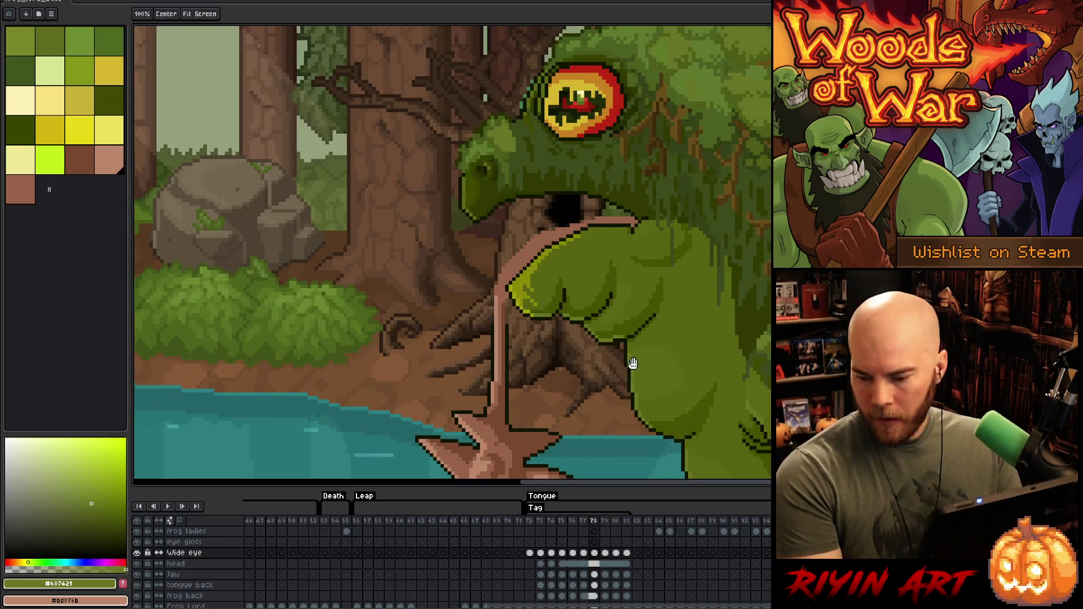
pyautogui.scroll(-1, 560, 314)
pyautogui.scroll(4, 525, 299)
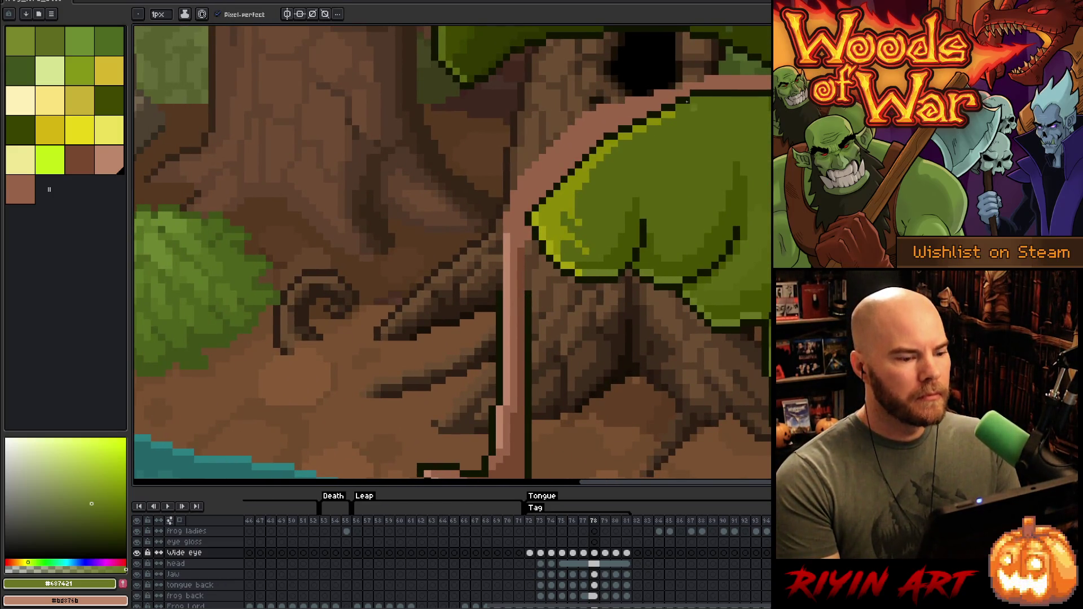
# Step: Save the animation file, then redraw a short stretch of the tongue's top edge
pyautogui.rightClick(544, 268)
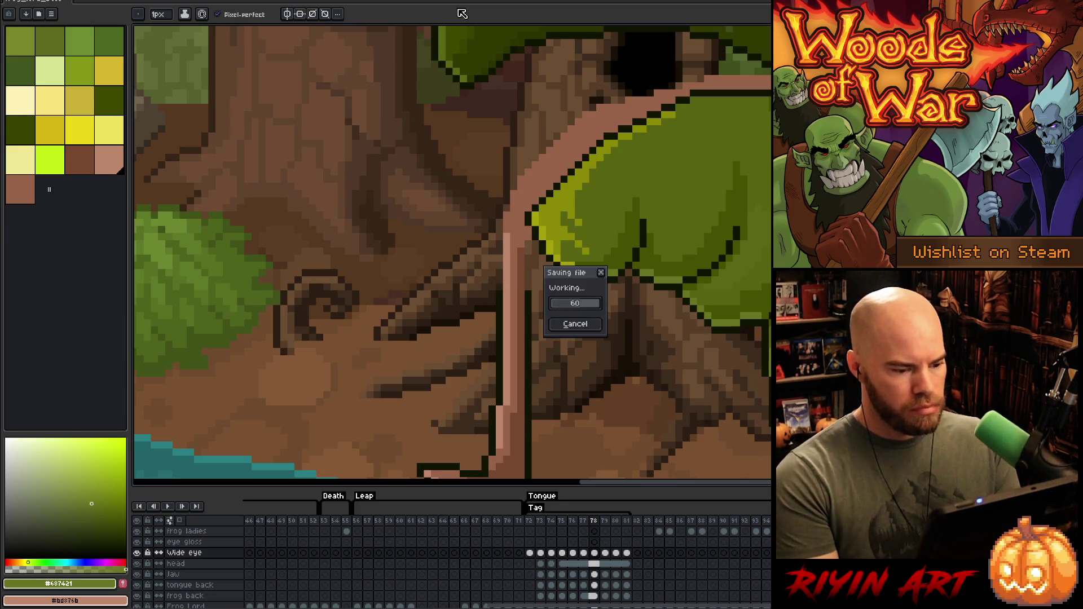
pyautogui.click(575, 302)
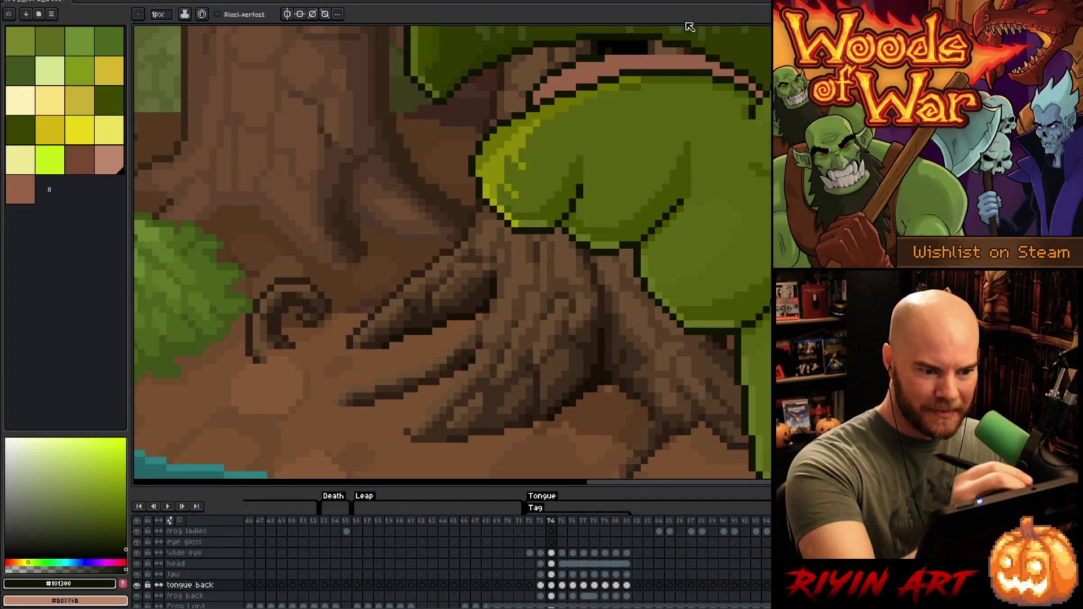
pyautogui.moveTo(615, 50); pyautogui.dragTo(697, 49)
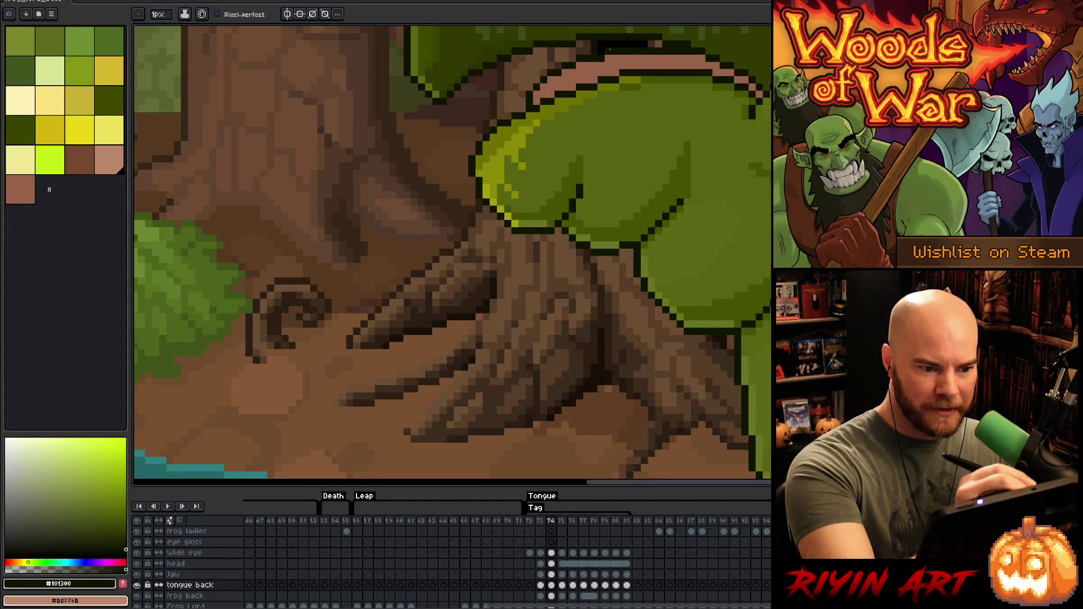
# Step: Pick a dark brown swatch for shading and make the tongue back layer active
pyautogui.scroll(-10, 178, 598)
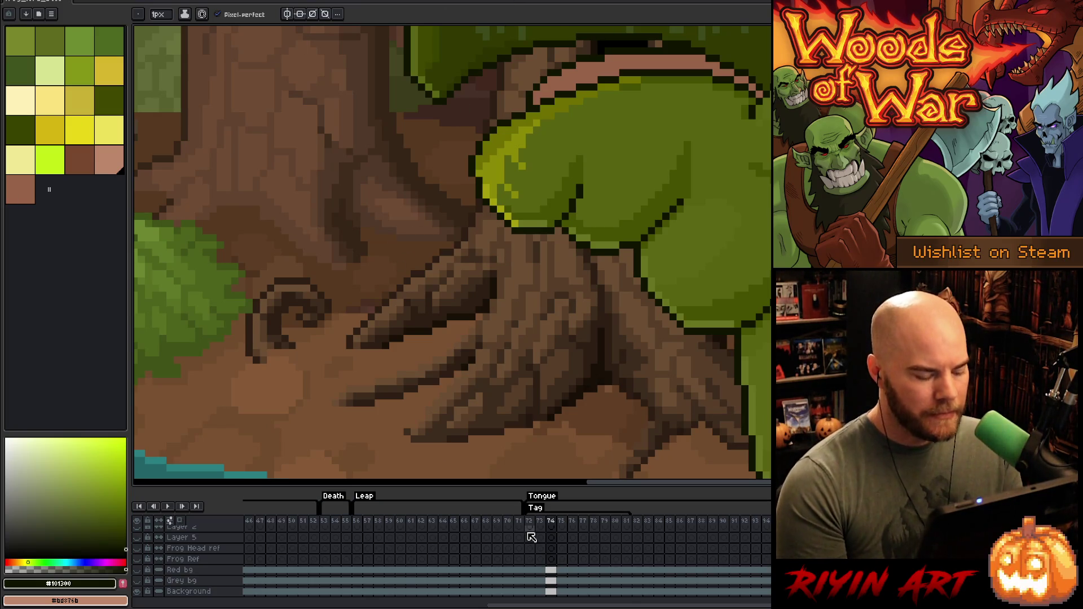
pyautogui.scroll(-3, 519, 176)
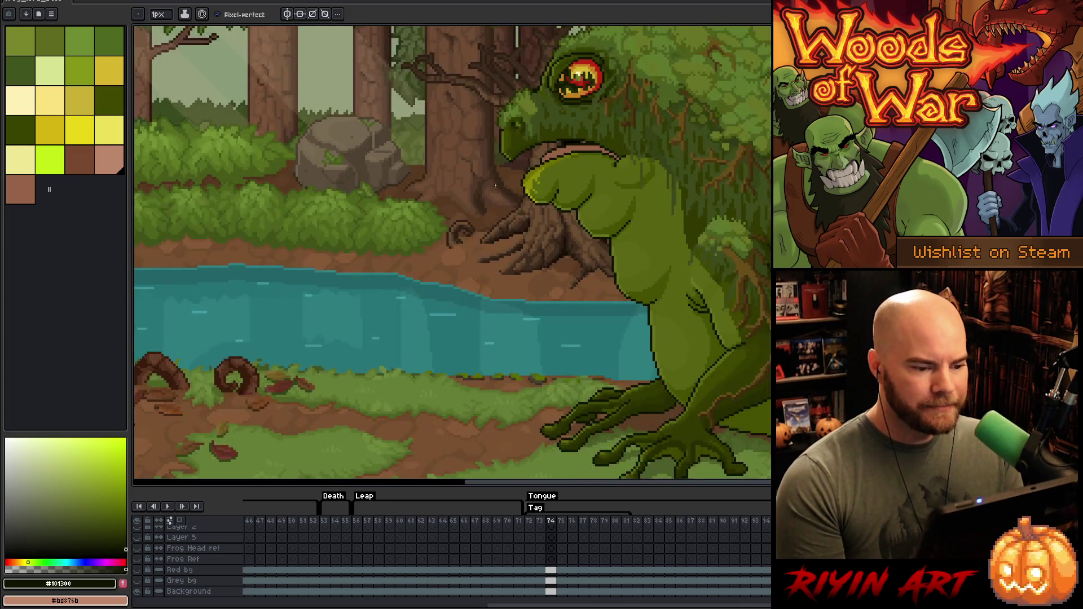
pyautogui.scroll(1, 519, 176)
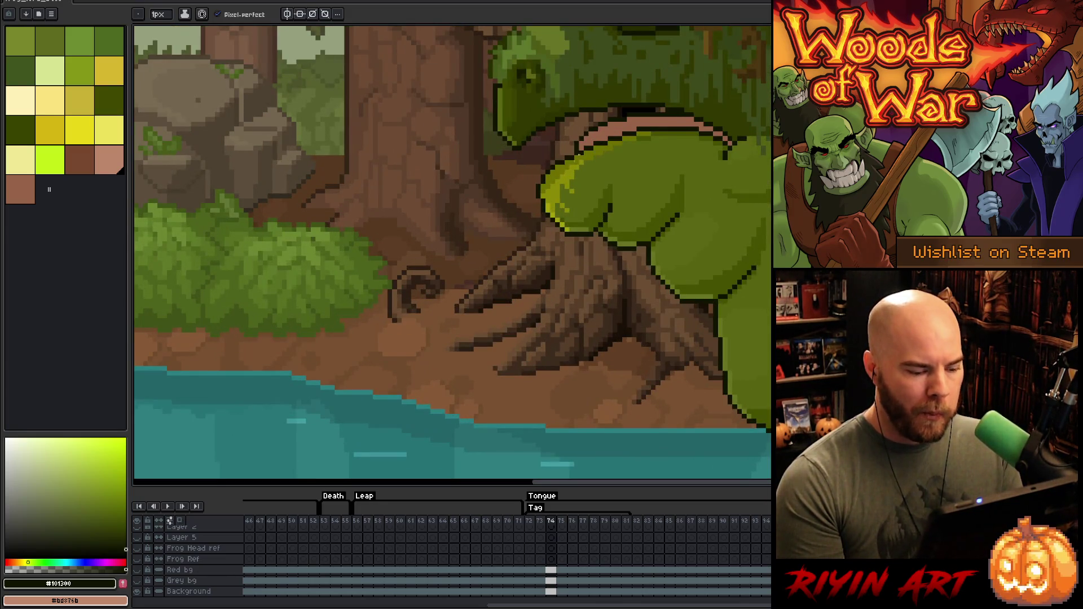
pyautogui.scroll(2, 576, 161)
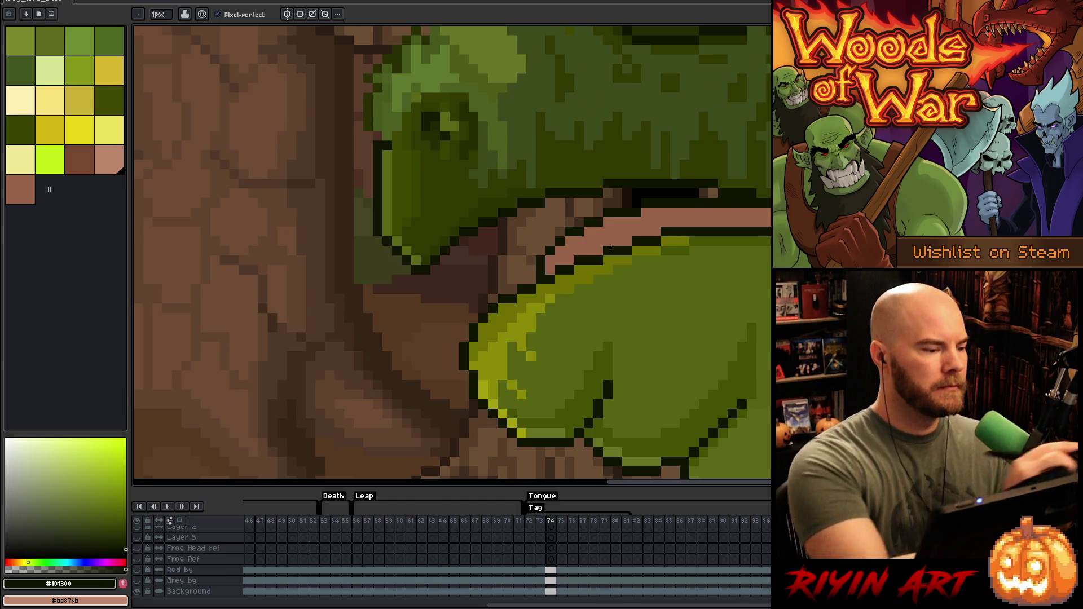
pyautogui.click(80, 160)
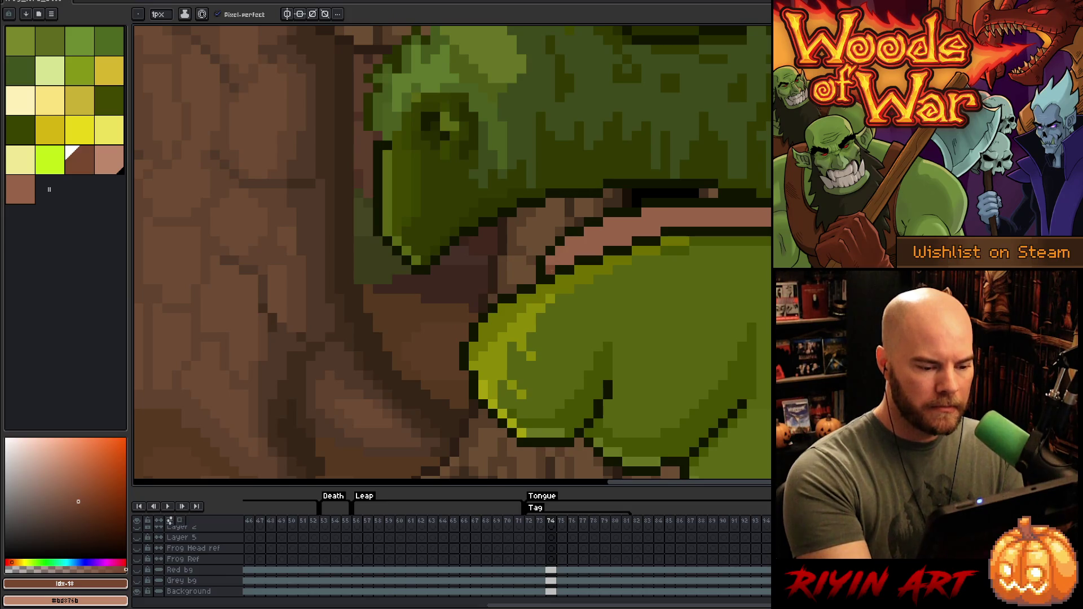
pyautogui.press('v')
pyautogui.click(577, 249)
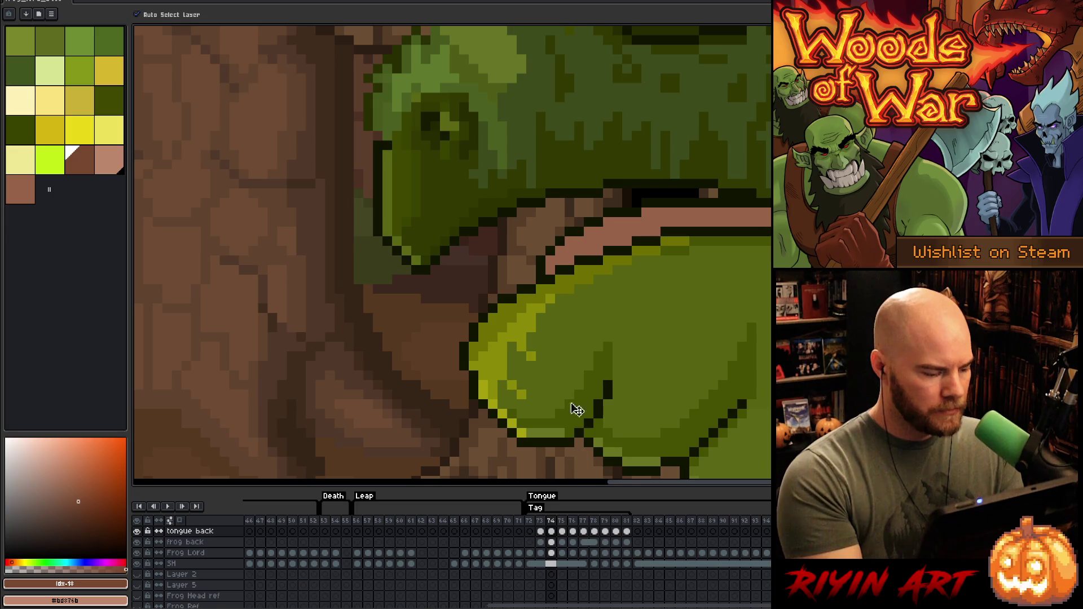
# Step: Select the tongue's pink band on frame 74 and shade it dark brown, then deselect
pyautogui.press('w')
pyautogui.click(619, 244)
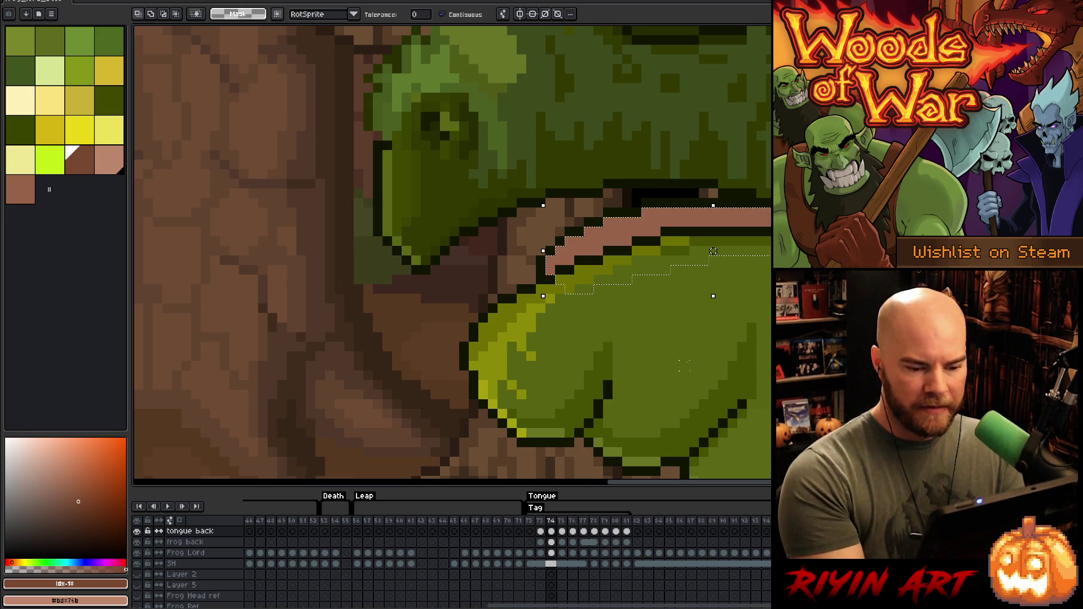
pyautogui.press('b')
pyautogui.click(79, 160)
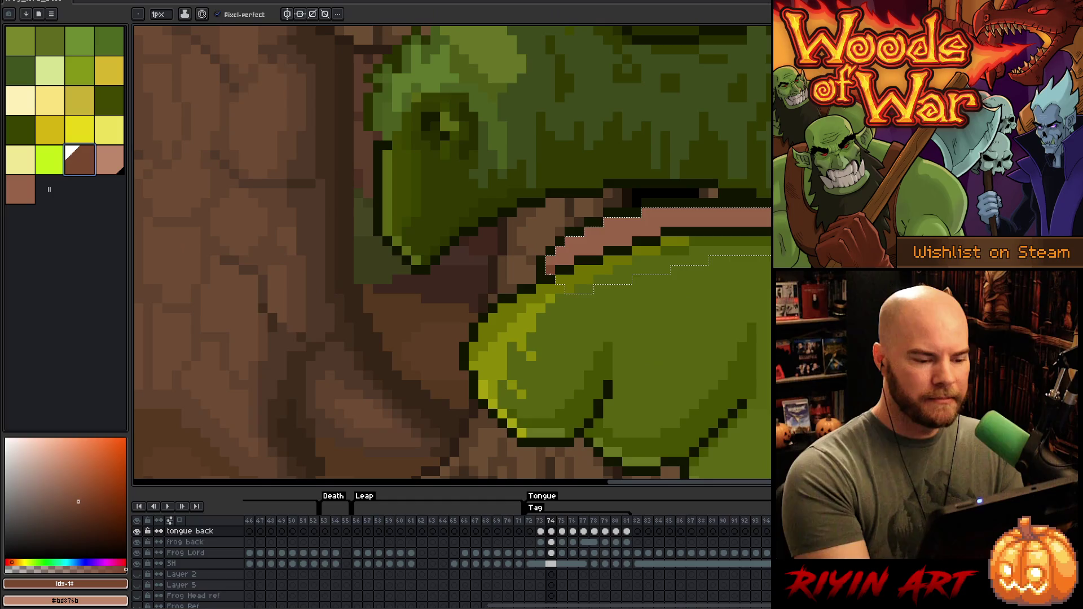
pyautogui.moveTo(581, 251)
pyautogui.mouseDown()
pyautogui.moveTo(671, 214)
pyautogui.moveTo(643, 222)
pyautogui.moveTo(750, 220)
pyautogui.mouseUp()
pyautogui.press('g')
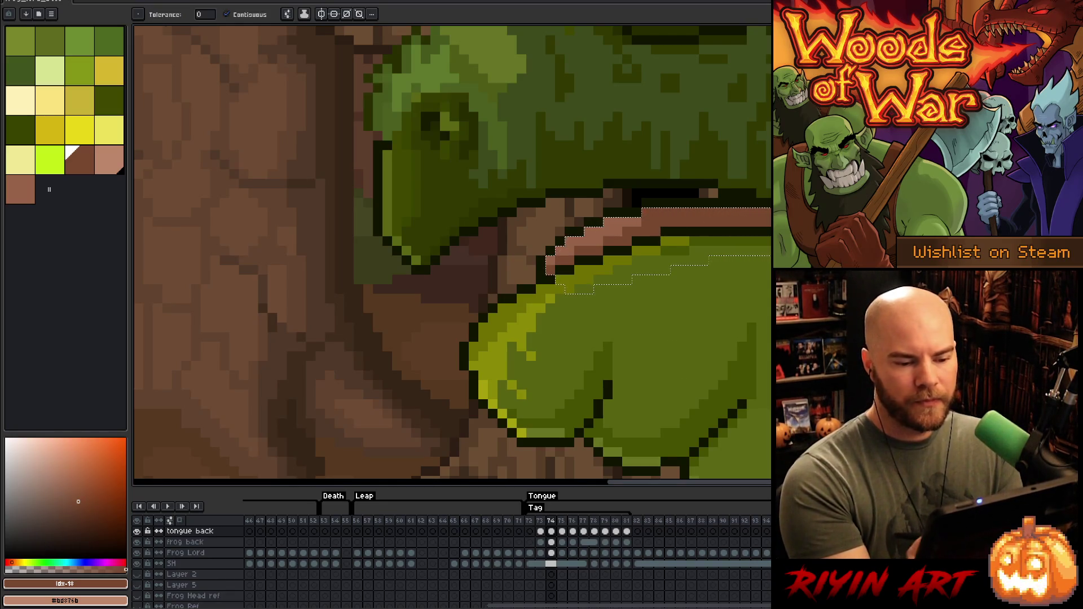
pyautogui.press('b')
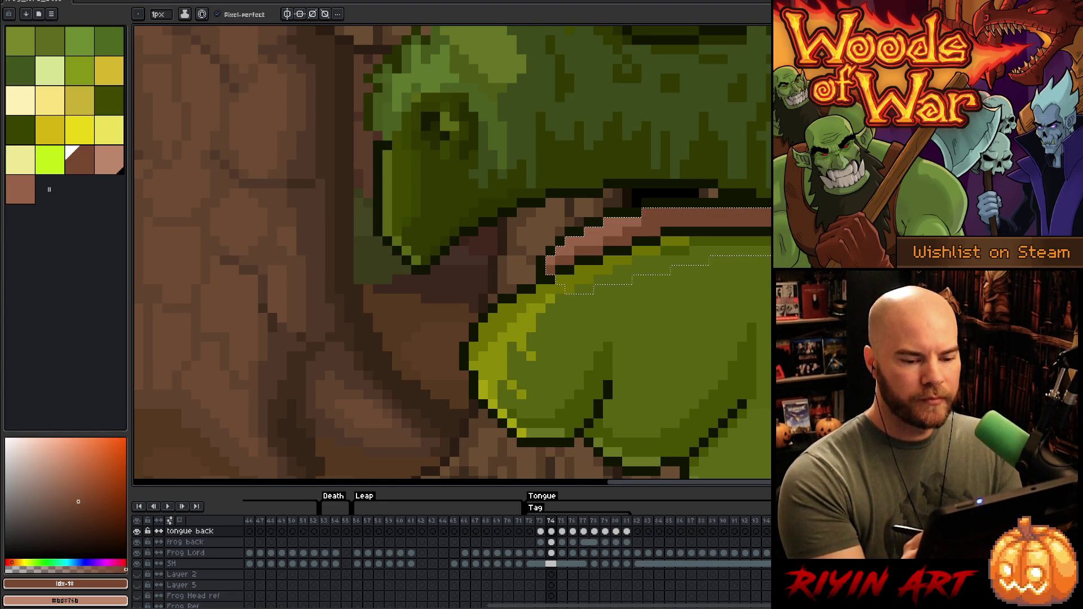
pyautogui.hotkey('ctrl', 'd')
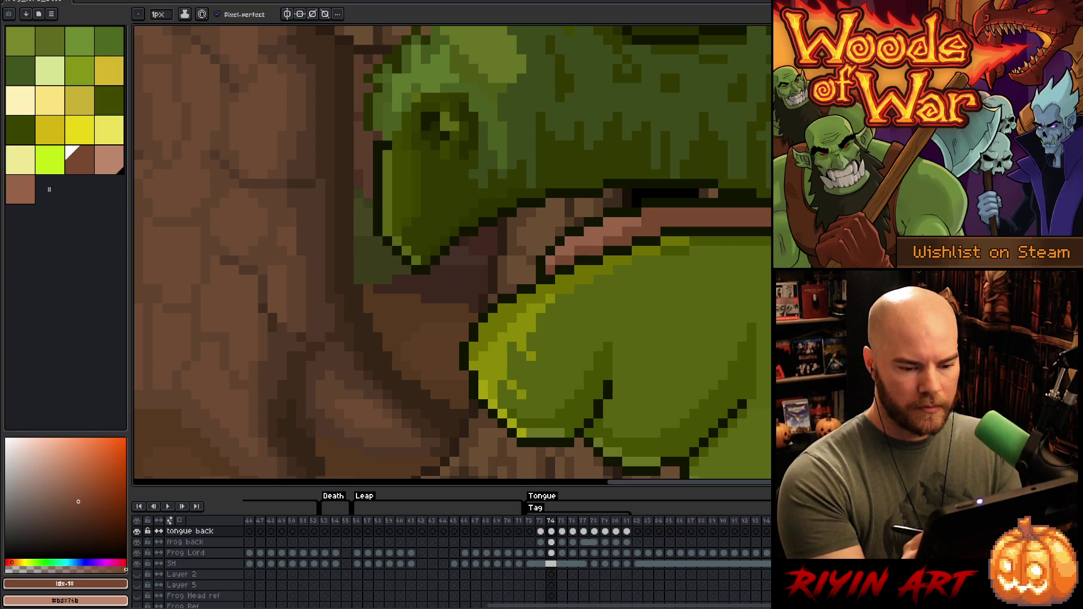
# Step: Go to frame 75 on the tongue back layer and sample the near-black #101300 outline colour
pyautogui.press('Up')
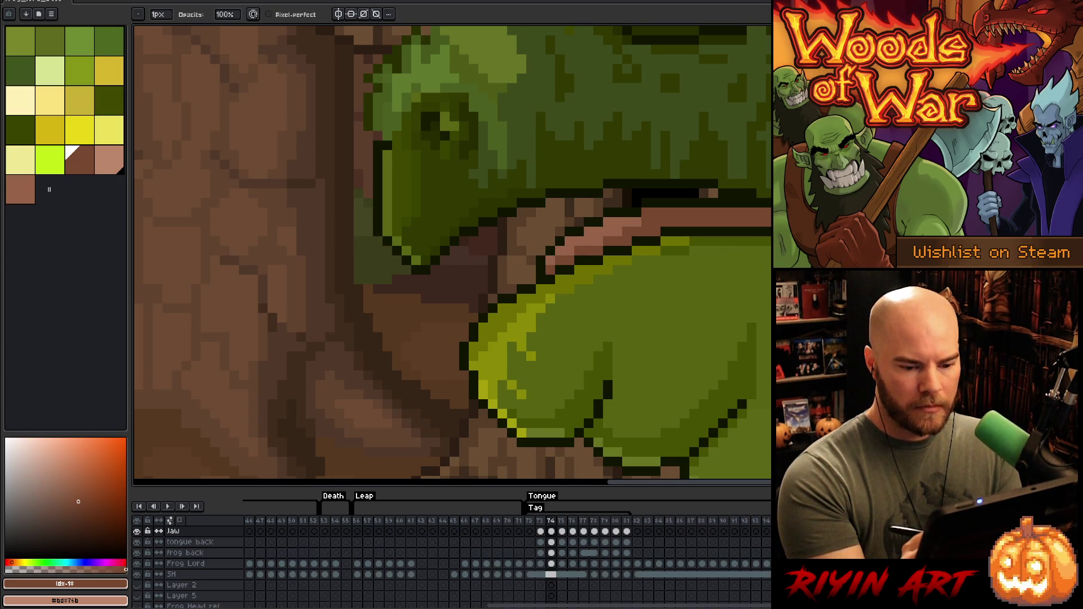
pyautogui.press('Down')
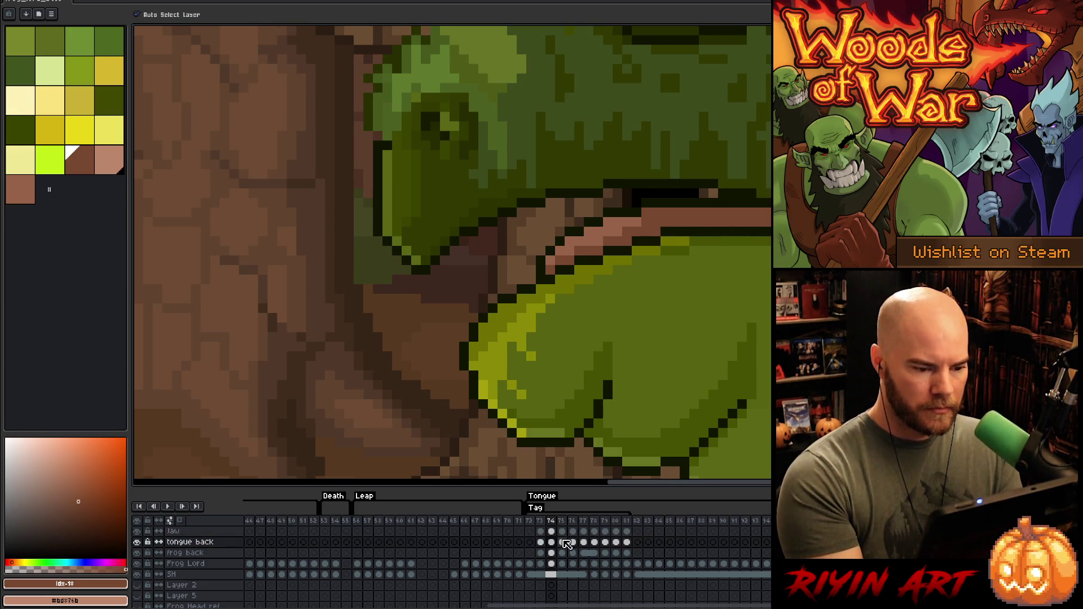
pyautogui.click(562, 542)
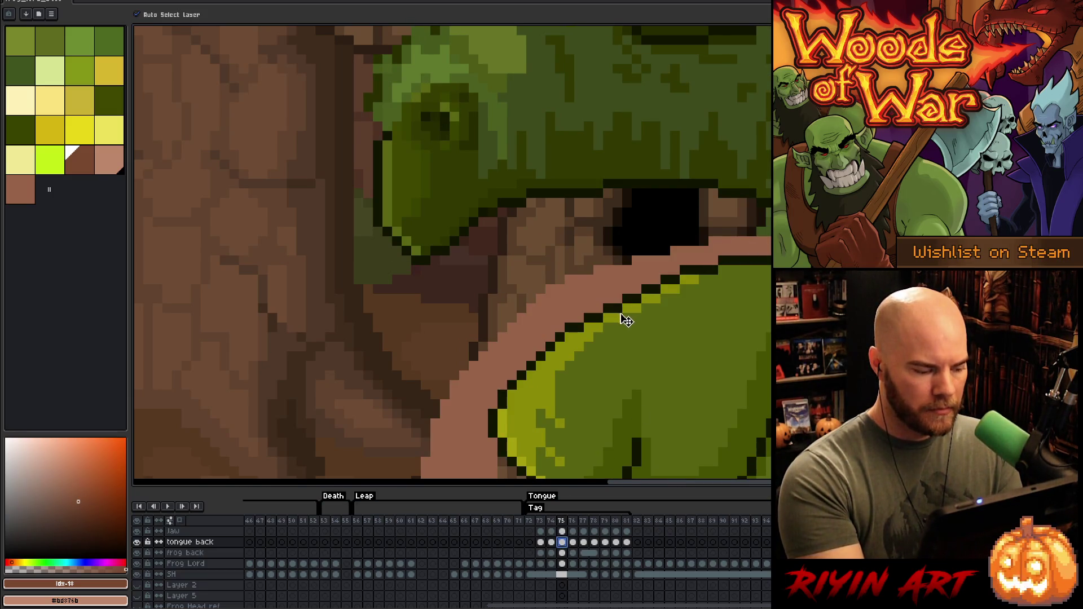
pyautogui.press('i')
pyautogui.click(543, 353)
pyautogui.moveTo(604, 394)
pyautogui.mouseDown()
pyautogui.moveTo(672, 169)
pyautogui.moveTo(656, 322)
pyautogui.mouseUp()
pyautogui.hotkey('ctrl', 'z')
pyautogui.press('space')
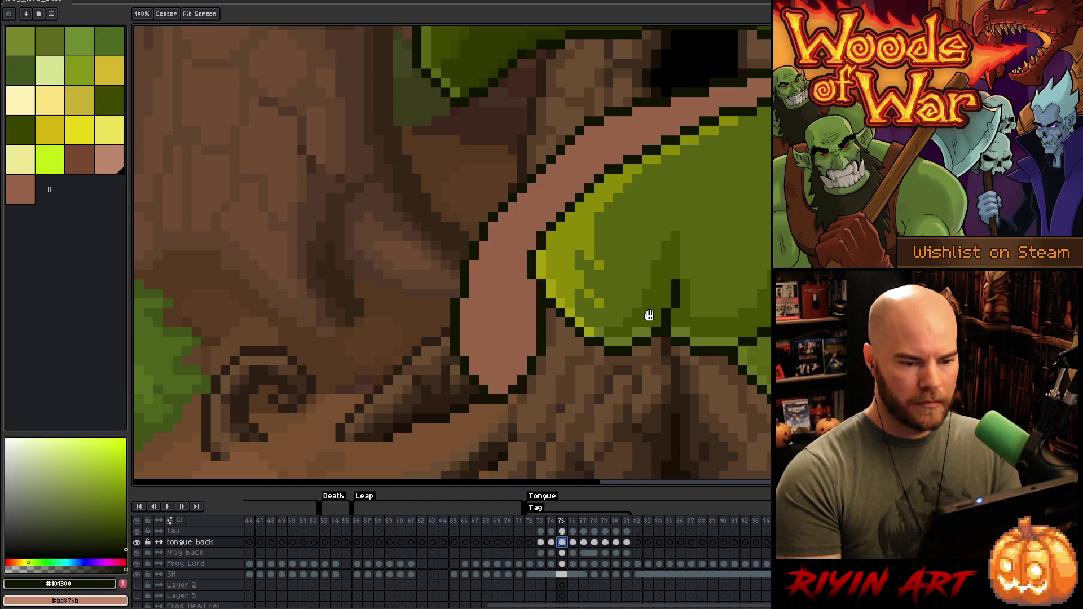
pyautogui.rightClick(647, 312)
pyautogui.press('Escape')
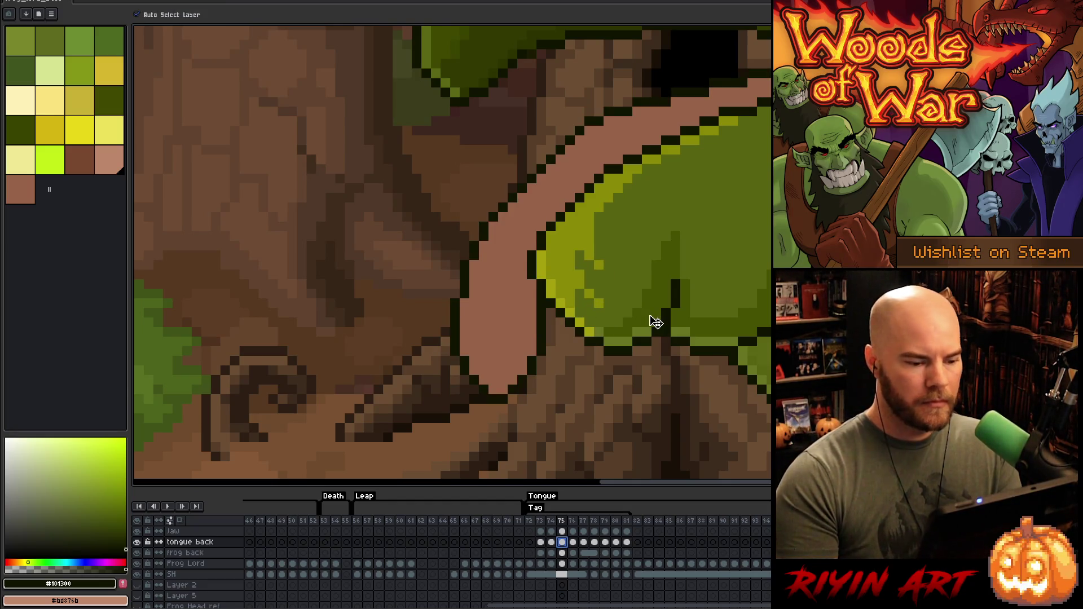
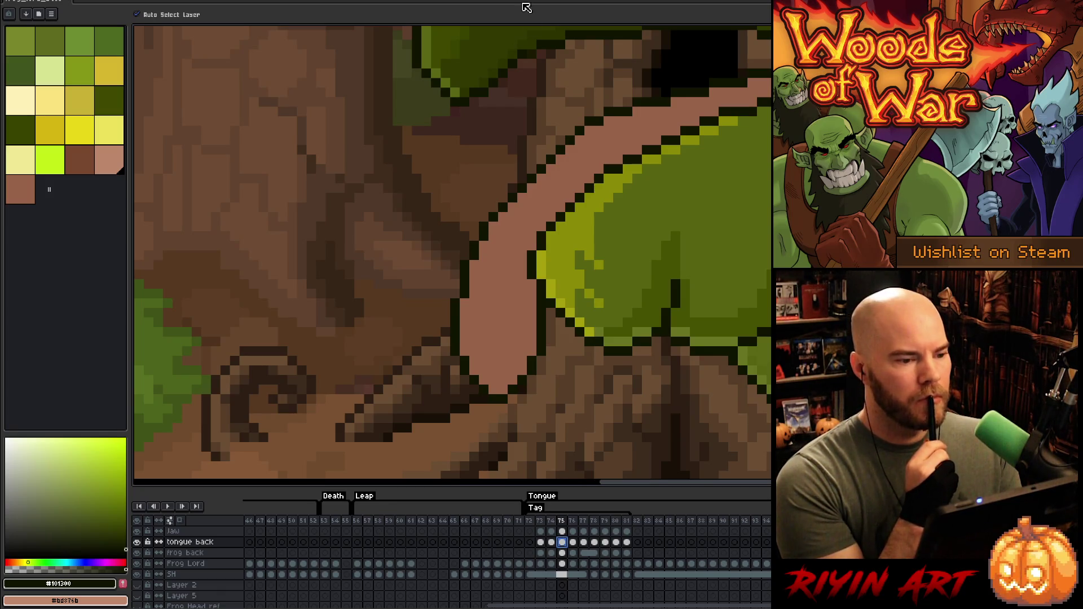
# Step: Save the file, pick dark brown and magic-wand select the pink tongue for pencil shading
pyautogui.hotkey('ctrl', 's')
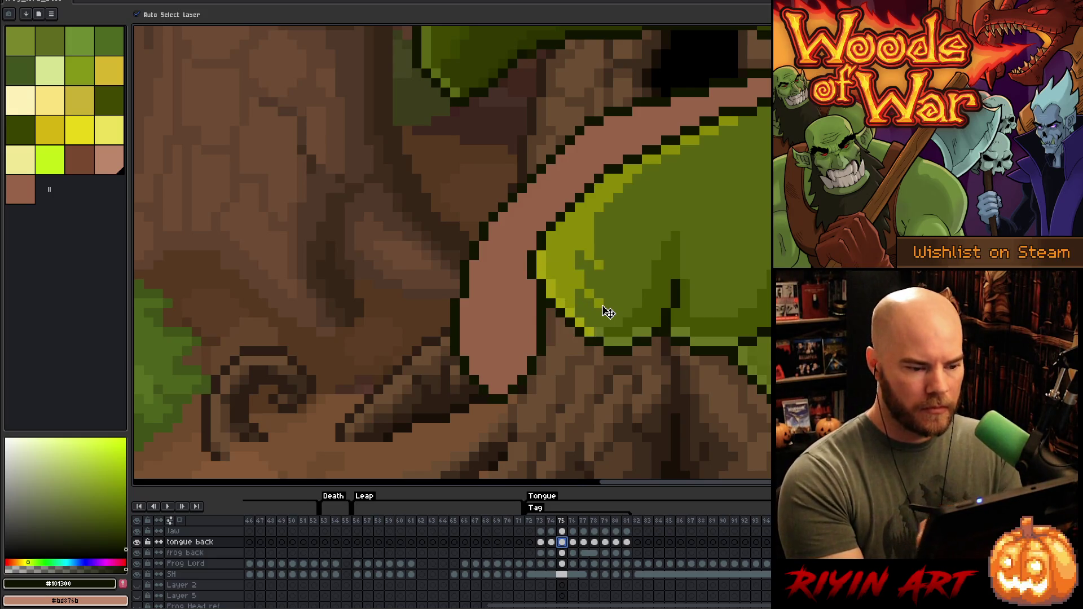
pyautogui.click(83, 163)
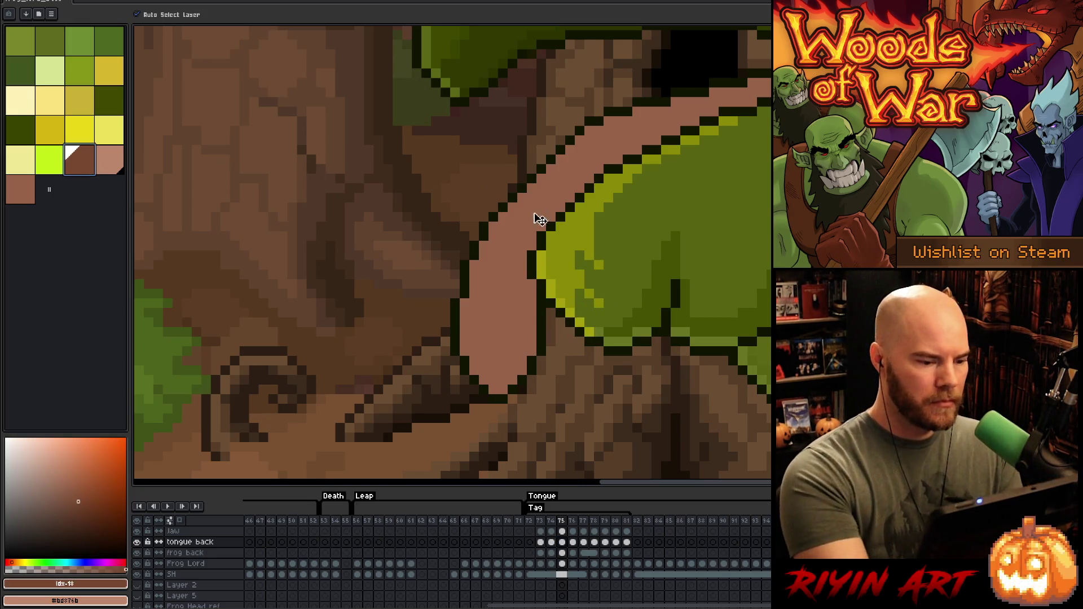
pyautogui.press('w')
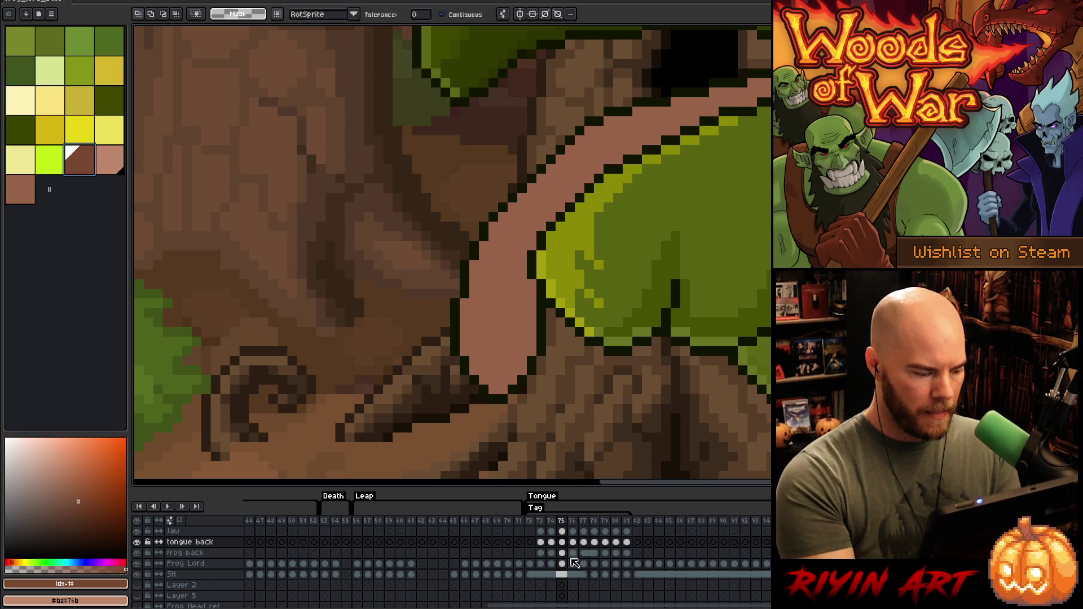
pyautogui.click(521, 245)
pyautogui.press('b')
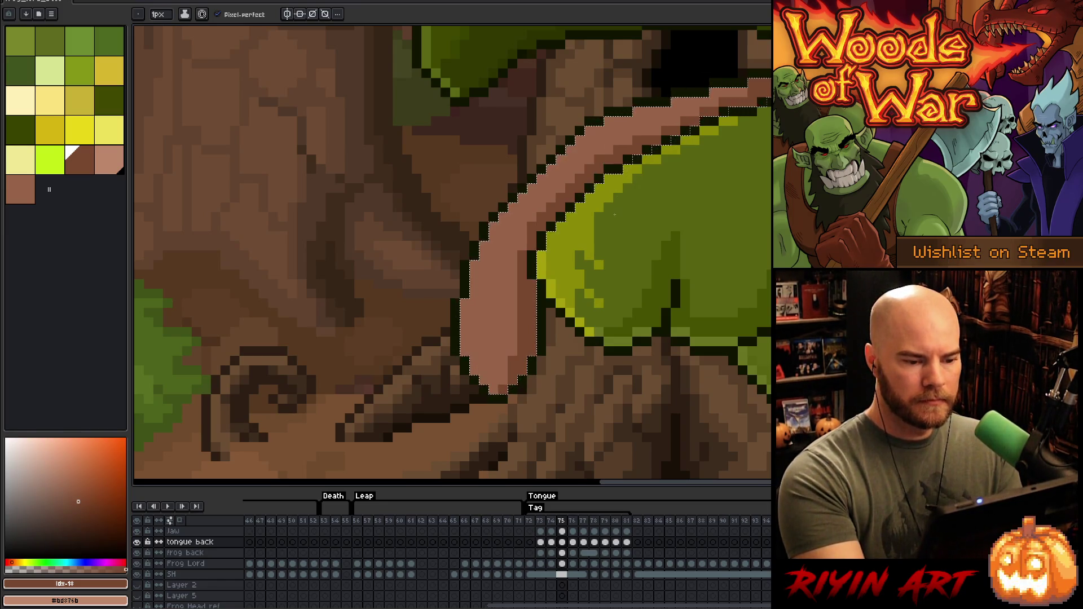
# Step: Paint a light pink highlight strip along the tongue's left edge, then eyedrop the brown back
pyautogui.keyDown('alt'); pyautogui.click(638, 189); pyautogui.keyUp('alt')
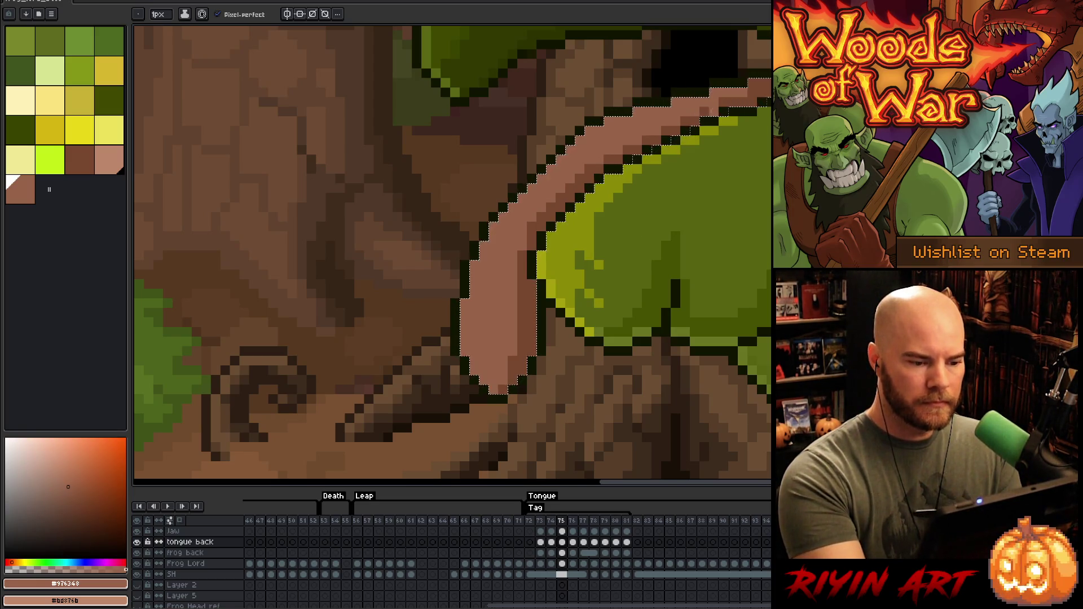
pyautogui.keyDown('alt'); pyautogui.click(429, 361); pyautogui.keyUp('alt')
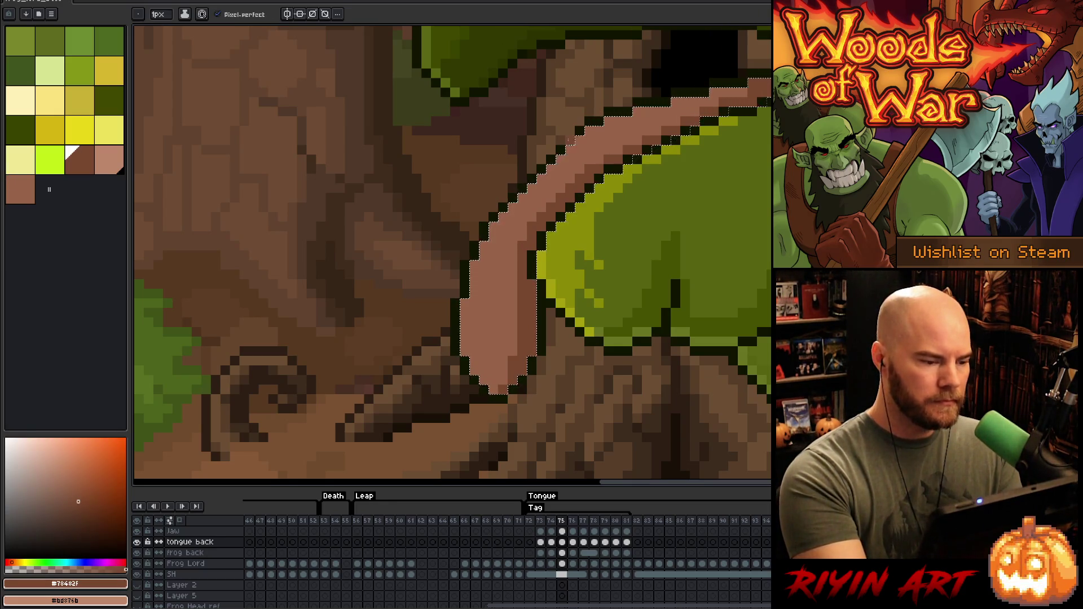
pyautogui.keyDown('alt'); pyautogui.click(519, 213); pyautogui.keyUp('alt')
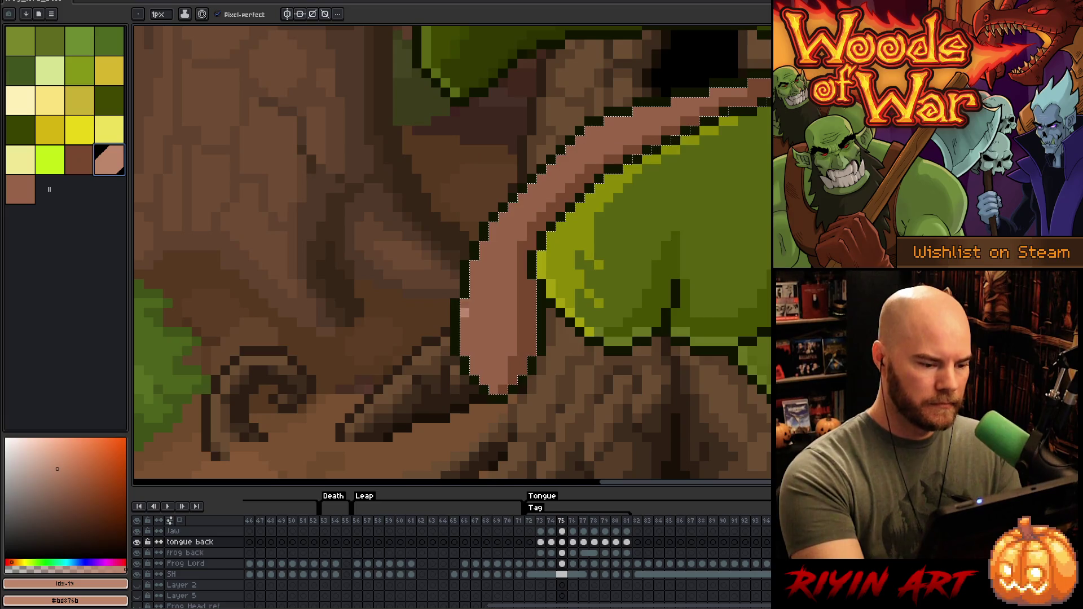
pyautogui.moveTo(465, 322); pyautogui.dragTo(464, 330)
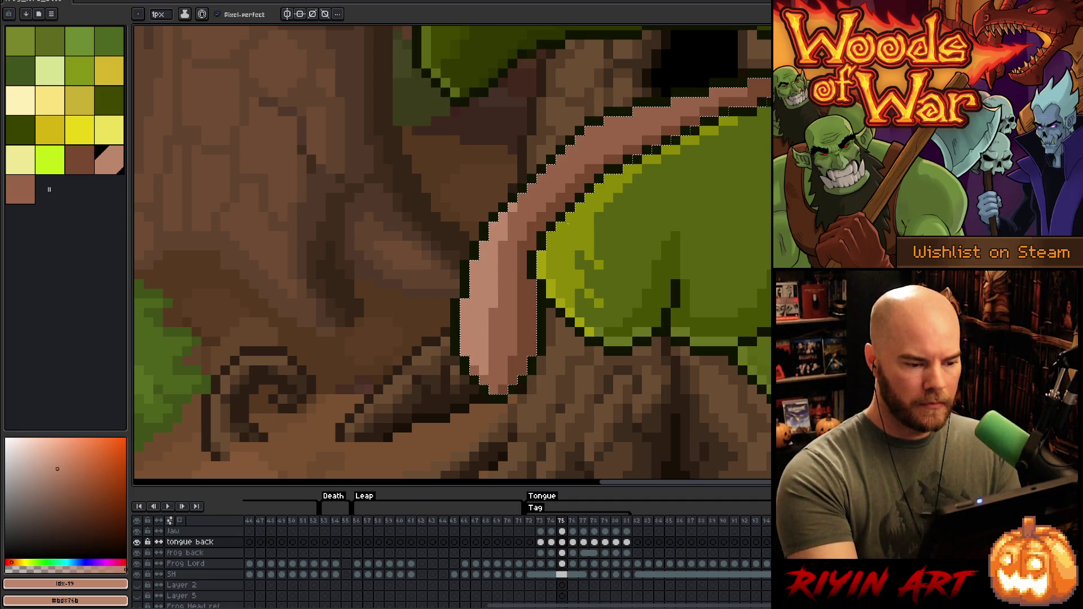
pyautogui.keyDown('alt'); pyautogui.click(508, 232); pyautogui.keyUp('alt')
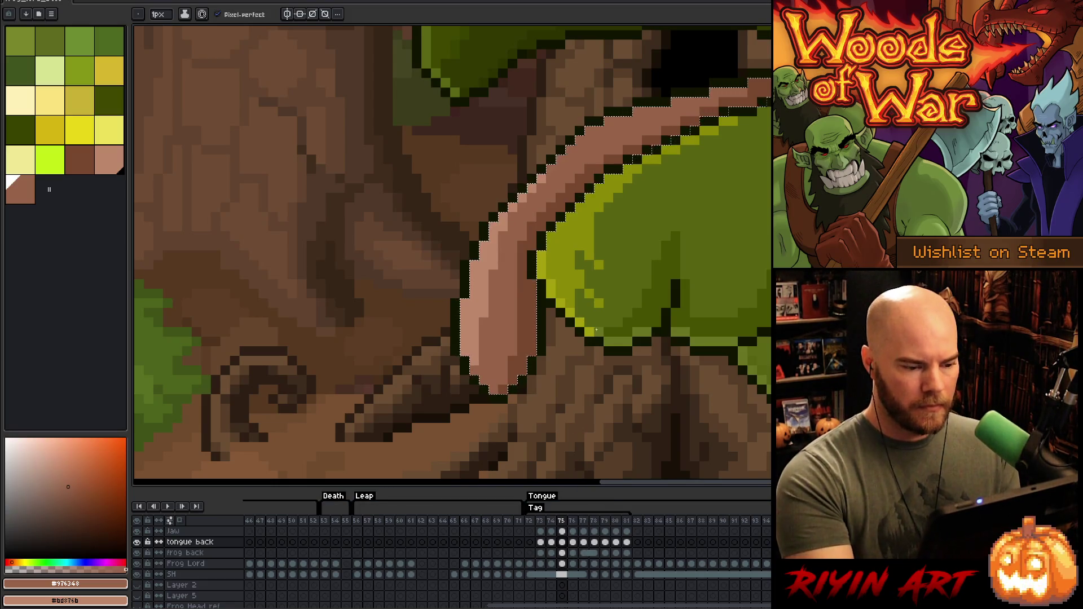
pyautogui.scroll(-3, 619, 398)
pyautogui.scroll(2, 620, 399)
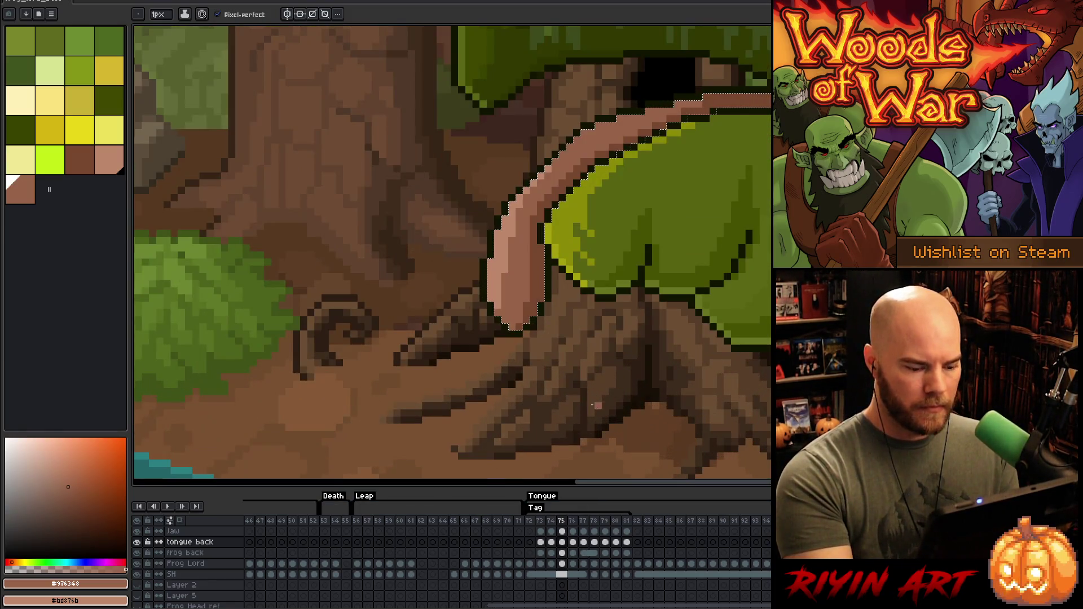
pyautogui.click(573, 542)
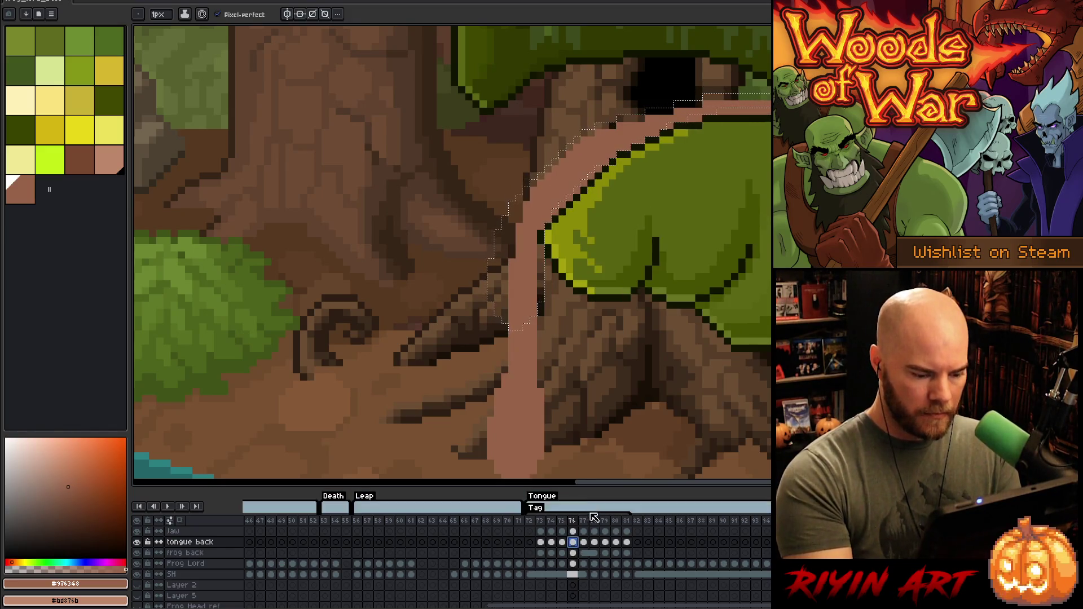
# Step: Deselect and apply a near-black outline around the extended frame-76 tongue
pyautogui.hotkey('ctrl', 'd')
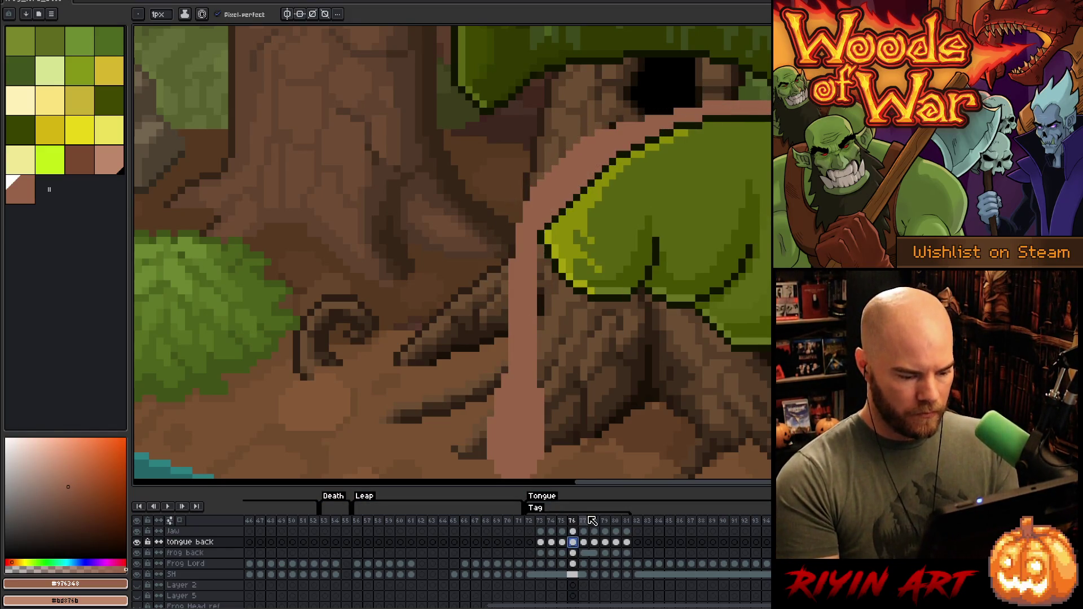
pyautogui.keyDown('alt'); pyautogui.click(539, 228); pyautogui.keyUp('alt')
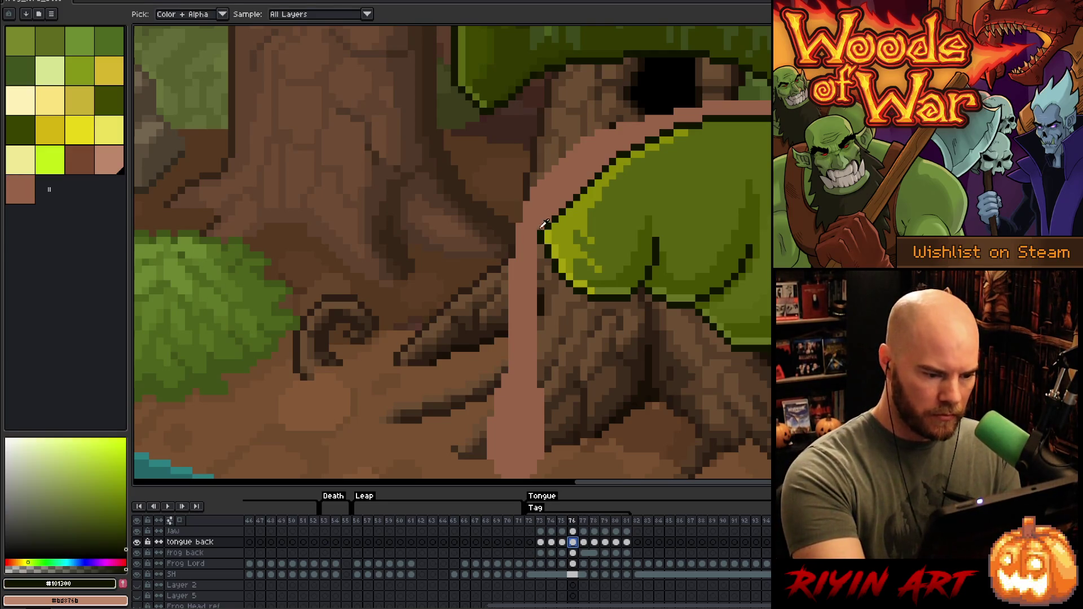
pyautogui.hotkey('shift', 'o')
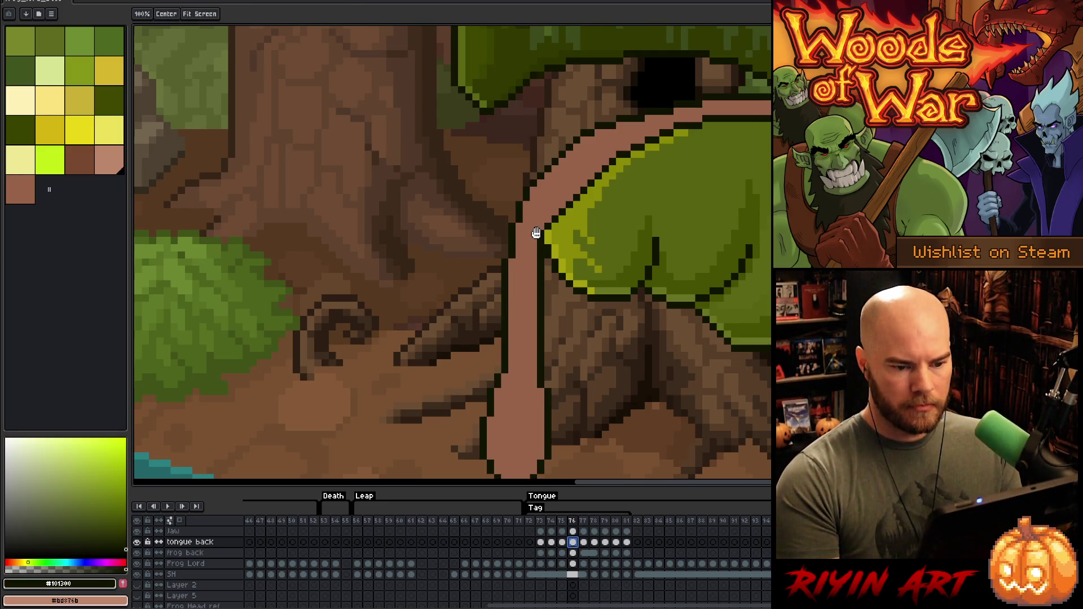
pyautogui.hotkey('shift', 'o')
pyautogui.press('b')
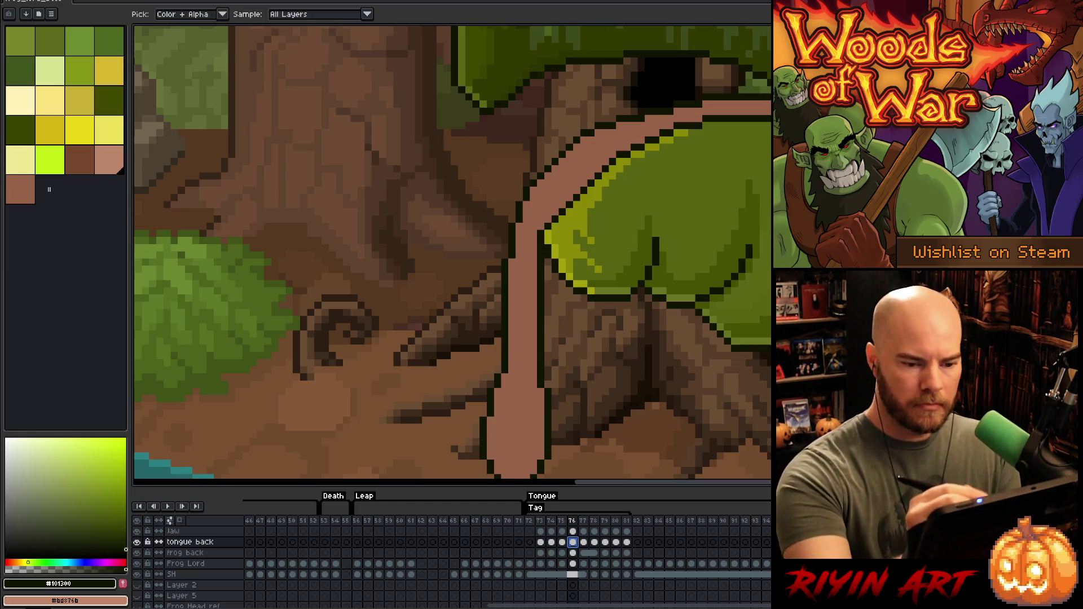
# Step: Back on the tongue layer, magic-wand the tongue and shade inside it with darker brown
pyautogui.press('Up')
pyautogui.press('e')
pyautogui.press('Up')
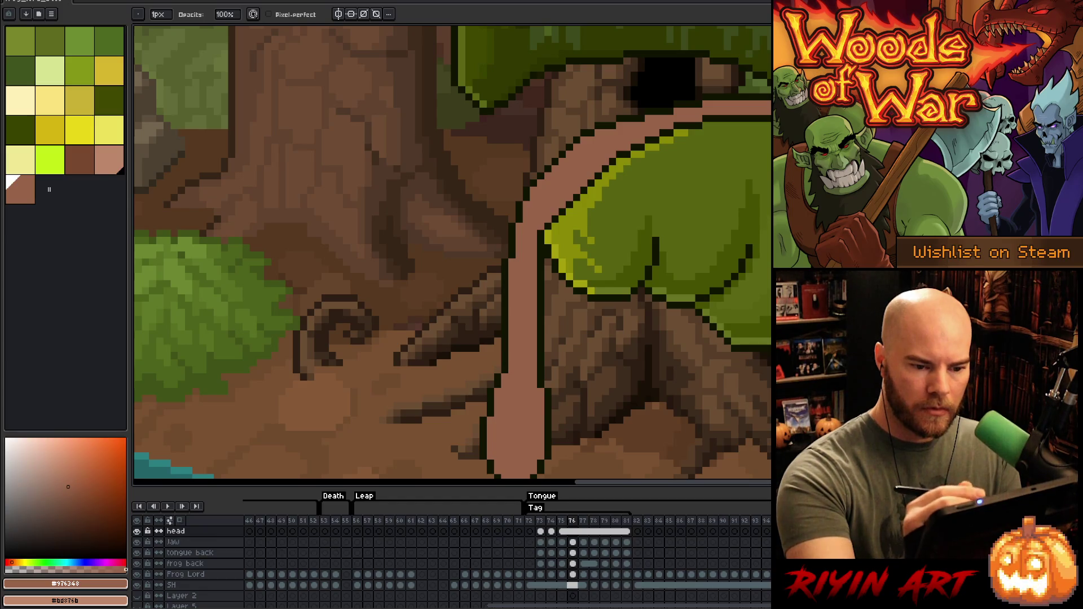
pyautogui.press('b')
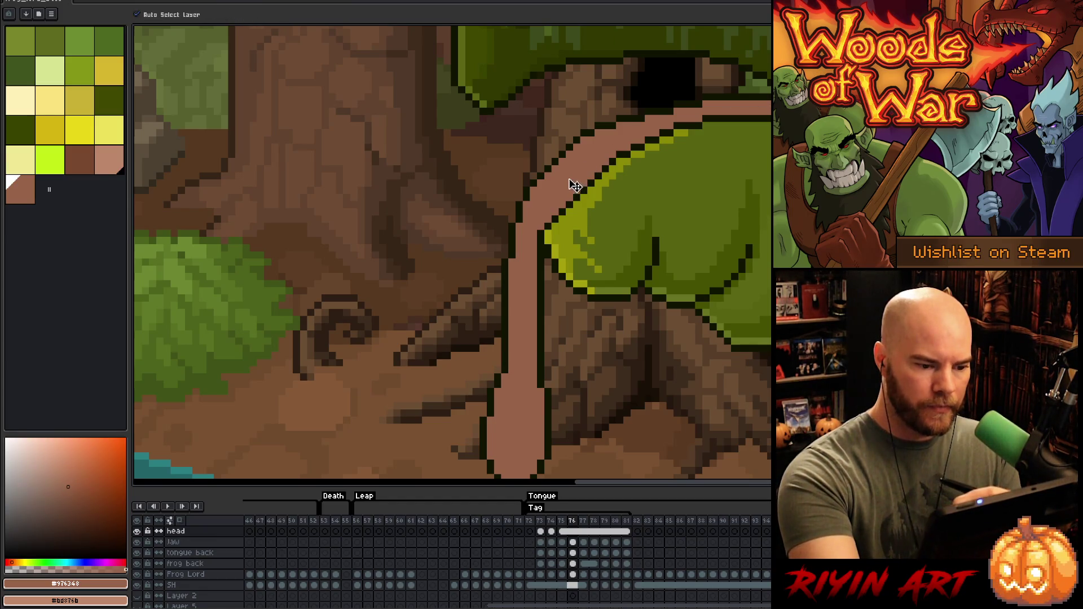
pyautogui.press('Down')
pyautogui.press('Down')
pyautogui.moveTo(648, 285)
pyautogui.mouseDown()
pyautogui.moveTo(698, 270)
pyautogui.moveTo(702, 290)
pyautogui.mouseUp()
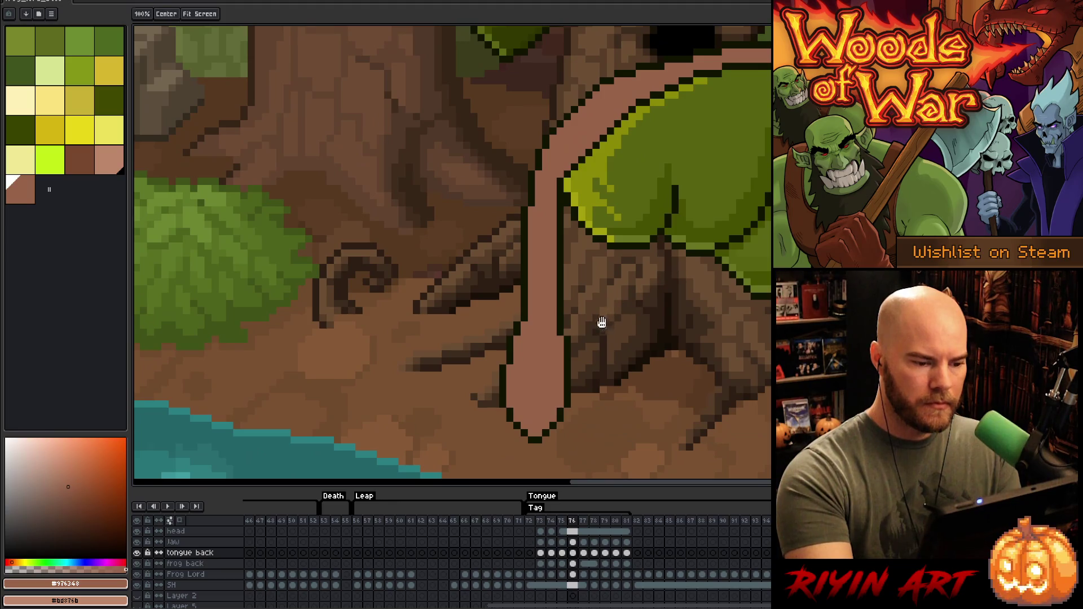
pyautogui.press('w')
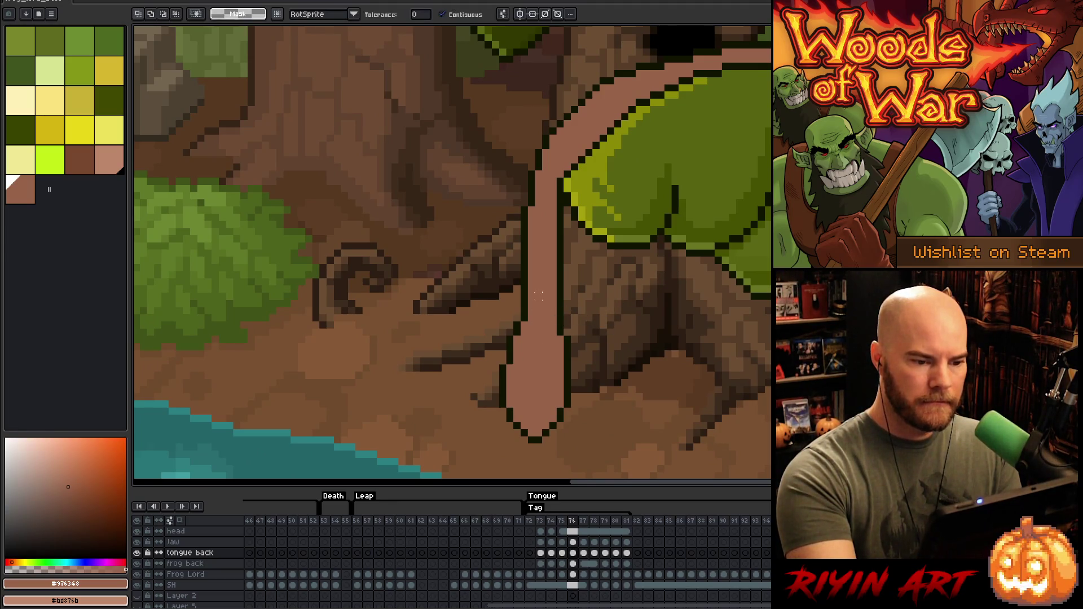
pyautogui.click(539, 288)
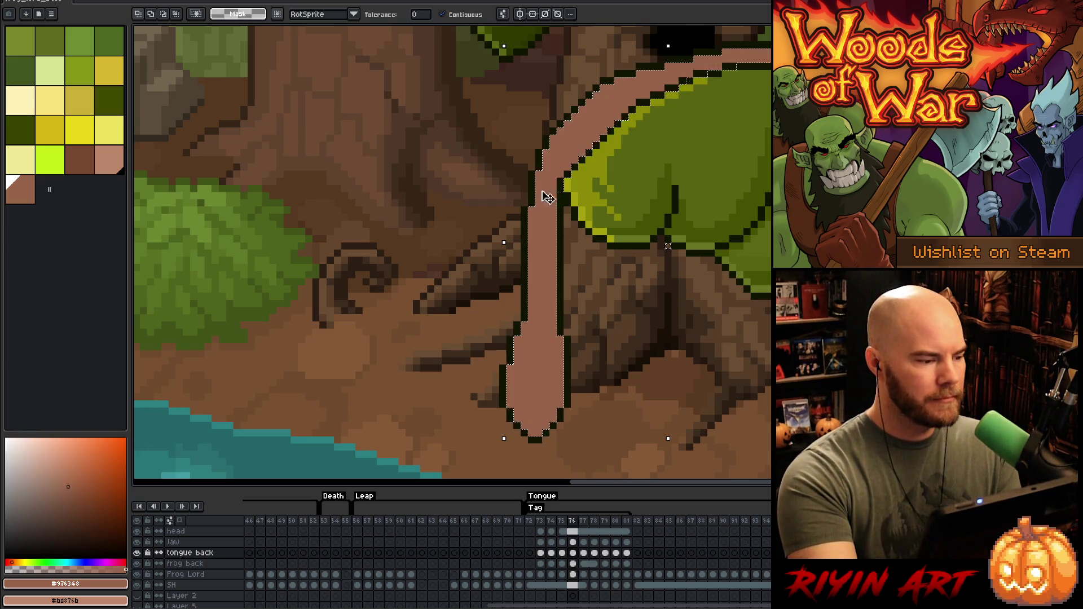
pyautogui.press('b')
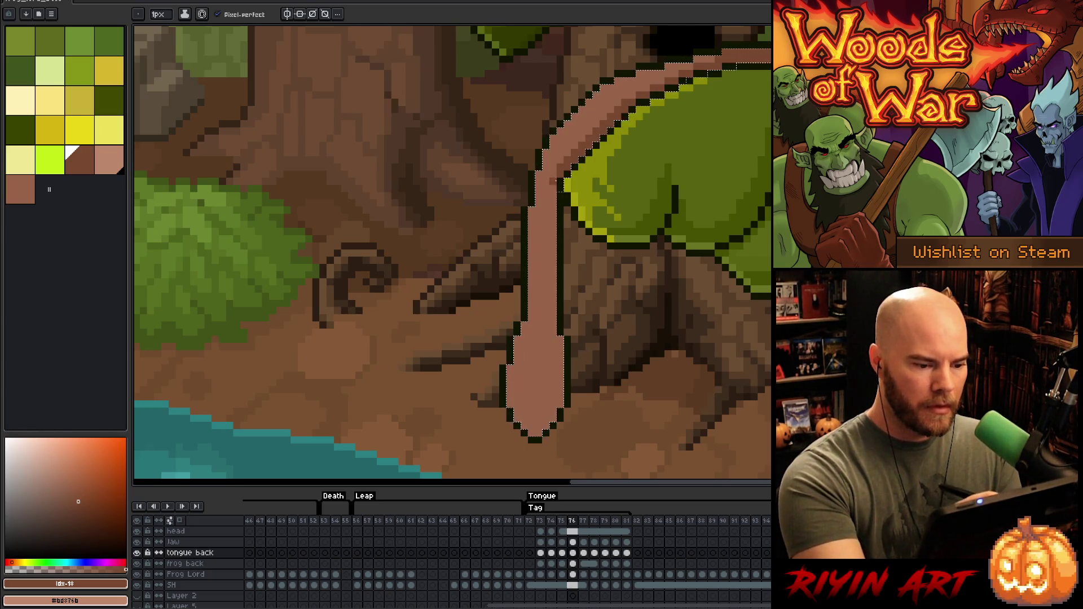
pyautogui.moveTo(552, 246); pyautogui.dragTo(553, 271)
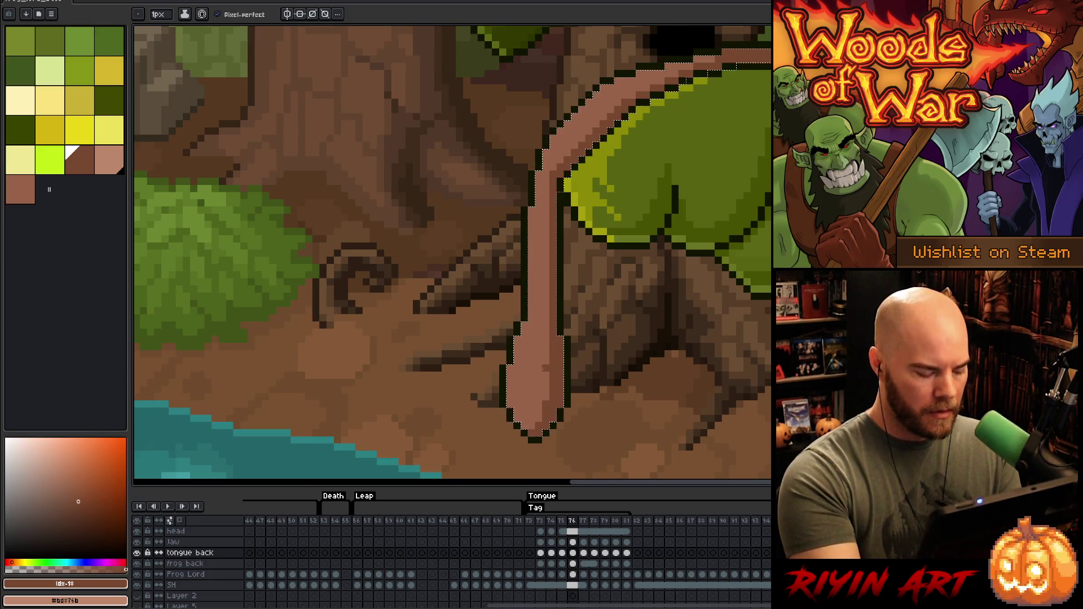
# Step: Add light pink highlights at the tongue tip and compare frame 76 with its neighbour
pyautogui.keyDown('alt'); pyautogui.click(509, 403); pyautogui.keyUp('alt')
pyautogui.moveTo(509, 403); pyautogui.dragTo(514, 377)
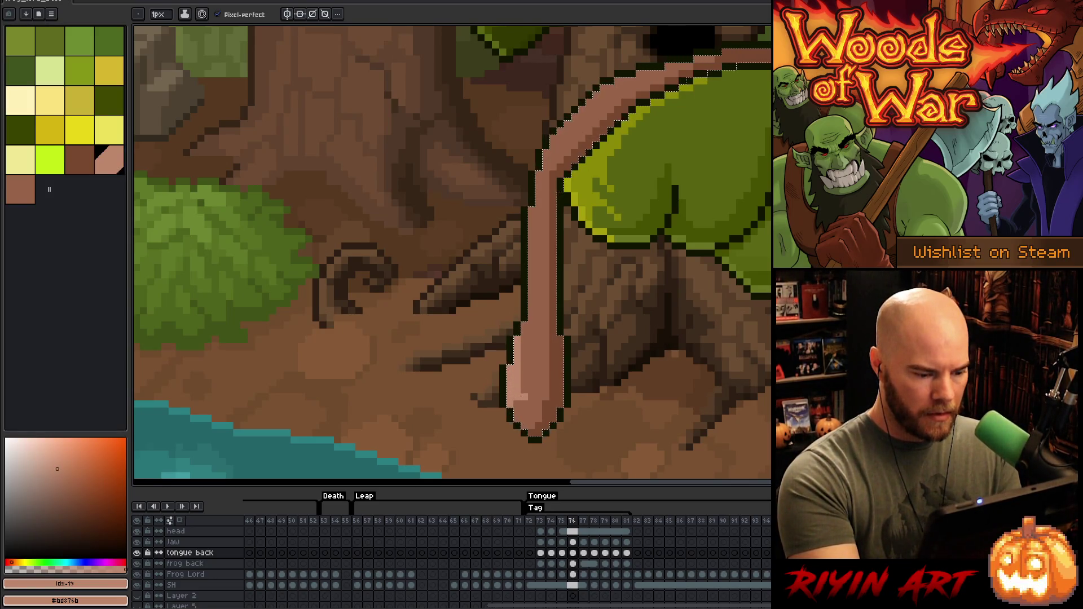
pyautogui.click(523, 407)
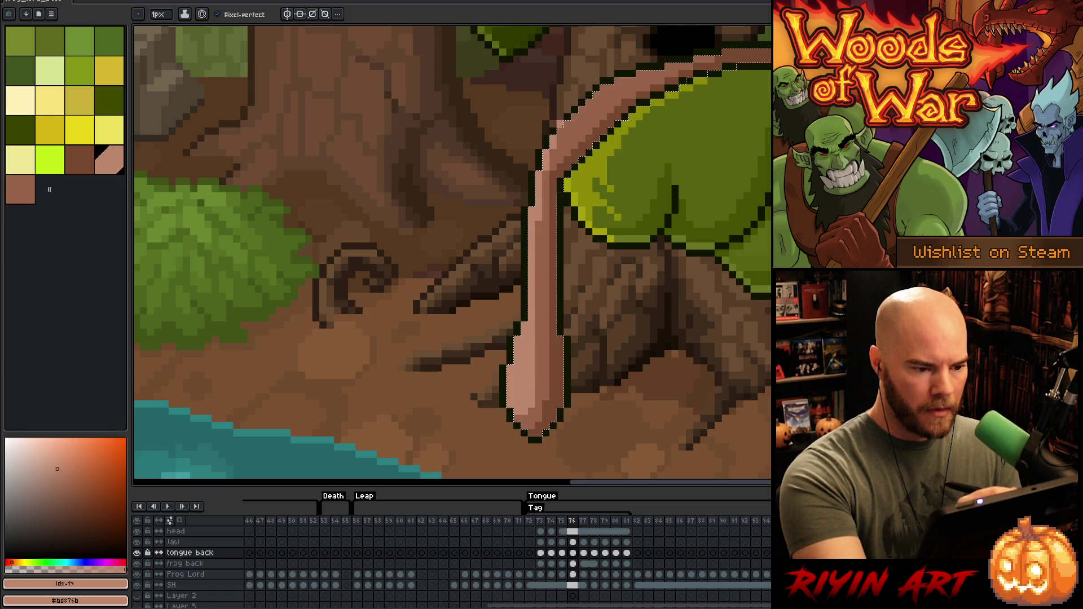
pyautogui.keyDown('alt'); pyautogui.click(625, 297); pyautogui.keyUp('alt')
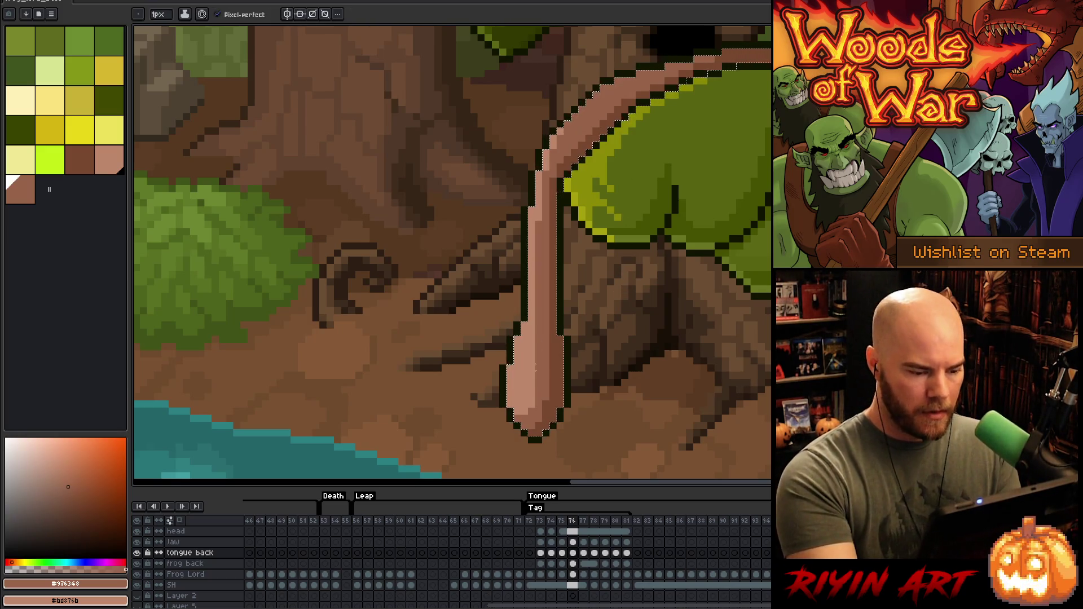
pyautogui.press('Left')
pyautogui.press('Right')
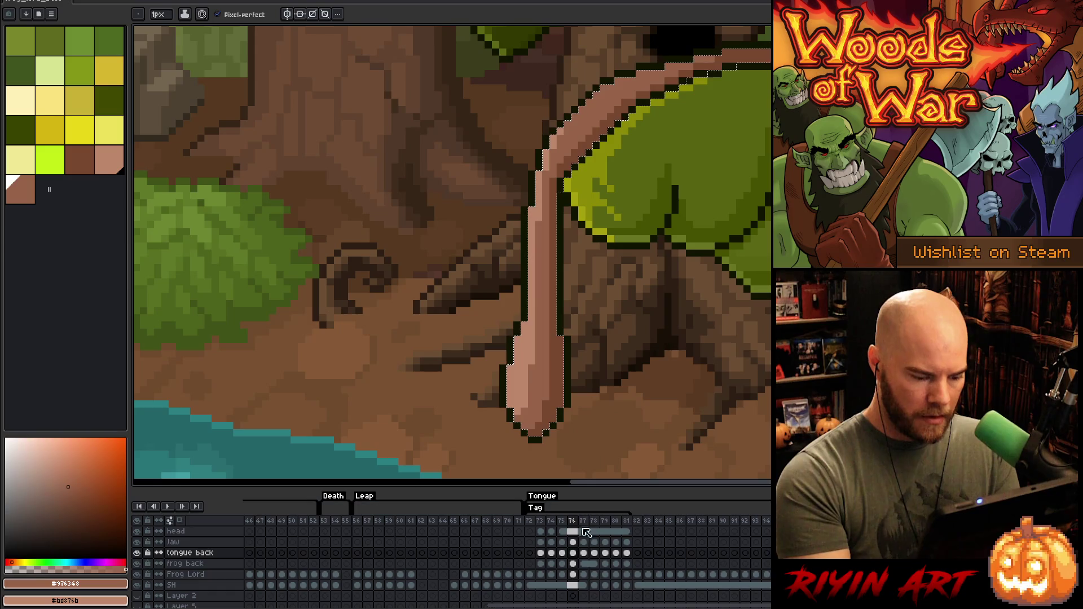
pyautogui.click(584, 553)
# Step: On frame 77, pick darker brown and magic-wand select the pink tongue for pencil work
pyautogui.hotkey('ctrl', 'd')
pyautogui.keyDown('alt'); pyautogui.click(566, 259); pyautogui.keyUp('alt')
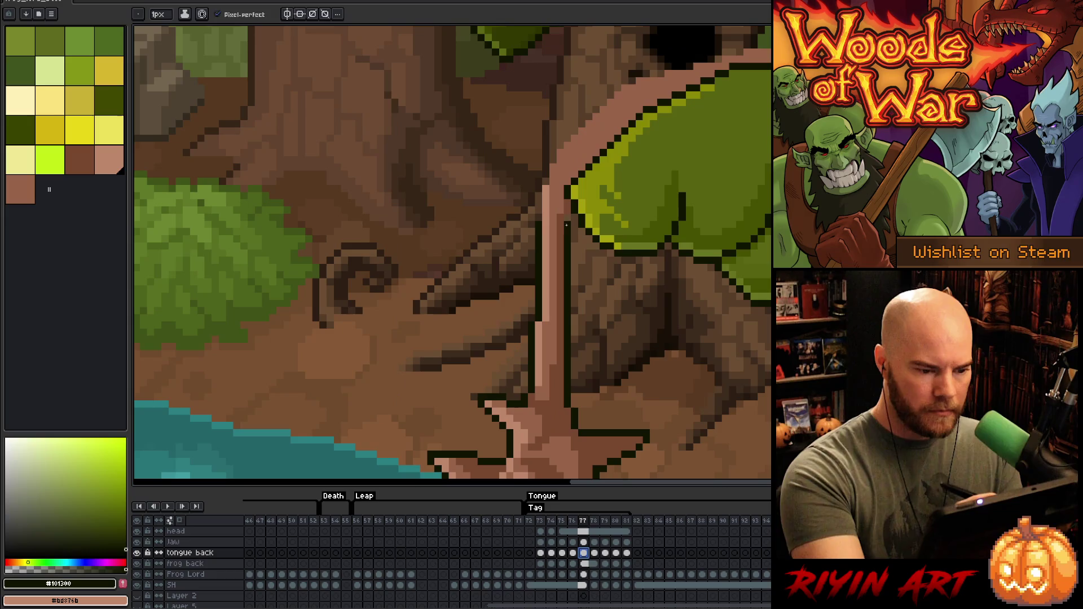
pyautogui.keyDown('alt'); pyautogui.click(561, 204); pyautogui.keyUp('alt')
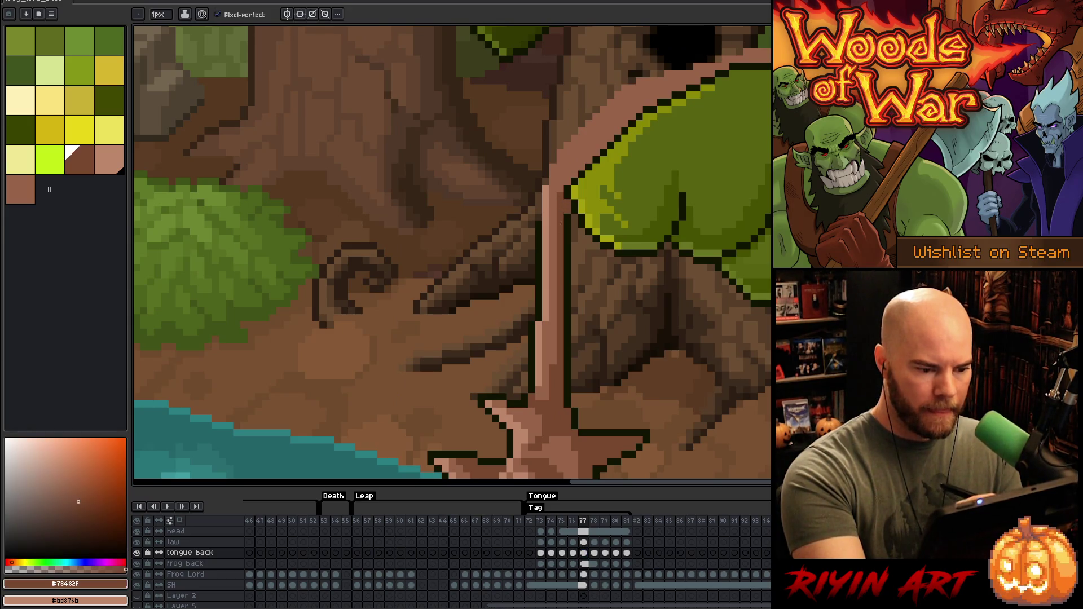
pyautogui.press('w')
pyautogui.click(561, 189)
pyautogui.press('b')
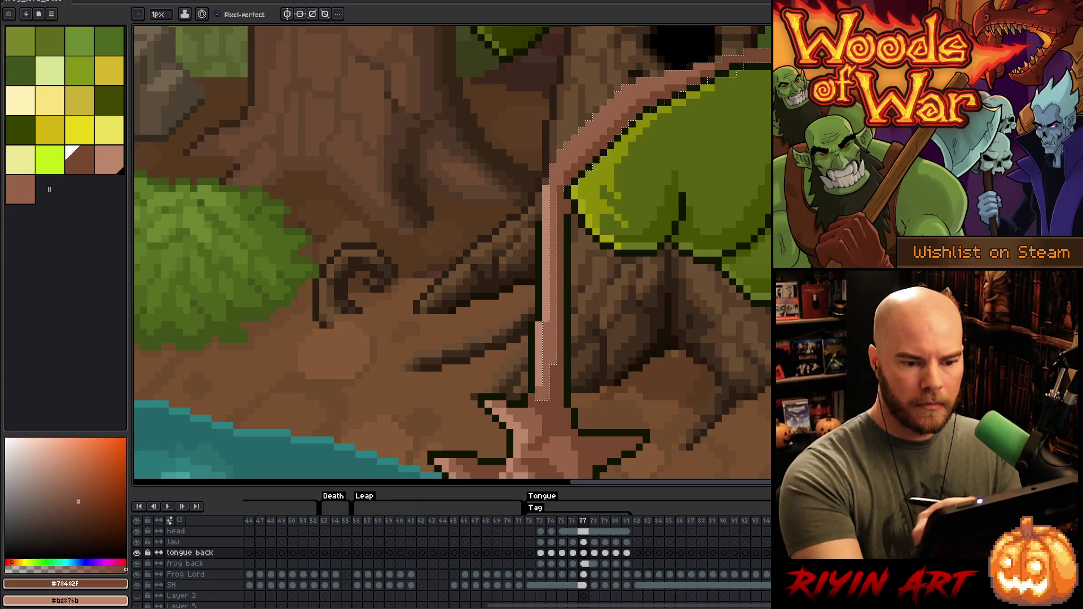
# Step: Pencil the near-black outline along the tongue's upper edge, then deselect
pyautogui.keyDown('alt'); pyautogui.click(630, 218); pyautogui.keyUp('alt')
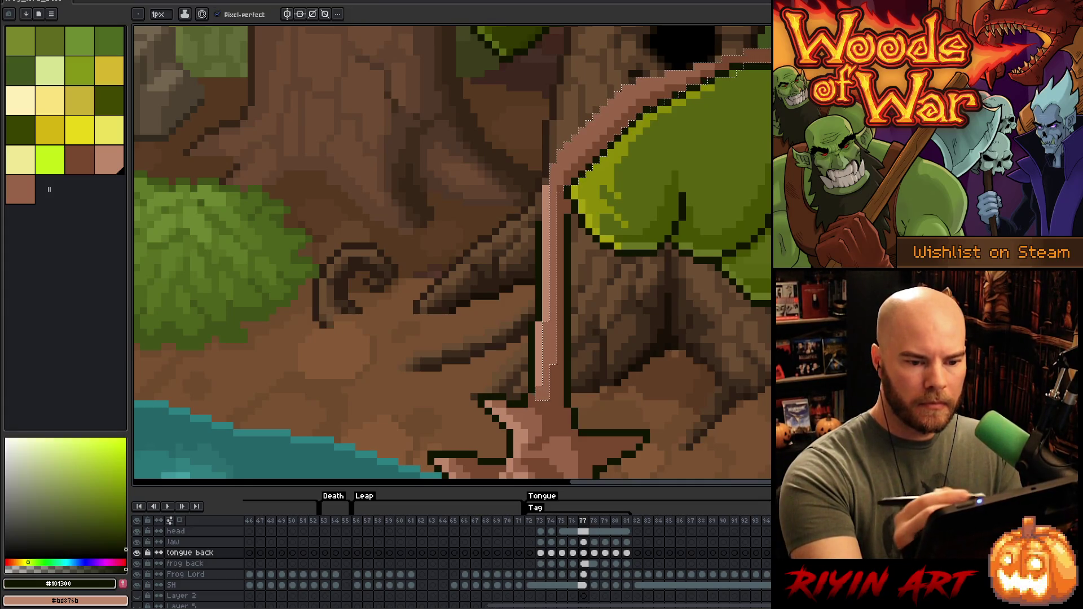
pyautogui.keyDown('alt'); pyautogui.click(553, 169); pyautogui.keyUp('alt')
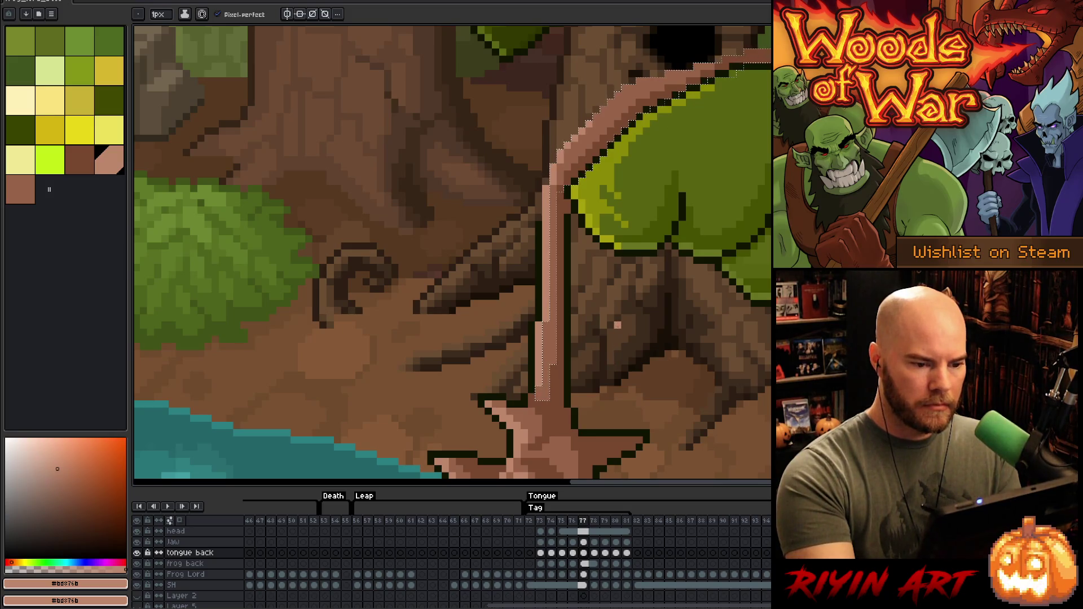
pyautogui.keyDown('alt'); pyautogui.click(540, 193); pyautogui.keyUp('alt')
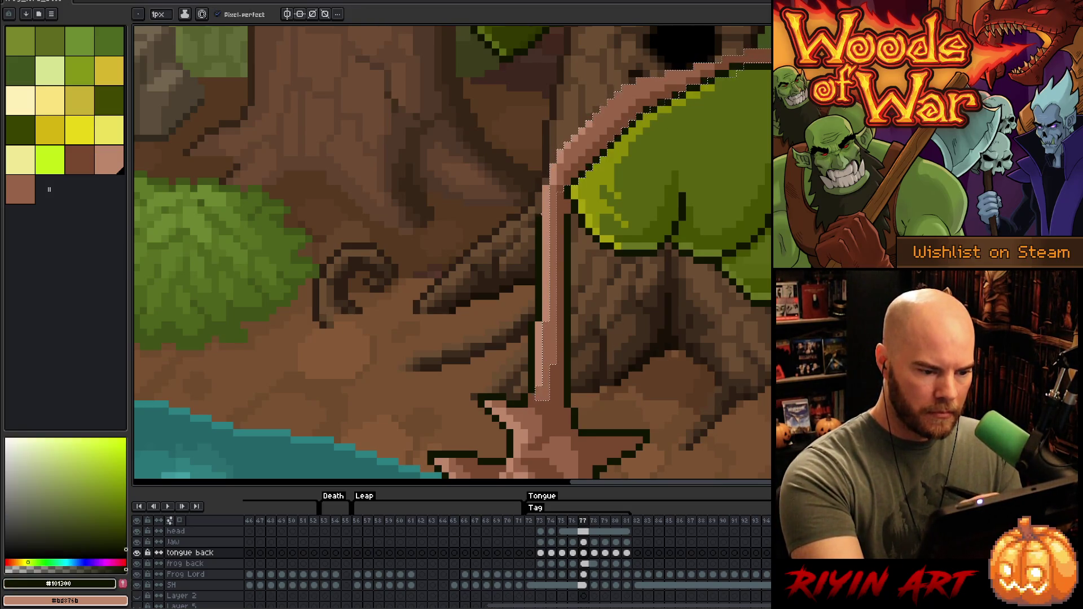
pyautogui.hotkey('ctrl', 'd')
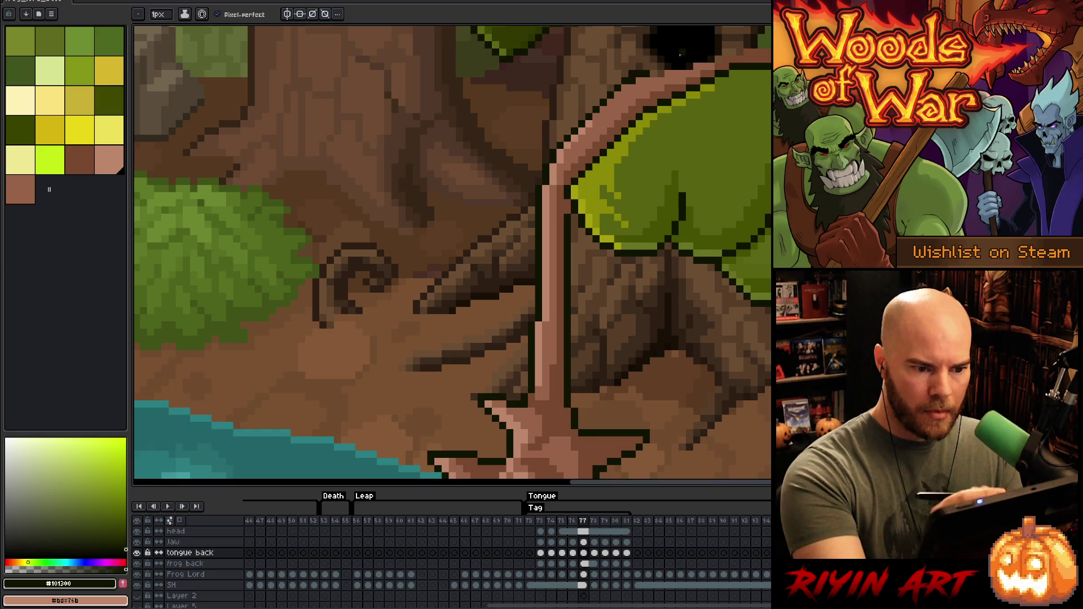
# Step: Hide the tree background layer
pyautogui.press('e')
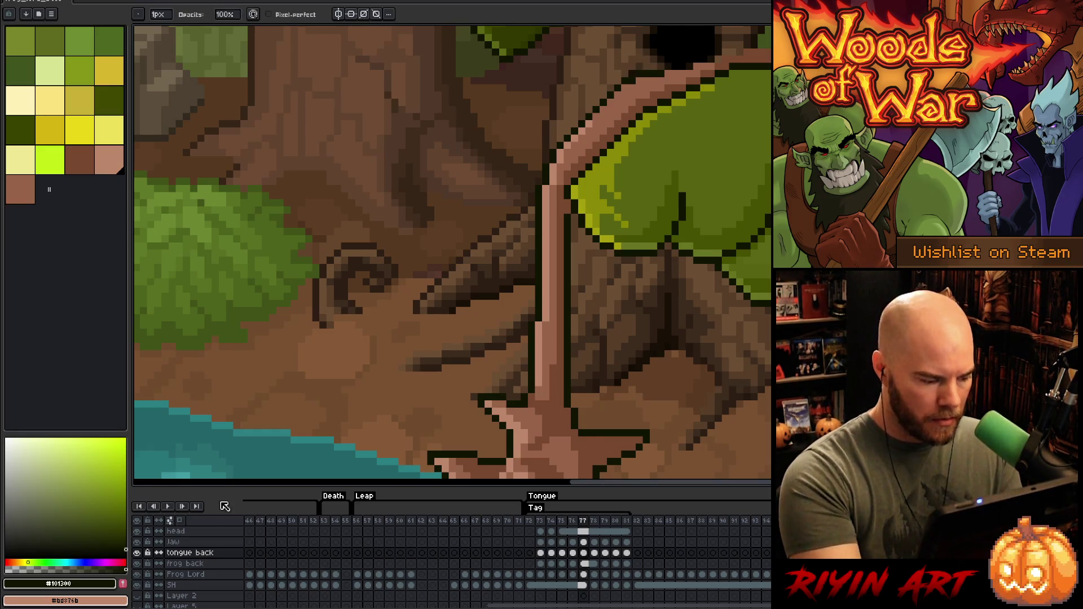
pyautogui.scroll(-3, 169, 581)
pyautogui.click(137, 581)
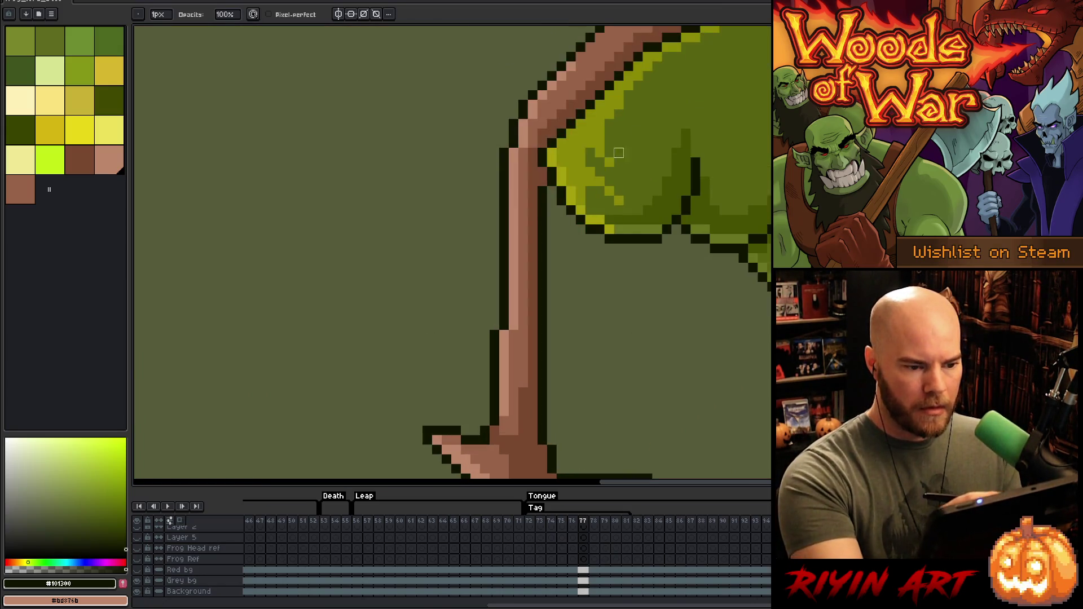
pyautogui.scroll(2, 583, 329)
pyautogui.press('e')
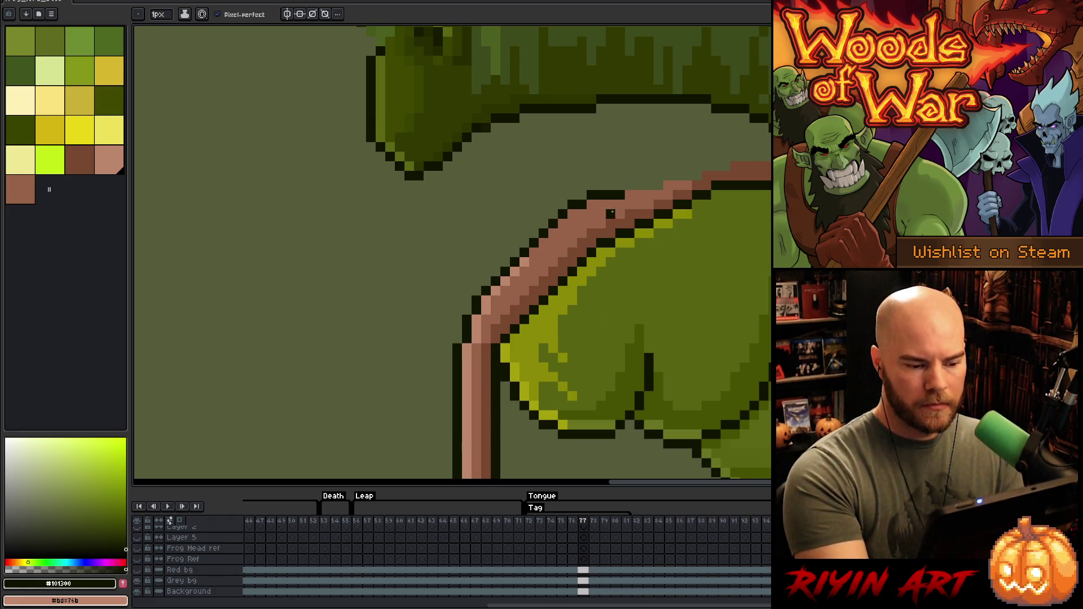
# Step: Draw dark outline pixels along the top of the tongue up toward the frog's body
pyautogui.moveTo(629, 185); pyautogui.dragTo(731, 165)
pyautogui.click(744, 166)
pyautogui.click(765, 157)
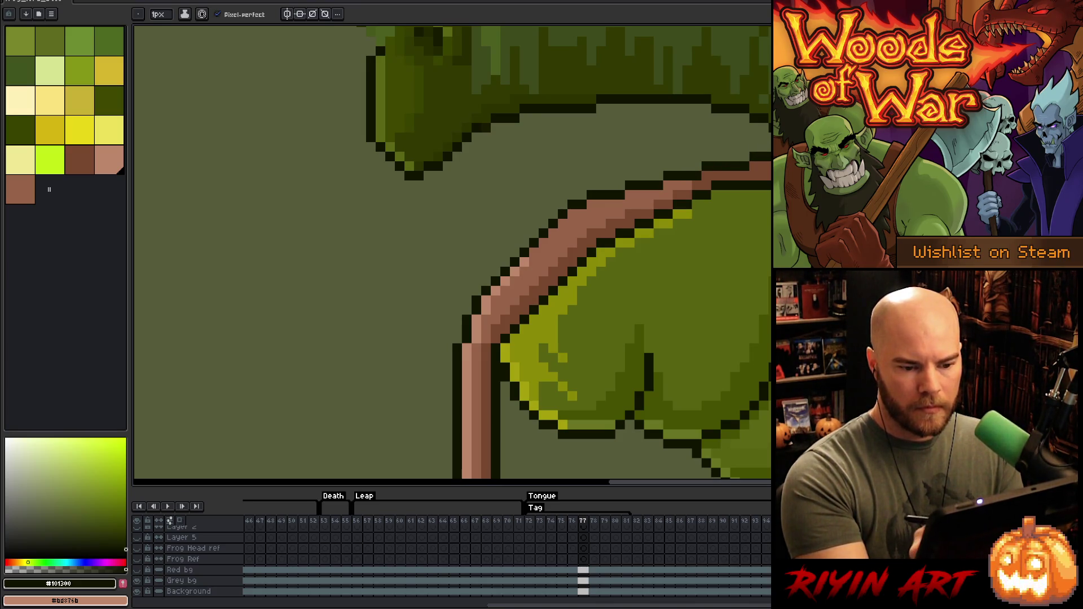
pyautogui.scroll(-1, 694, 194)
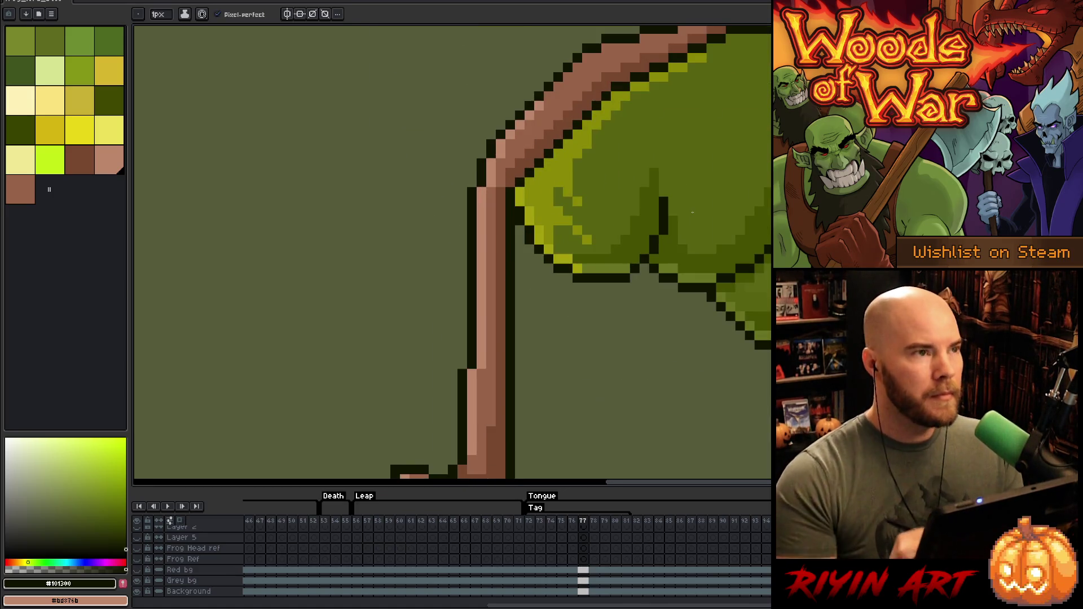
pyautogui.scroll(-2, 692, 212)
pyautogui.scroll(-3, 692, 212)
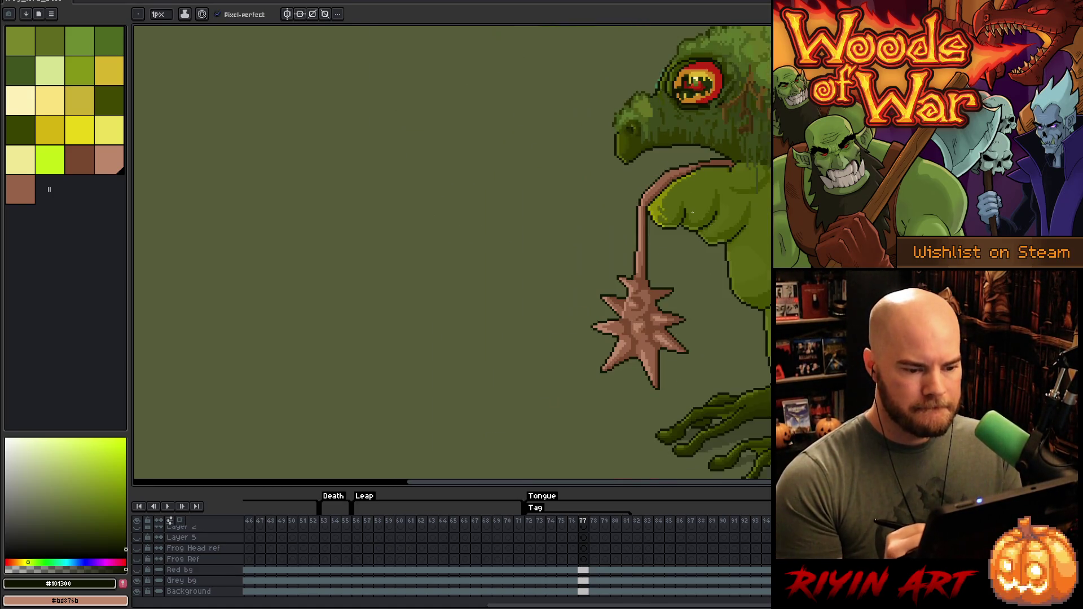
pyautogui.scroll(2, 693, 212)
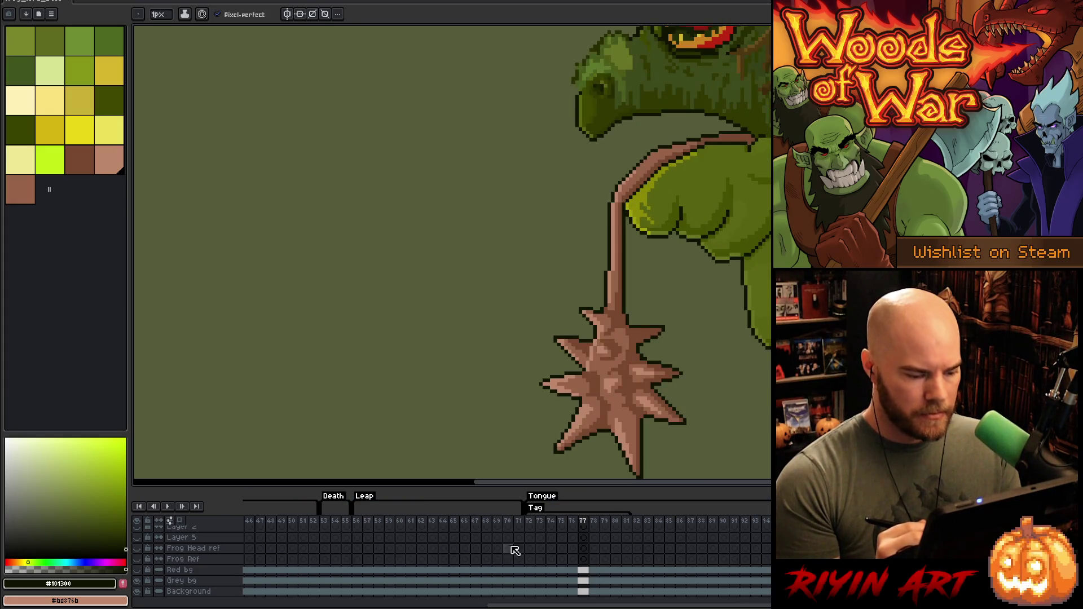
pyautogui.scroll(3, 581, 562)
pyautogui.scroll(1, 587, 560)
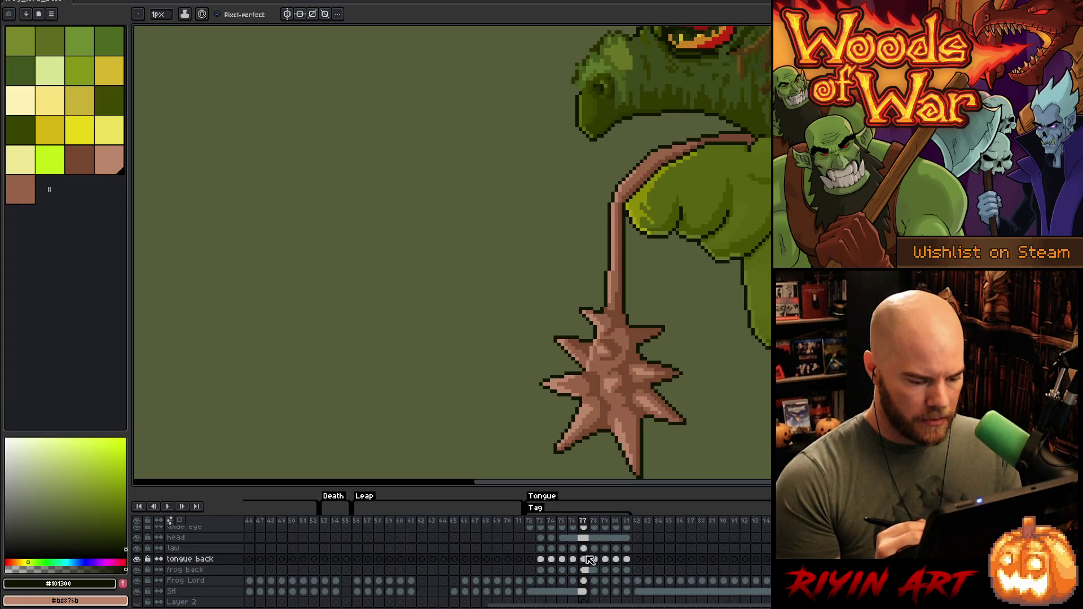
# Step: Flip to frame 78 and back, then lasso the tongue's upper curve on frame 77
pyautogui.click(595, 559)
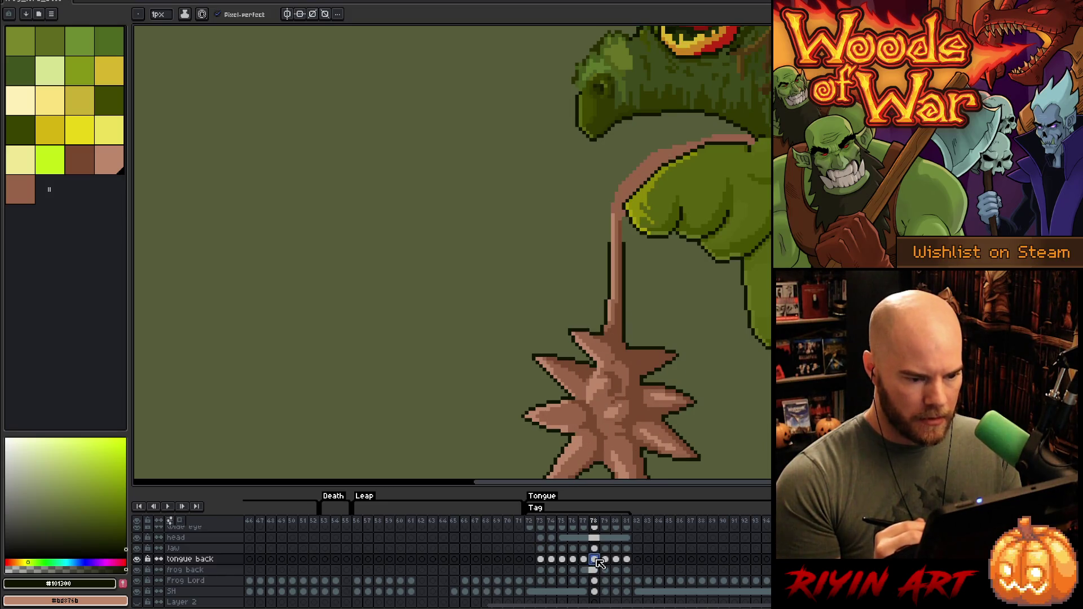
pyautogui.click(584, 560)
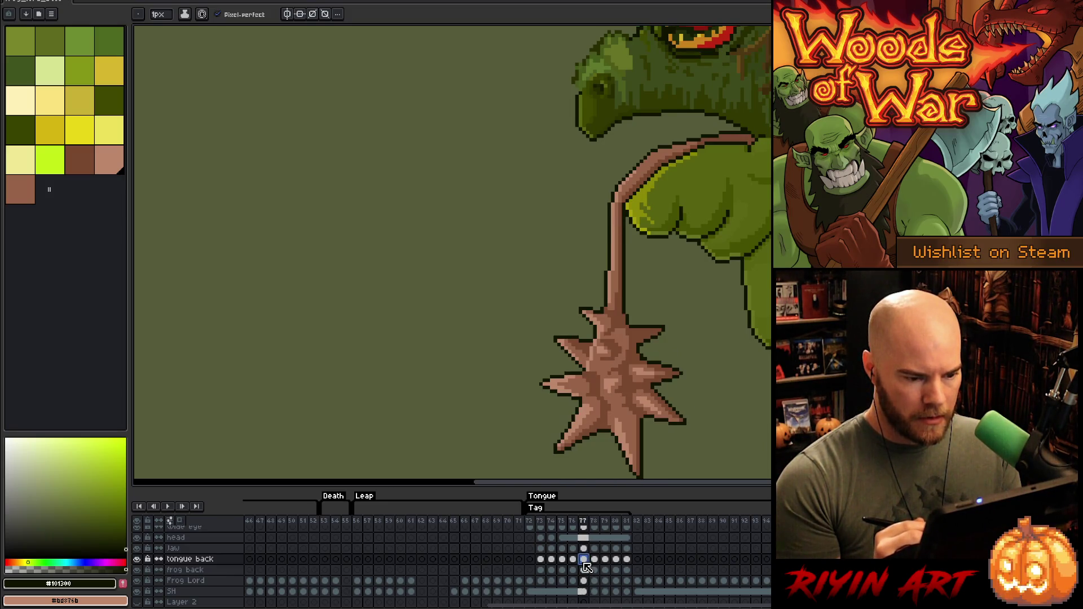
pyautogui.press('q')
pyautogui.moveTo(753, 115)
pyautogui.mouseDown()
pyautogui.moveTo(649, 248)
pyautogui.moveTo(679, 114)
pyautogui.mouseUp()
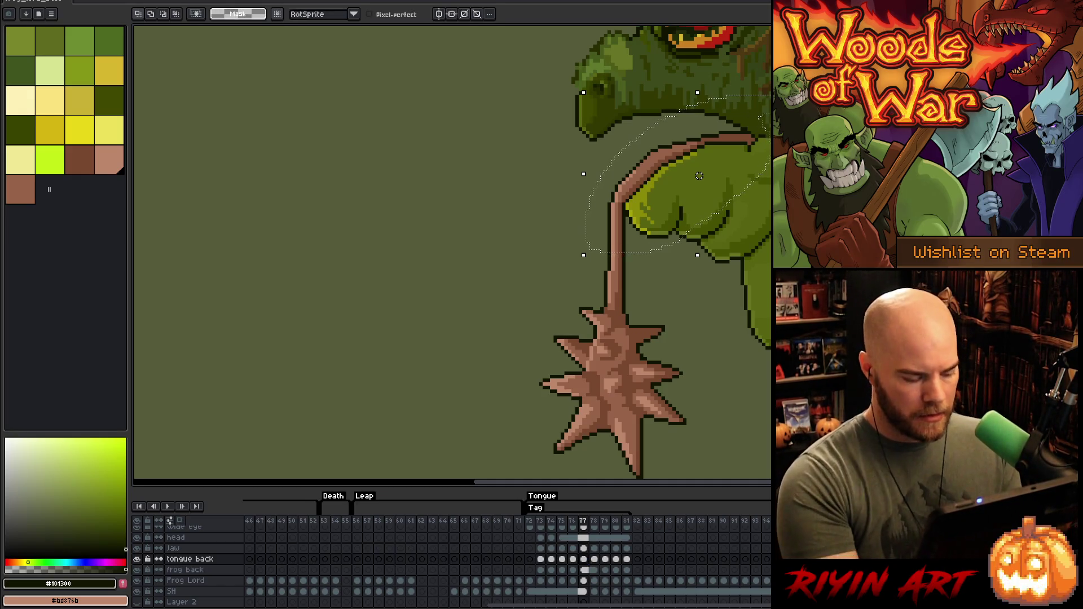
# Step: On frame 79, draw a dark outline along the tongue's left and upper-left edges
pyautogui.click(595, 560)
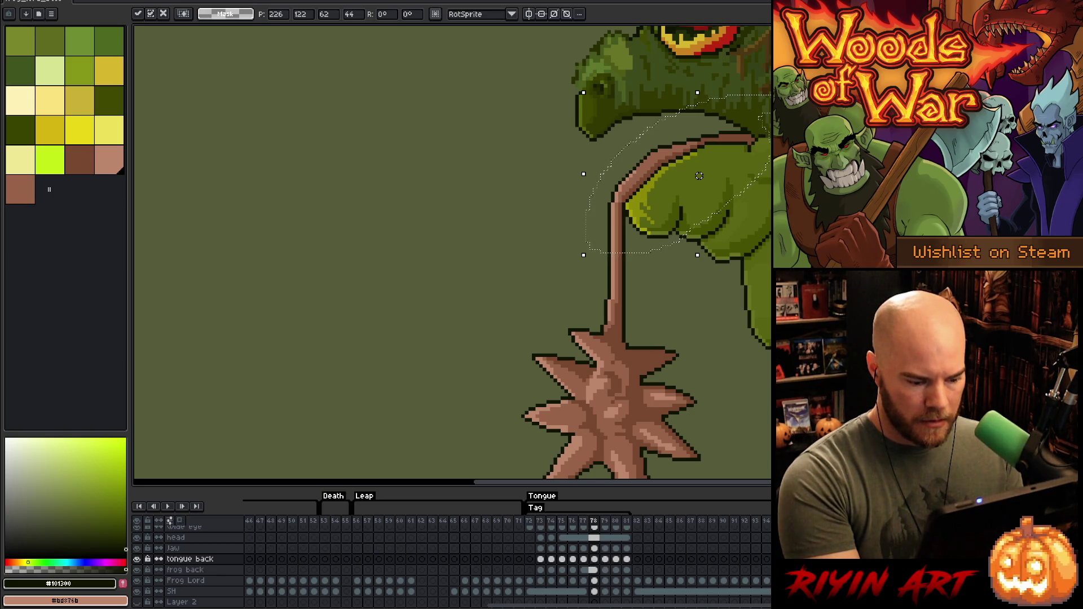
pyautogui.click(605, 559)
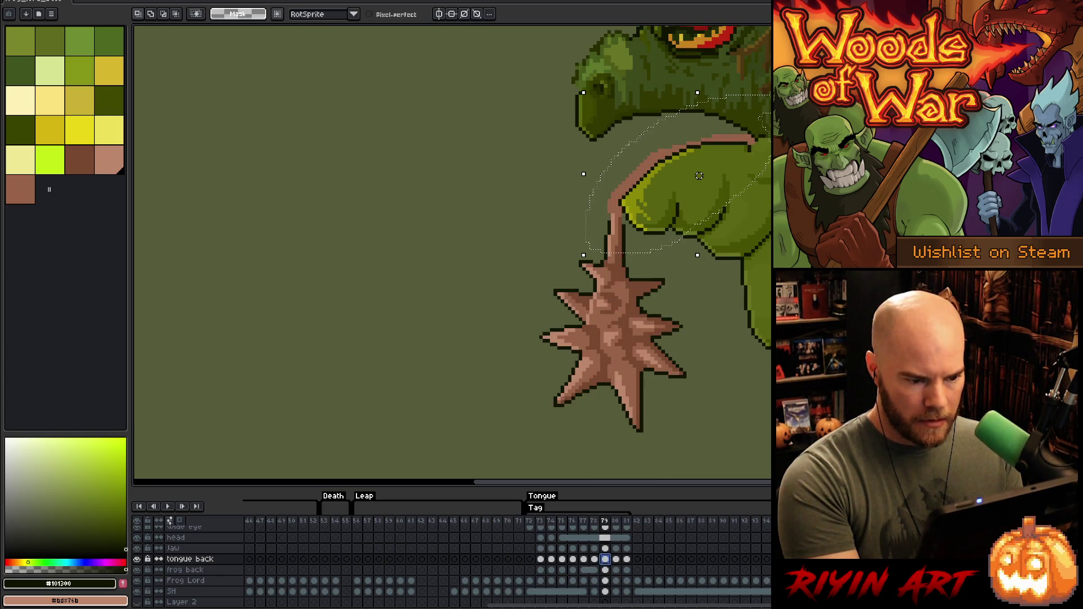
pyautogui.scroll(1, 555, 179)
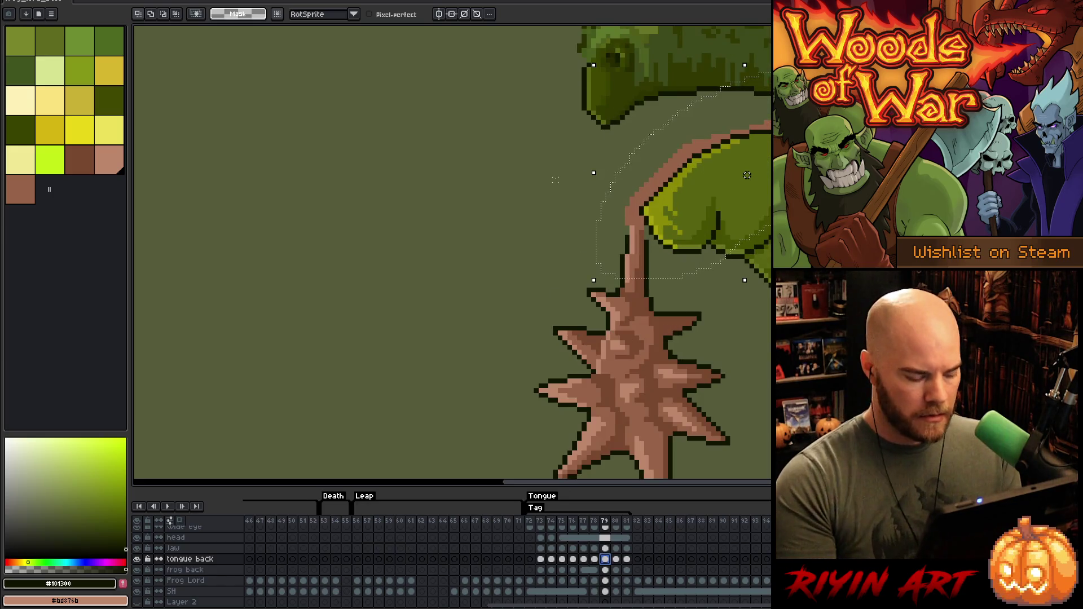
pyautogui.press('b')
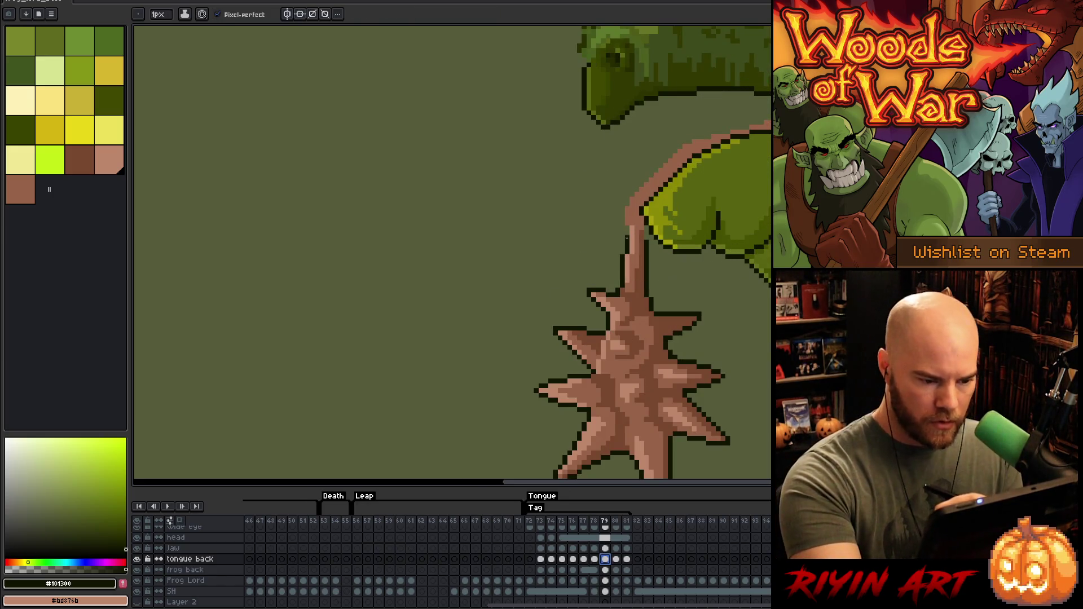
pyautogui.moveTo(626, 208); pyautogui.dragTo(627, 236)
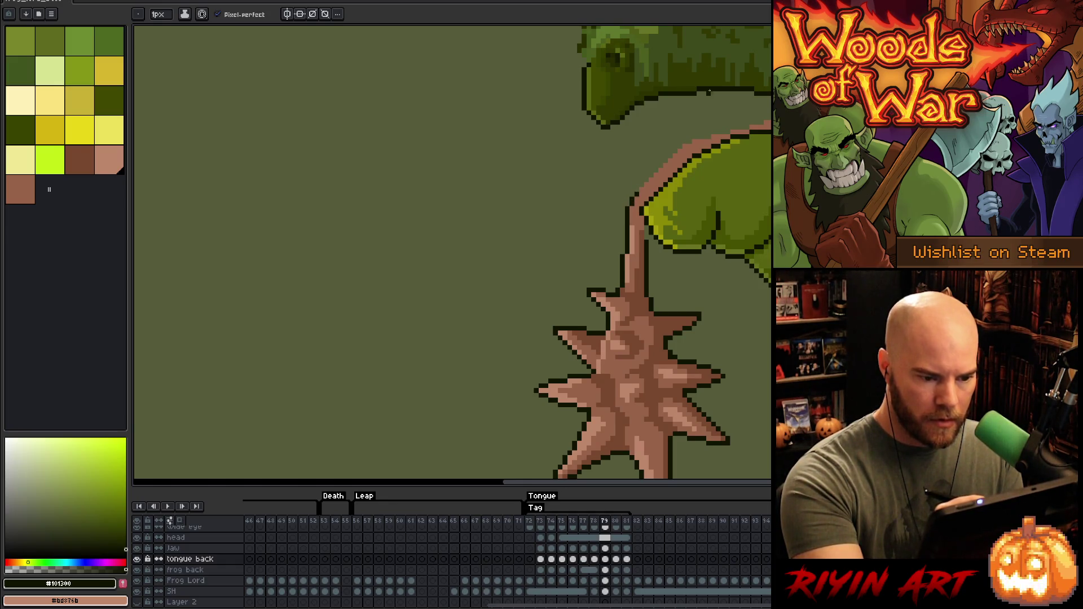
pyautogui.moveTo(636, 193); pyautogui.dragTo(700, 132)
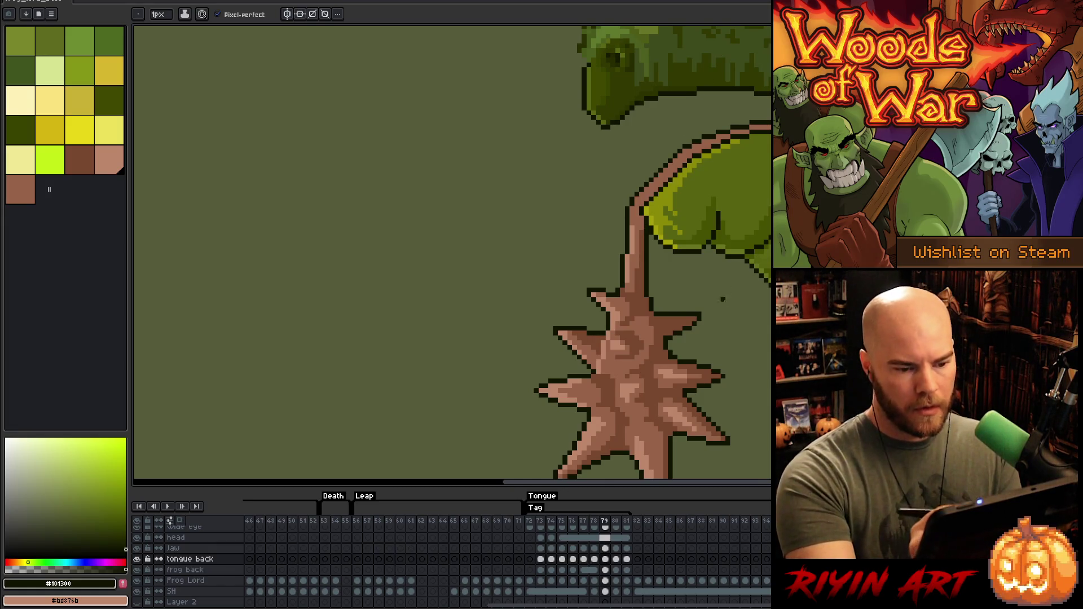
# Step: Select the tongue's brown outline pixels by colour and move on to frame 80
pyautogui.keyDown('alt'); pyautogui.click(641, 221); pyautogui.keyUp('alt')
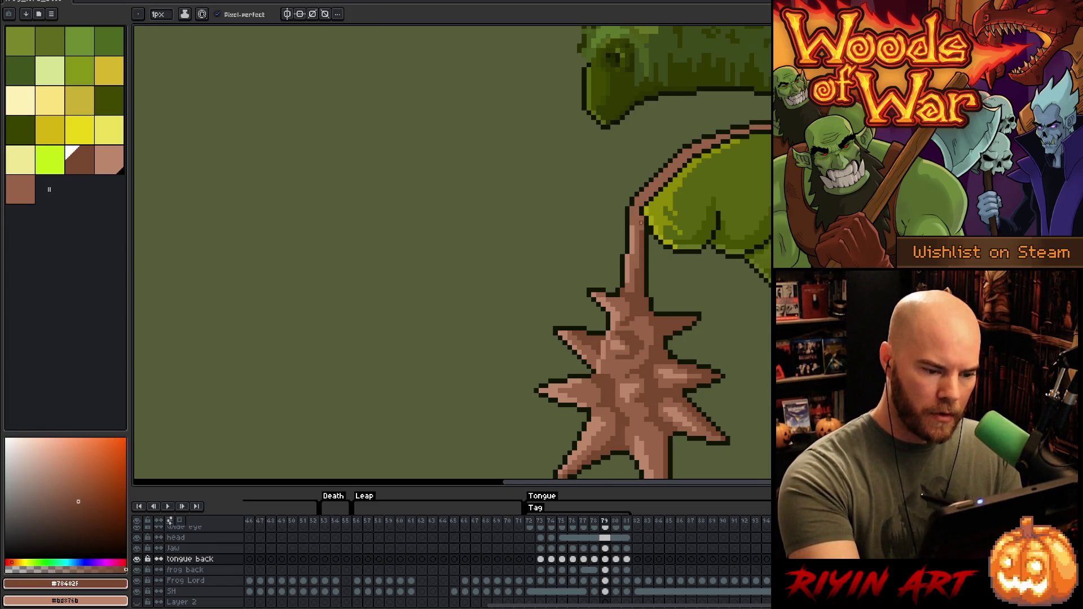
pyautogui.press('w')
pyautogui.click(642, 206)
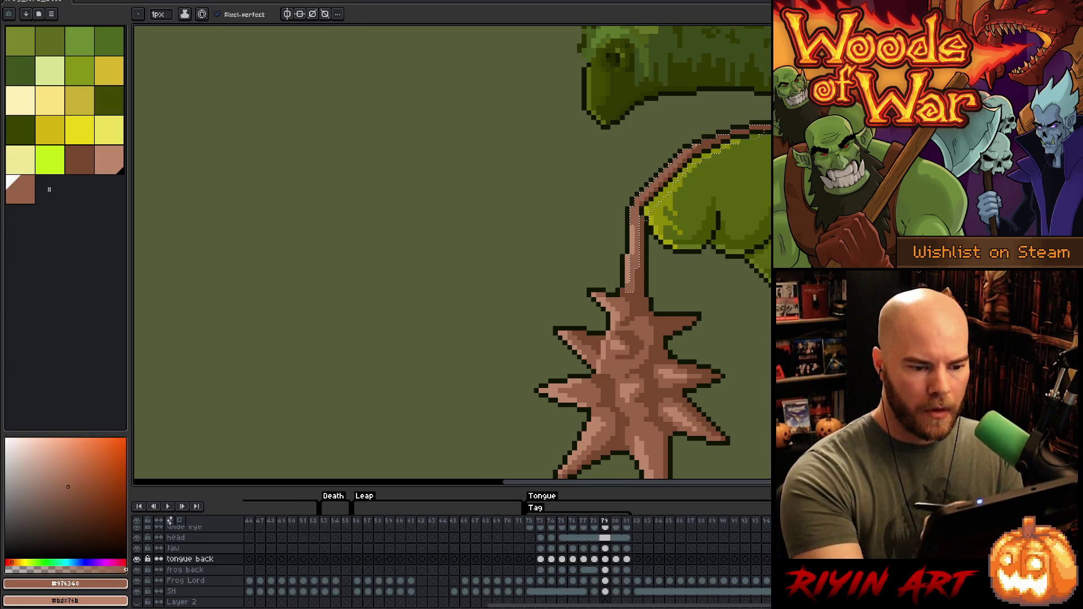
pyautogui.moveTo(651, 446); pyautogui.dragTo(636, 407)
pyautogui.click(617, 549)
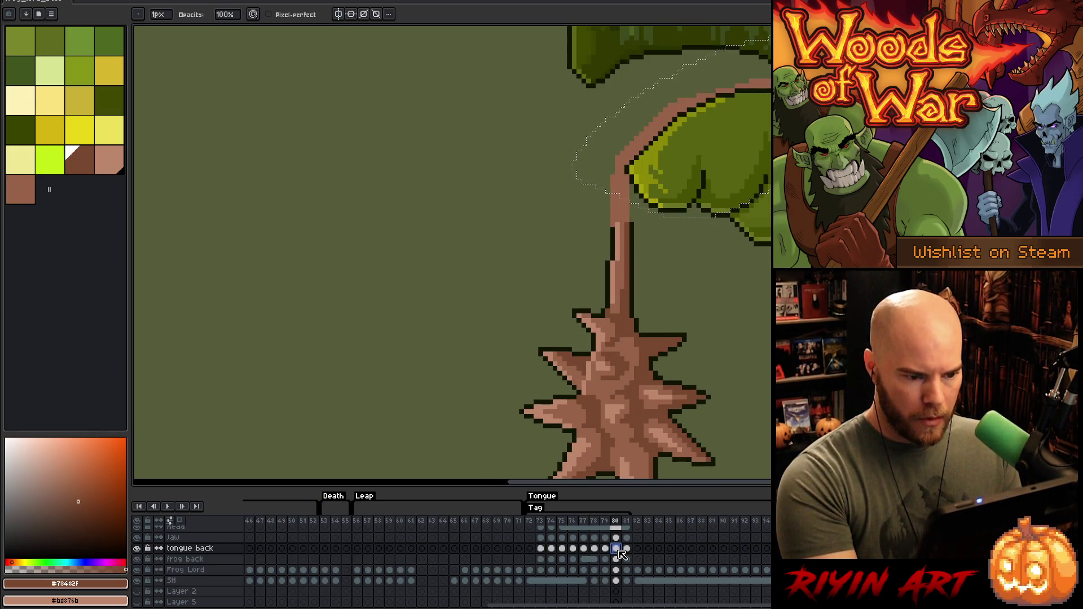
# Step: Transform the selected tongue section, then deselect and return to the pencil
pyautogui.click(728, 129)
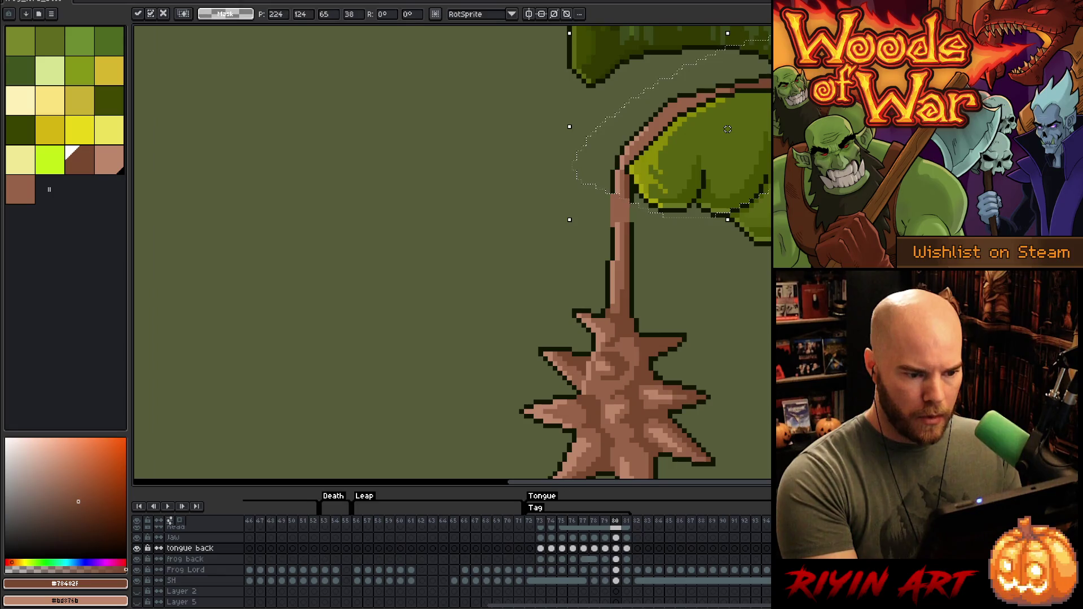
pyautogui.click(627, 548)
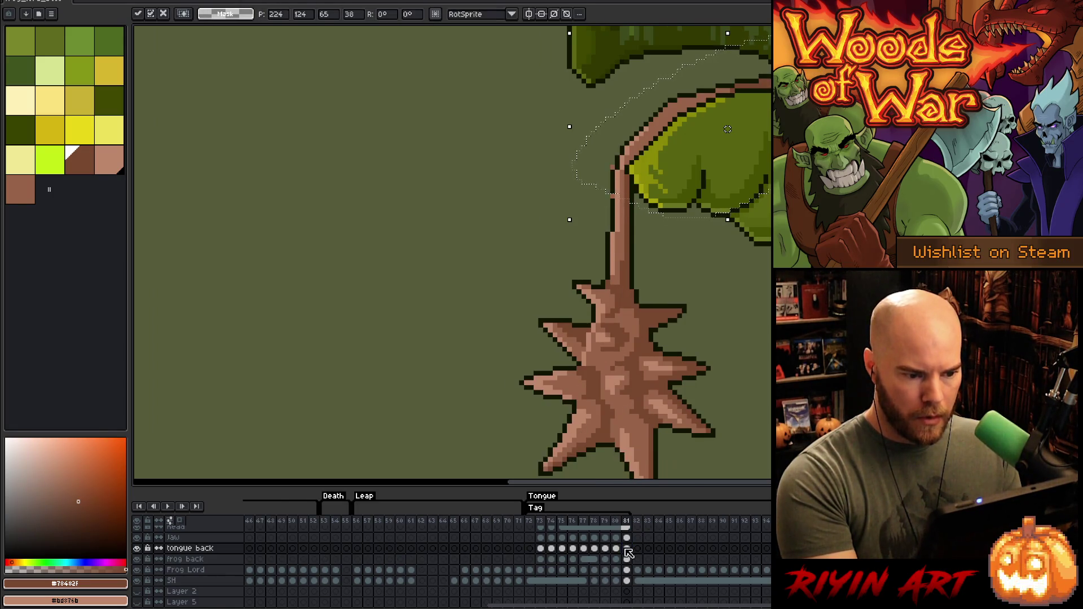
pyautogui.hotkey('ctrl', 'd')
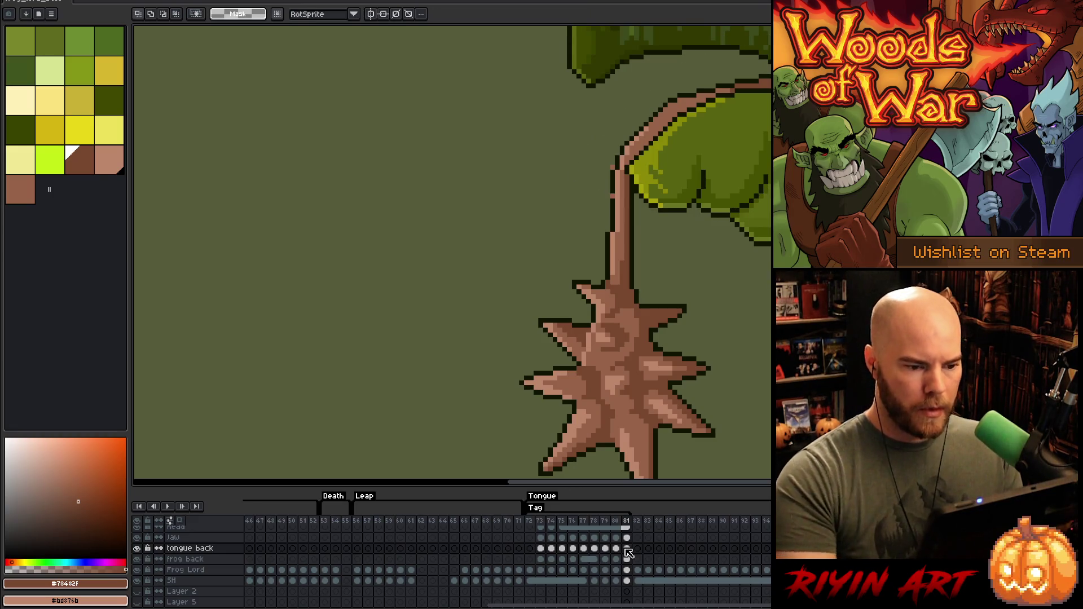
pyautogui.press('b')
# Step: Redraw the tongue stalk's left edge on frame 80 in dark outline and brown, checking against frame 79
pyautogui.keyDown('alt'); pyautogui.click(611, 183); pyautogui.keyUp('alt')
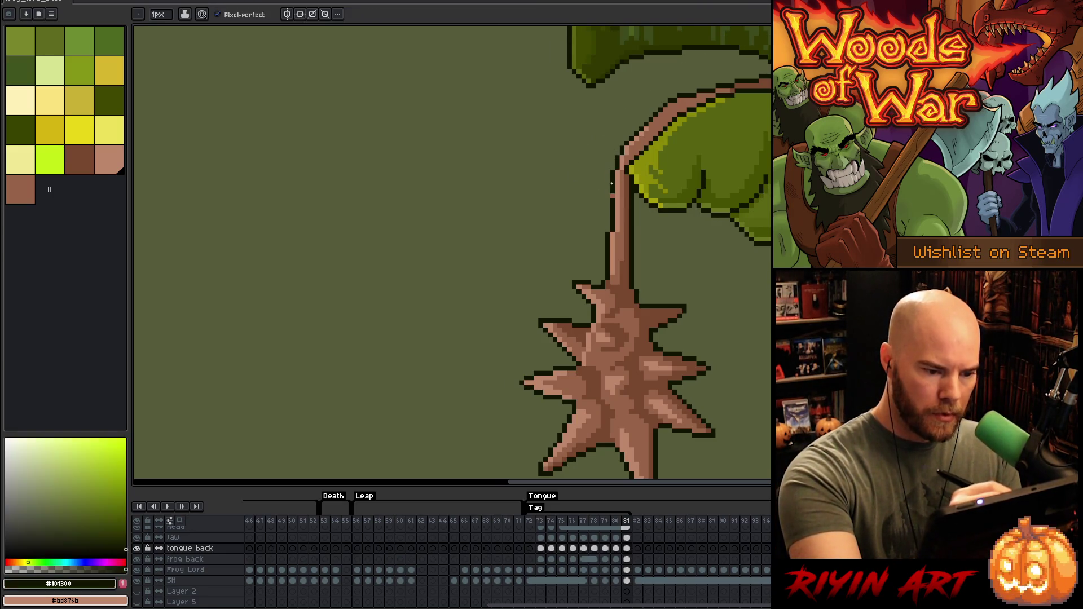
pyautogui.press(',')
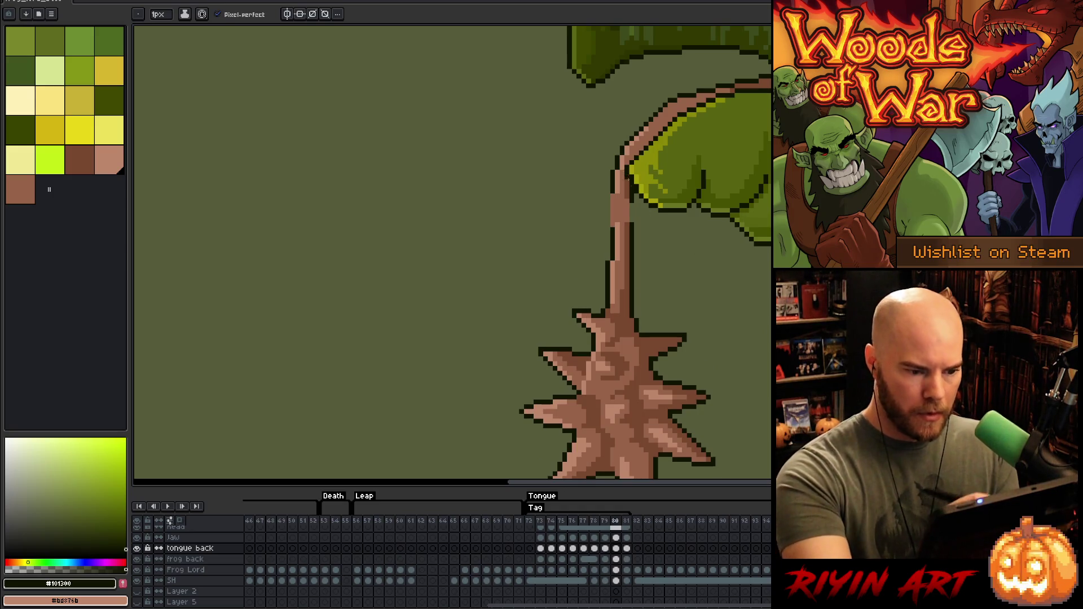
pyautogui.keyDown('alt'); pyautogui.click(630, 207); pyautogui.keyUp('alt')
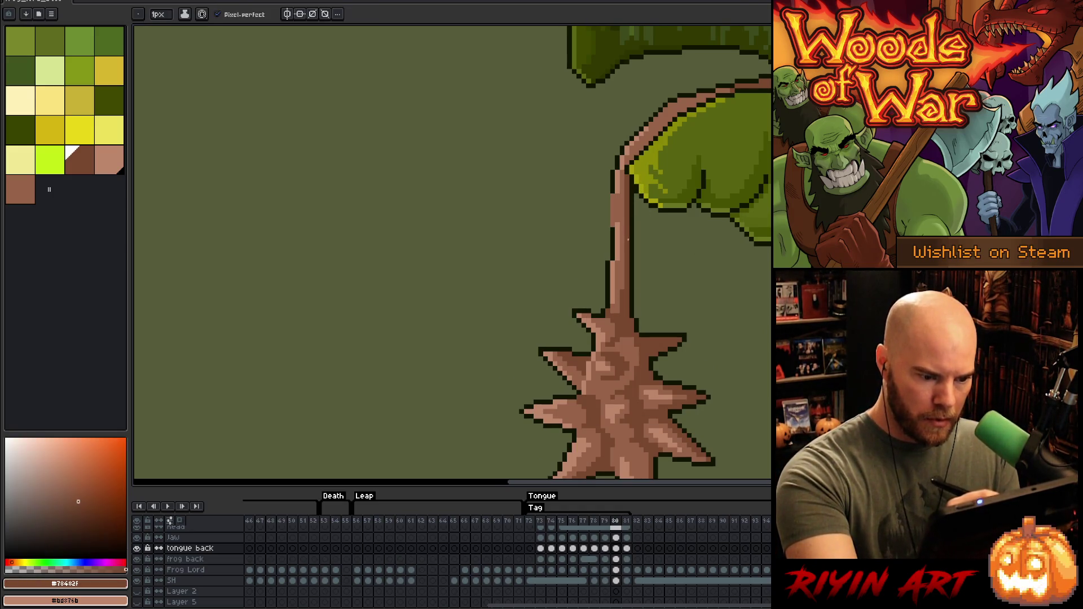
pyautogui.moveTo(621, 194); pyautogui.dragTo(613, 264)
pyautogui.keyDown('alt'); pyautogui.click(613, 194); pyautogui.keyUp('alt')
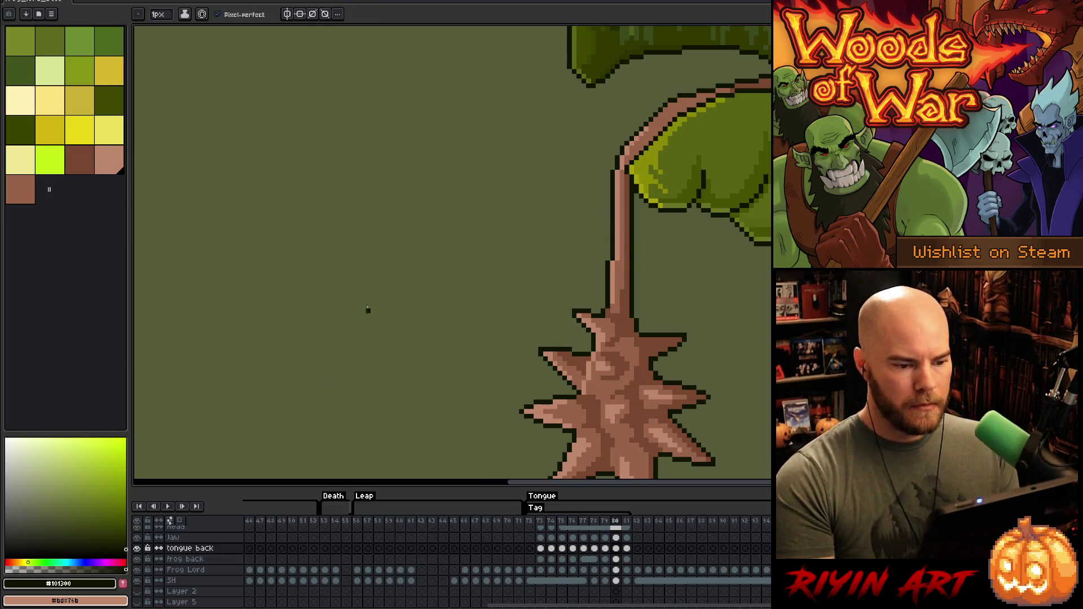
pyautogui.keyDown('alt'); pyautogui.click(631, 178); pyautogui.keyUp('alt')
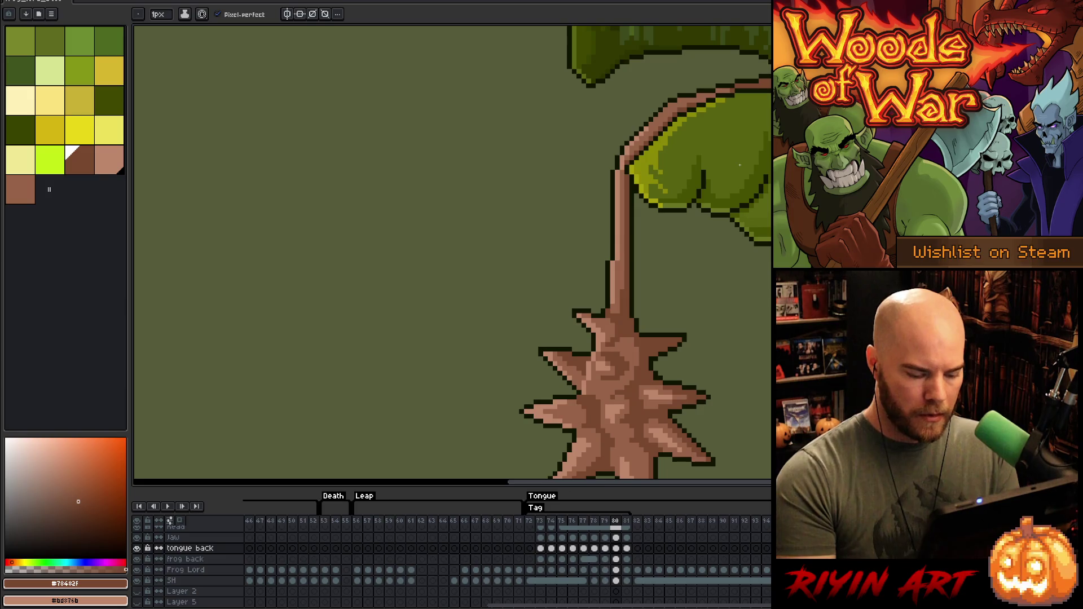
pyautogui.press('Left')
pyautogui.press('Right')
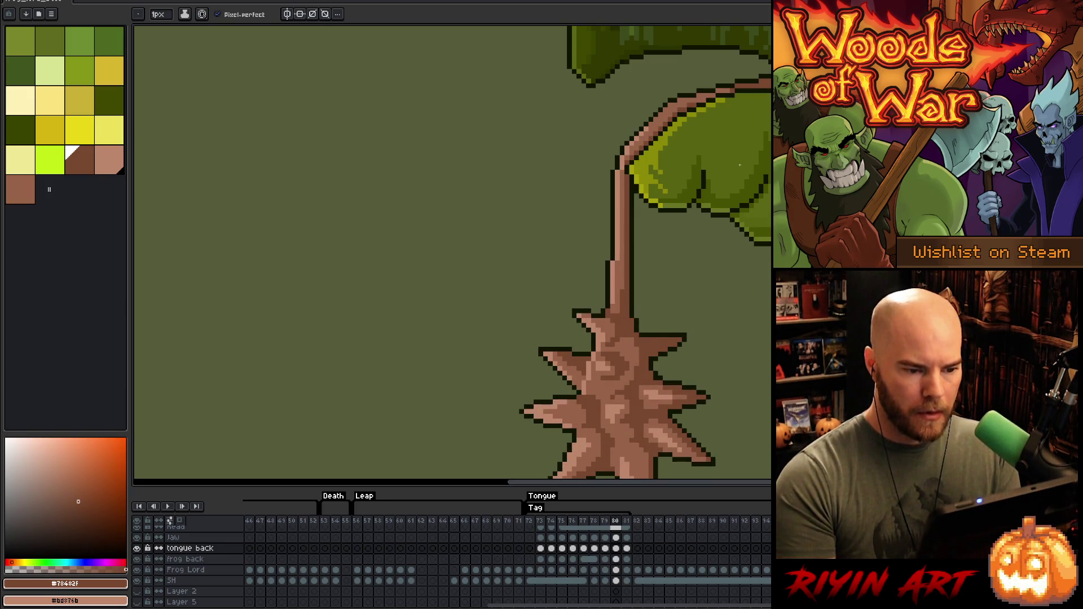
# Step: Lasso the upper tongue and try moving it, then cancel the transform
pyautogui.press('q')
pyautogui.moveTo(708, 71)
pyautogui.mouseDown()
pyautogui.moveTo(700, 124)
pyautogui.moveTo(629, 110)
pyautogui.mouseUp()
pyautogui.press('v')
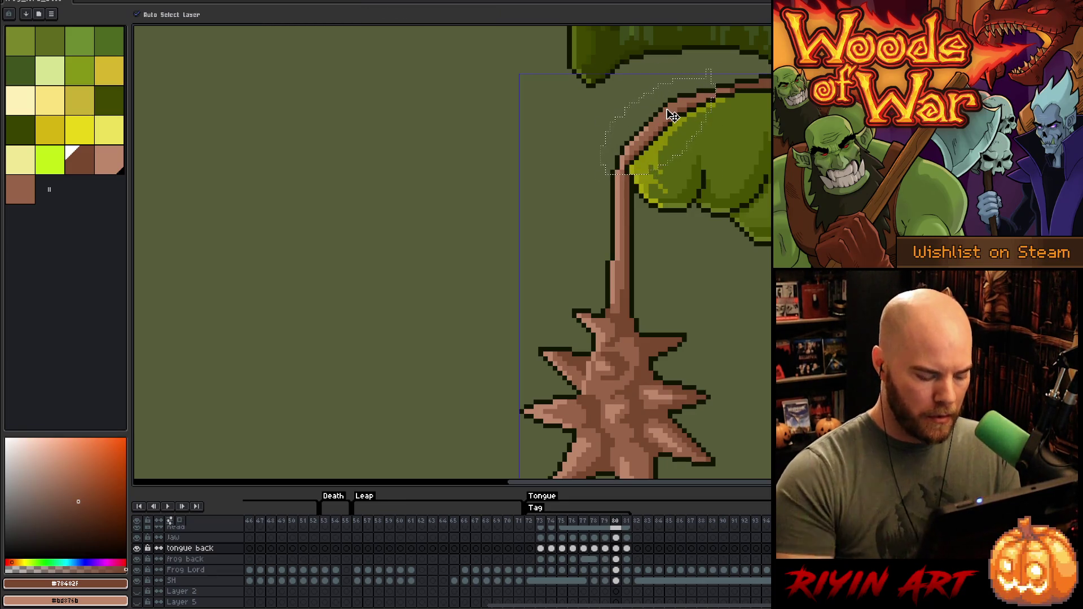
pyautogui.press('Left')
pyautogui.click(671, 115)
pyautogui.press('Return')
# Step: Play back the tongue attack from its start to review it
pyautogui.press('Left')
pyautogui.press('Left')
pyautogui.press('Left')
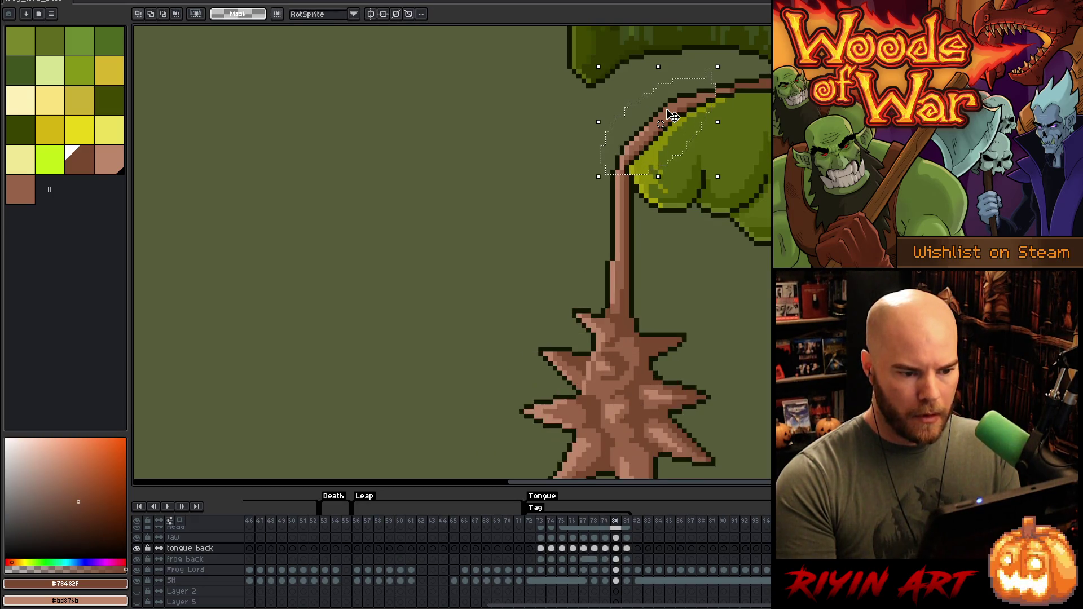
pyautogui.press('Return')
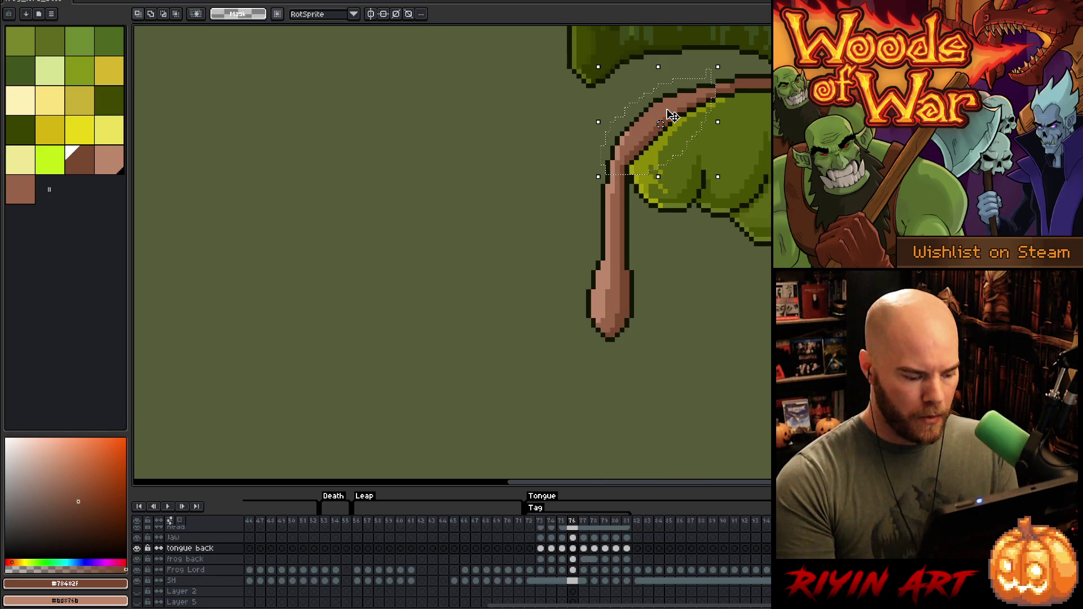
pyautogui.scroll(-4, 550, 275)
pyautogui.press('Return')
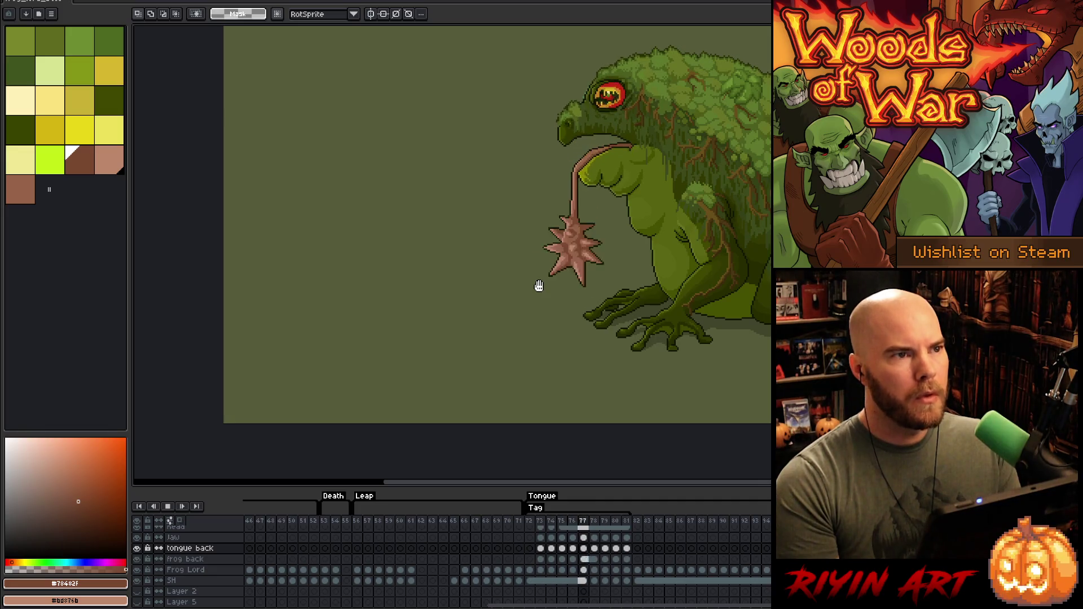
pyautogui.scroll(3, 689, 133)
pyautogui.press('Return')
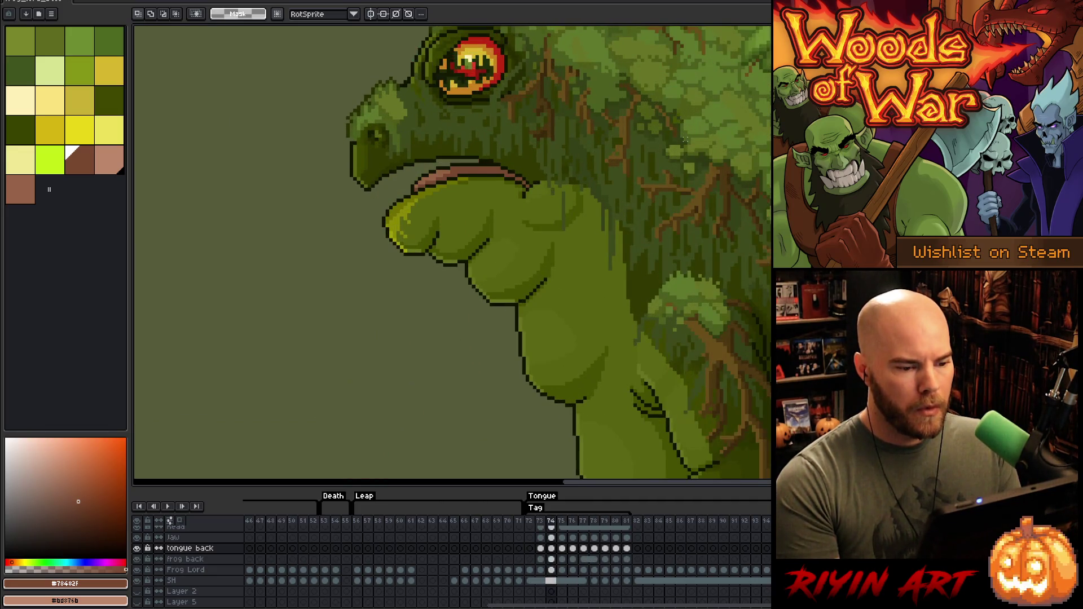
pyautogui.scroll(2, 559, 161)
pyautogui.scroll(2, 623, 311)
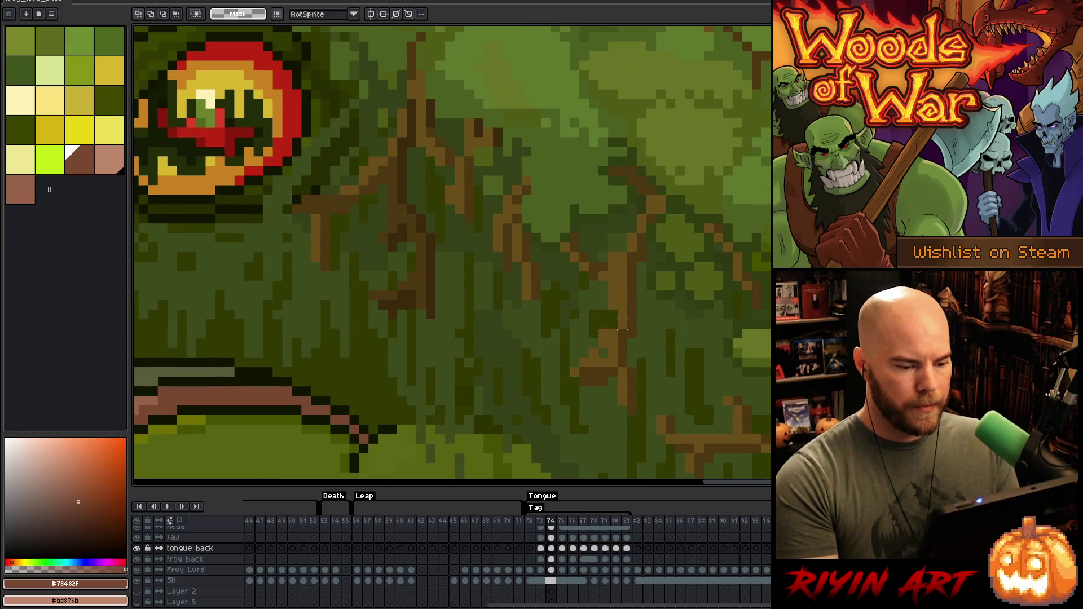
pyautogui.press('v')
pyautogui.click(459, 271)
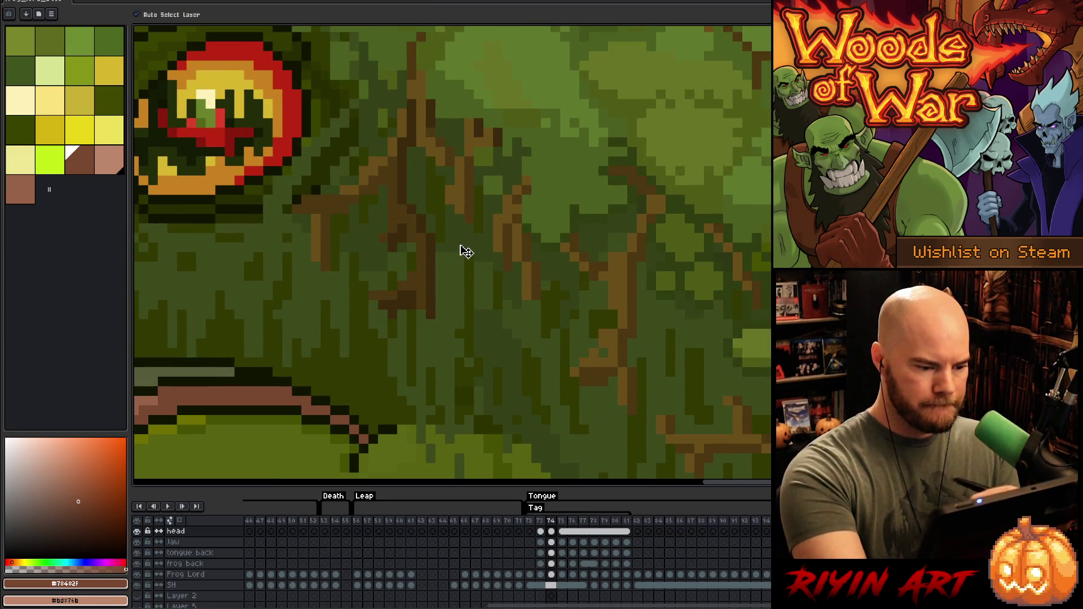
pyautogui.press('b')
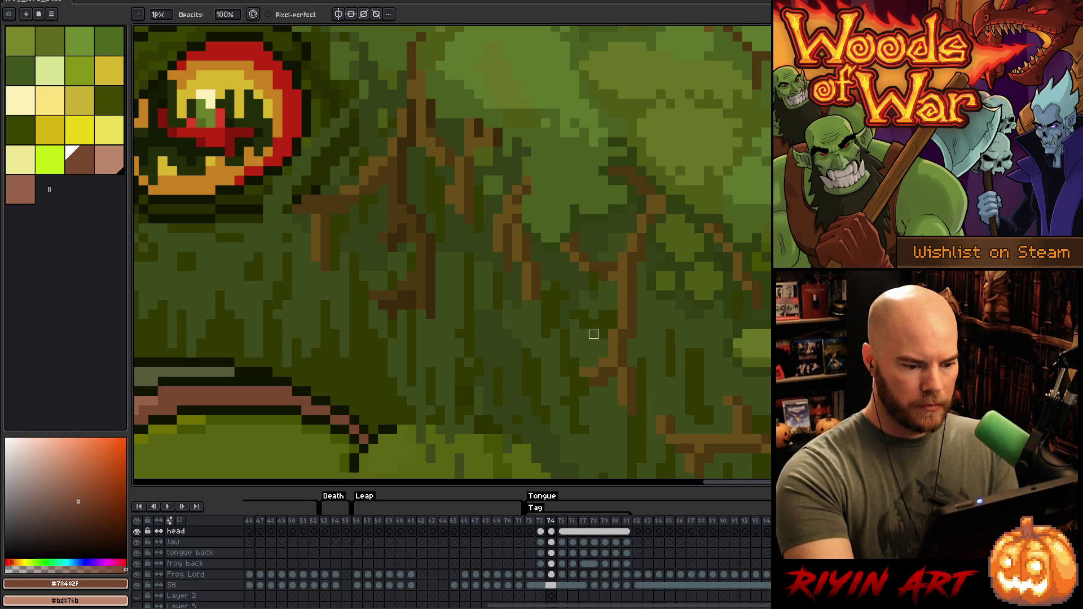
pyautogui.press('Left')
pyautogui.press('Right')
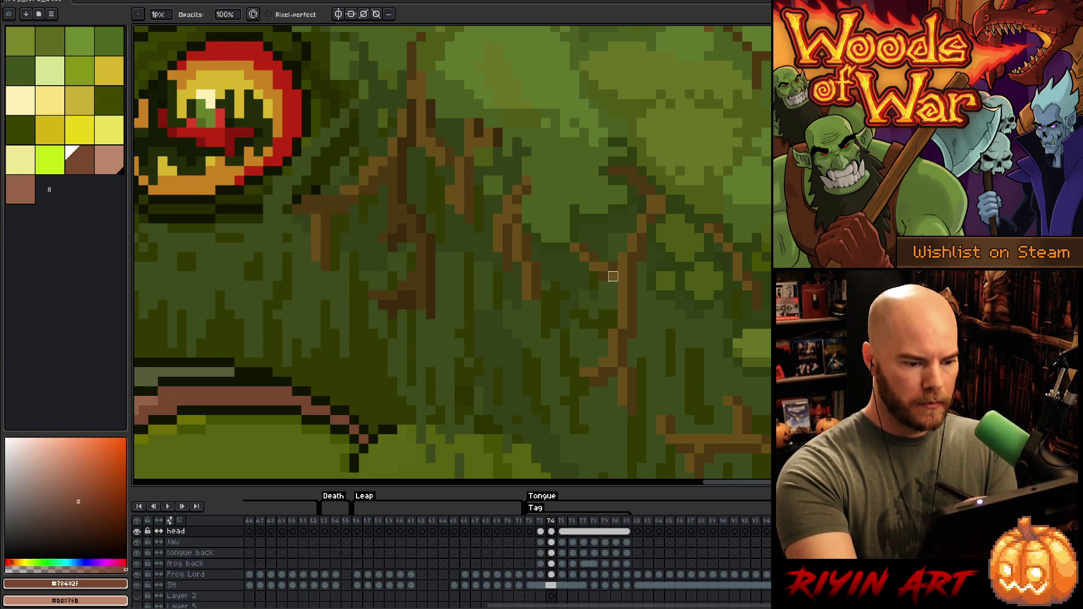
pyautogui.press('Left')
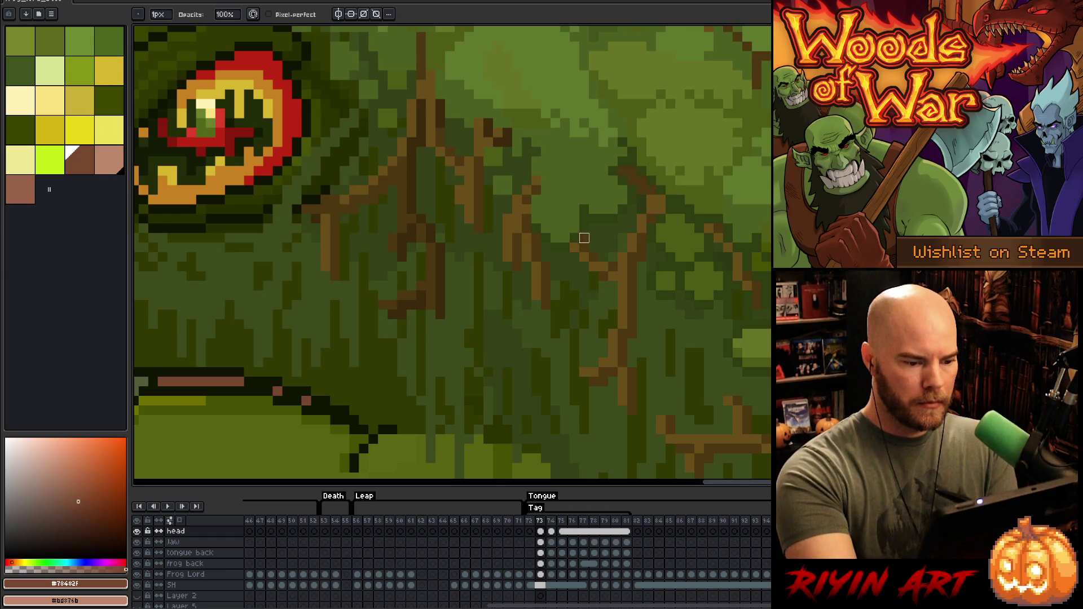
pyautogui.press('Right')
pyautogui.press('Right')
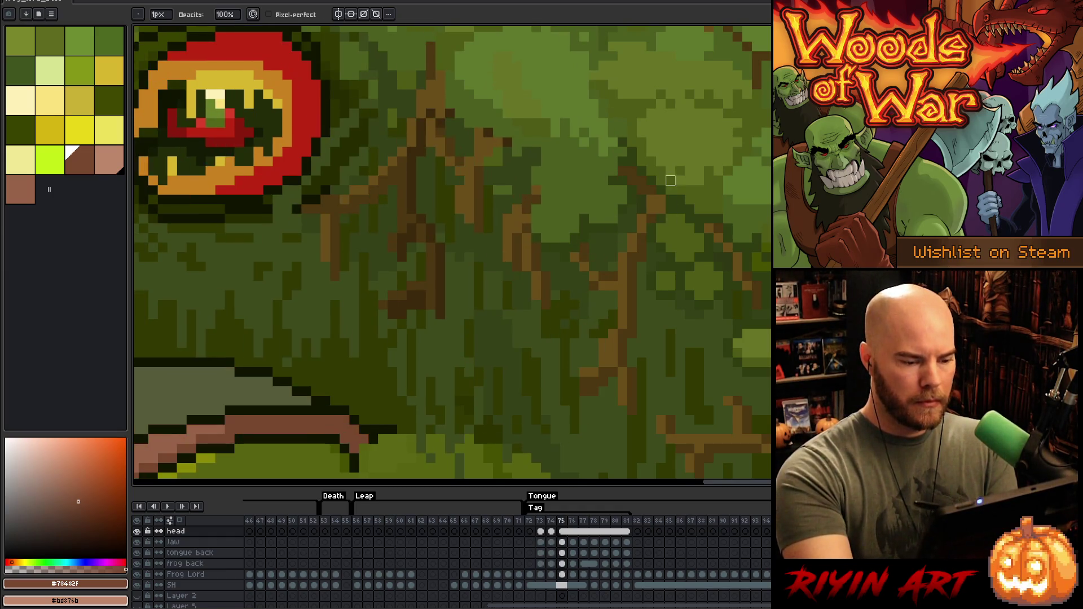
pyautogui.press('Left')
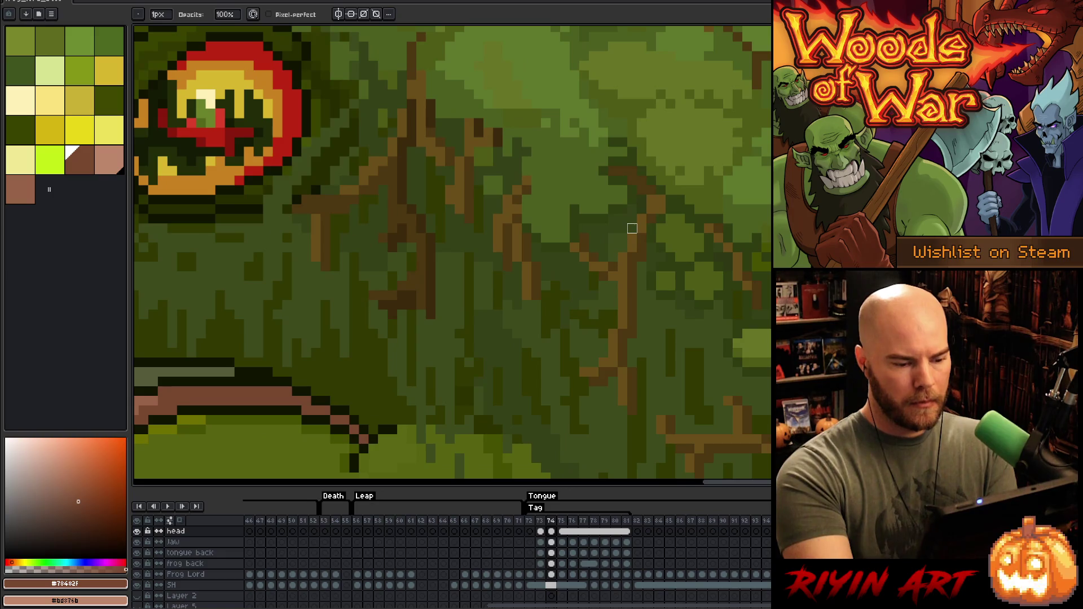
pyautogui.press('Right')
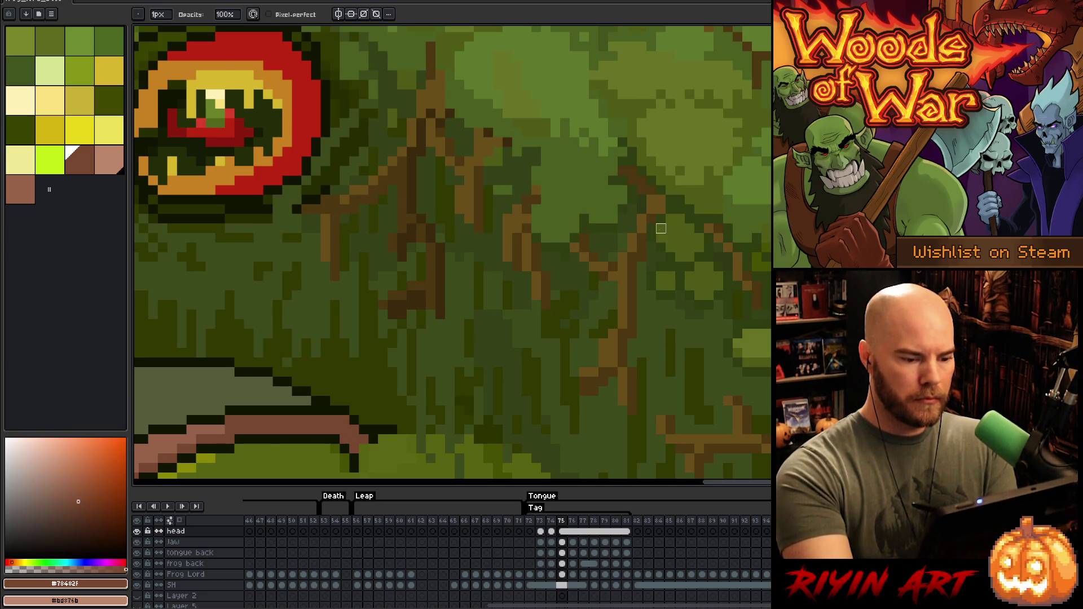
pyautogui.press('Left')
pyautogui.press('Left')
pyautogui.press('Left')
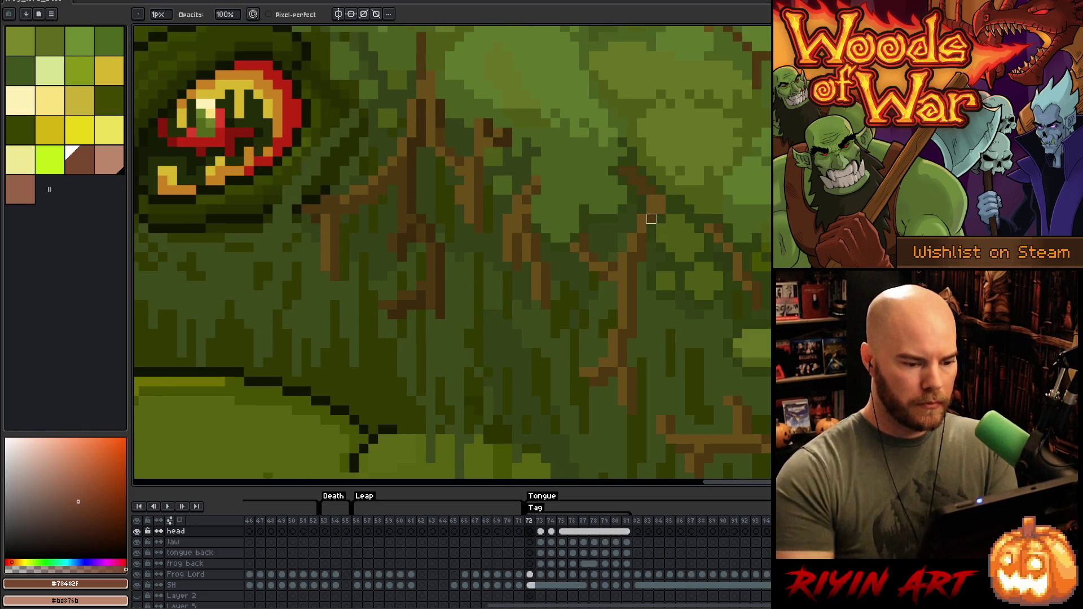
pyautogui.press('Return')
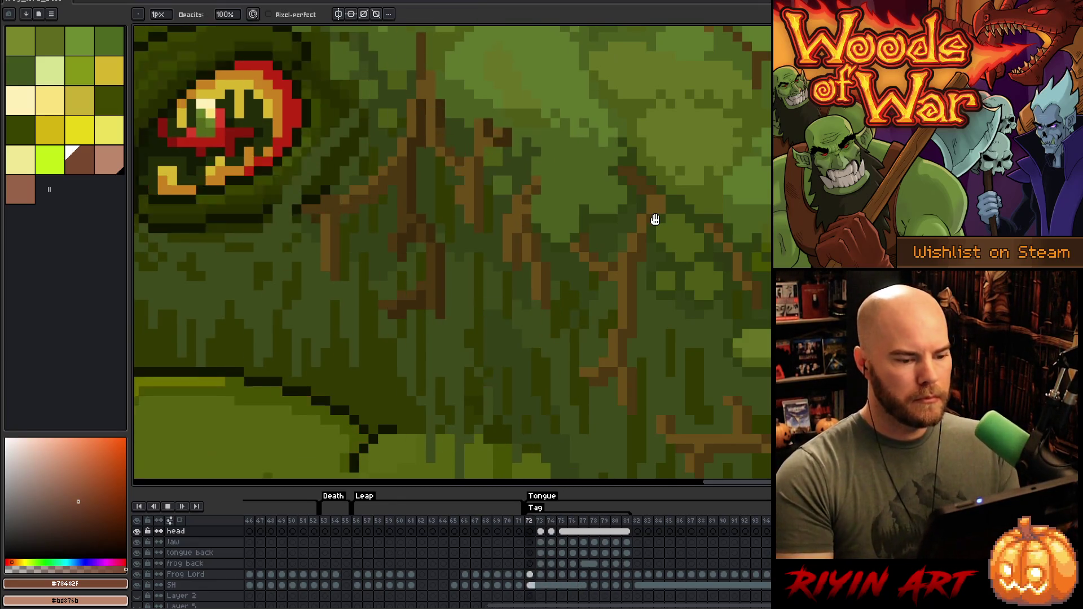
pyautogui.scroll(-5, 655, 219)
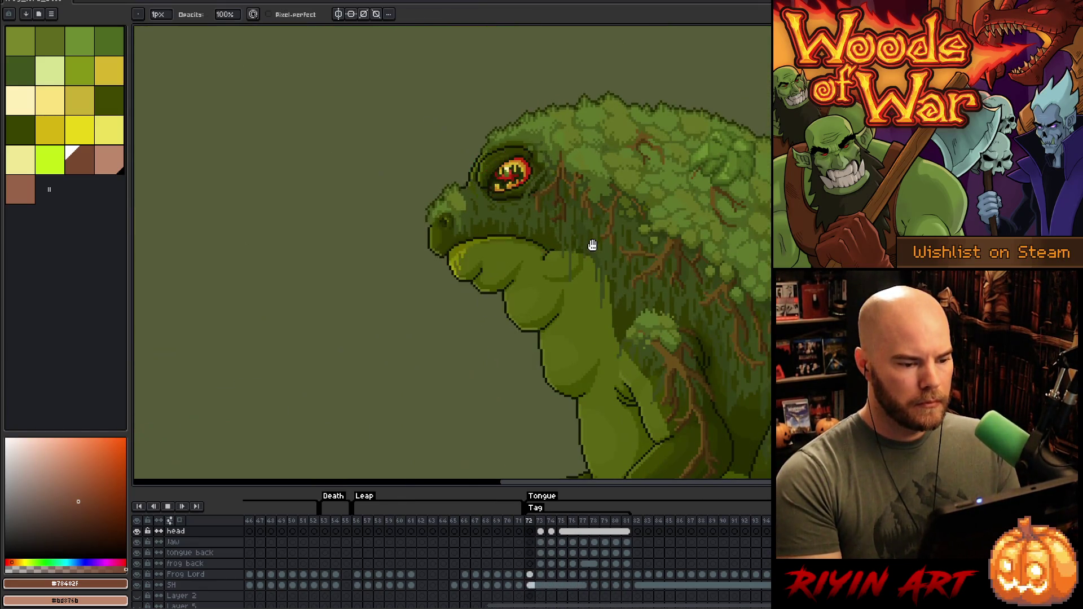
# Step: Stop playback, compare frames 74 and 75, and sample the dark outline green
pyautogui.scroll(-2, 574, 281)
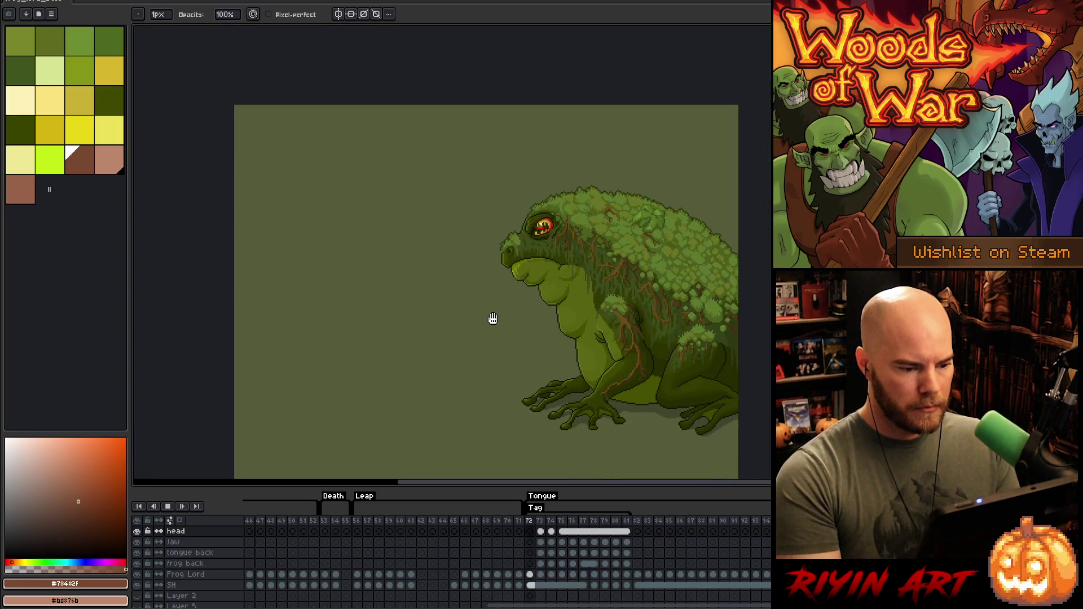
pyautogui.scroll(2, 503, 273)
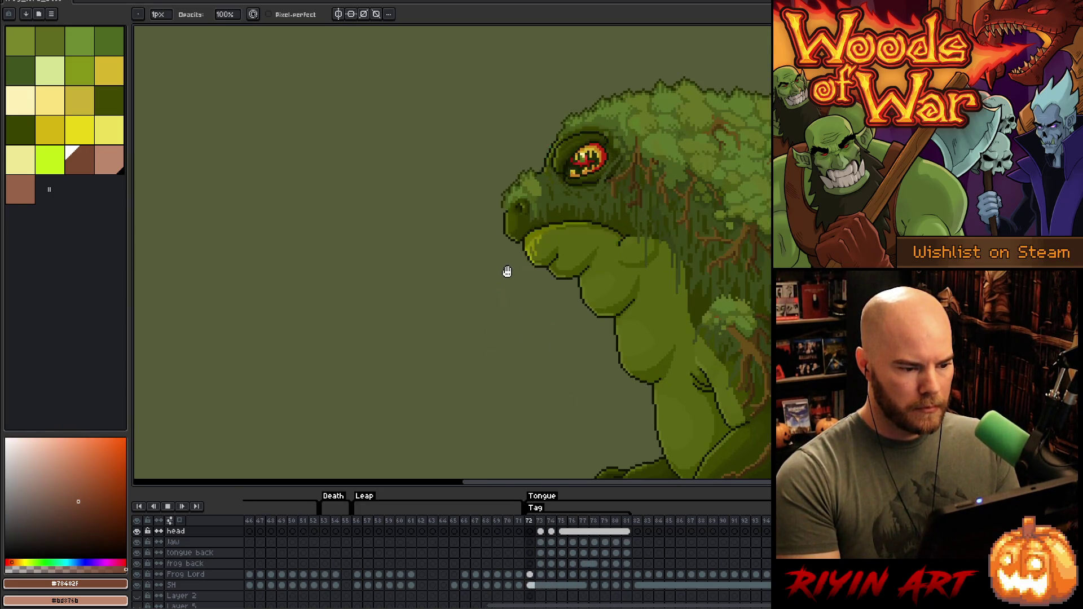
pyautogui.press('Return')
pyautogui.scroll(3, 493, 169)
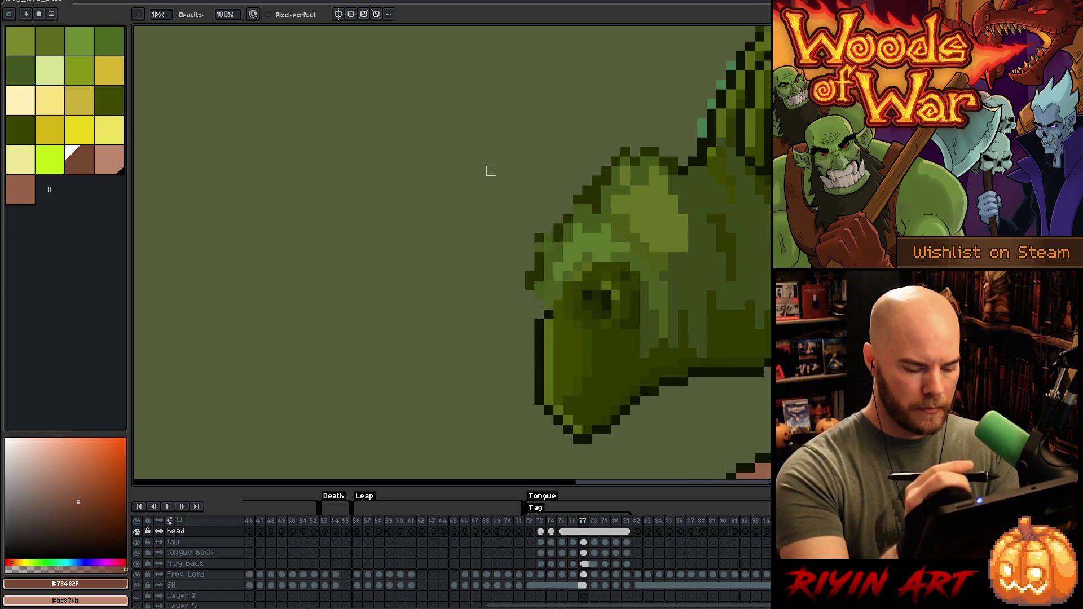
pyautogui.press('Left')
pyautogui.press('Left')
pyautogui.press('Left')
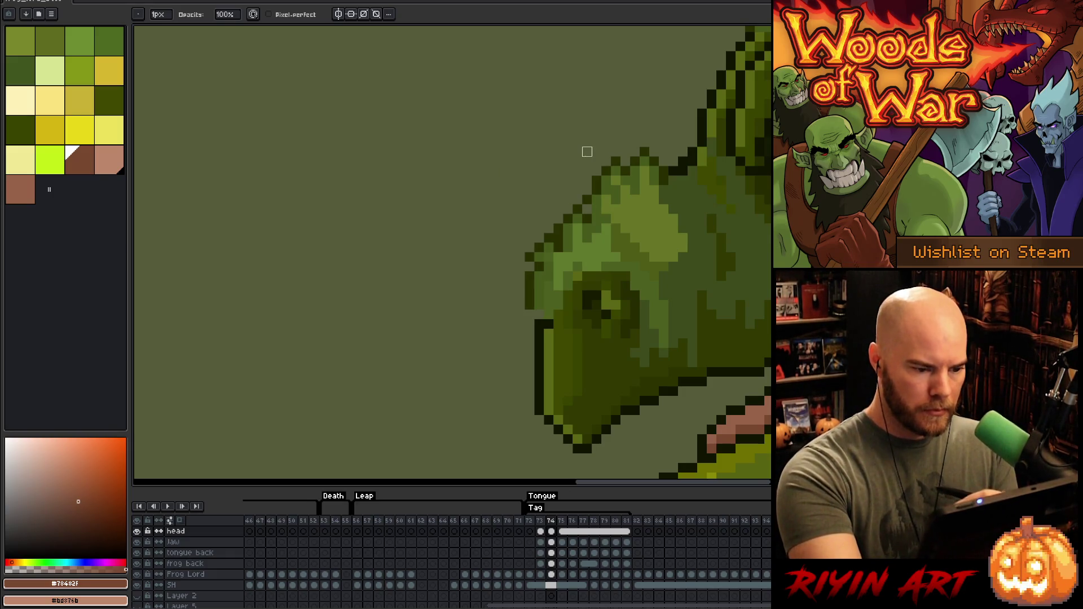
pyautogui.press('Right')
pyautogui.press('Left')
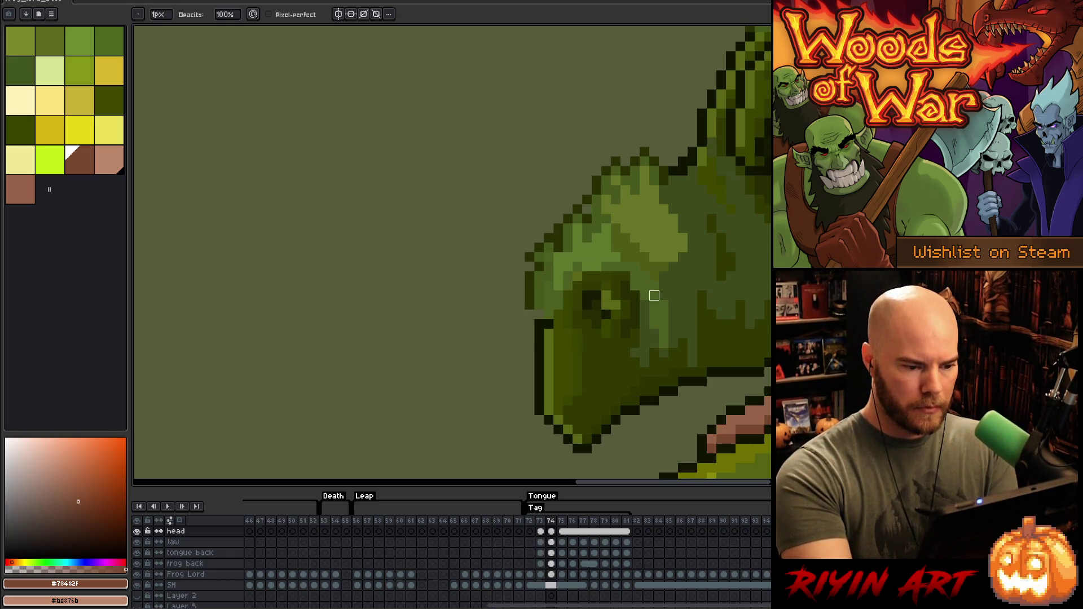
pyautogui.keyDown('alt'); pyautogui.click(590, 195); pyautogui.keyUp('alt')
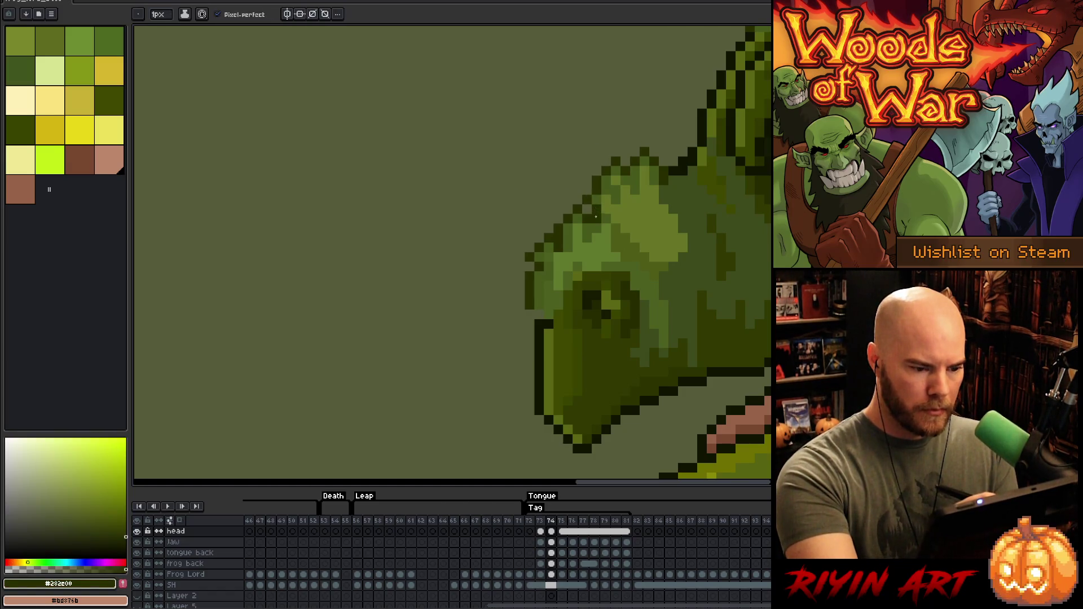
pyautogui.press('Right')
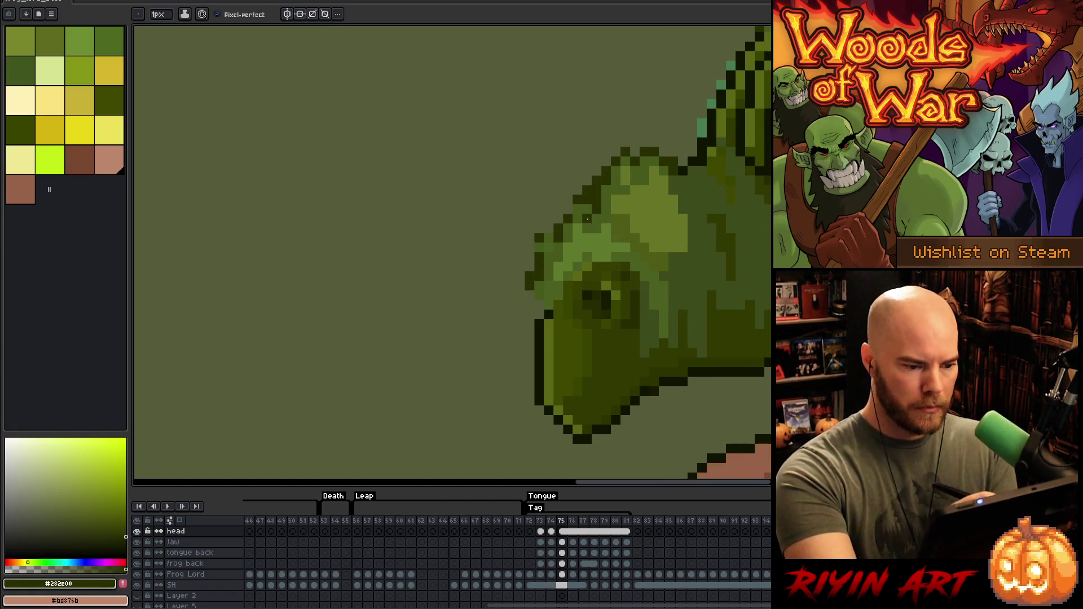
# Step: Add and erase dark outline pixels along the frog's brow edge on frame 75
pyautogui.press('e')
pyautogui.press('b')
pyautogui.click(540, 233)
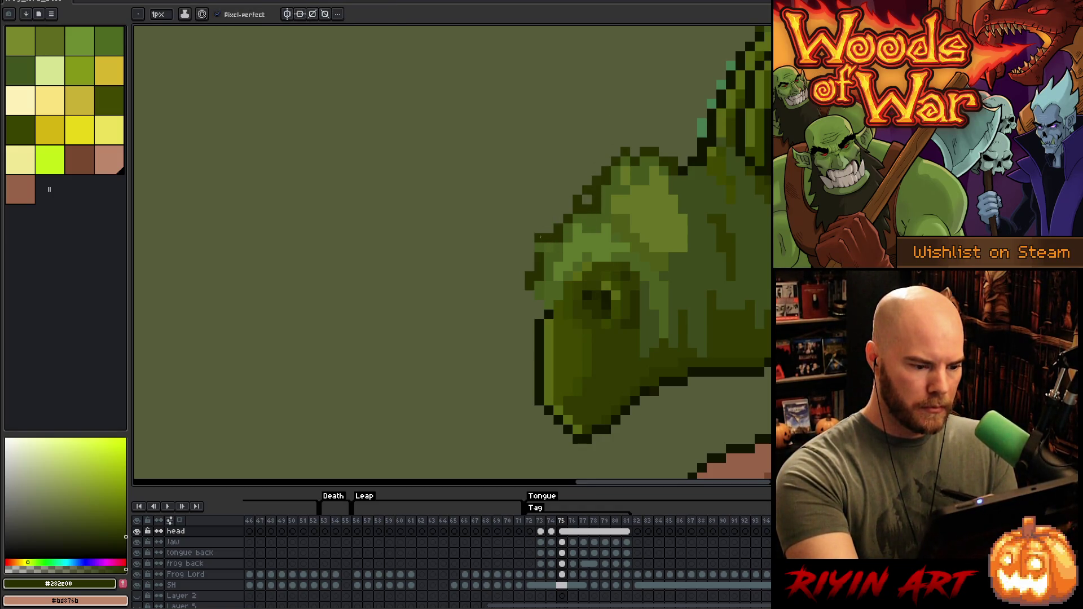
pyautogui.press('e')
pyautogui.moveTo(558, 229); pyautogui.dragTo(548, 228)
pyautogui.press('b')
pyautogui.click(529, 251)
pyautogui.press('e')
pyautogui.press('b')
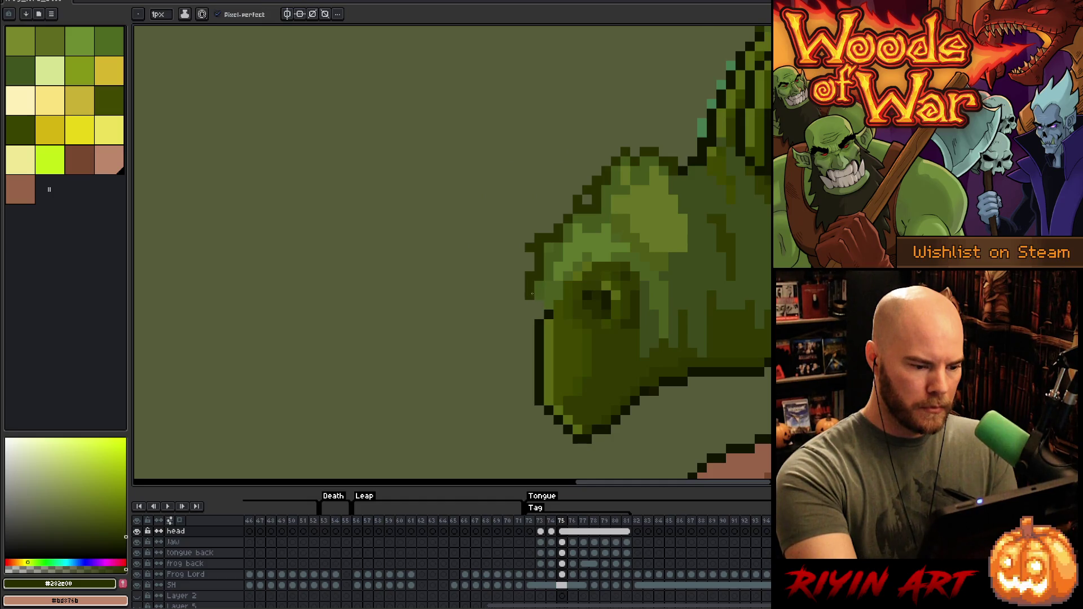
# Step: Sample mid and darker greens from the head, then flip between frames 72–75 to check
pyautogui.keyDown('alt'); pyautogui.click(545, 281); pyautogui.keyUp('alt')
pyautogui.keyDown('alt'); pyautogui.click(541, 246); pyautogui.keyUp('alt')
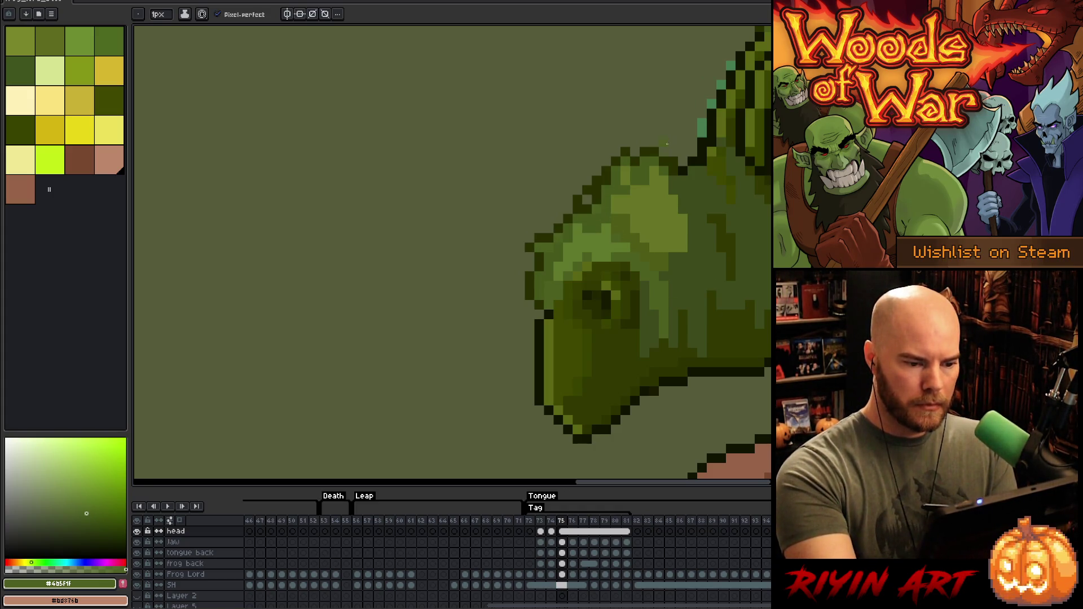
pyautogui.keyDown('alt'); pyautogui.click(609, 188); pyautogui.keyUp('alt')
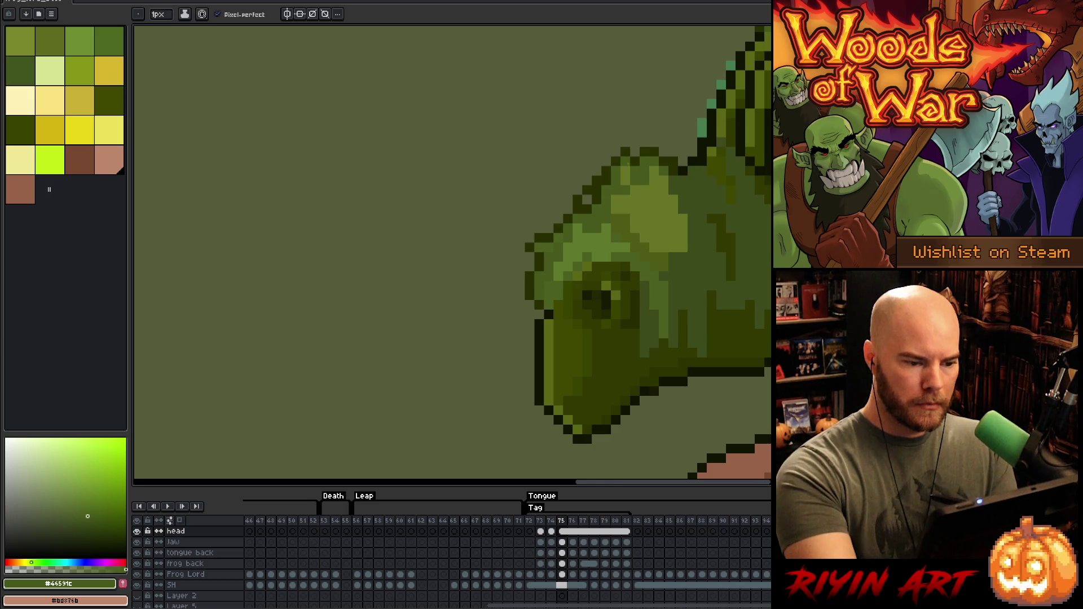
pyautogui.press('e')
pyautogui.press(',')
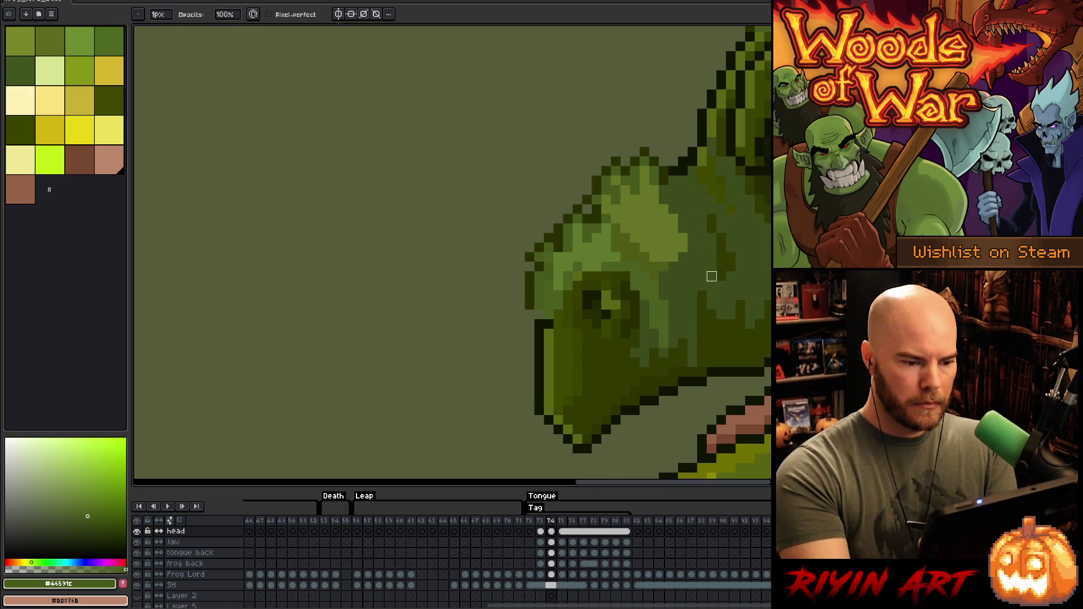
pyautogui.press('.')
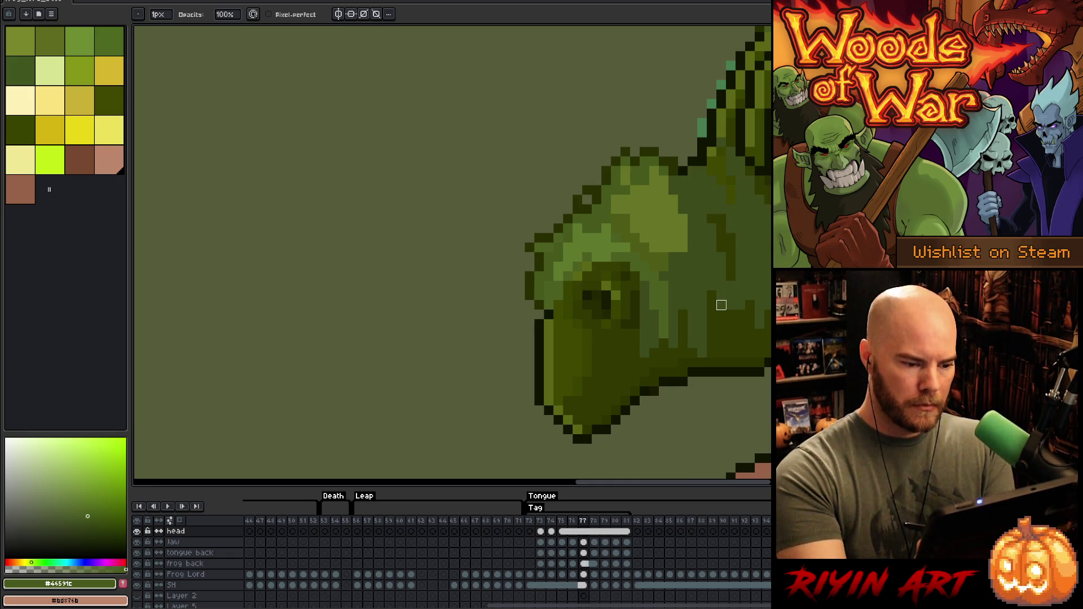
pyautogui.press(',')
pyautogui.press(',')
pyautogui.press(',')
pyautogui.press('.')
pyautogui.press('.')
pyautogui.press('.')
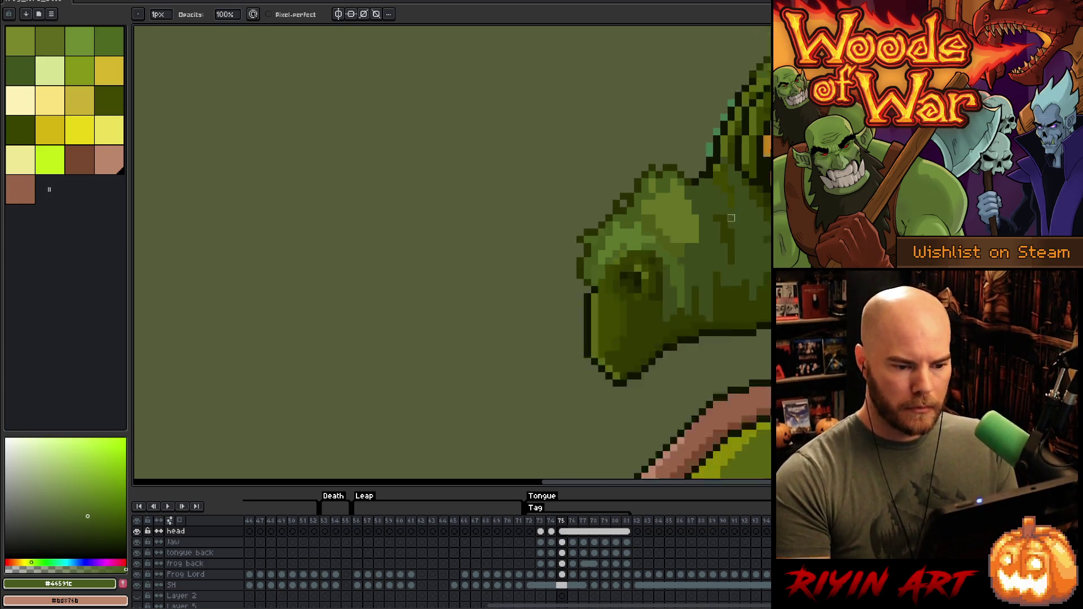
pyautogui.scroll(2, 688, 246)
pyautogui.scroll(-2, 688, 246)
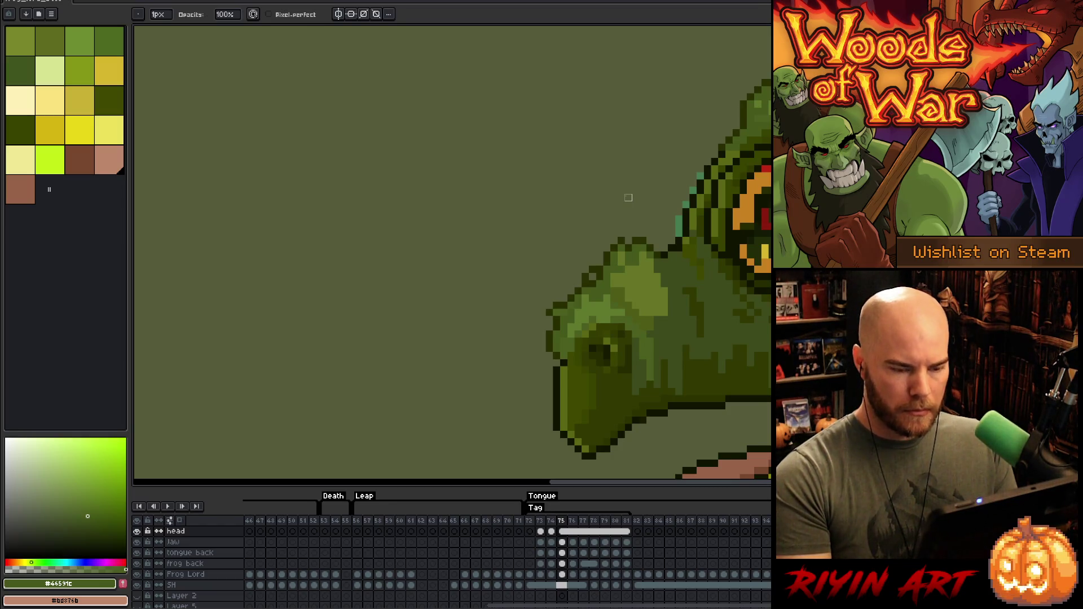
pyautogui.scroll(2, 677, 265)
pyautogui.scroll(-2, 723, 330)
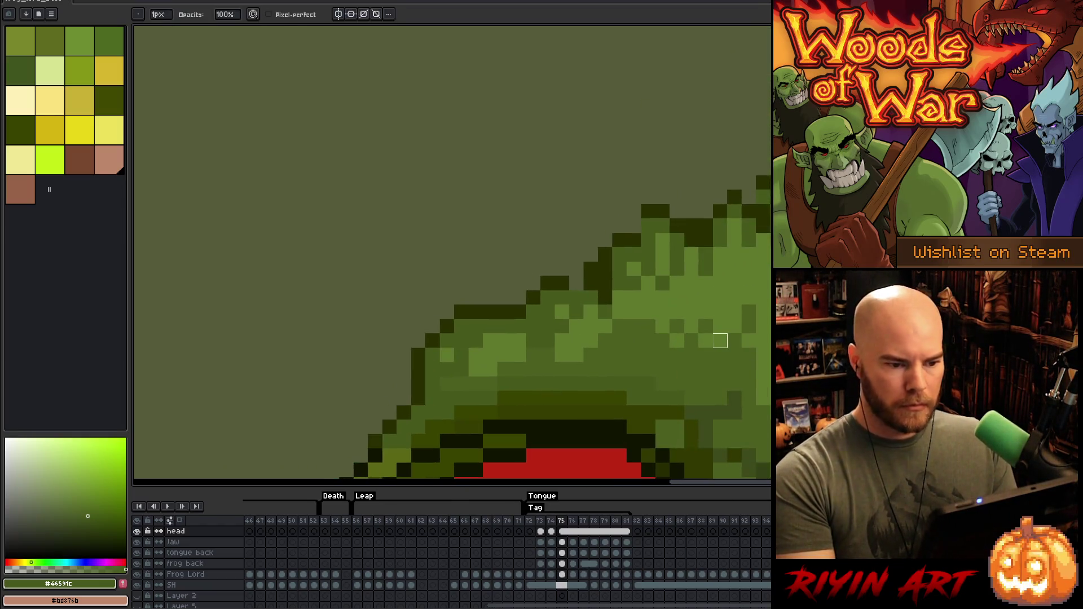
# Step: Eyedrop the dark outline colour #282e00 and paint outline pixels along the frog's throat edge
pyautogui.keyDown('alt'); pyautogui.click(625, 302); pyautogui.keyUp('alt')
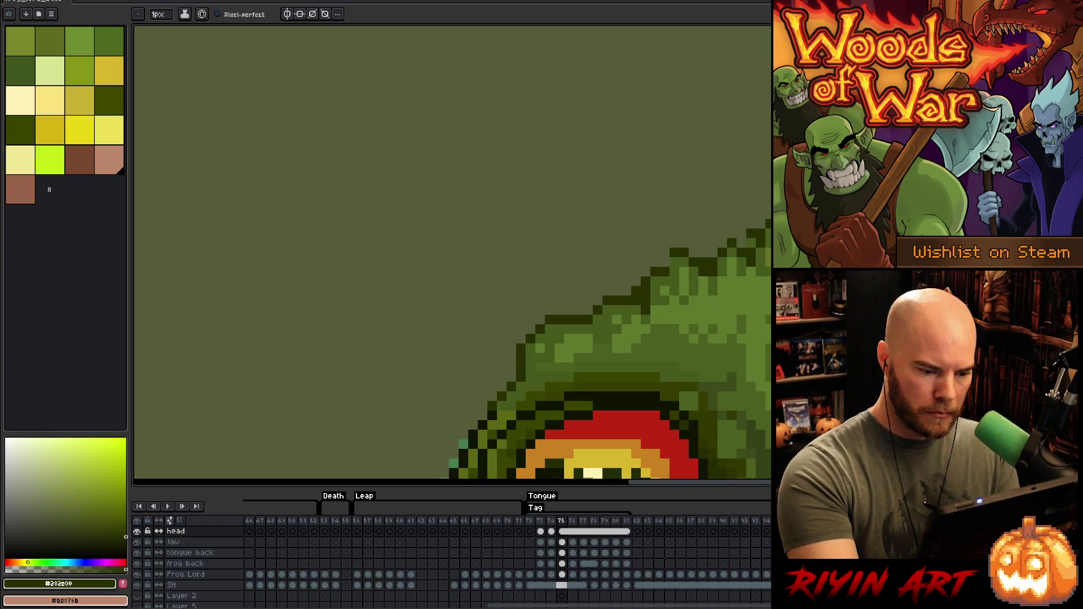
pyautogui.press('e')
pyautogui.press('b')
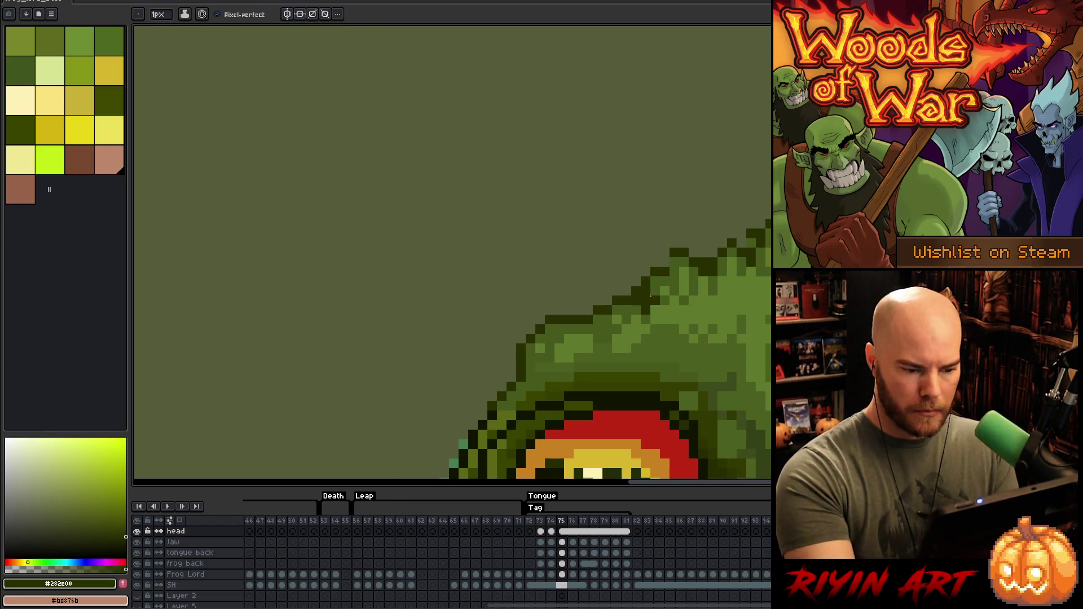
pyautogui.keyDown('alt'); pyautogui.click(646, 339); pyautogui.keyUp('alt')
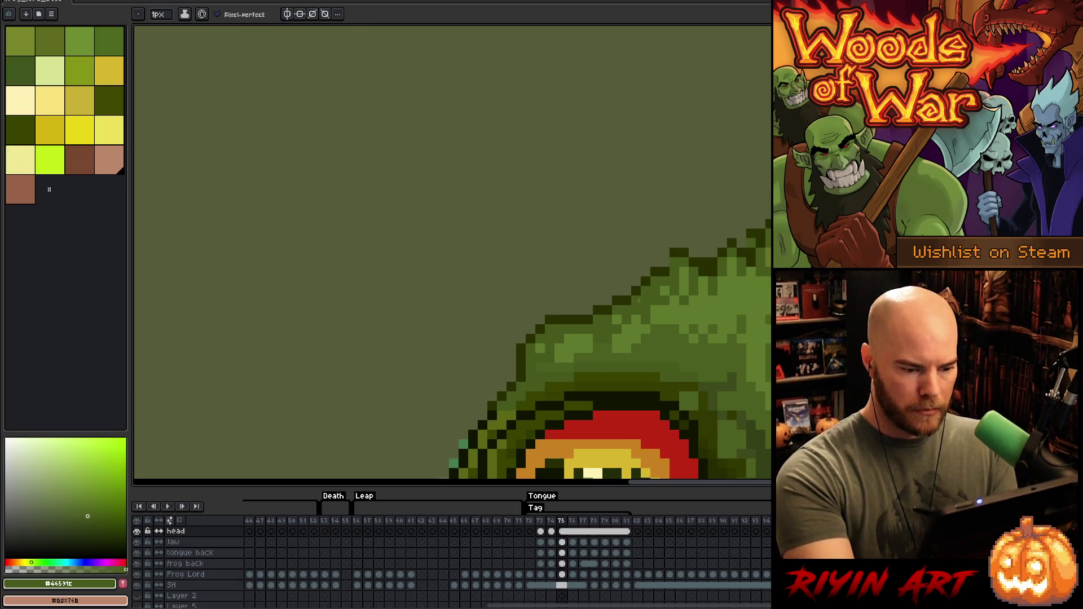
pyautogui.press(',')
pyautogui.press('.')
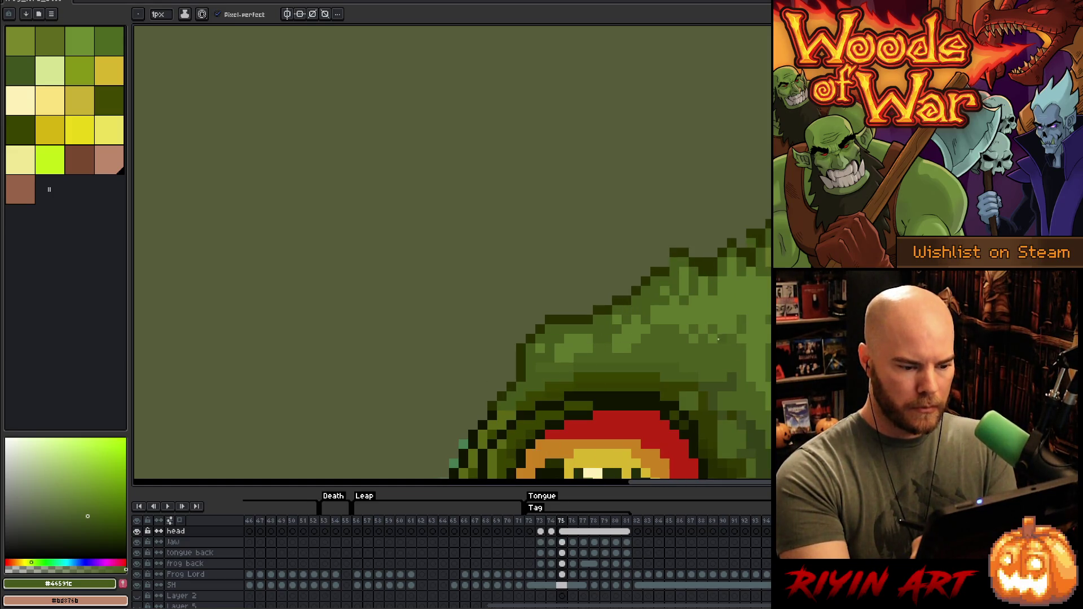
pyautogui.keyDown('alt'); pyautogui.click(573, 315); pyautogui.keyUp('alt')
pyautogui.moveTo(569, 319); pyautogui.dragTo(563, 310)
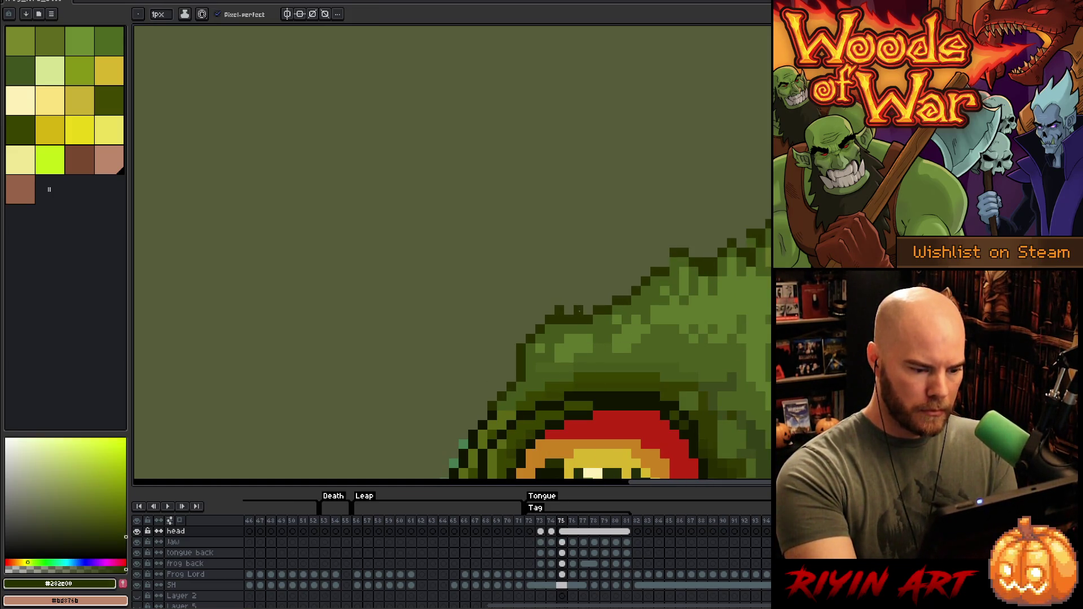
pyautogui.keyDown('alt'); pyautogui.click(577, 326); pyautogui.keyUp('alt')
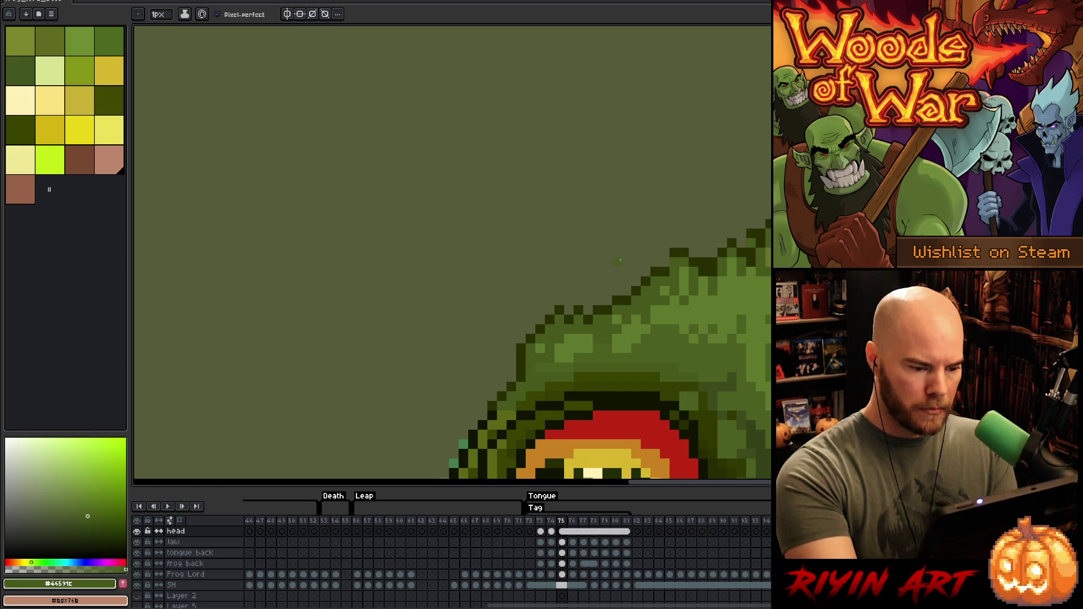
pyautogui.press(',')
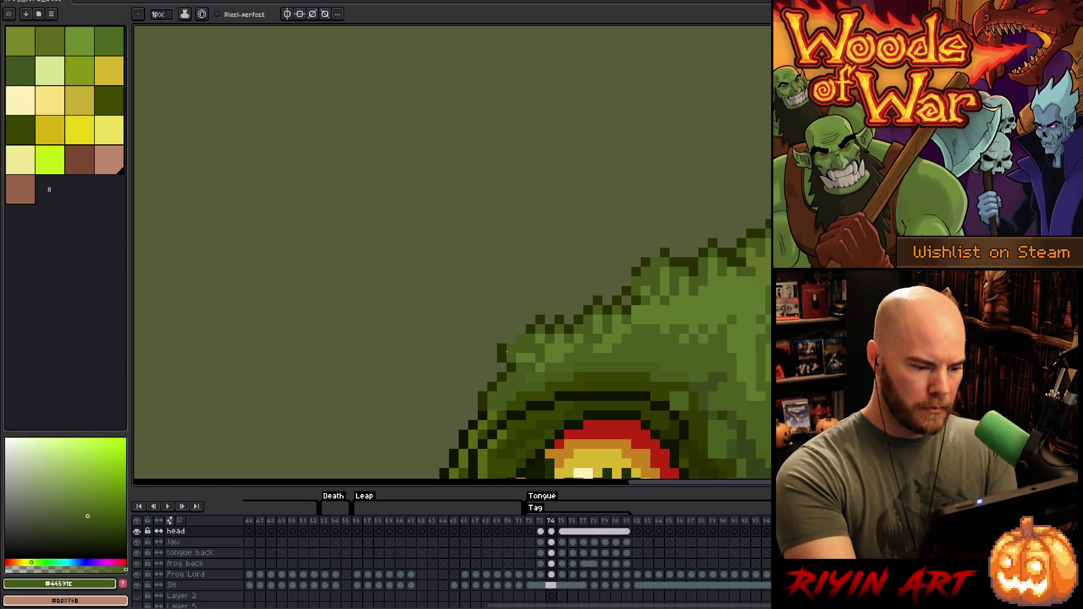
pyautogui.keyDown('alt'); pyautogui.click(503, 348); pyautogui.keyUp('alt')
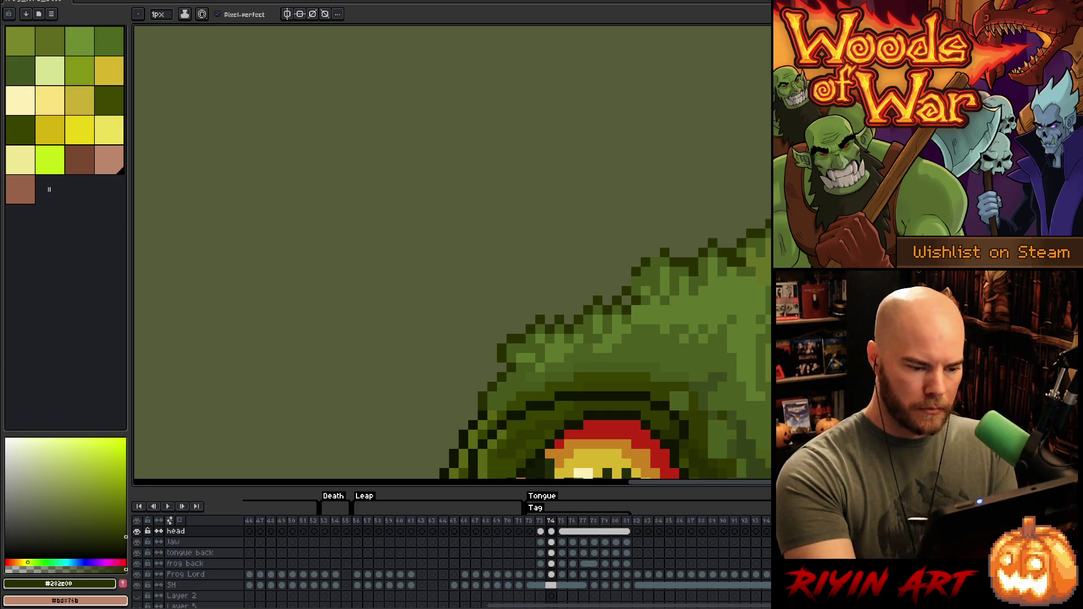
pyautogui.moveTo(648, 361); pyautogui.dragTo(741, 257)
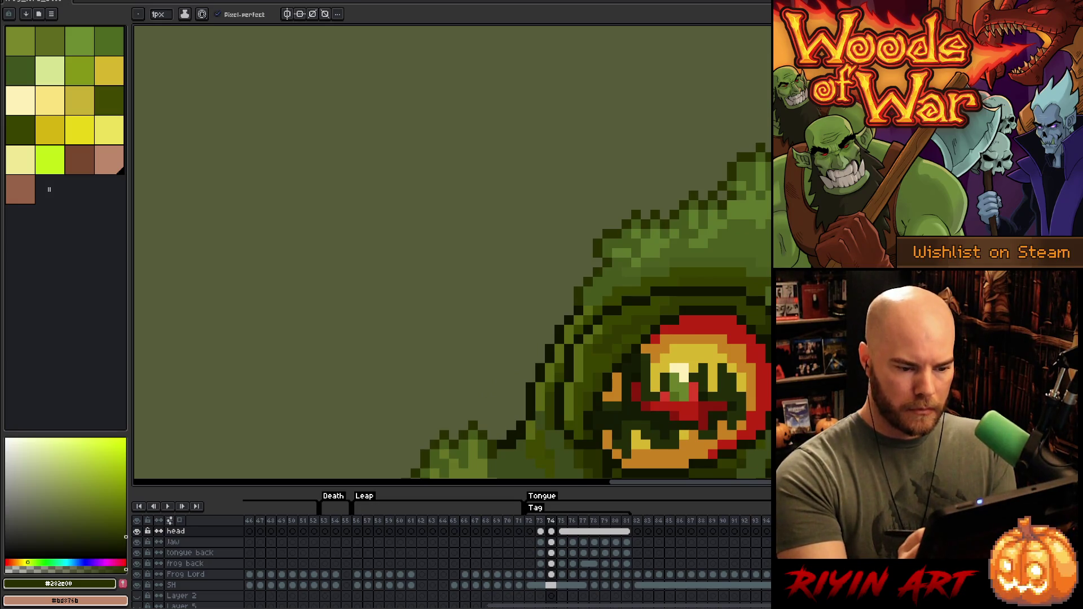
# Step: Flip between frames 73, 74 and 75 to compare the outlined throat and chin
pyautogui.press(',')
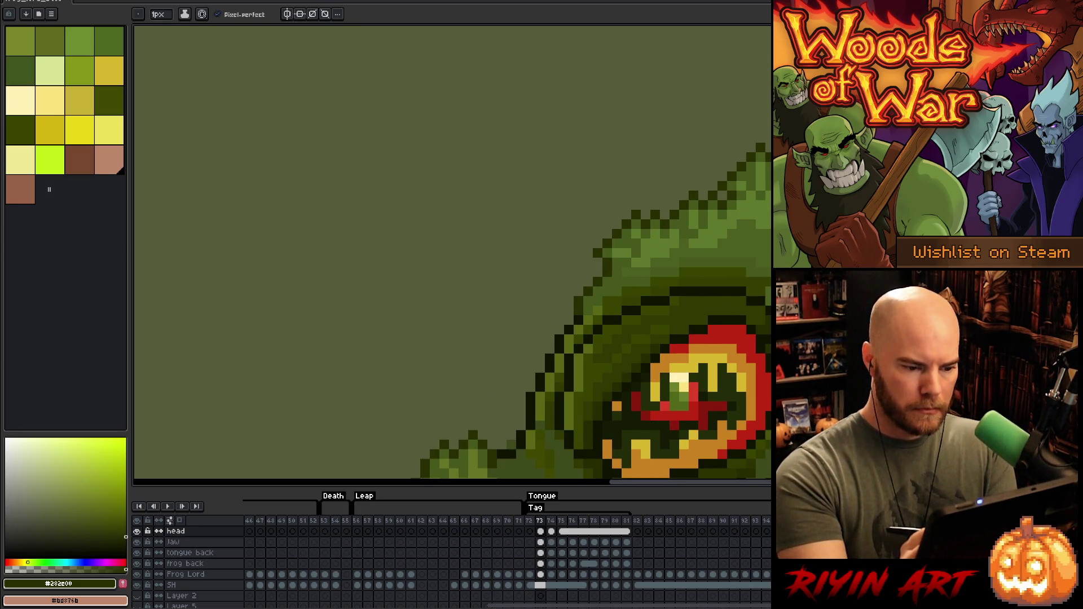
pyautogui.press('.')
pyautogui.press(',')
pyautogui.press('.')
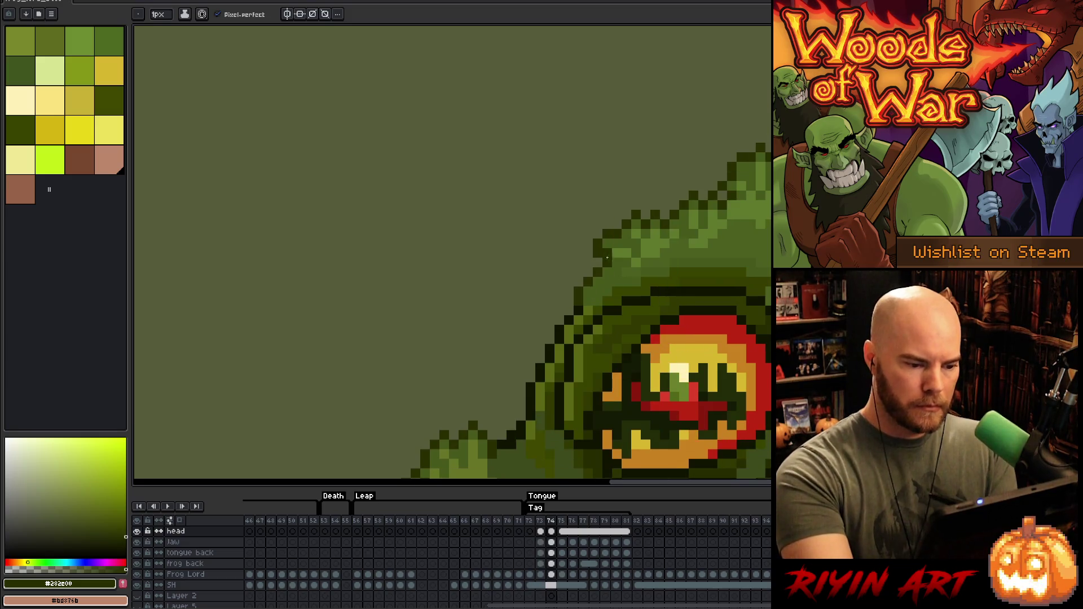
pyautogui.press('e')
pyautogui.press(',')
pyautogui.press('.')
pyautogui.press(',')
pyautogui.press('.')
pyautogui.press('.')
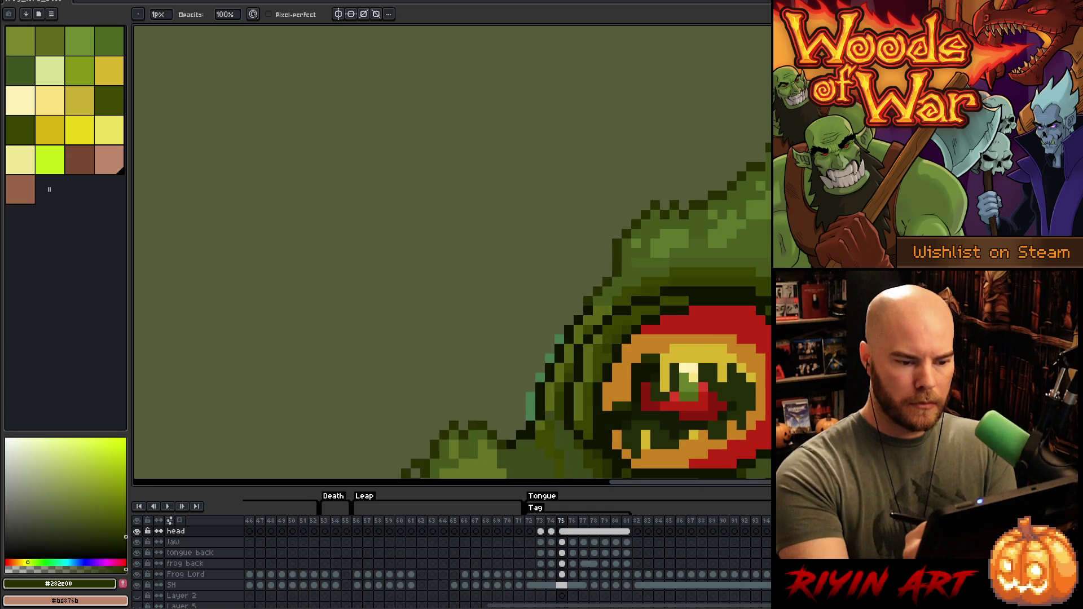
pyautogui.press(',')
pyautogui.press('.')
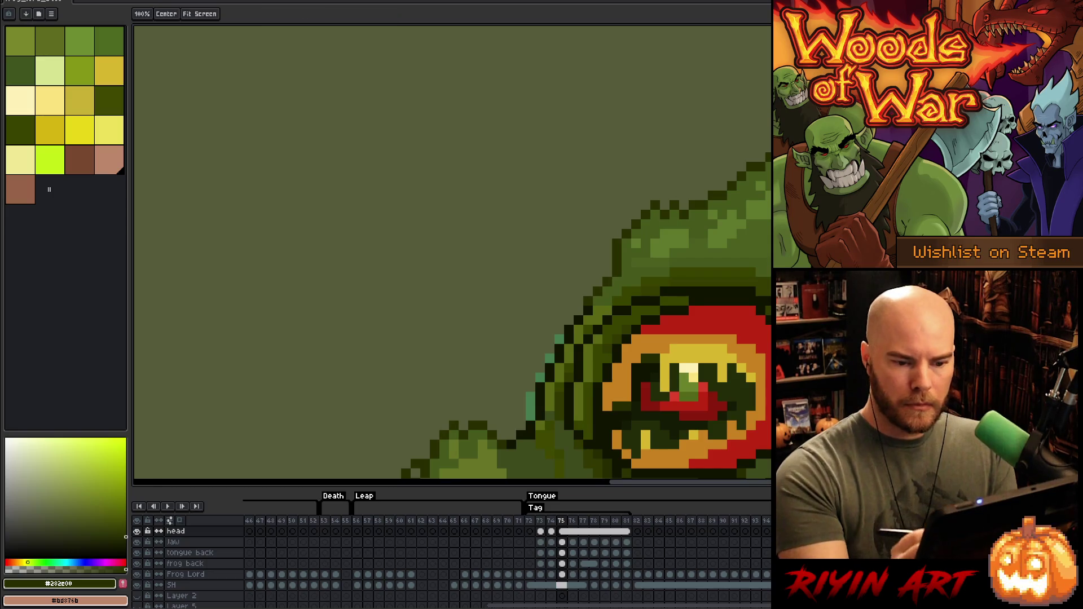
pyautogui.moveTo(857, 207); pyautogui.dragTo(756, 253)
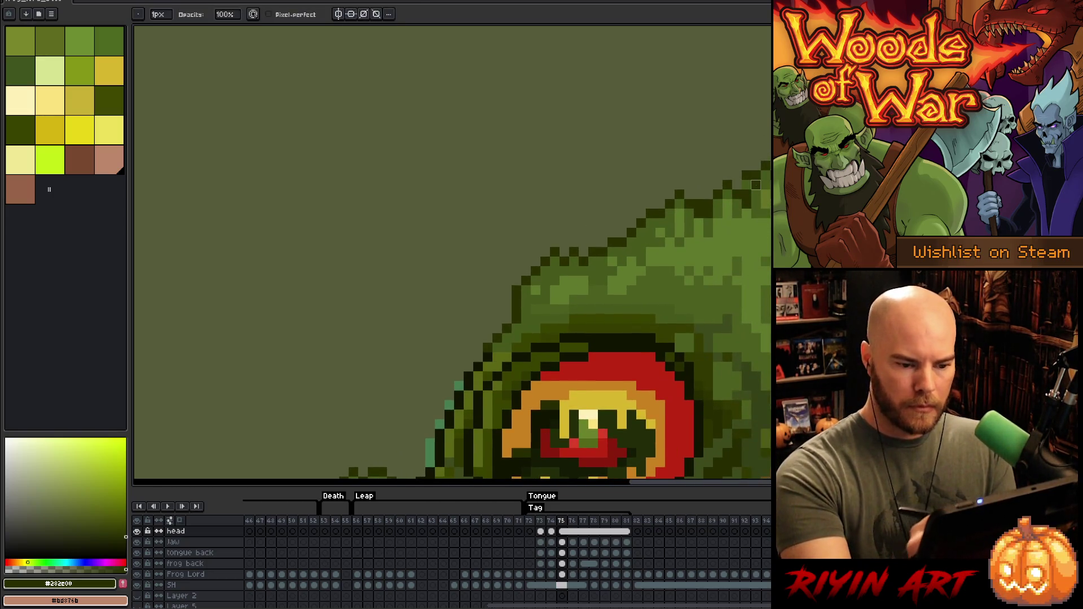
# Step: Make the frog back layer the active layer
pyautogui.press('e')
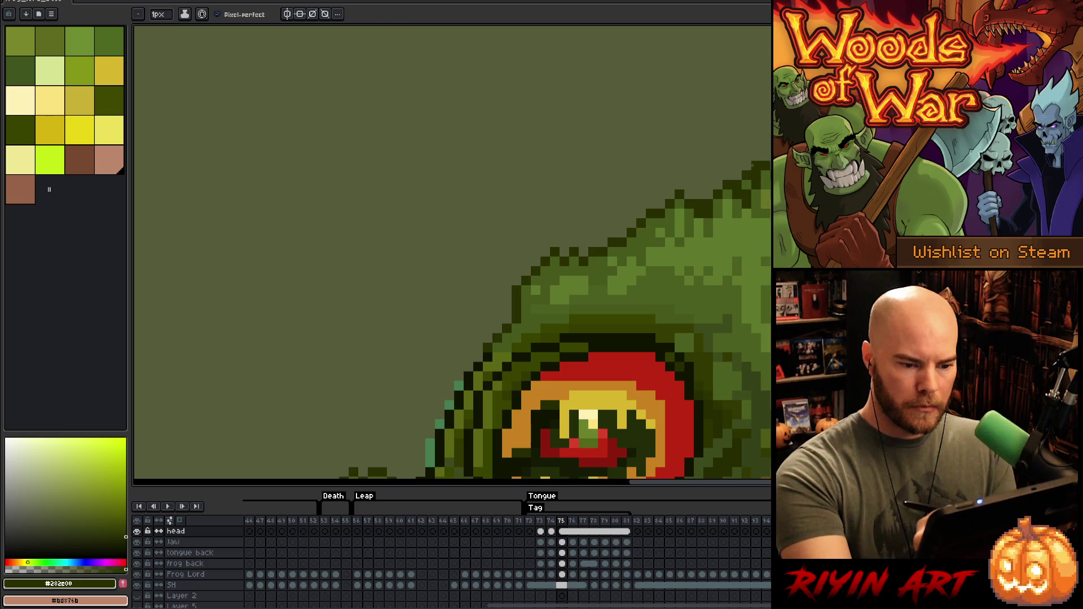
pyautogui.press('b')
pyautogui.keyDown('ctrl'); pyautogui.click(746, 175); pyautogui.keyUp('ctrl')
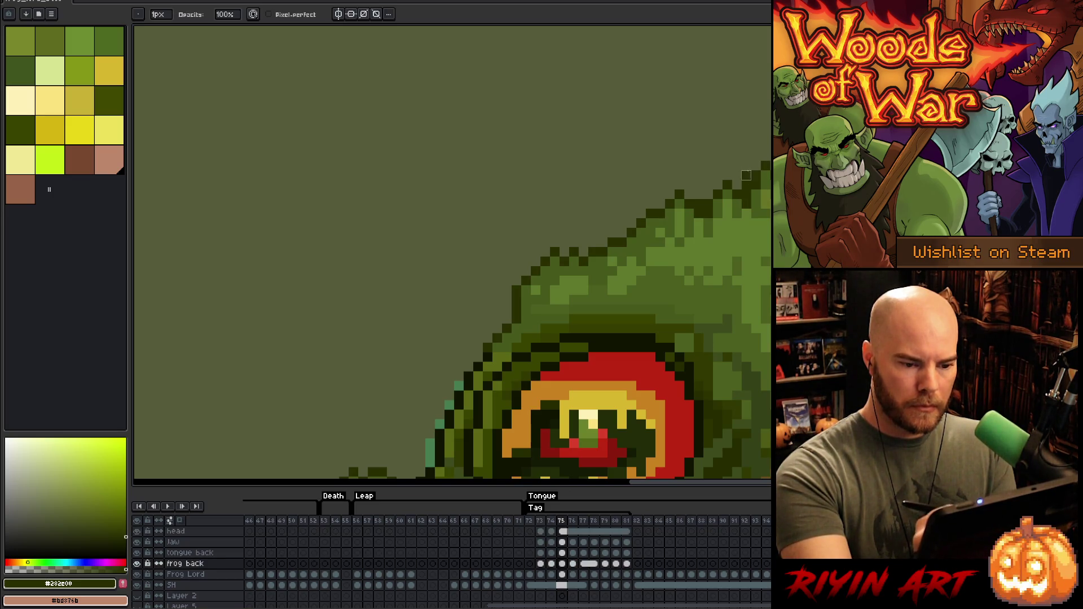
# Step: Sample the green, then compare frames 75 and 76 on the head and frog back layers
pyautogui.keyDown('alt'); pyautogui.click(765, 175); pyautogui.keyUp('alt')
pyautogui.press('e')
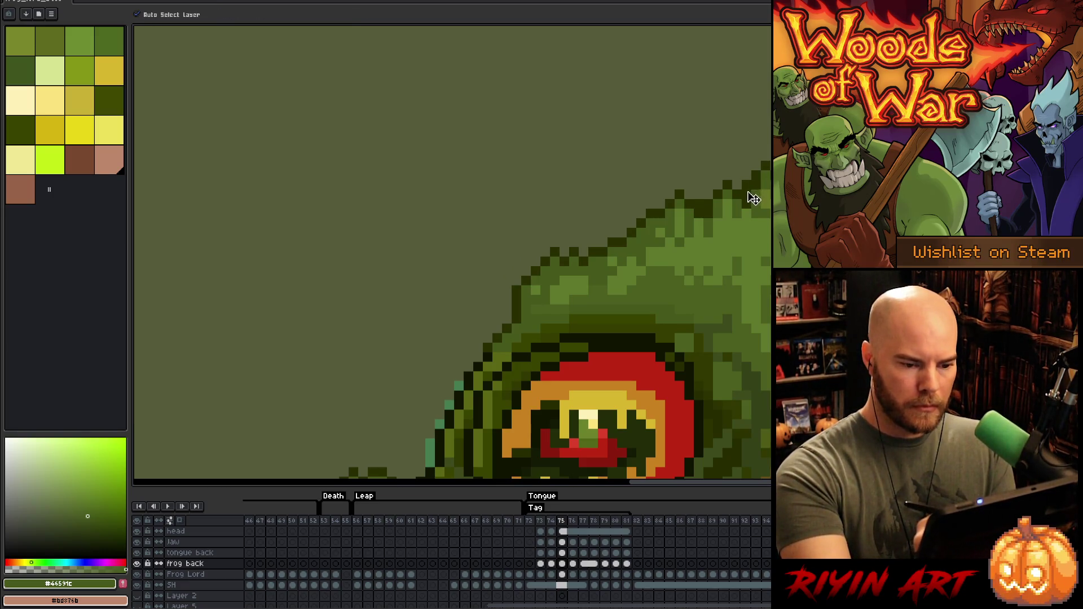
pyautogui.keyDown('ctrl'); pyautogui.click(752, 188); pyautogui.keyUp('ctrl')
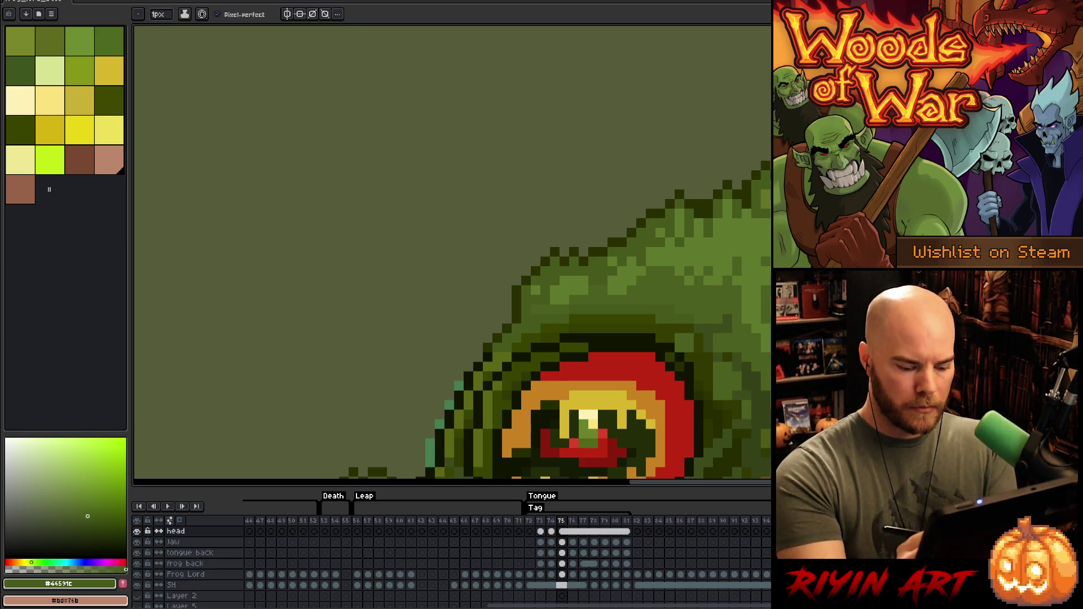
pyautogui.press('Right')
pyautogui.press('Left')
pyautogui.press('Right')
pyautogui.press('e')
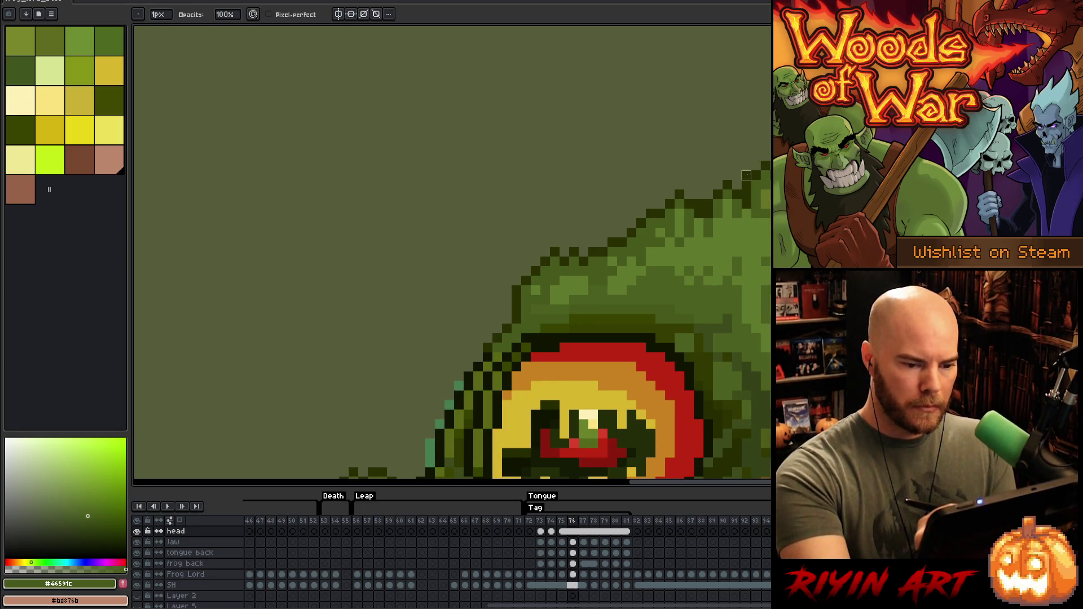
pyautogui.keyDown('ctrl'); pyautogui.click(746, 175); pyautogui.keyUp('ctrl')
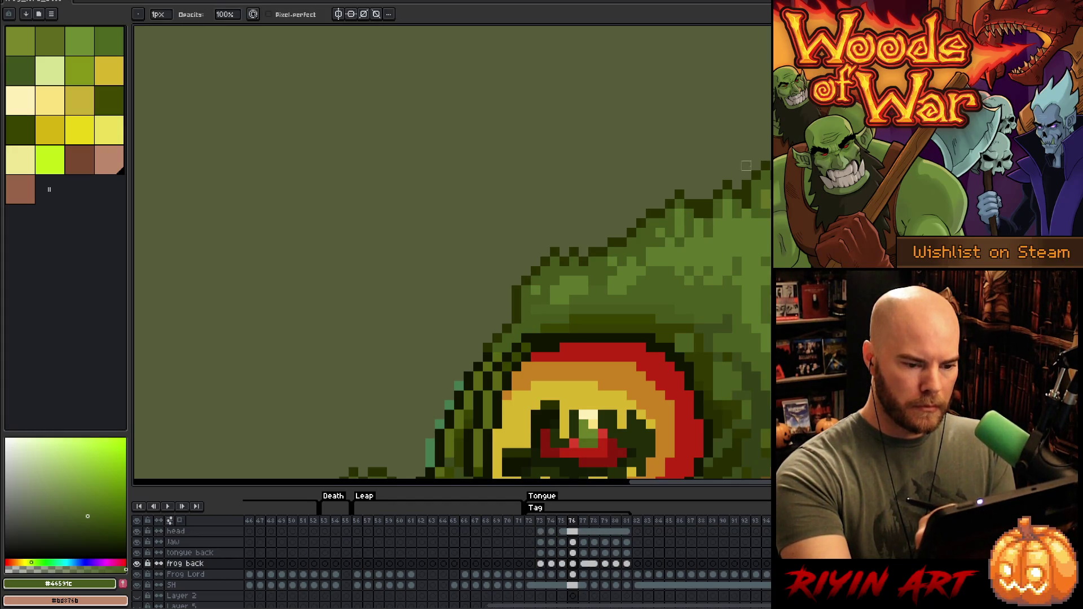
# Step: Step forward through the Tongue frames from 77 to 80
pyautogui.press('Right')
pyautogui.press('Right')
pyautogui.press('Right')
pyautogui.press('Left')
pyautogui.press('Right')
pyautogui.press('Left')
pyautogui.press('Right')
pyautogui.press('Right')
pyautogui.press('Left')
pyautogui.press('Right')
pyautogui.press('Left')
pyautogui.press('Right')
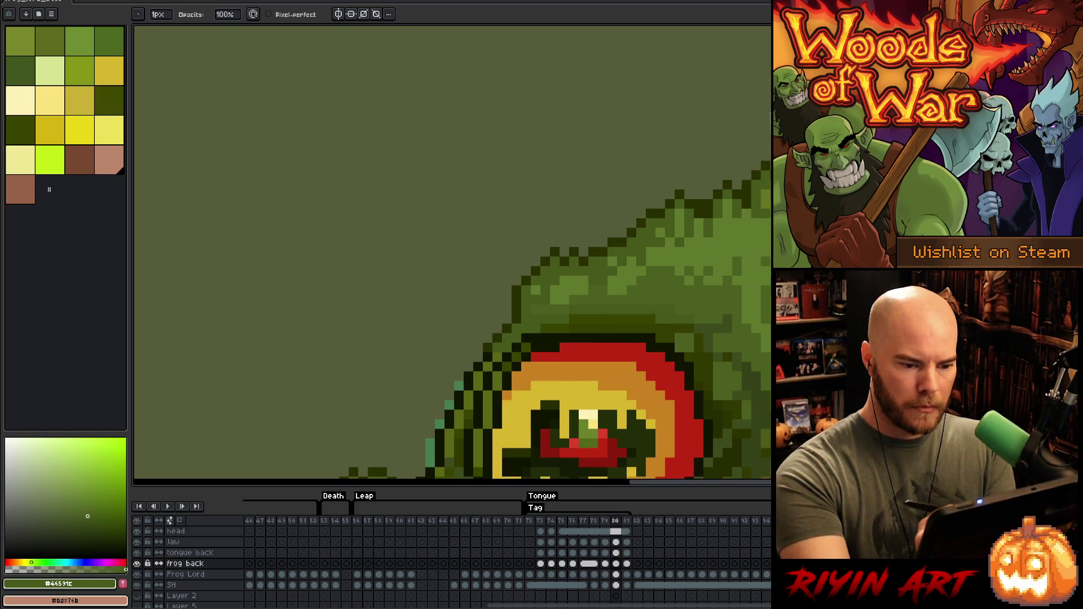
# Step: Review frames 72, 73 and 81, then select the head layer's frame 75 cel
pyautogui.press('Right')
pyautogui.press('Left')
pyautogui.press('Right')
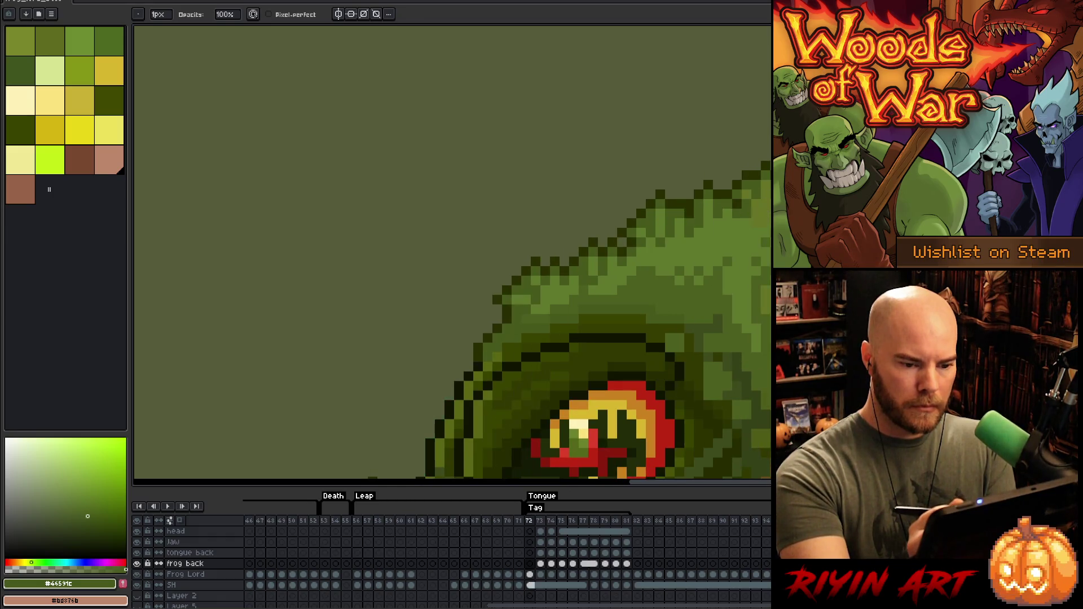
pyautogui.press('Right')
pyautogui.press('Right')
pyautogui.press('Left')
pyautogui.press('Left')
pyautogui.press('Right')
pyautogui.press('Left')
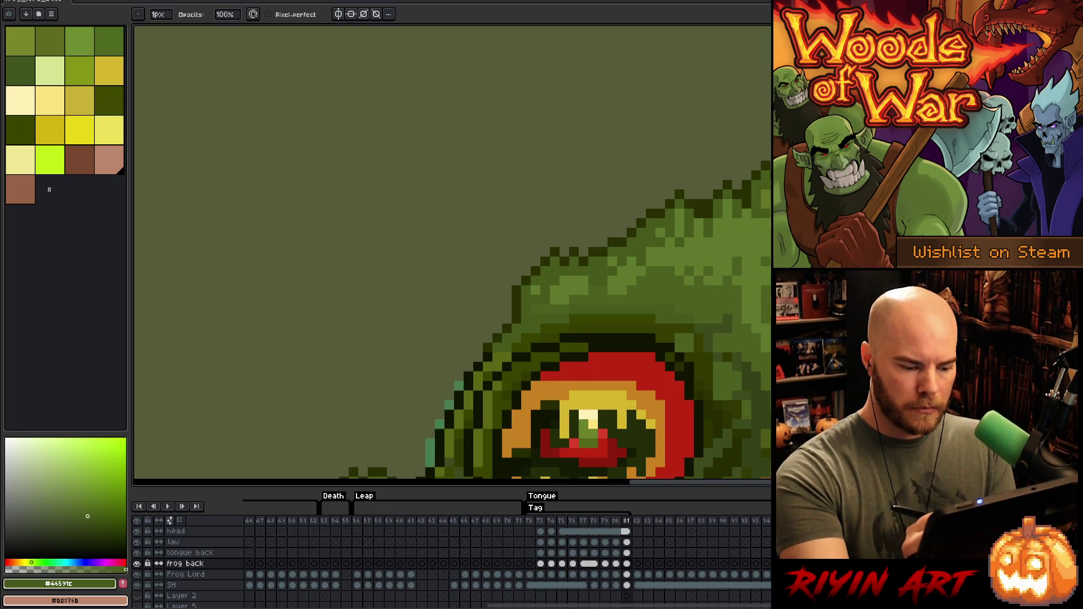
pyautogui.click(562, 531)
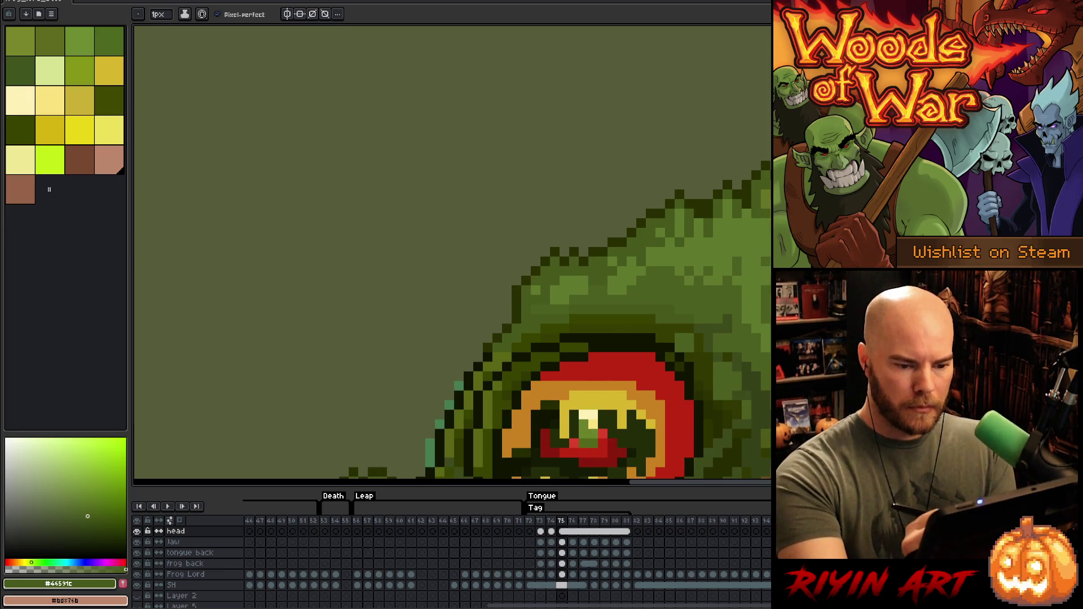
pyautogui.keyDown('alt'); pyautogui.click(620, 341); pyautogui.keyUp('alt')
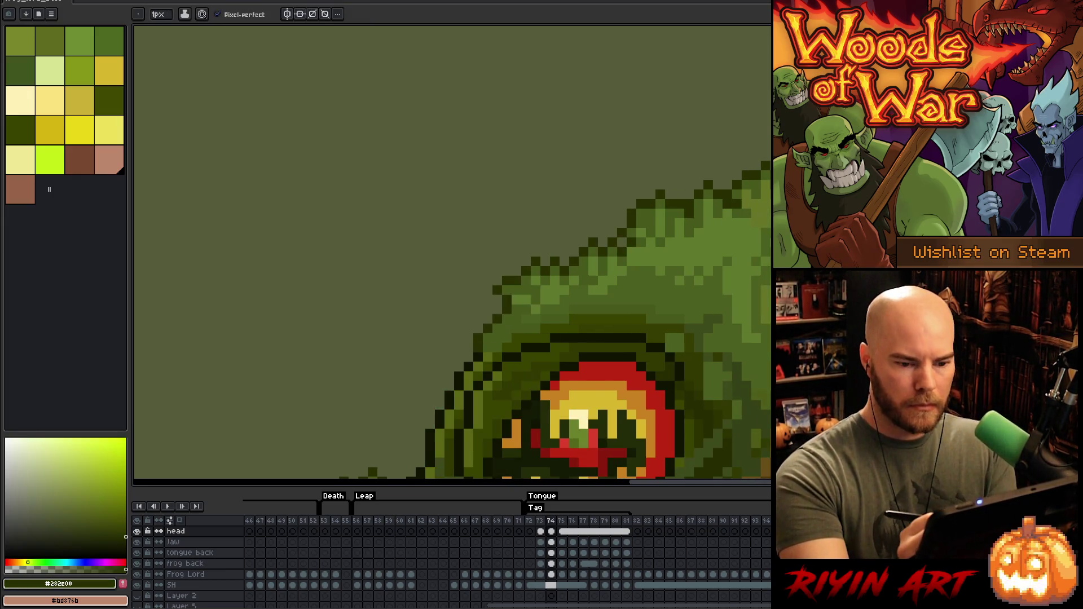
pyautogui.press('Right')
pyautogui.press('Left')
pyautogui.press('Right')
pyautogui.press('Left')
pyautogui.press('Right')
pyautogui.press('Left')
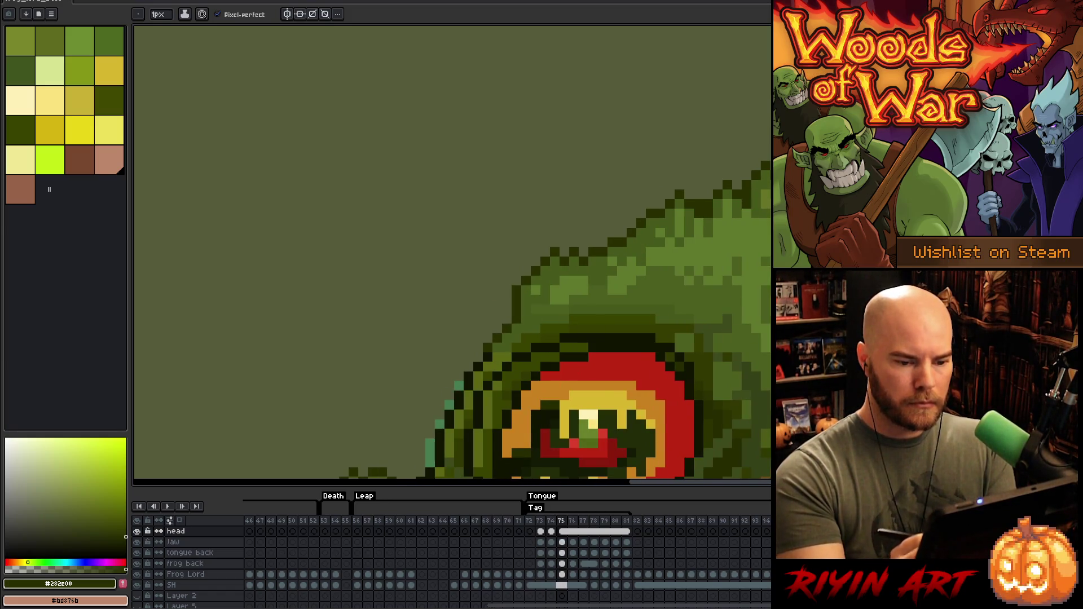
pyautogui.press('b')
pyautogui.click(185, 564)
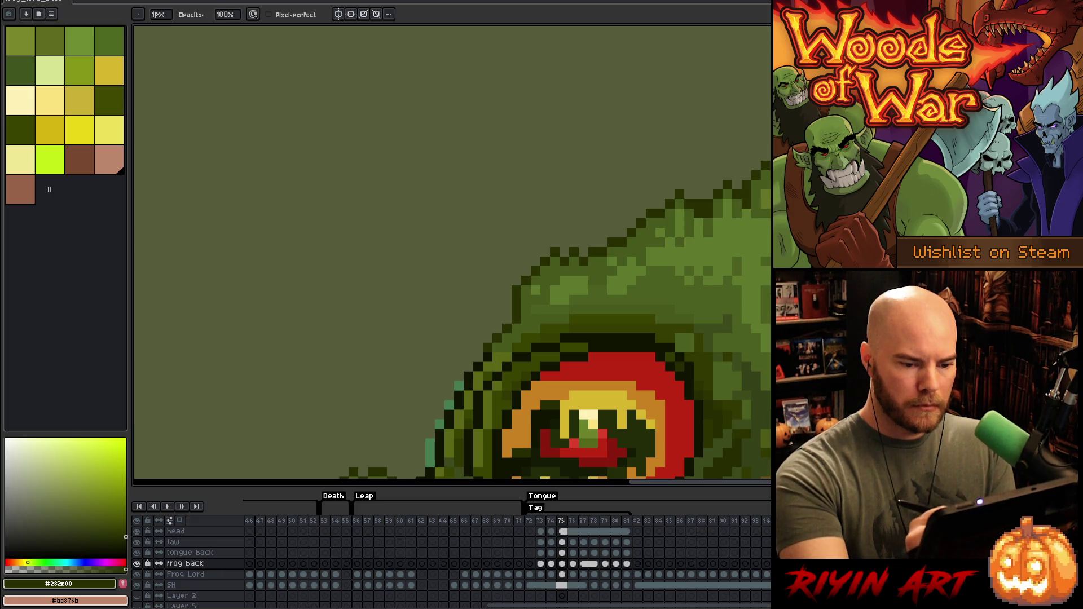
pyautogui.press('Right')
pyautogui.press('Right')
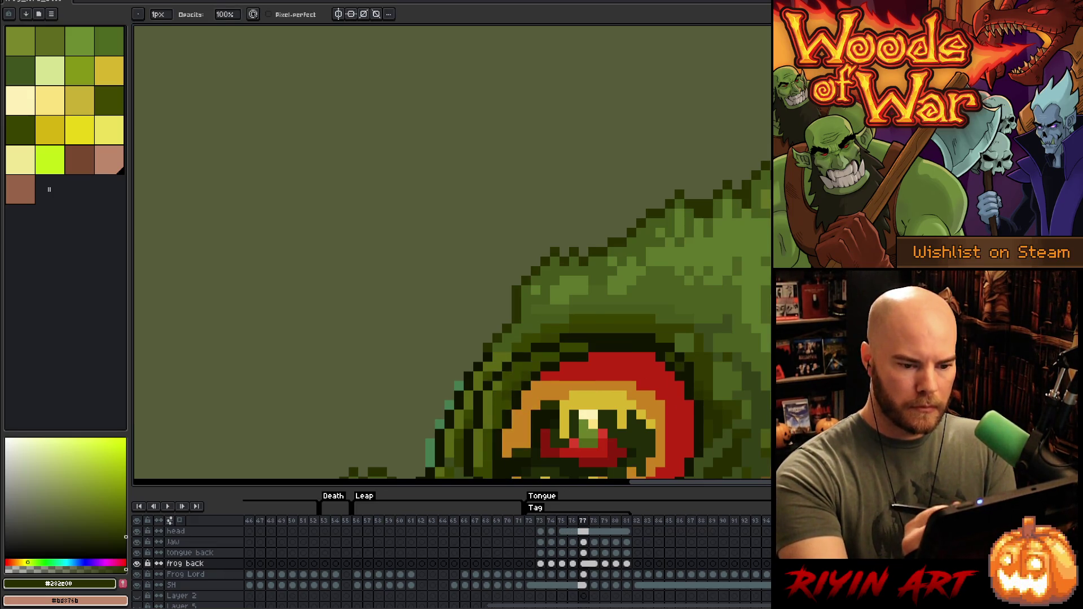
pyautogui.press('Right')
pyautogui.press('Right')
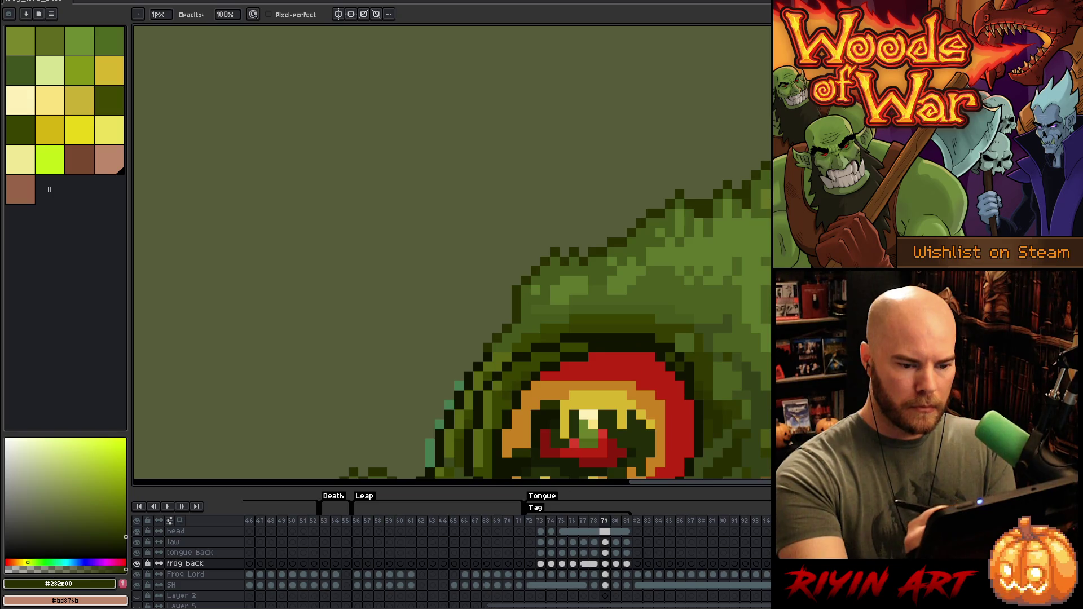
pyautogui.press('Right')
pyautogui.press('Right')
pyautogui.press('Right')
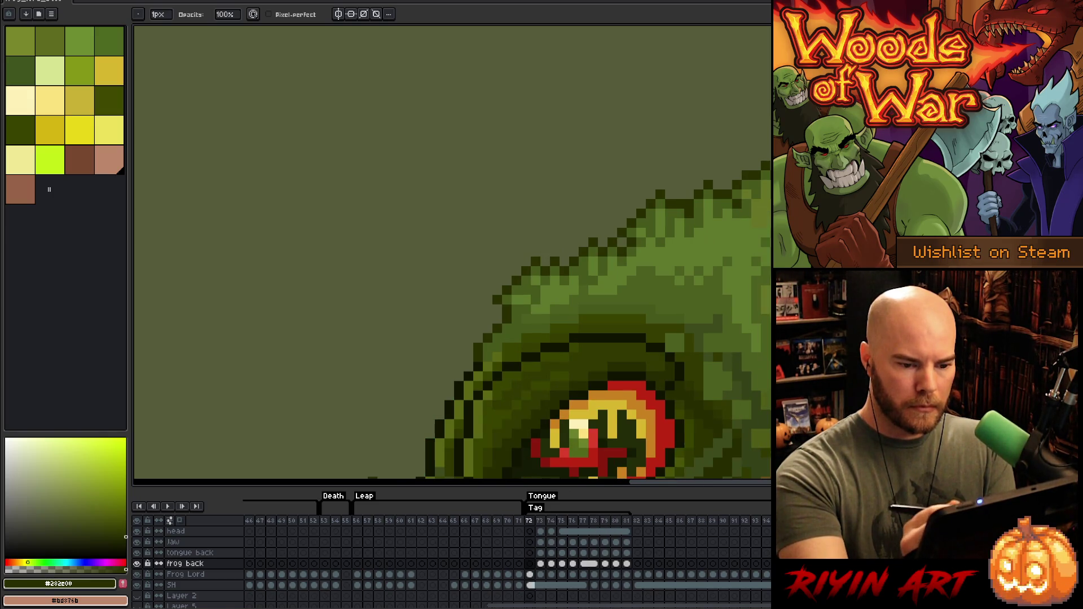
pyautogui.press('Left')
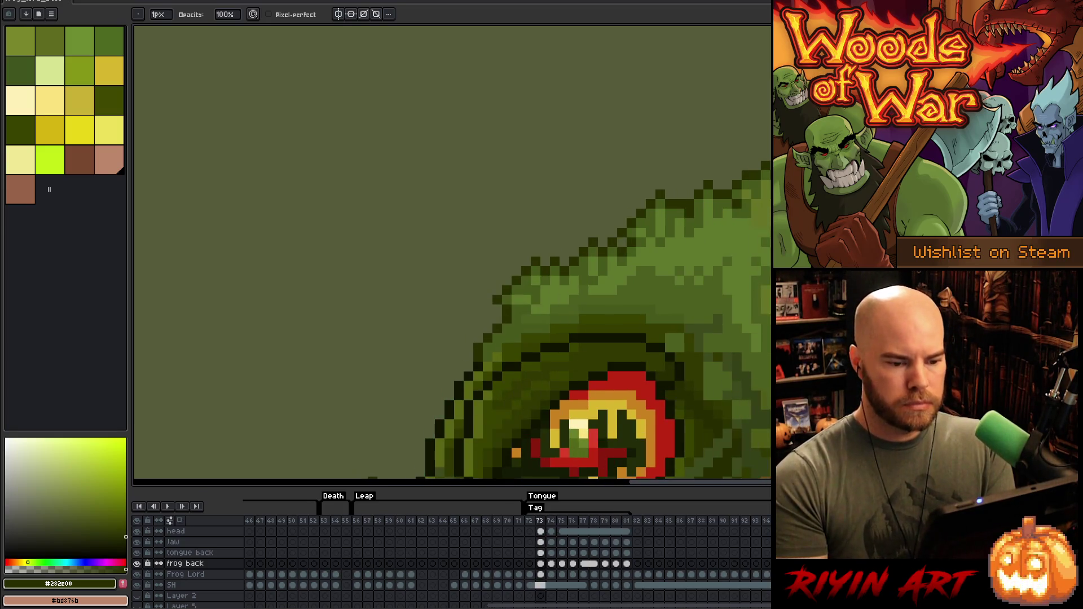
pyautogui.press('Right')
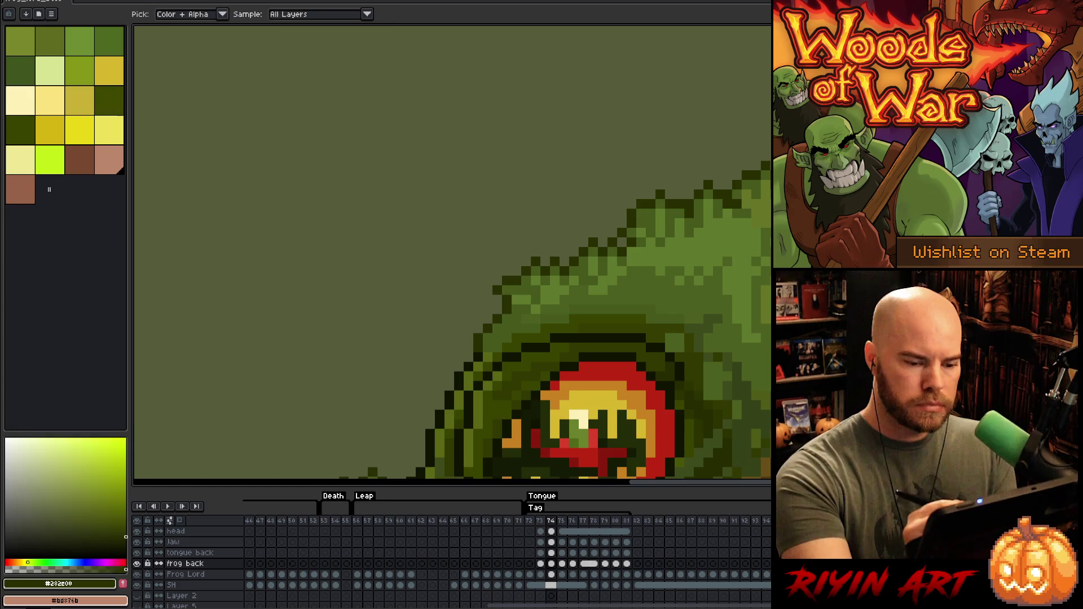
pyautogui.click(175, 531)
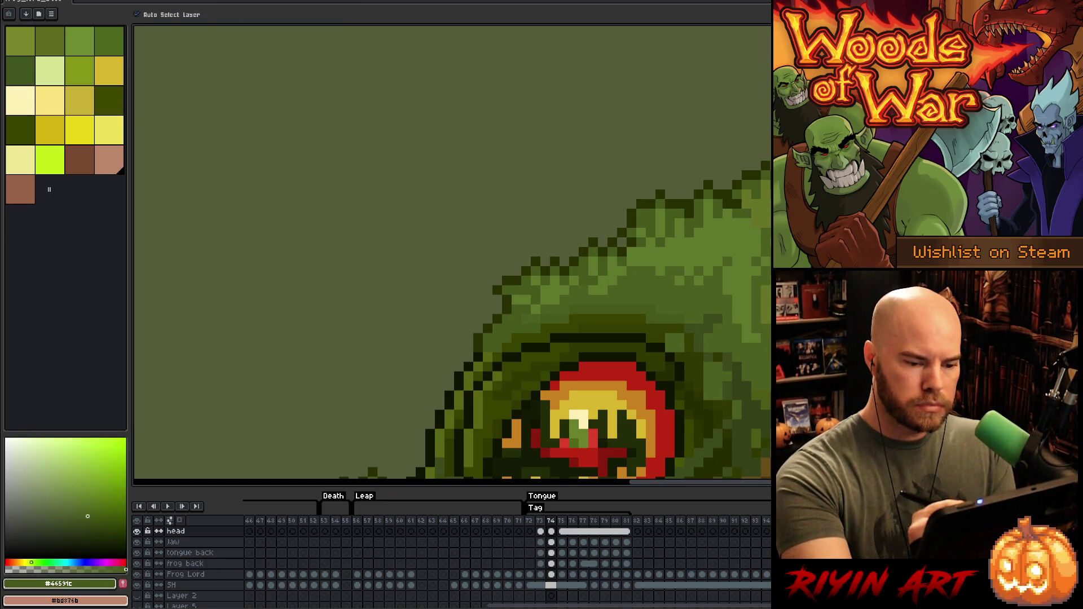
pyautogui.press('Left')
pyautogui.press('Right')
pyautogui.press('Left')
pyautogui.press('Right')
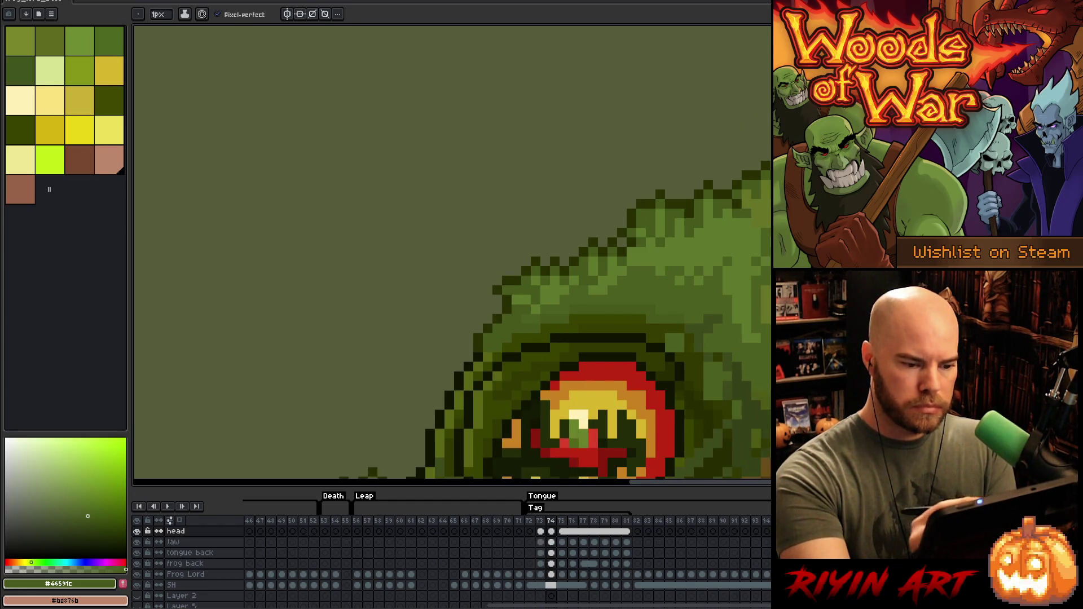
pyautogui.press('Left')
pyautogui.press('Right')
pyautogui.press('Left')
pyautogui.press('Right')
pyautogui.press('Right')
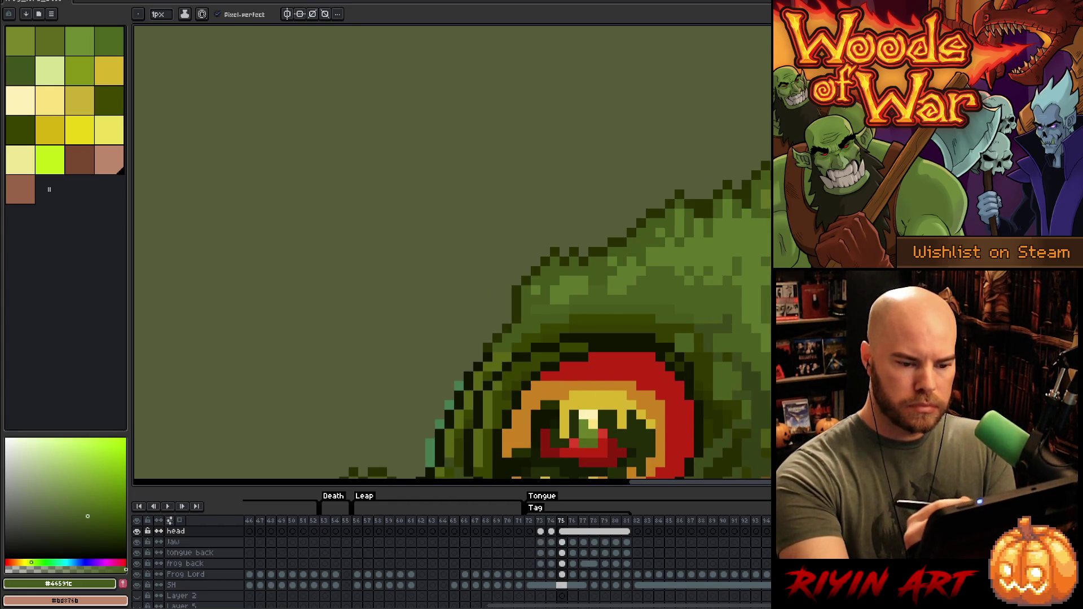
pyautogui.press('Left')
pyautogui.press('Right')
pyautogui.press('Right')
pyautogui.press('Right')
pyautogui.press('Left')
pyautogui.press('Right')
pyautogui.press('Left')
pyautogui.press('Left')
pyautogui.press('Right')
pyautogui.press('Left')
pyautogui.press('Right')
pyautogui.press('Left')
pyautogui.press('Right')
pyautogui.press('Left')
pyautogui.press('Right')
pyautogui.press('Left')
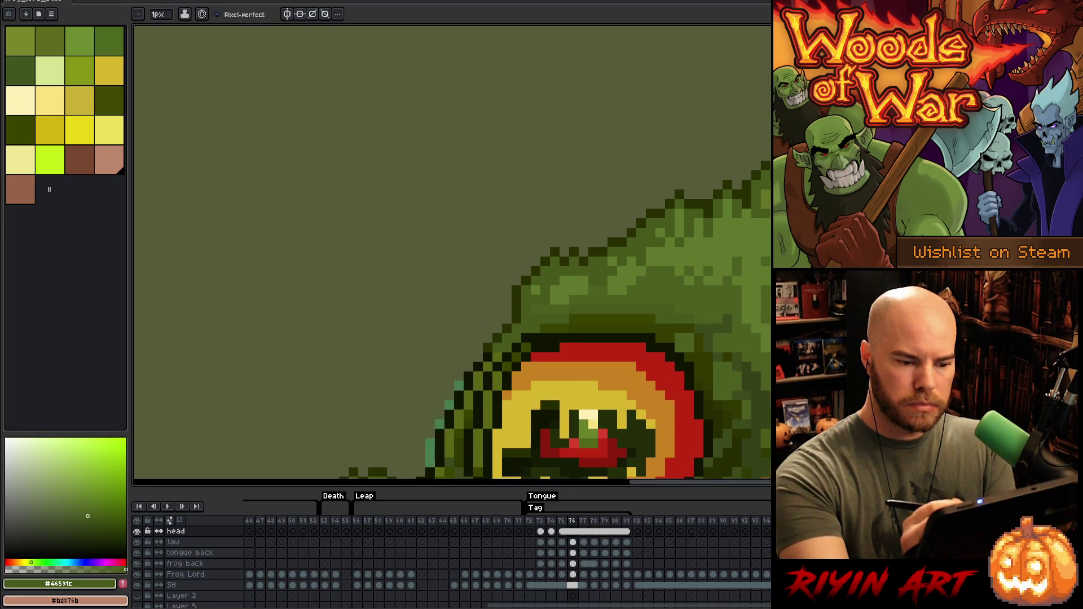
pyautogui.scroll(-6, 590, 226)
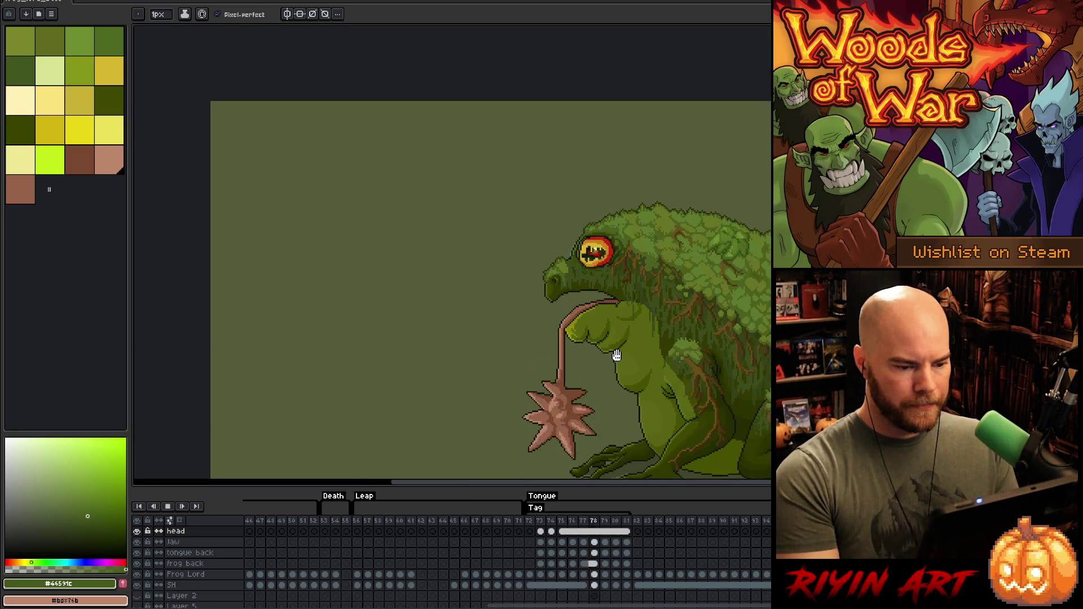
pyautogui.scroll(-4, 595, 347)
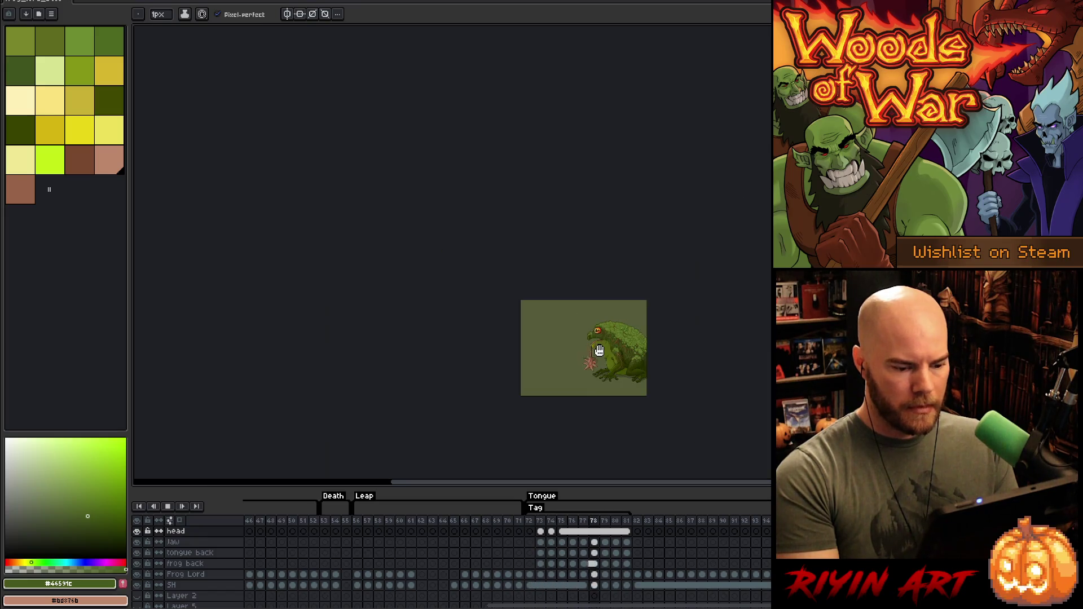
# Step: Move the frog higher in the view and reselect the head layer's frame 75 cel
pyautogui.scroll(4, 600, 357)
pyautogui.moveTo(619, 363); pyautogui.dragTo(573, 298)
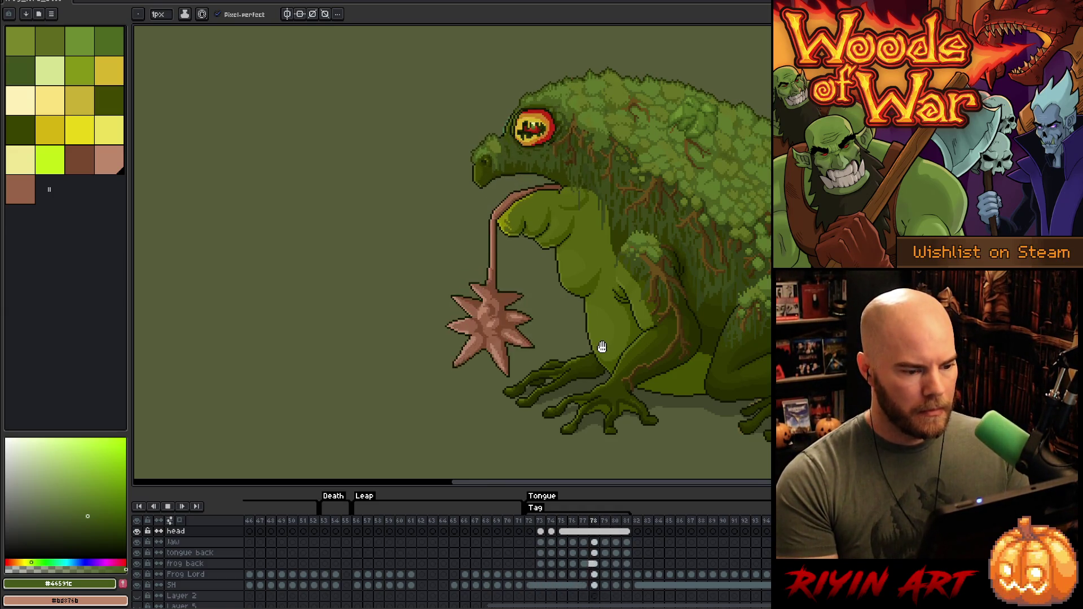
pyautogui.scroll(5, 600, 346)
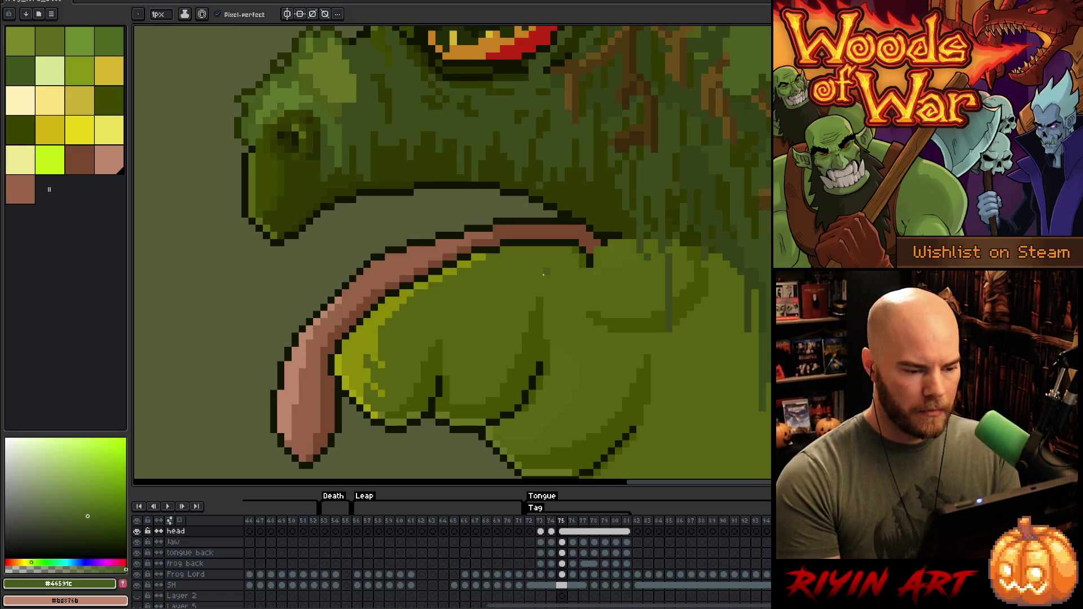
pyautogui.click(563, 531)
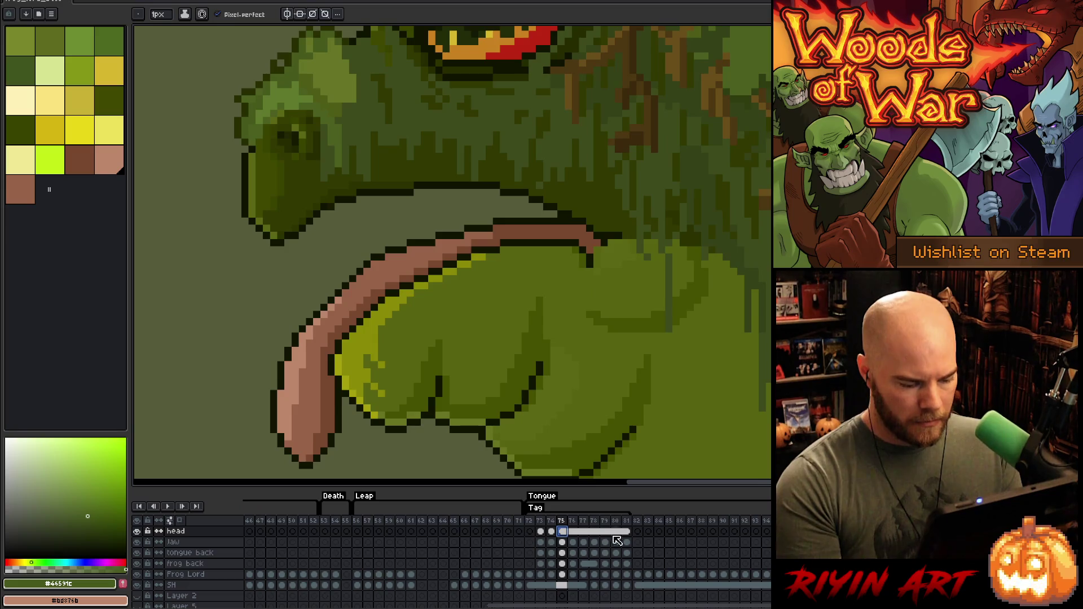
pyautogui.click(630, 532)
pyautogui.click(563, 531)
pyautogui.rightClick(563, 532)
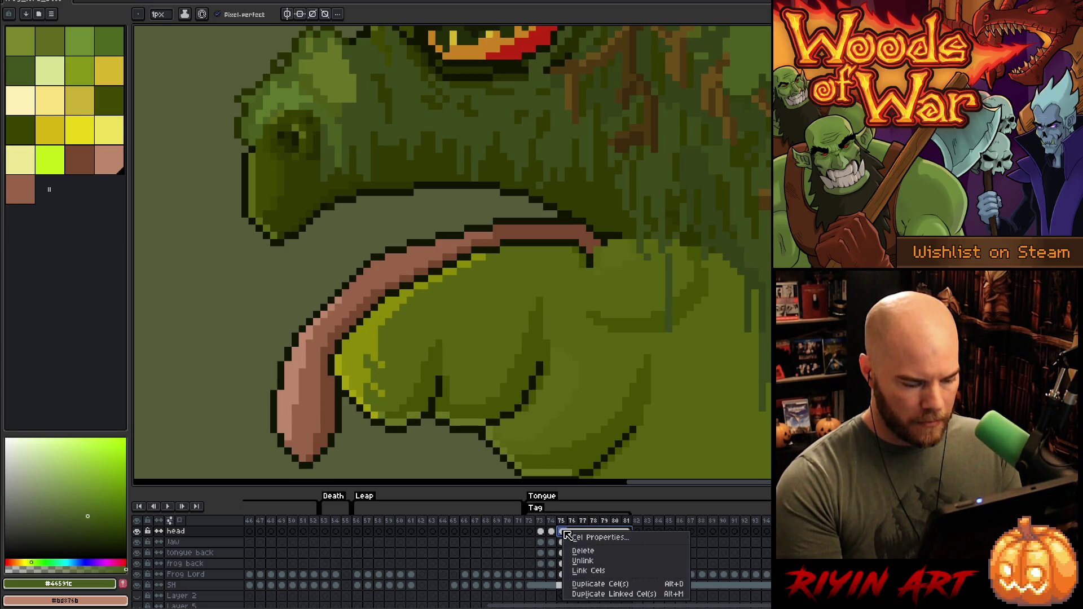
pyautogui.click(564, 533)
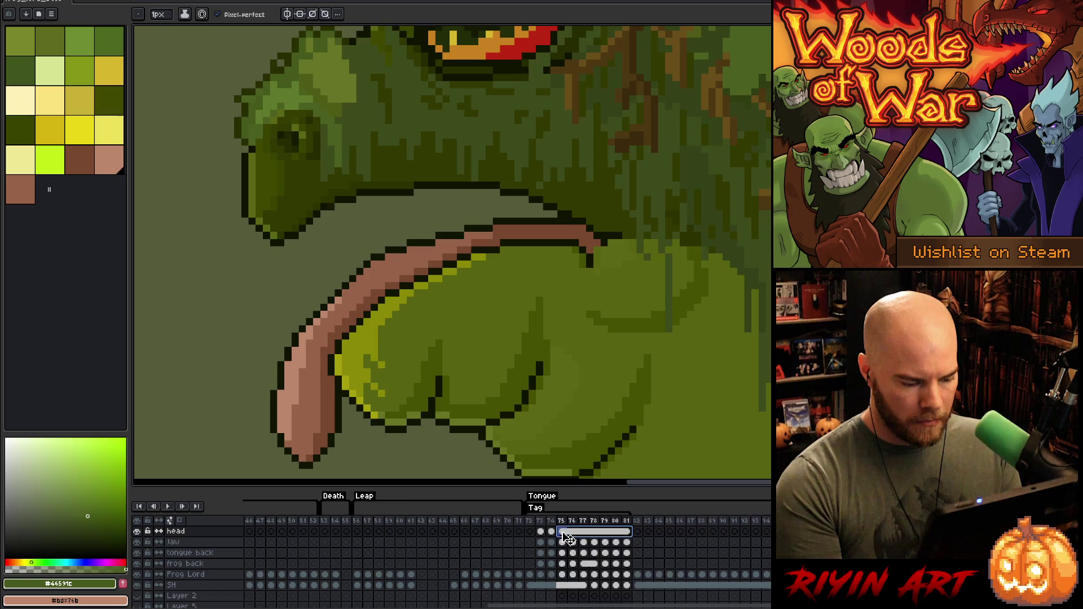
pyautogui.rightClick(564, 534)
pyautogui.click(566, 535)
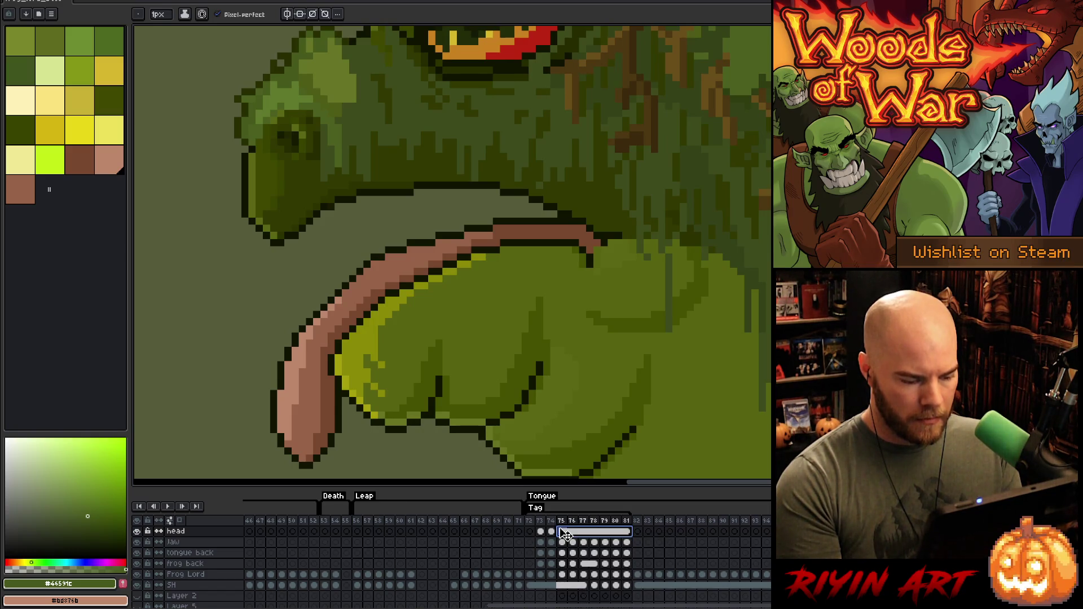
pyautogui.press('Return')
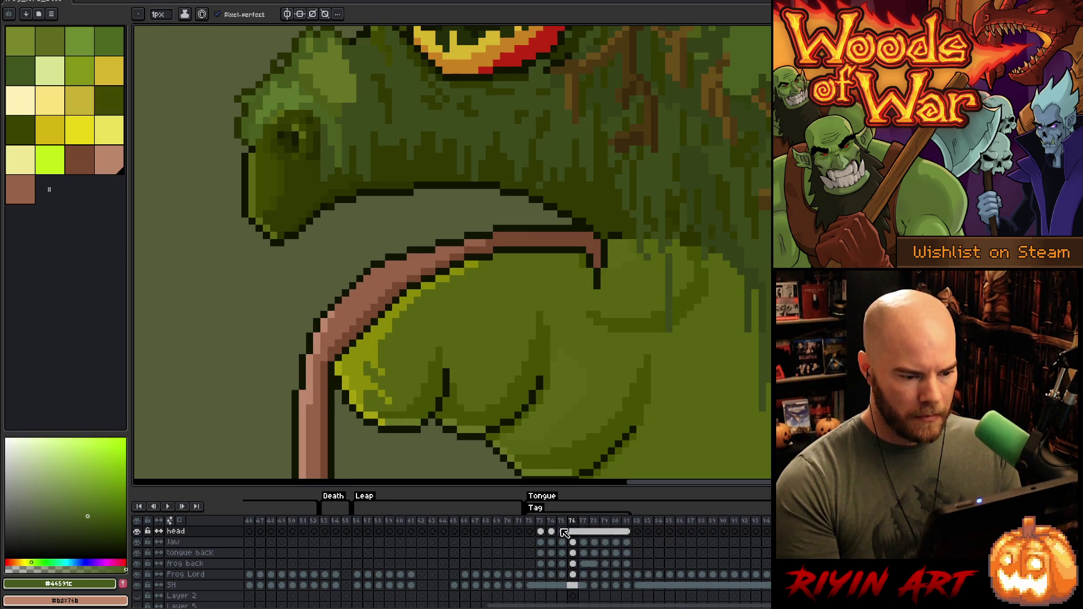
pyautogui.press('Left')
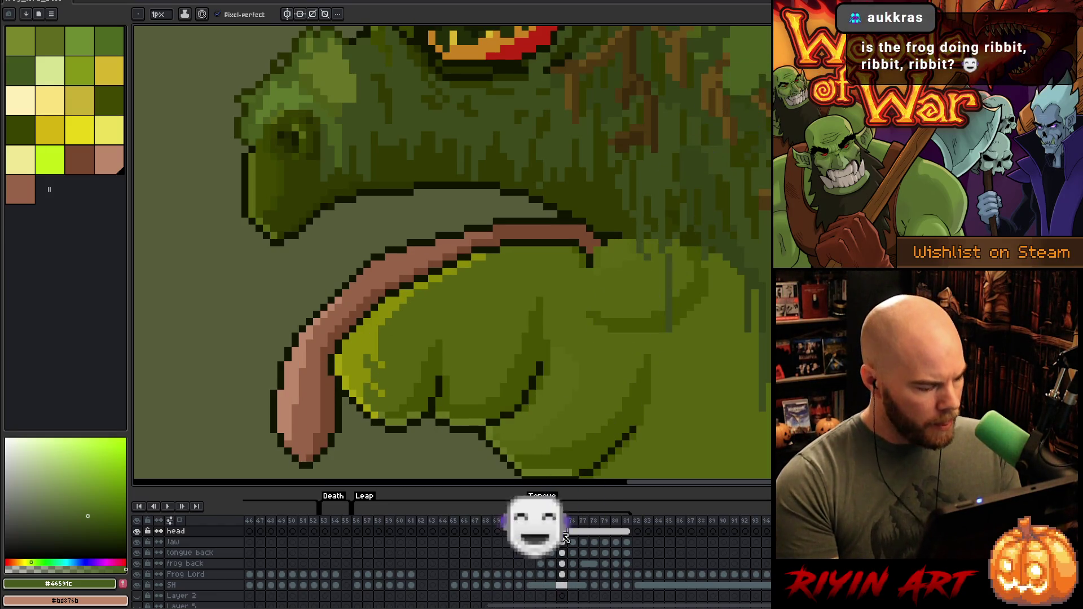
# Step: Pick the body green #5b6714 and paint over the stray dark throat pixels on frame 76
pyautogui.keyDown('alt'); pyautogui.click(612, 230); pyautogui.keyUp('alt')
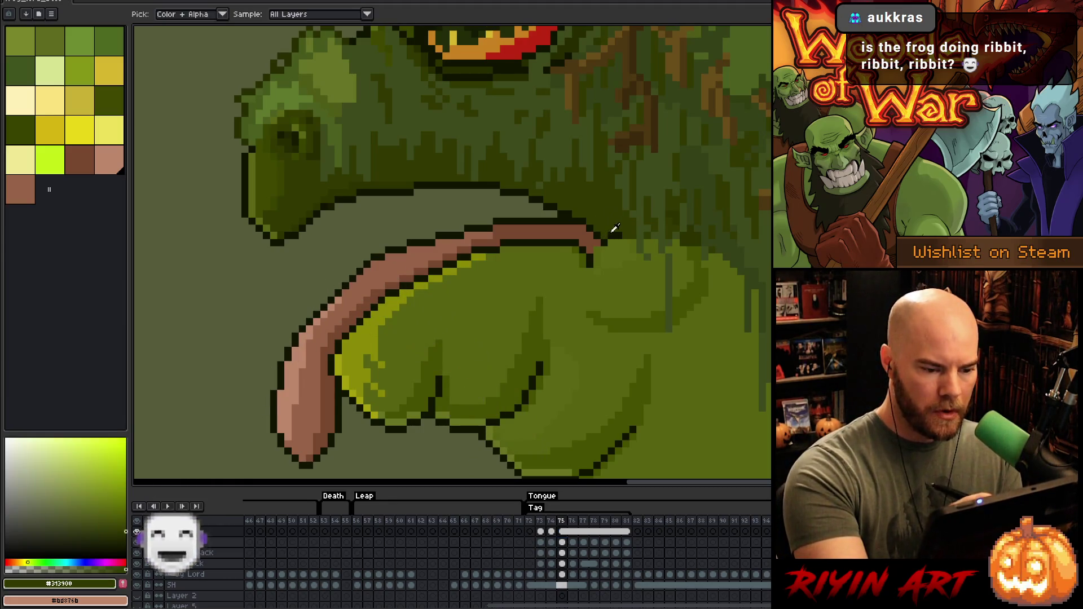
pyautogui.keyDown('alt'); pyautogui.click(598, 255); pyautogui.keyUp('alt')
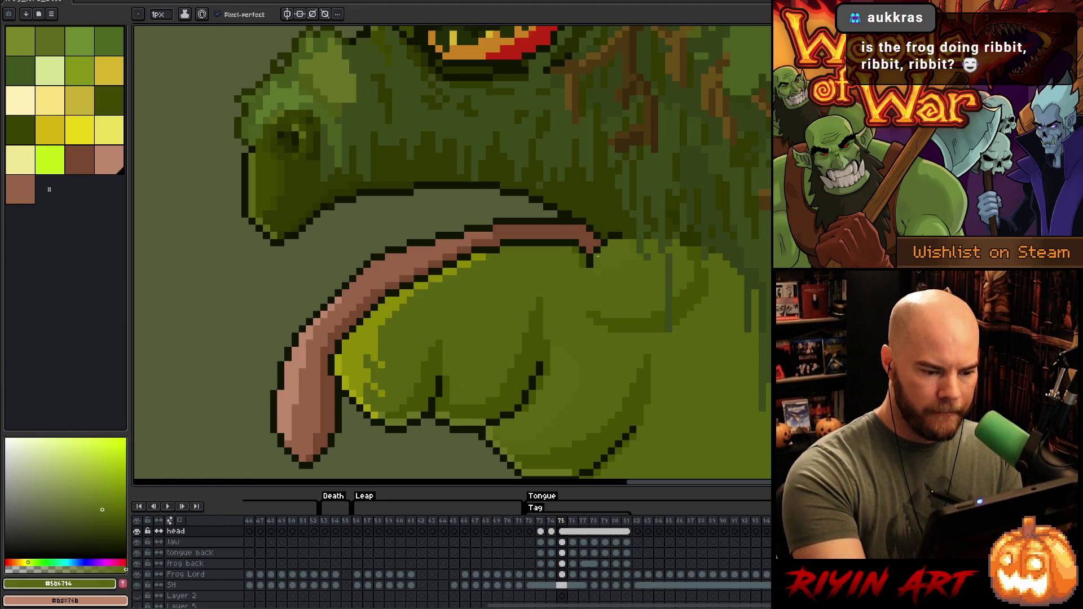
pyautogui.keyDown('alt'); pyautogui.click(609, 249); pyautogui.keyUp('alt')
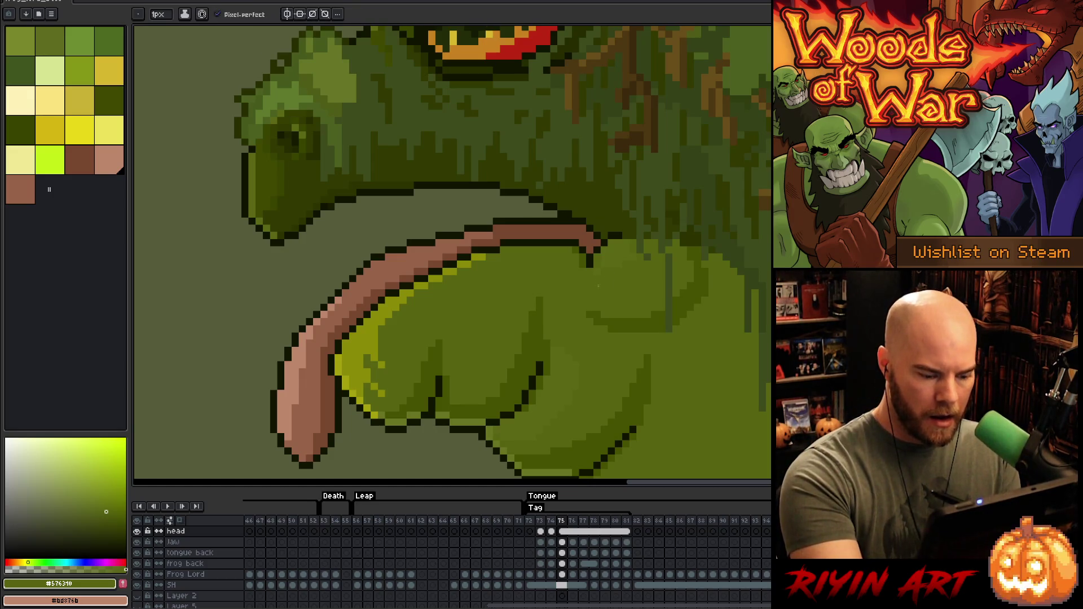
pyautogui.press('.')
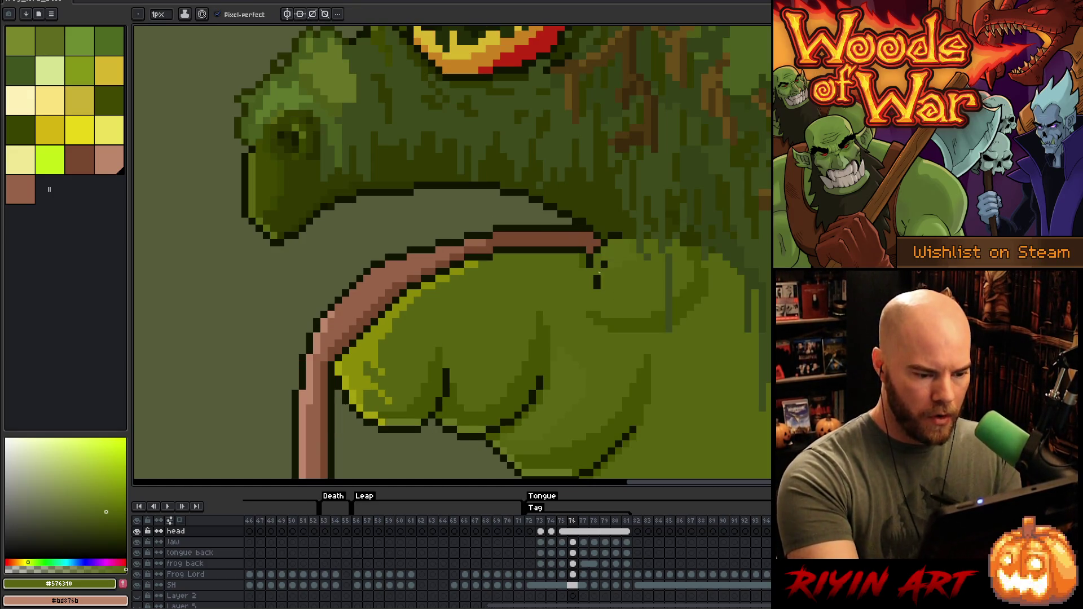
pyautogui.keyDown('alt'); pyautogui.click(608, 260); pyautogui.keyUp('alt')
pyautogui.click(603, 264)
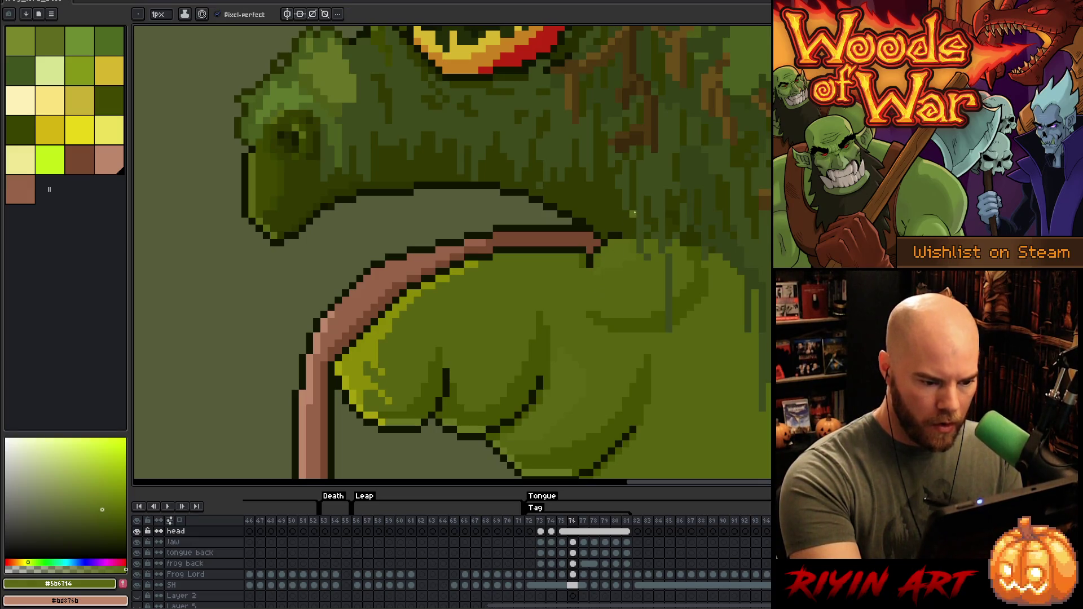
# Step: Step between neighbouring tongue frames to check the throat fix
pyautogui.press(',')
pyautogui.press('.')
pyautogui.press('.')
pyautogui.press('.')
pyautogui.press(',')
pyautogui.press(',')
pyautogui.press(',')
pyautogui.press(',')
pyautogui.press('.')
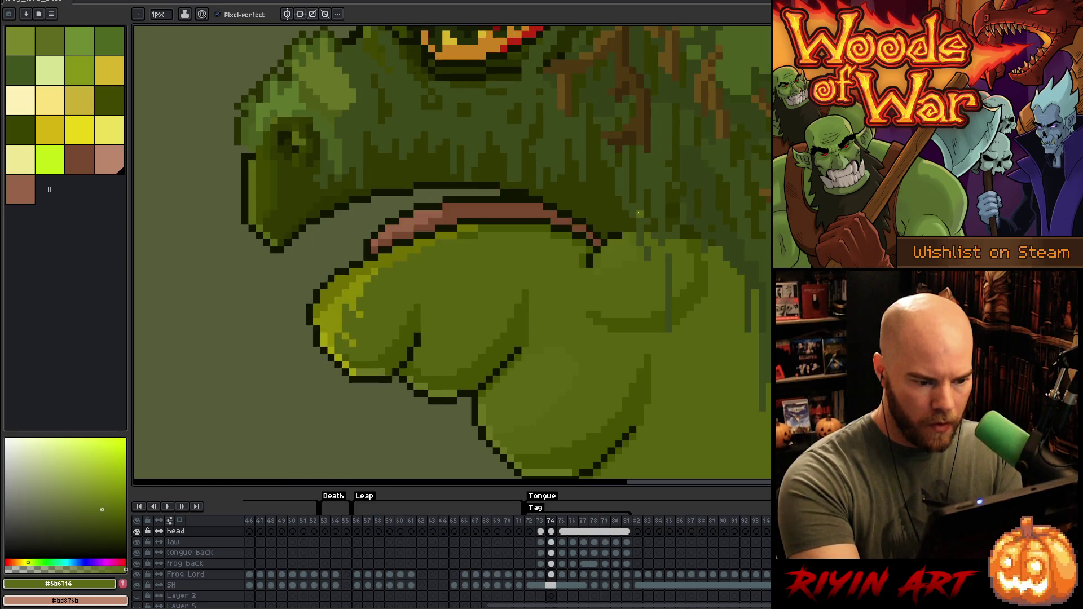
pyautogui.press('.')
pyautogui.press(',')
pyautogui.press('.')
pyautogui.press(',')
pyautogui.press(',')
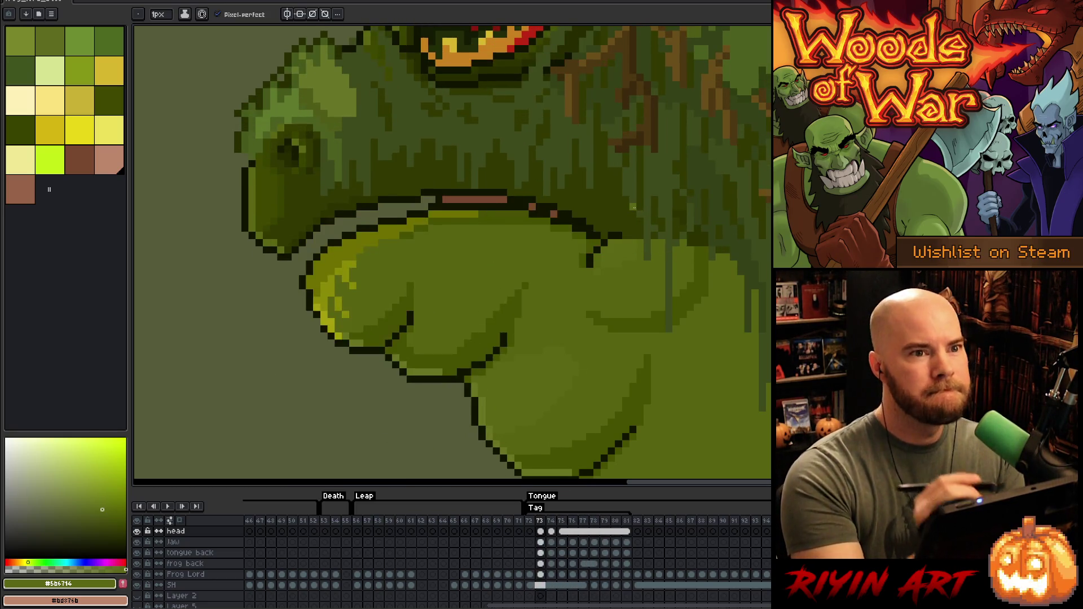
pyautogui.press('.')
pyautogui.press('.')
pyautogui.press(',')
pyautogui.press(',')
pyautogui.press(',')
pyautogui.press('.')
pyautogui.press('.')
pyautogui.press('.')
pyautogui.press(',')
pyautogui.press(',')
pyautogui.press('.')
pyautogui.press('.')
pyautogui.press('.')
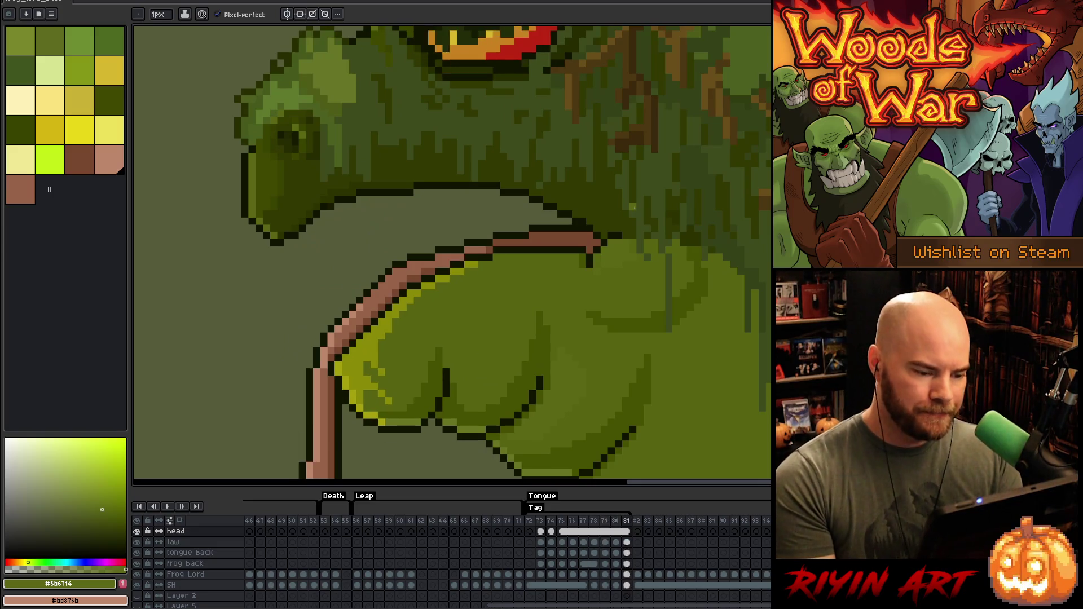
pyautogui.press(',')
pyautogui.press(',')
pyautogui.press(',')
pyautogui.press('.')
pyautogui.press('.')
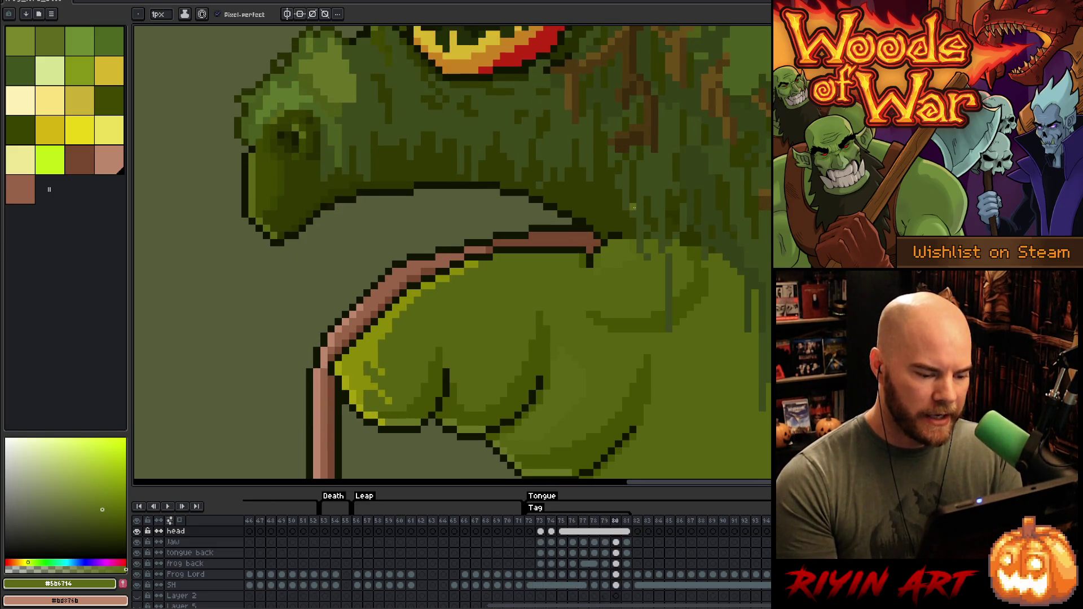
pyautogui.press(',')
pyautogui.press(',')
pyautogui.press(',')
pyautogui.press('.')
pyautogui.press('.')
pyautogui.press('.')
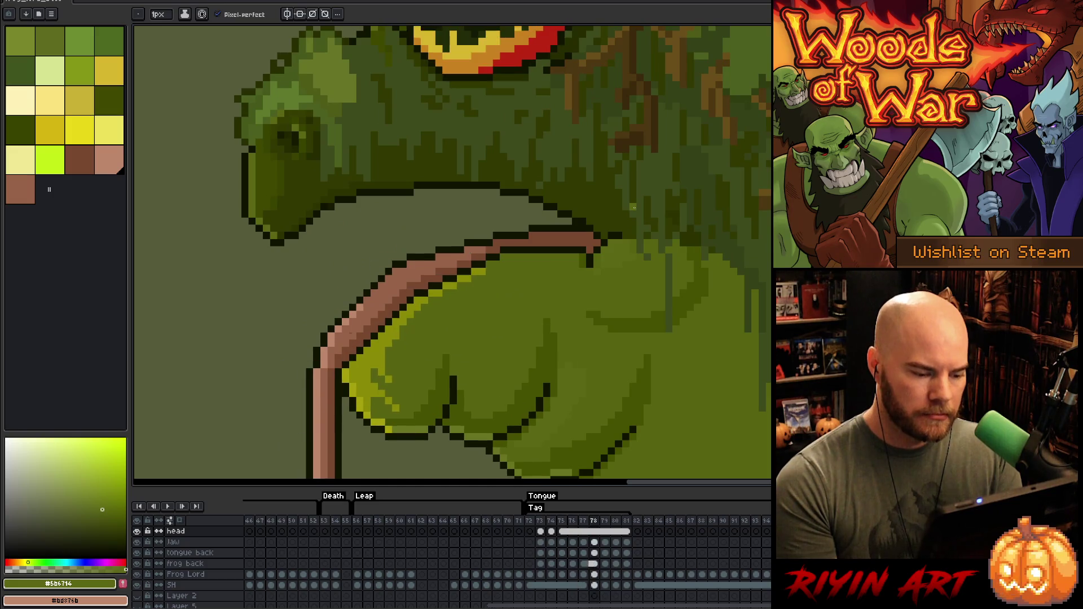
pyautogui.press('.')
pyautogui.scroll(-5, 633, 207)
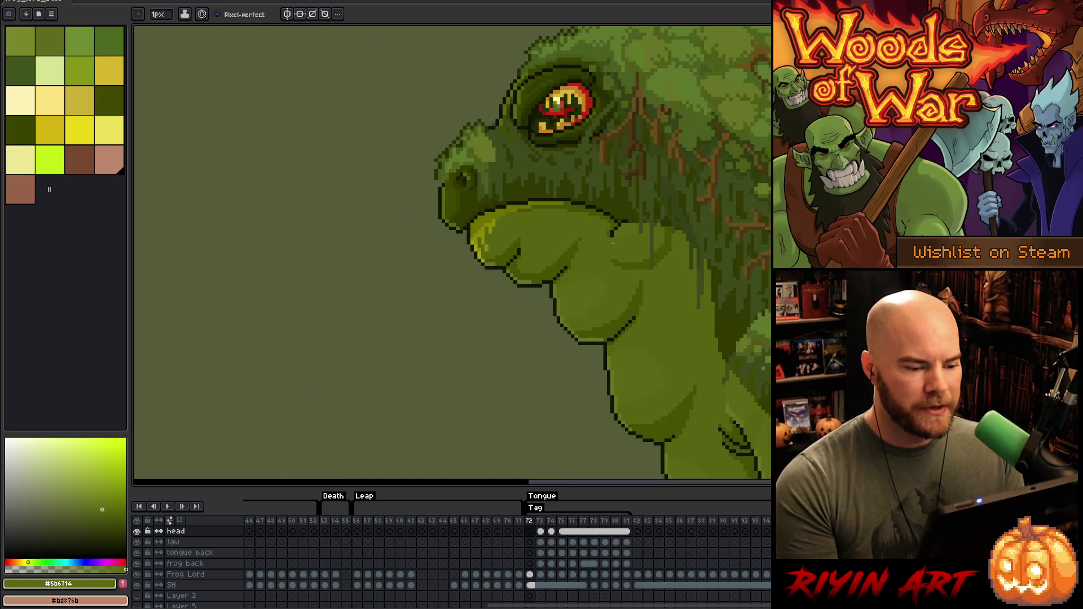
pyautogui.press('Return')
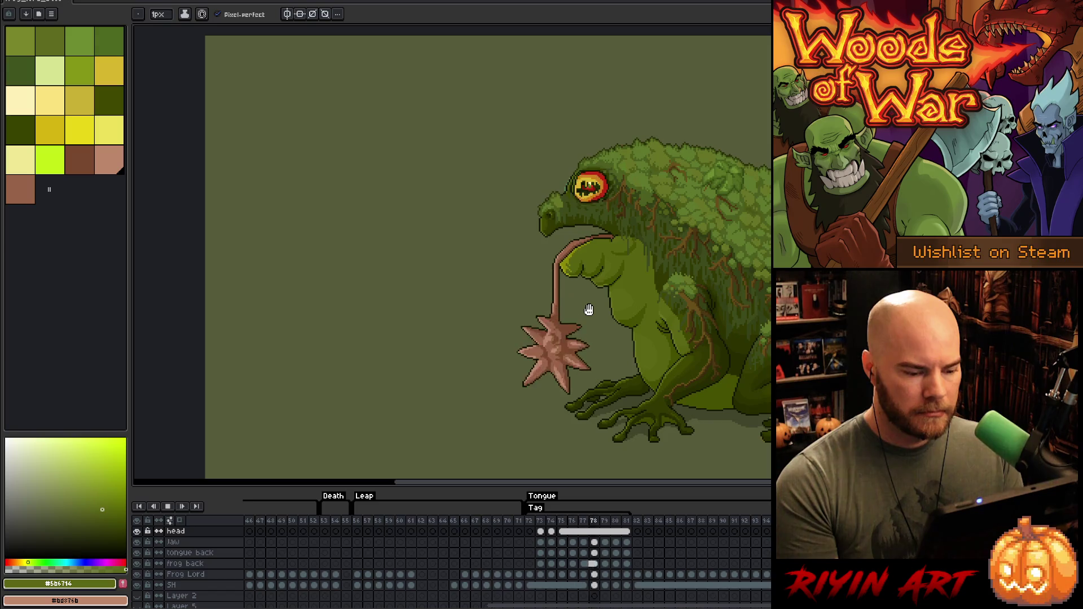
pyautogui.scroll(-1, 587, 310)
pyautogui.press('Return')
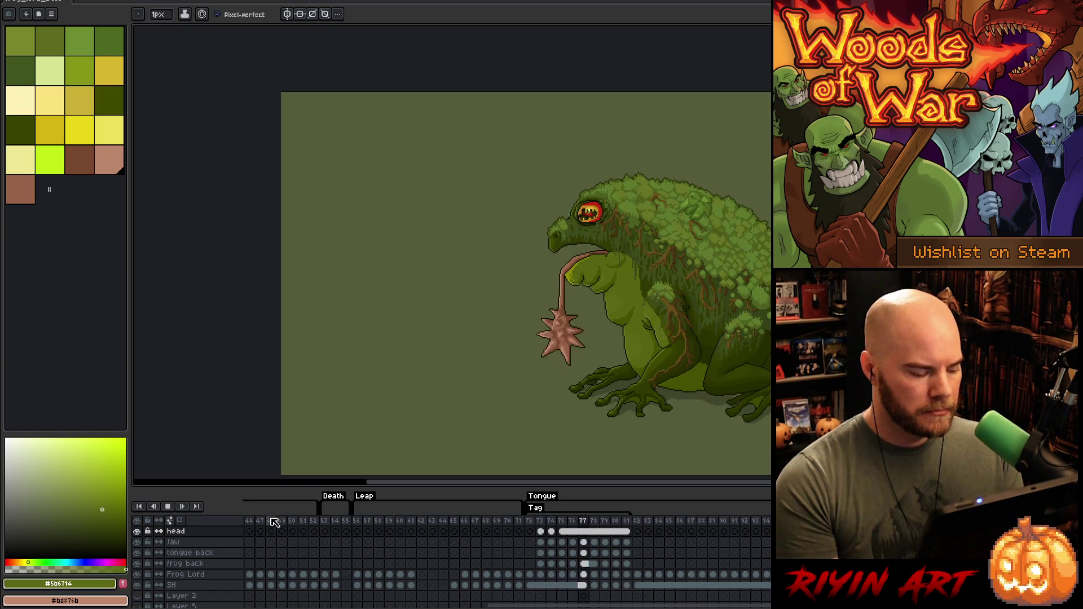
pyautogui.click(270, 520)
pyautogui.press('Return')
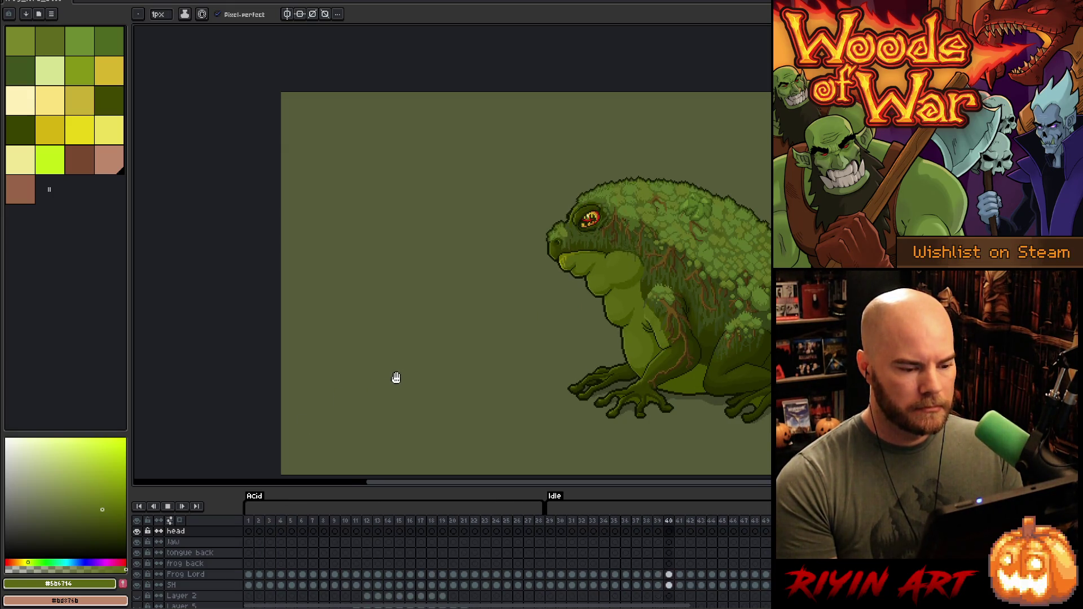
pyautogui.scroll(3, 576, 310)
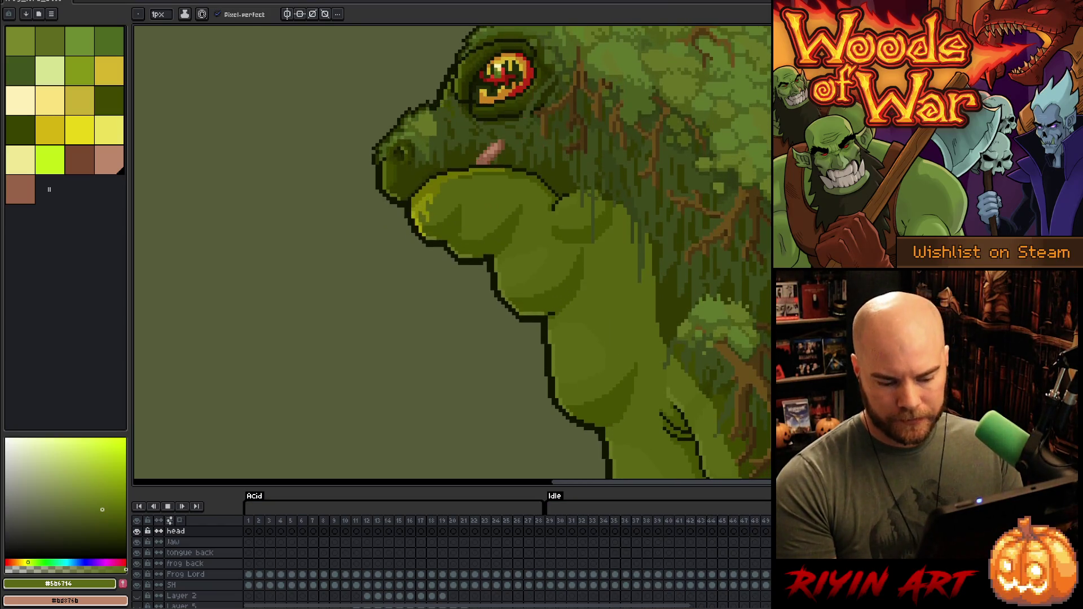
pyautogui.scroll(-3, 649, 351)
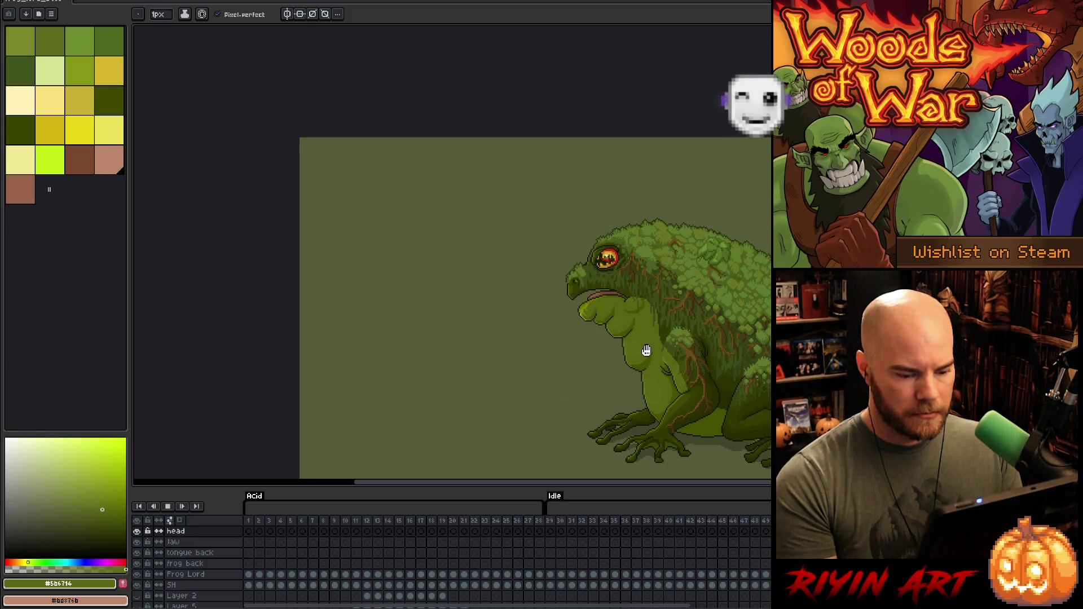
pyautogui.scroll(2, 645, 351)
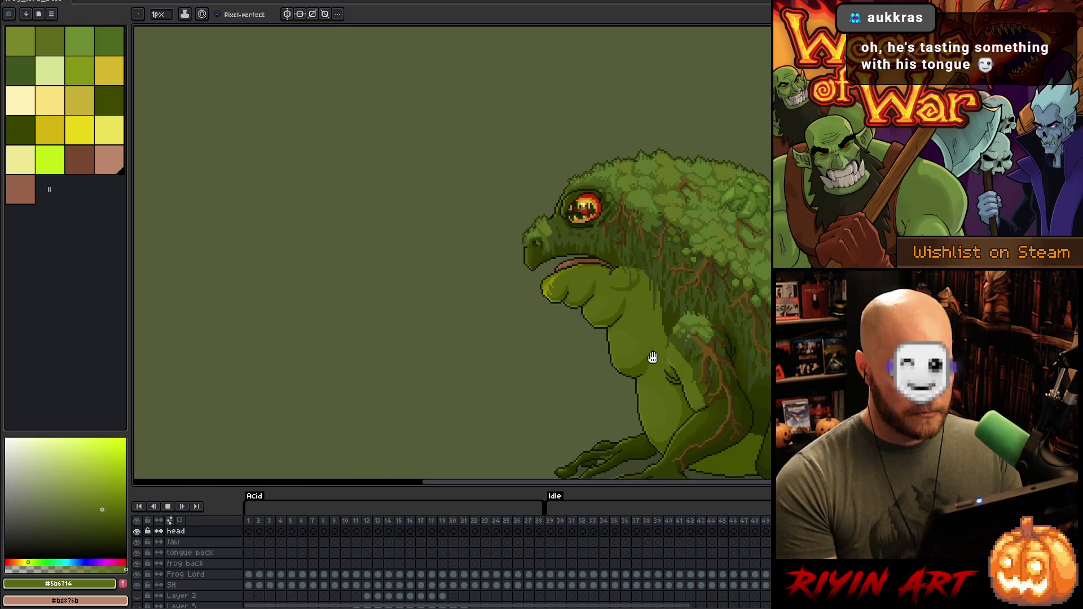
pyautogui.moveTo(666, 379); pyautogui.dragTo(567, 277)
pyautogui.press('b')
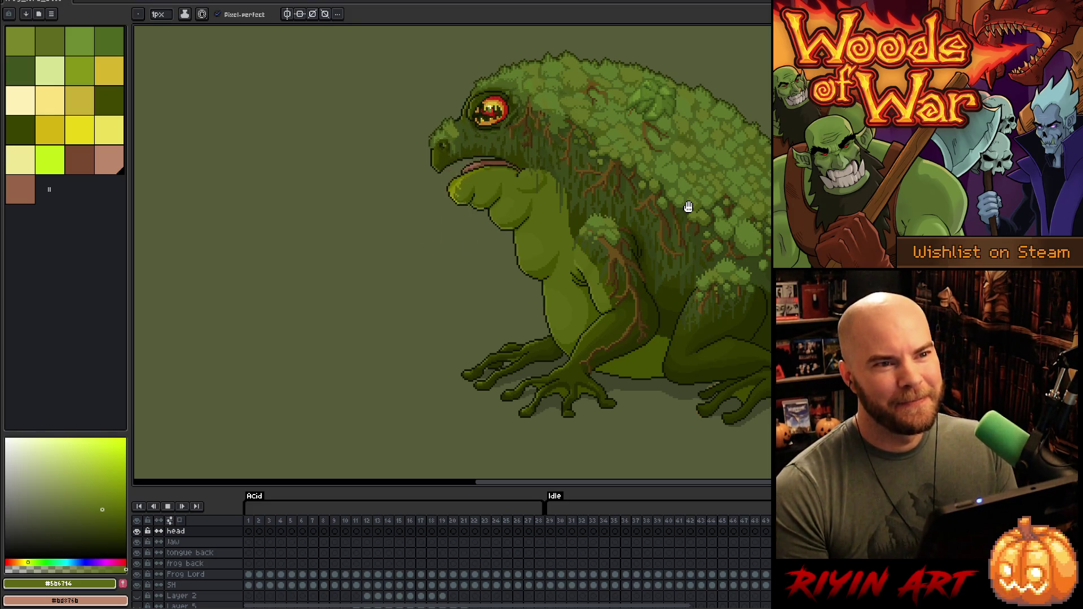
pyautogui.press('Return')
pyautogui.moveTo(607, 605); pyautogui.dragTo(827, 605)
# Step: Delete the extra tag named Tag beneath the Tongue tag
pyautogui.moveTo(564, 606); pyautogui.dragTo(612, 606)
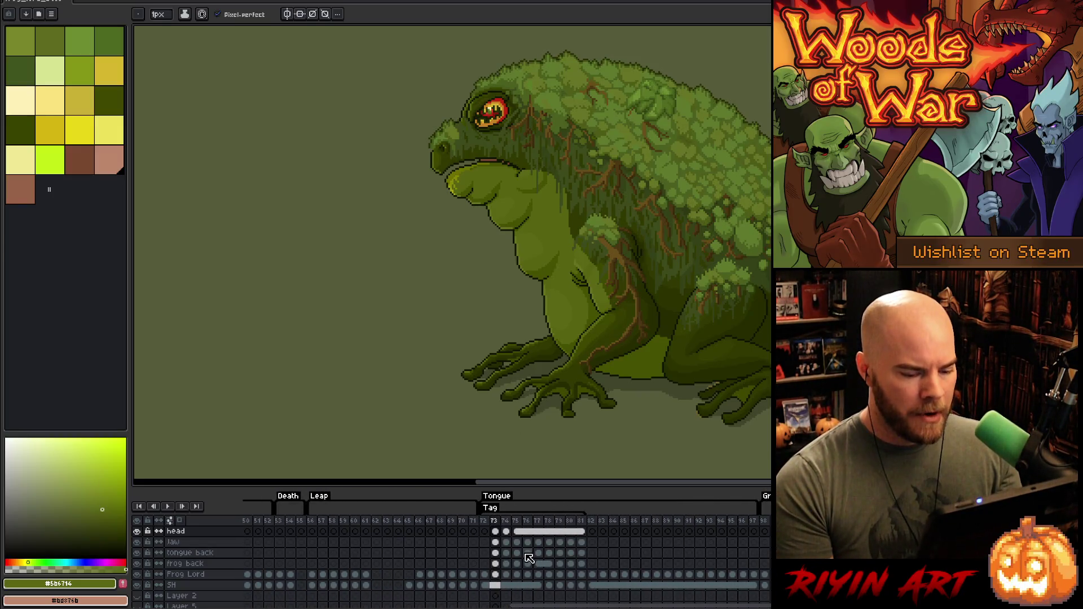
pyautogui.rightClick(495, 512)
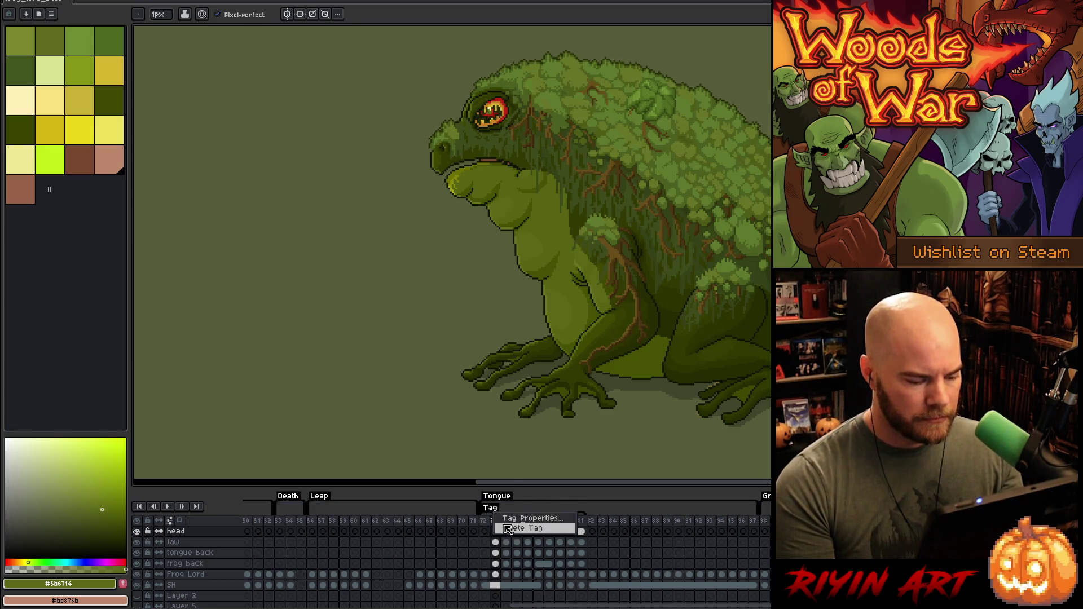
pyautogui.click(508, 529)
# Step: Step through frames 72–83, comparing detailed frame 81 with flat blockout frame 82
pyautogui.press('Left')
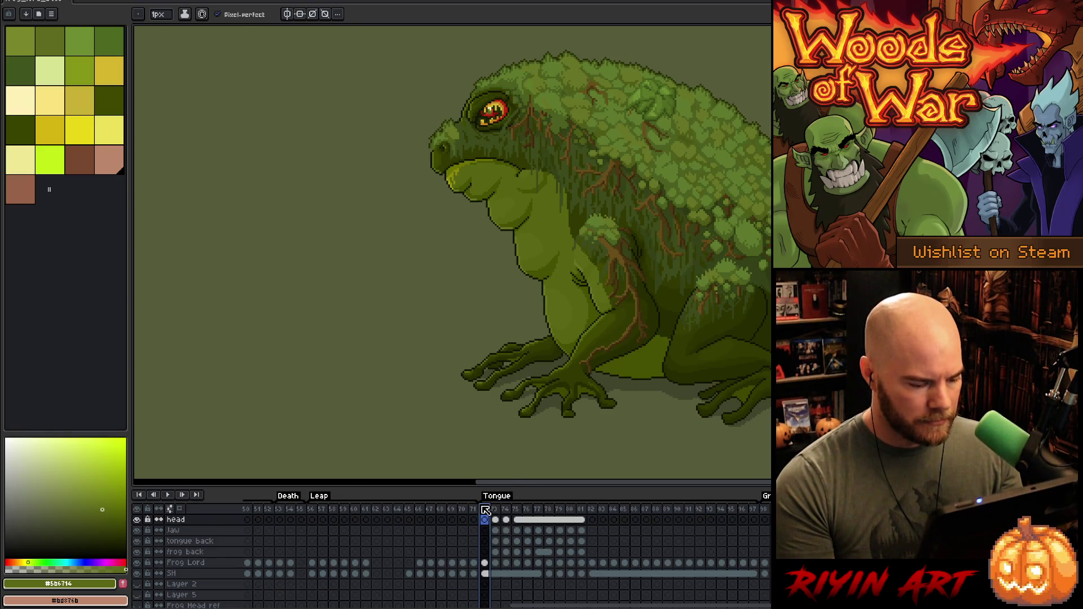
pyautogui.press('Right')
pyautogui.press('Right')
pyautogui.press('Right')
pyautogui.press('Right')
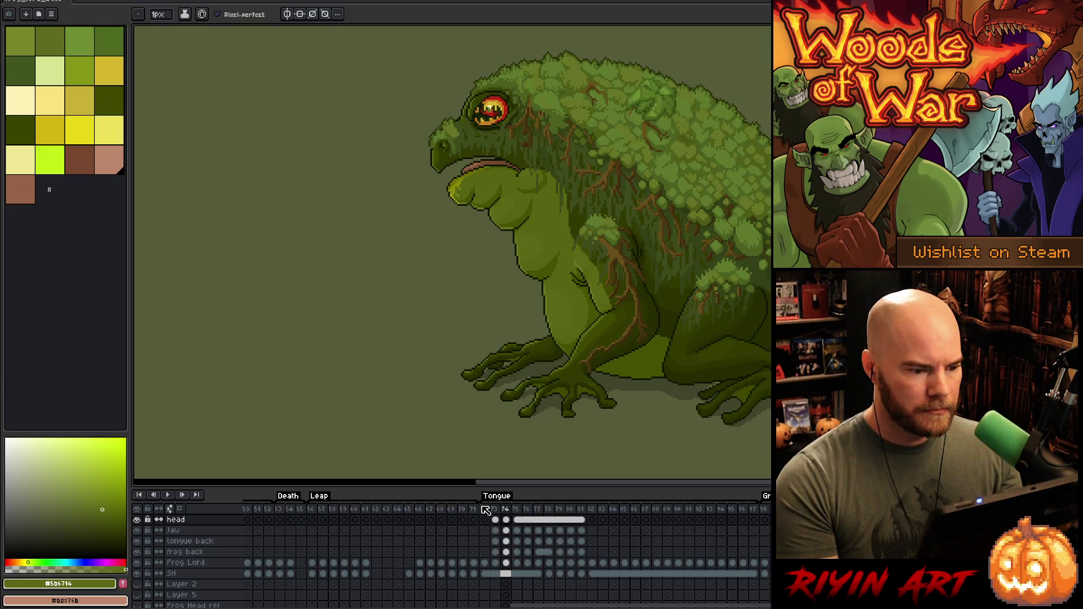
pyautogui.press('Right')
pyautogui.press('Right')
pyautogui.press('Right')
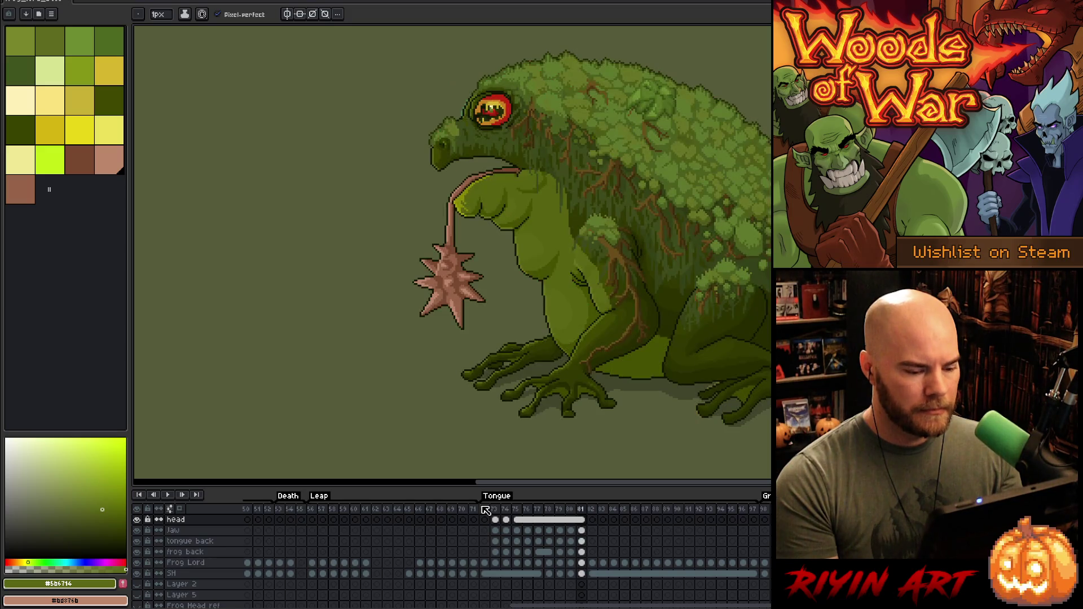
pyautogui.press('Right')
pyautogui.press('Left')
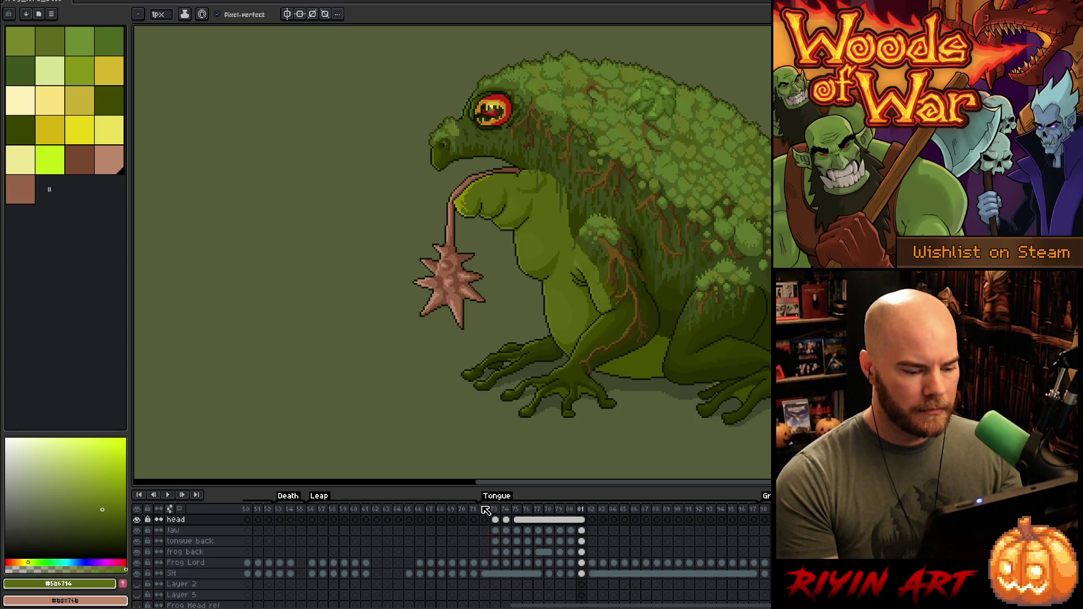
pyautogui.press('Right')
pyautogui.press('Right')
pyautogui.press('Right')
pyautogui.press('Left')
pyautogui.press('Left')
pyautogui.press('Left')
pyautogui.press('Right')
pyautogui.press('Left')
pyautogui.press('Right')
pyautogui.press('Left')
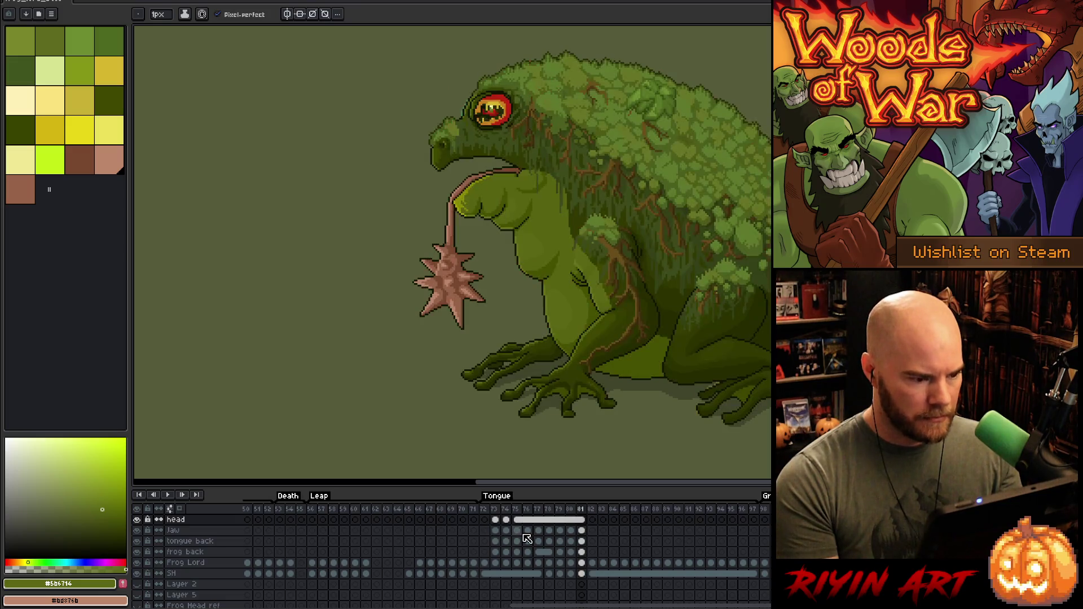
pyautogui.press('Right')
pyautogui.press('Right')
pyautogui.press('Left')
pyautogui.press('Left')
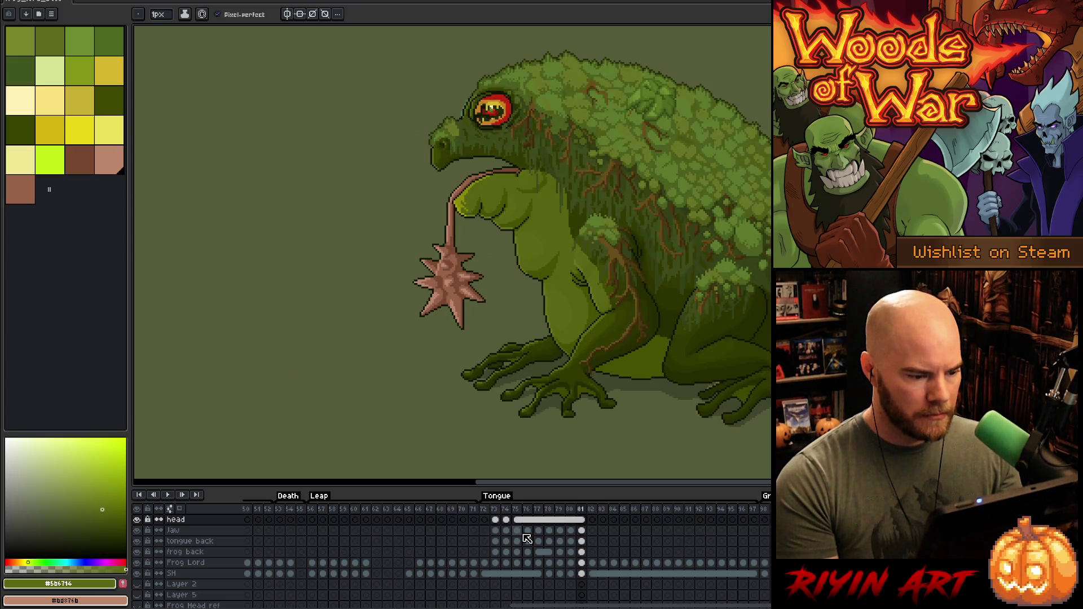
pyautogui.press('Right')
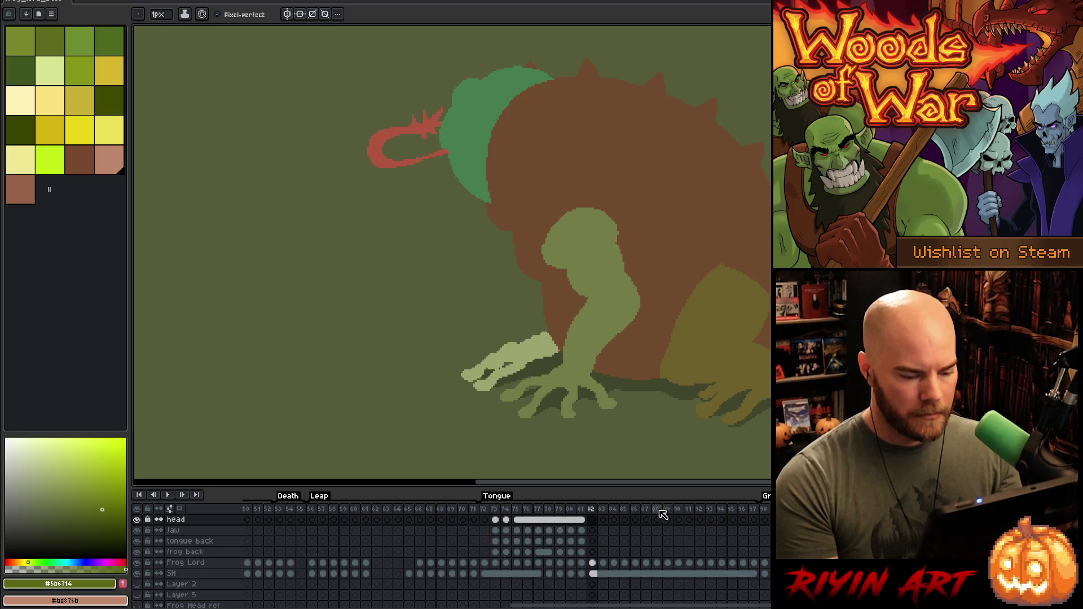
# Step: Play the tongue-lash block-in frames 82–86 to review the motion
pyautogui.press('Right')
pyautogui.press('Right')
pyautogui.press('Right')
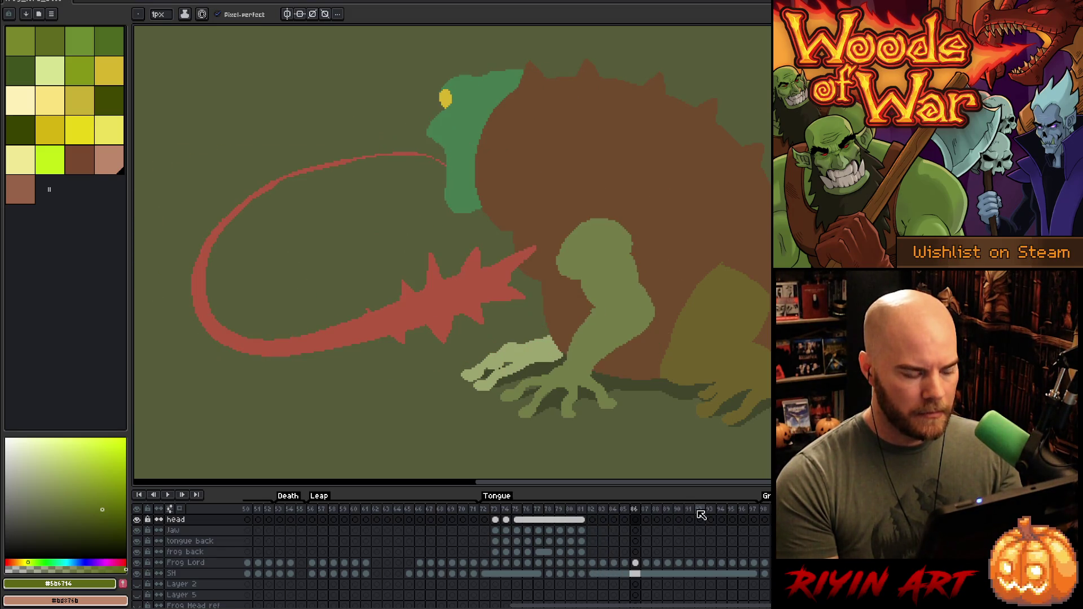
pyautogui.press('Left')
pyautogui.press('Return')
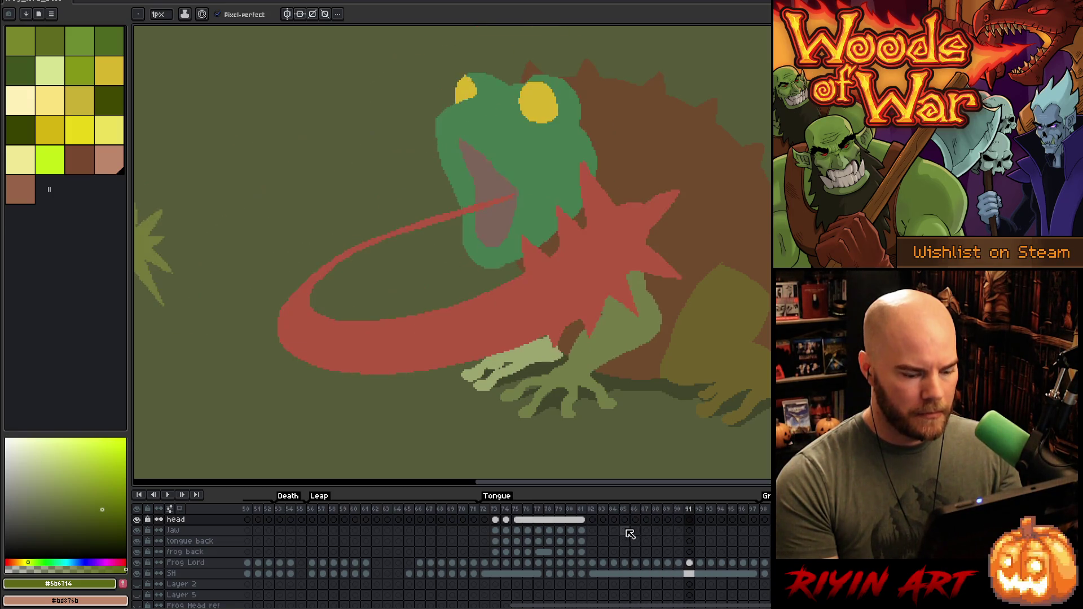
pyautogui.click(587, 513)
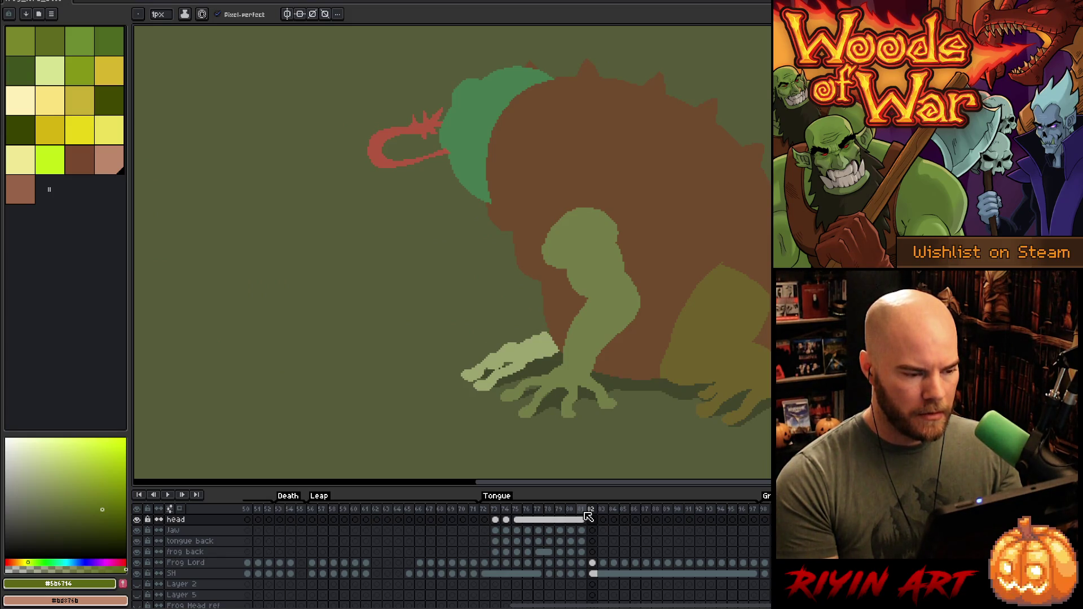
pyautogui.press('Return')
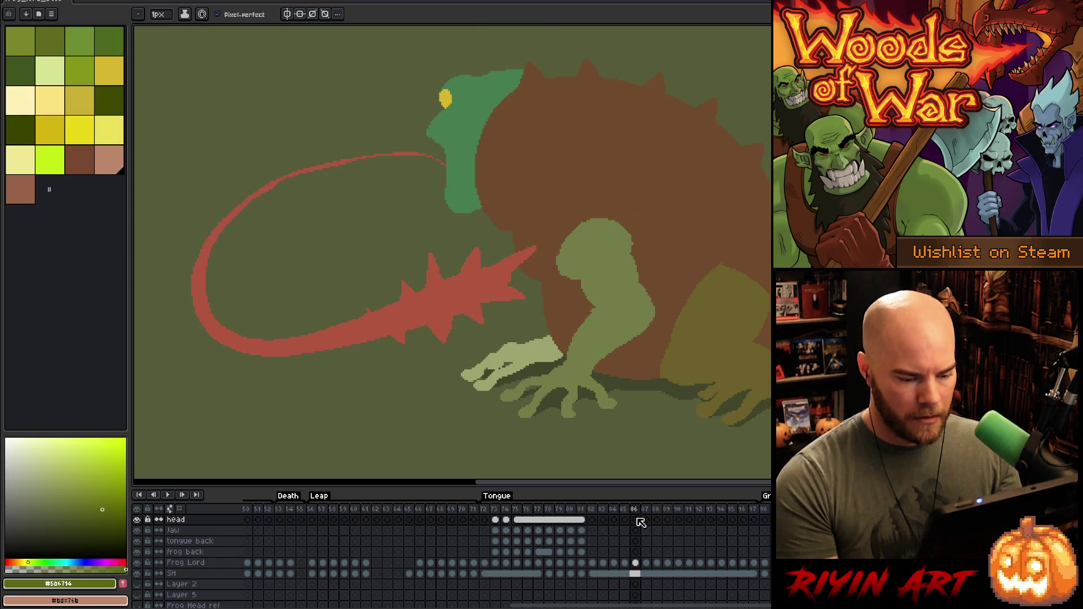
# Step: Copy the Frog Lord frame-93 extended-tongue cel and paste it into frame 82
pyautogui.click(635, 563)
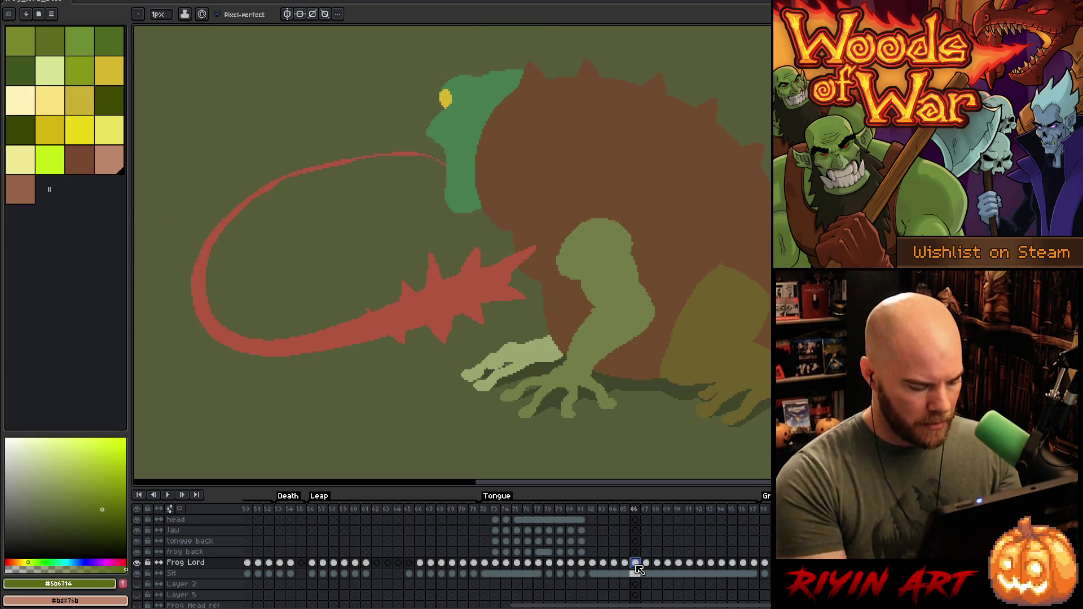
pyautogui.click(594, 510)
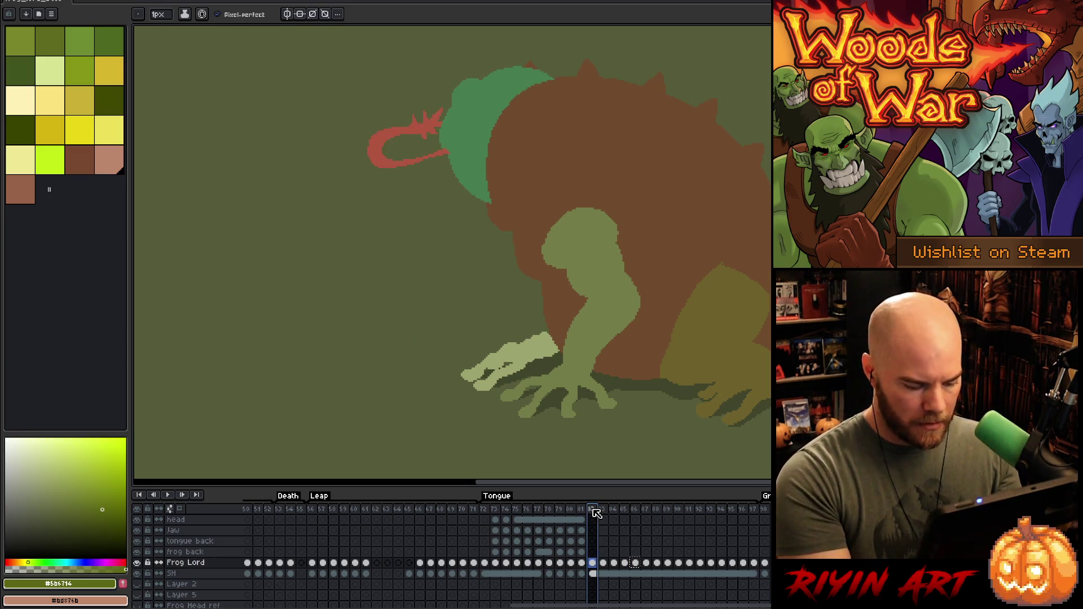
pyautogui.press('Right')
pyautogui.click(593, 563)
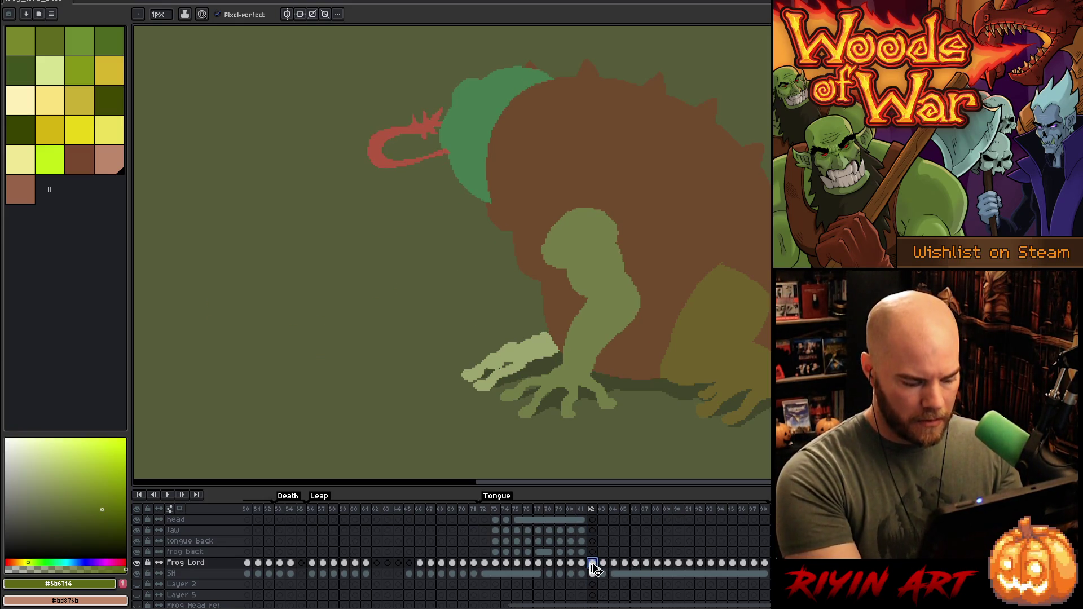
pyautogui.click(680, 564)
pyautogui.click(693, 563)
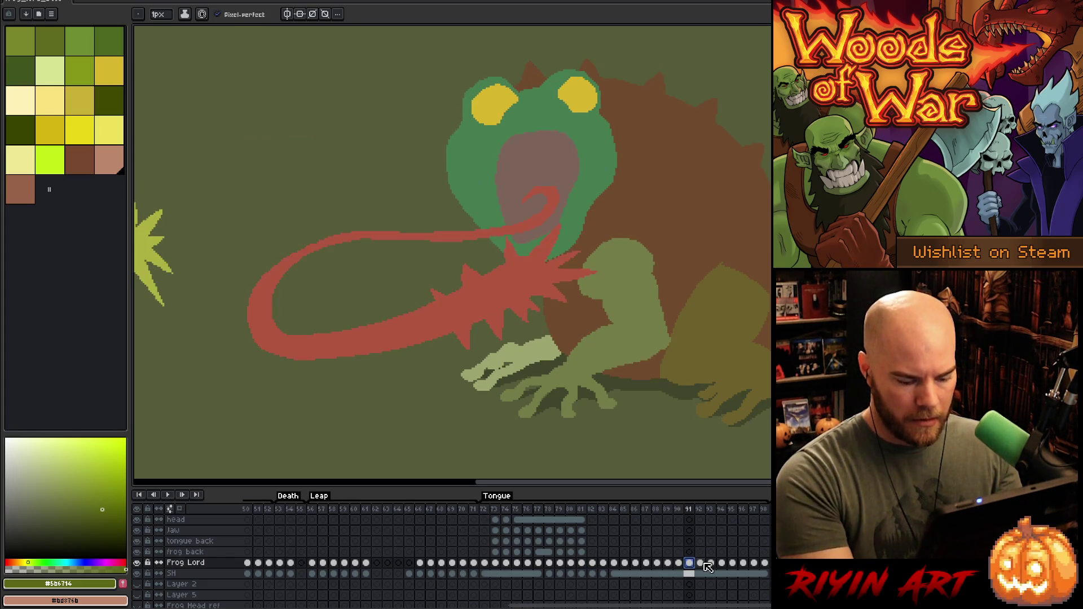
pyautogui.click(708, 564)
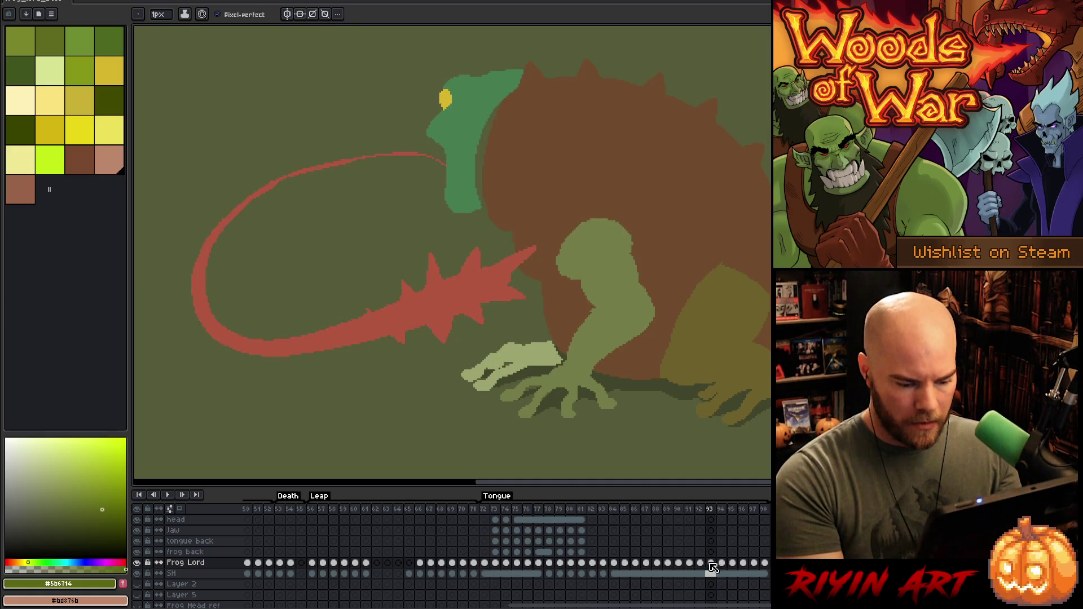
pyautogui.click(593, 563)
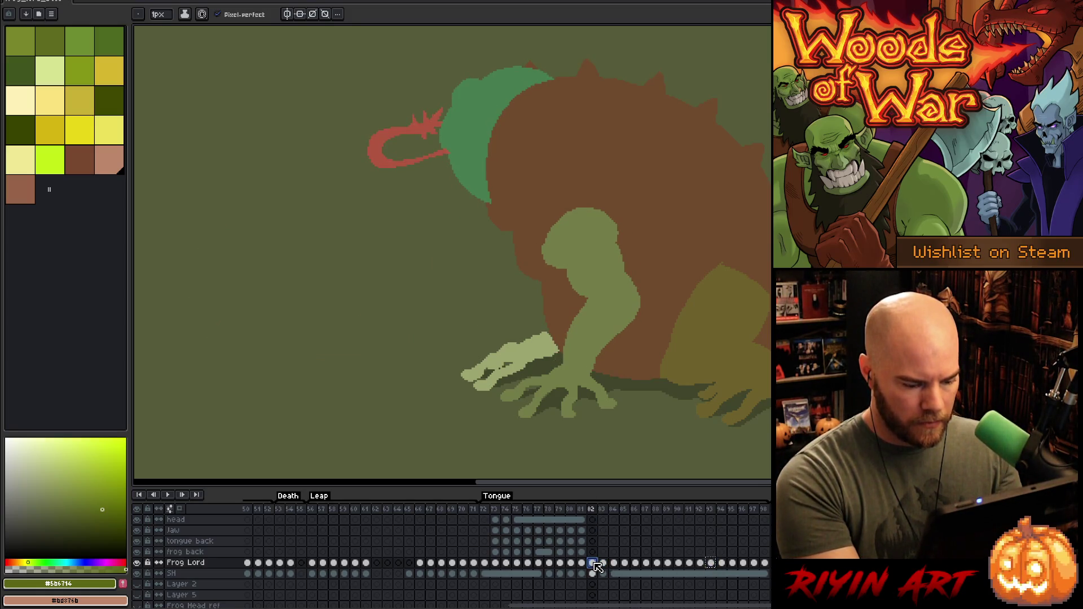
pyautogui.hotkey('ctrl', 'v')
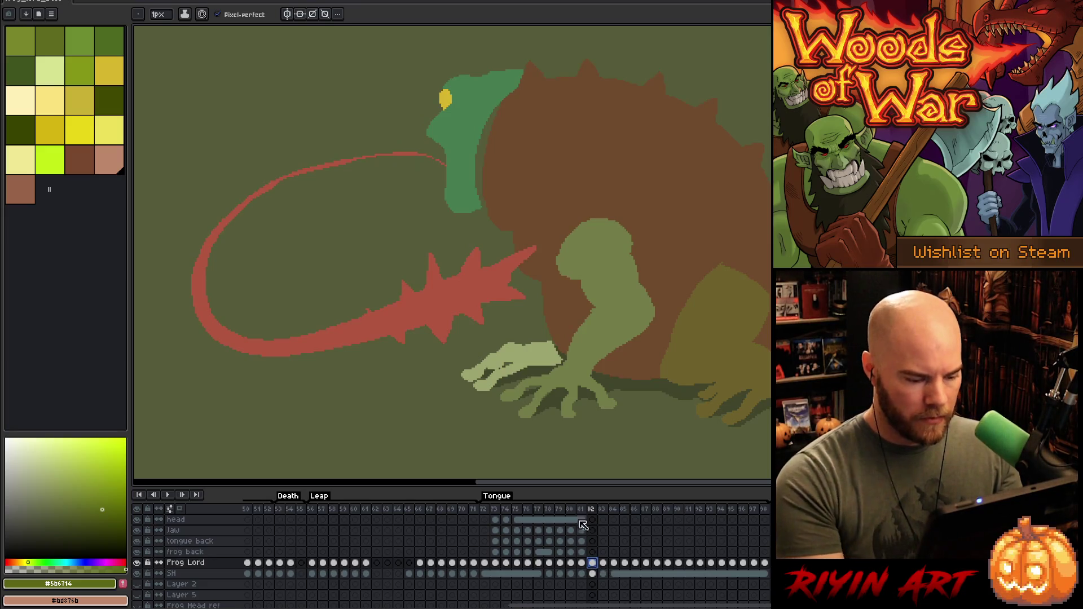
# Step: Play the animation to check timing and center the frog in the view
pyautogui.click(582, 510)
pyautogui.press('Return')
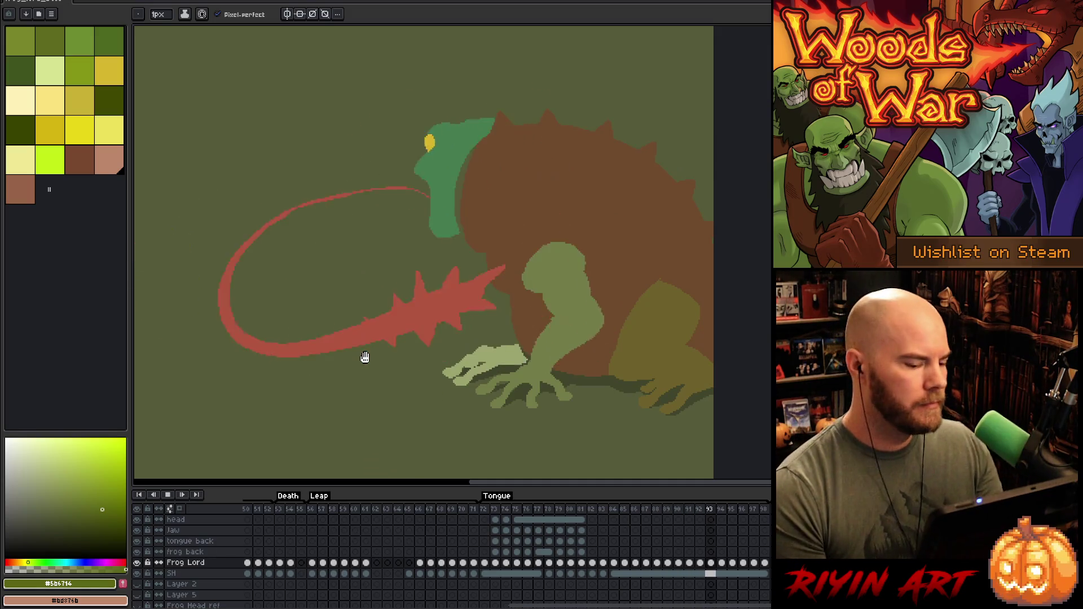
pyautogui.scroll(1, 378, 367)
pyautogui.scroll(-2, 383, 361)
pyautogui.scroll(2, 378, 333)
pyautogui.scroll(-1, 375, 299)
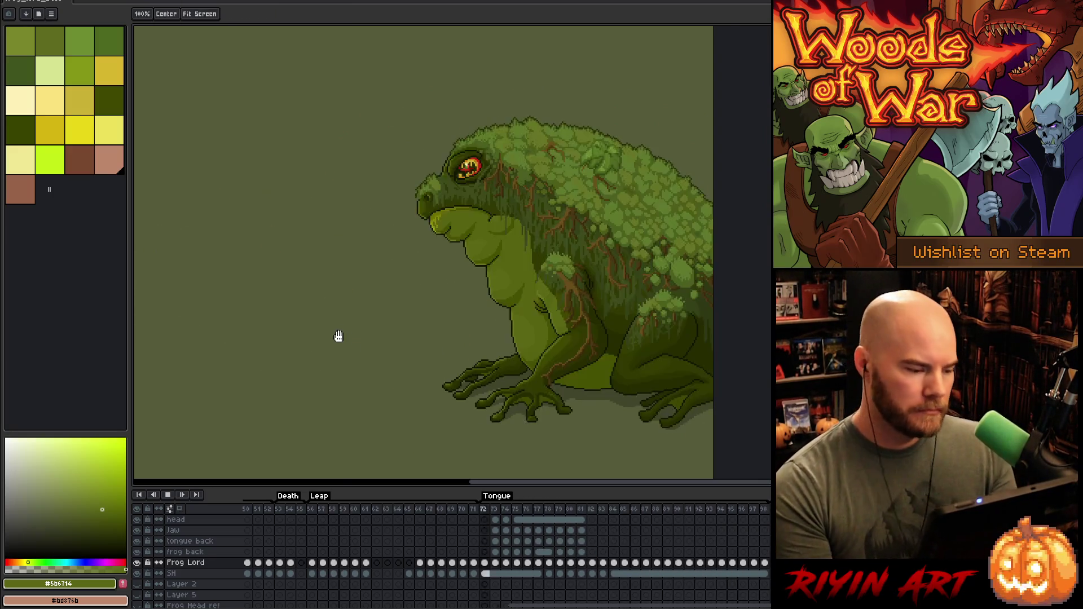
pyautogui.moveTo(389, 320); pyautogui.dragTo(491, 312)
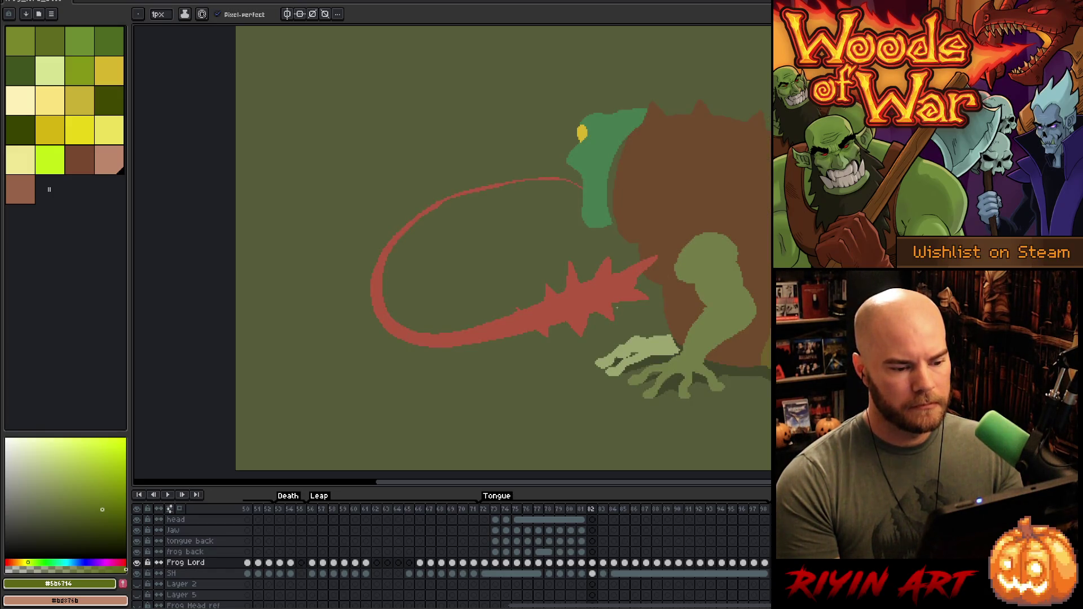
pyautogui.scroll(1, 646, 243)
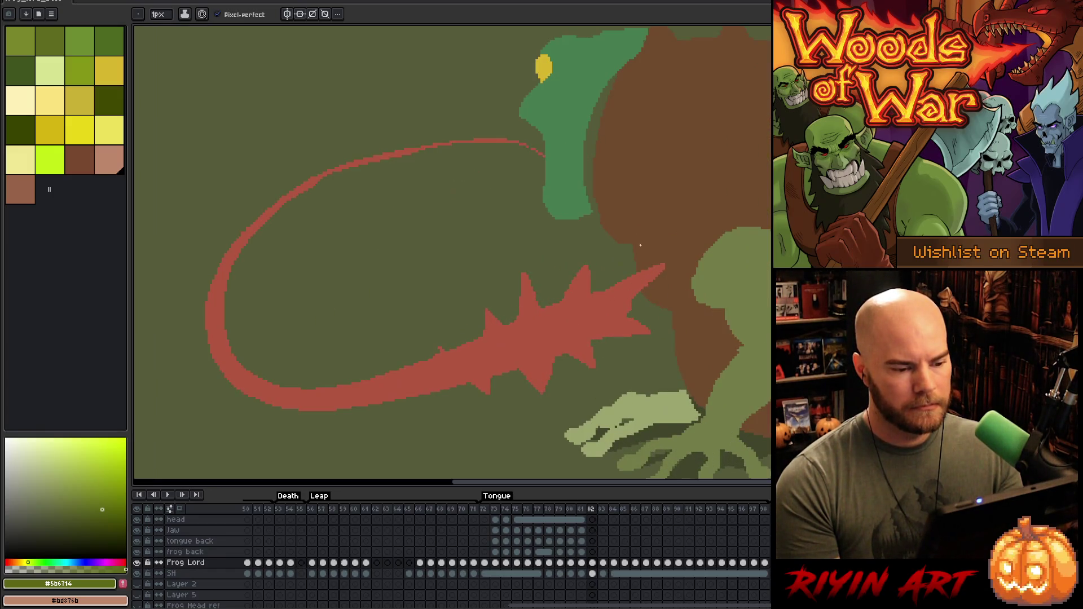
pyautogui.scroll(-1, 590, 527)
pyautogui.scroll(-2, 560, 283)
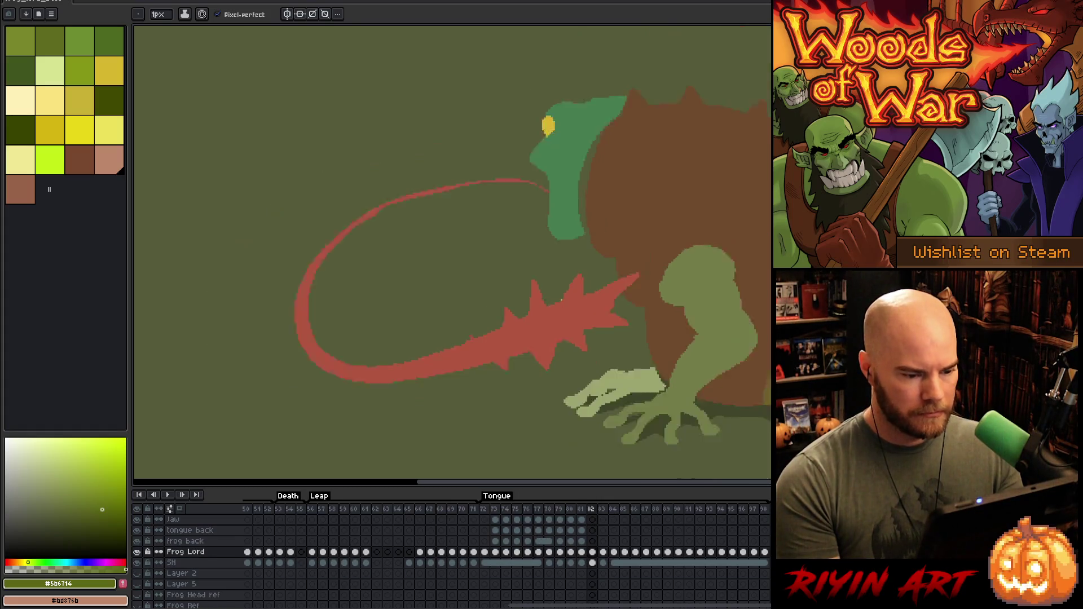
# Step: Select the frog back layer and view its frame 81 and 82 cels
pyautogui.press('Left')
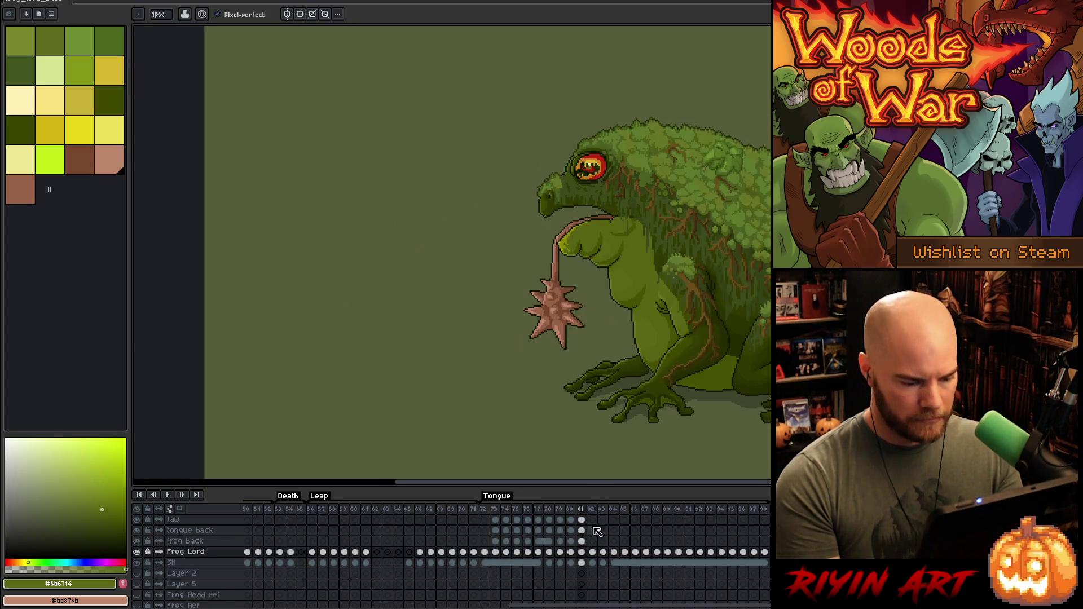
pyautogui.scroll(3, 602, 520)
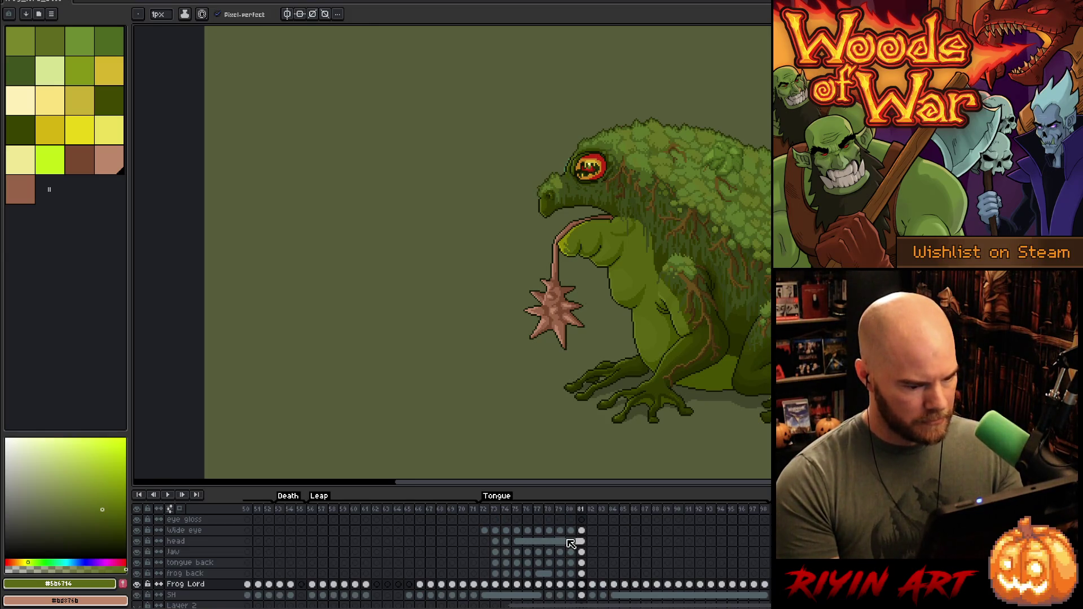
pyautogui.click(581, 573)
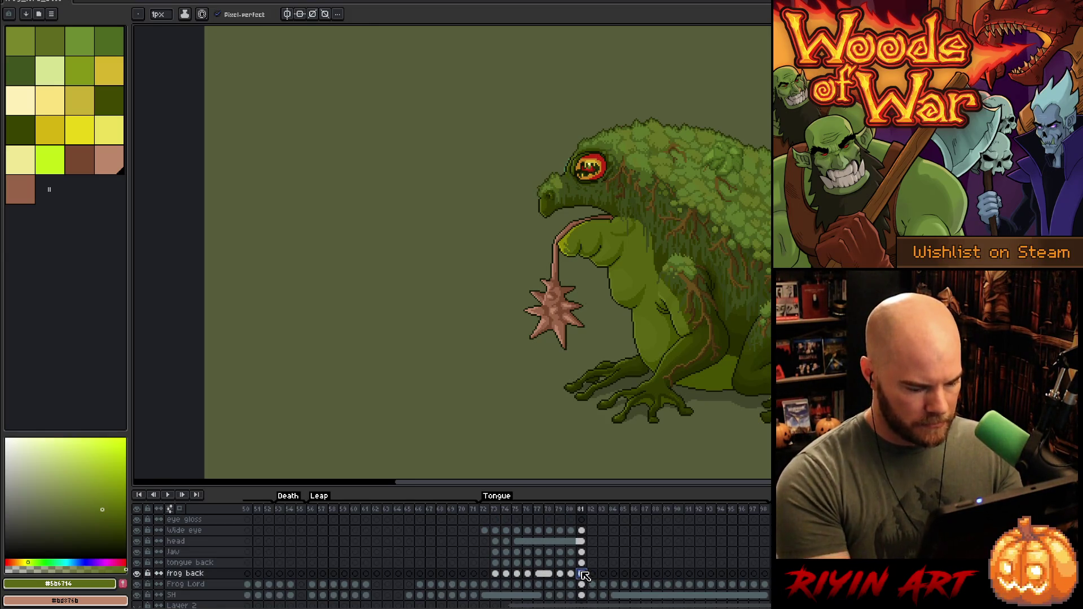
pyautogui.click(593, 573)
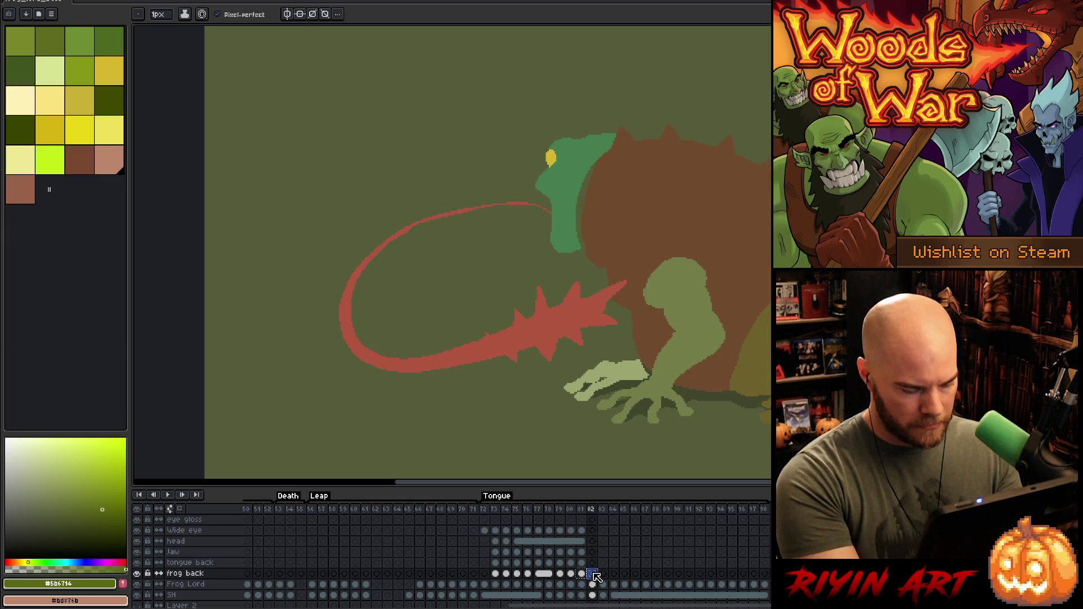
pyautogui.click(582, 574)
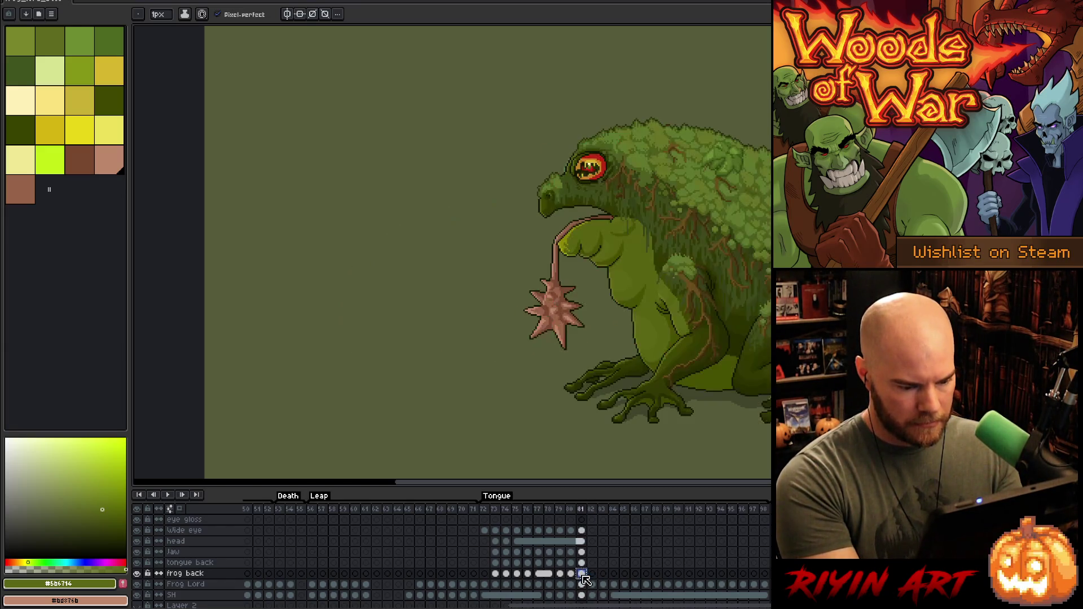
# Step: Flip repeatedly between finished frame 81 and blockout frame 82 to compare them
pyautogui.press('Right')
pyautogui.press('Left')
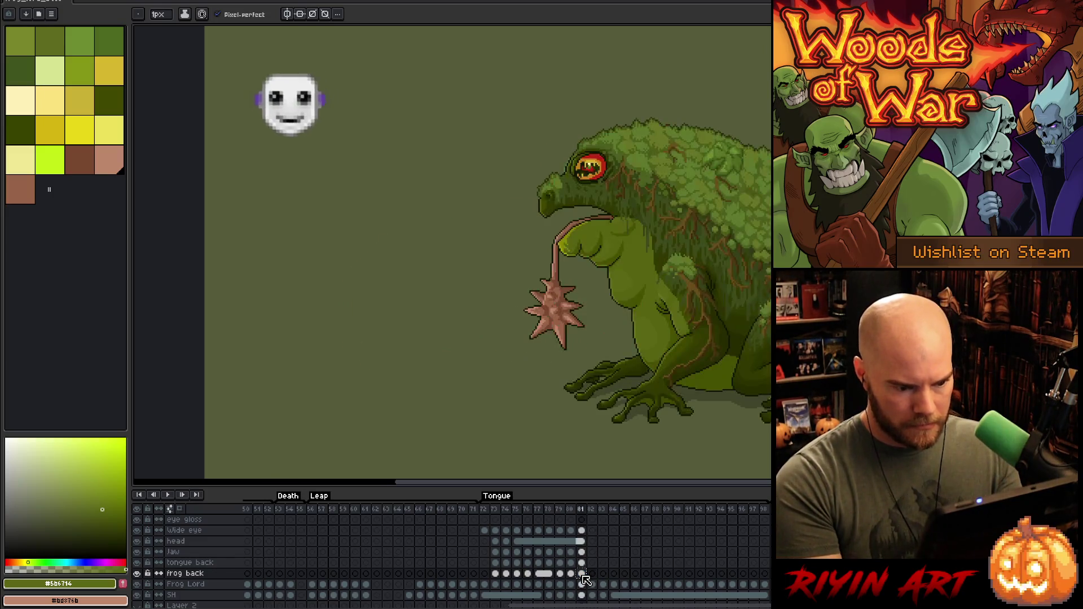
pyautogui.press('Right')
pyautogui.press('Left')
pyautogui.press('Right')
pyautogui.press('Left')
pyautogui.press('Right')
pyautogui.press('Left')
pyautogui.press('Right')
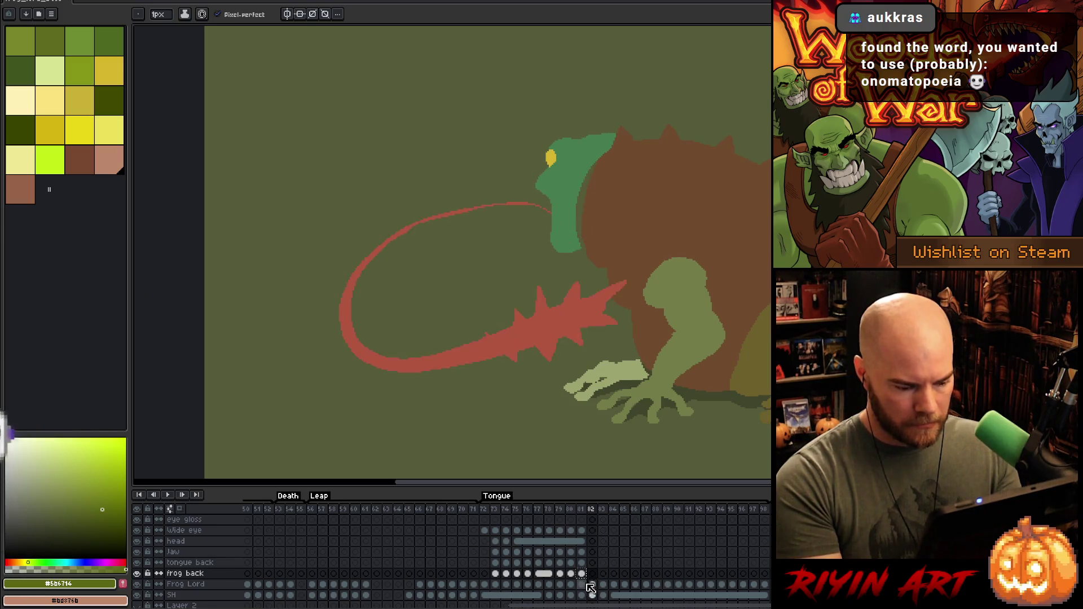
pyautogui.press('Left')
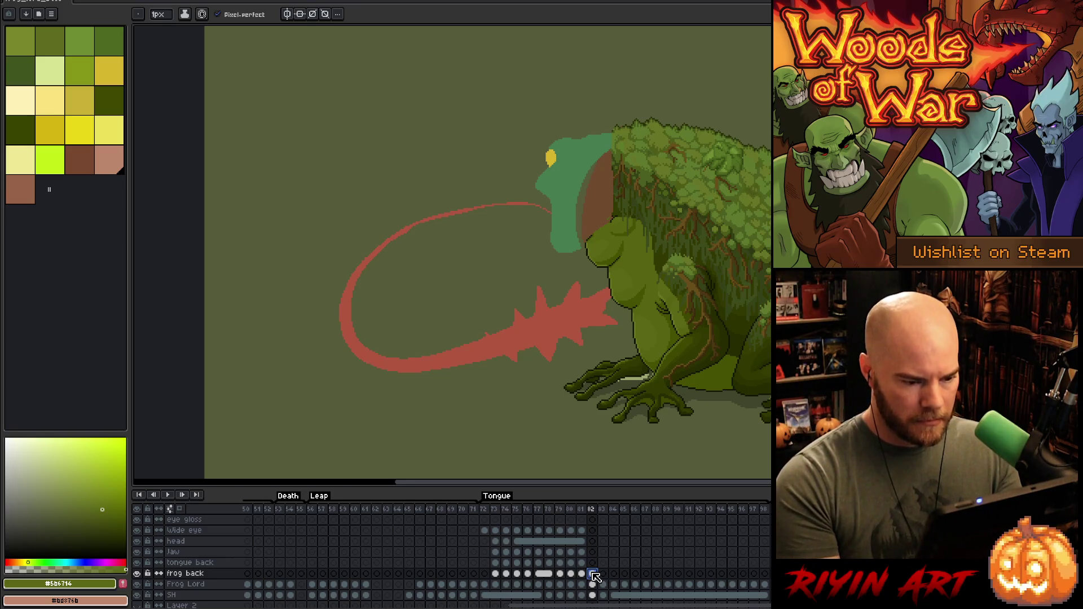
pyautogui.press('Left')
pyautogui.press('Right')
pyautogui.press('Left')
pyautogui.press('Right')
pyautogui.press('Left')
pyautogui.press('Right')
pyautogui.press('Left')
pyautogui.press('Right')
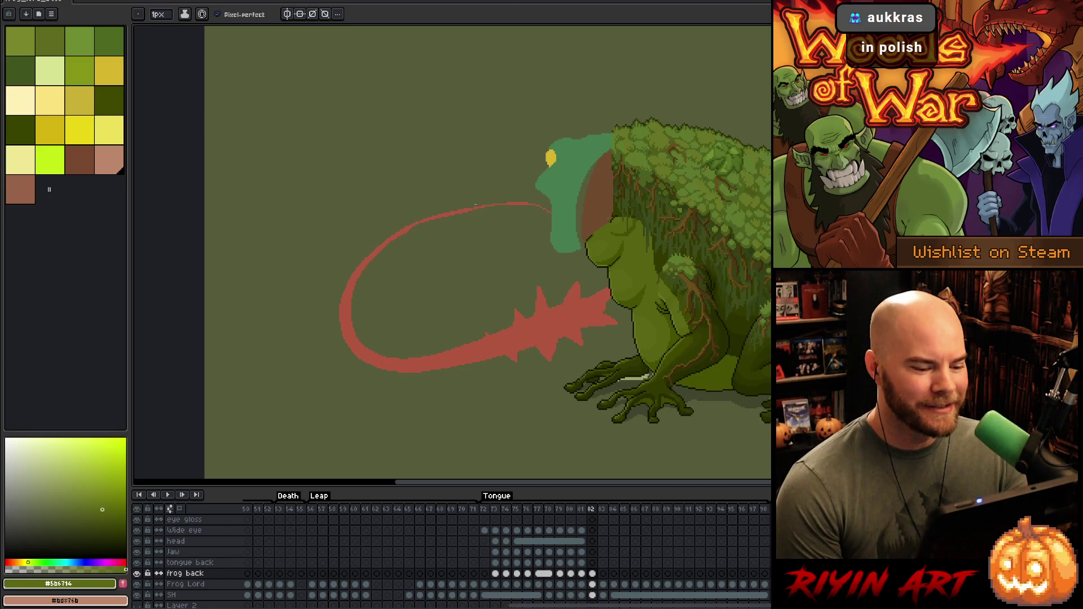
# Step: Preview the animation, then compare the head and Jaw layers on frame 82
pyautogui.press('Return')
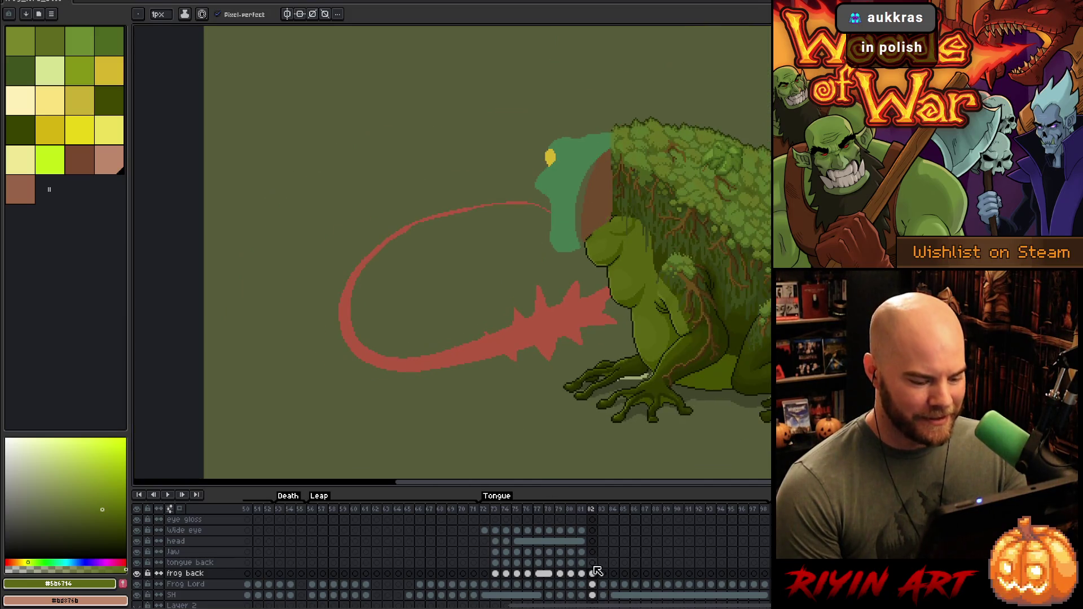
pyautogui.click(593, 542)
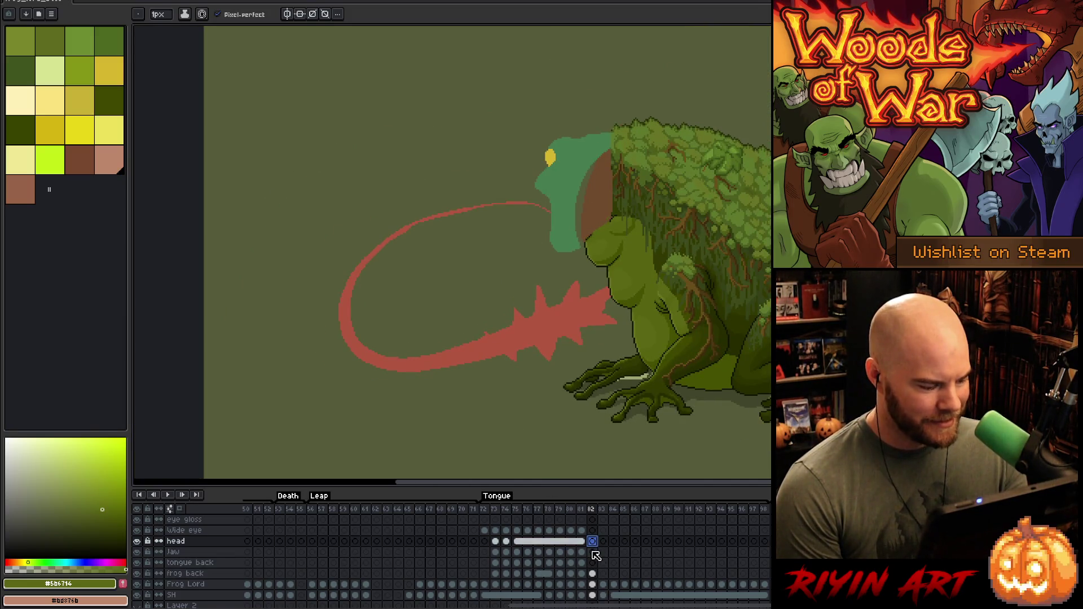
pyautogui.click(592, 553)
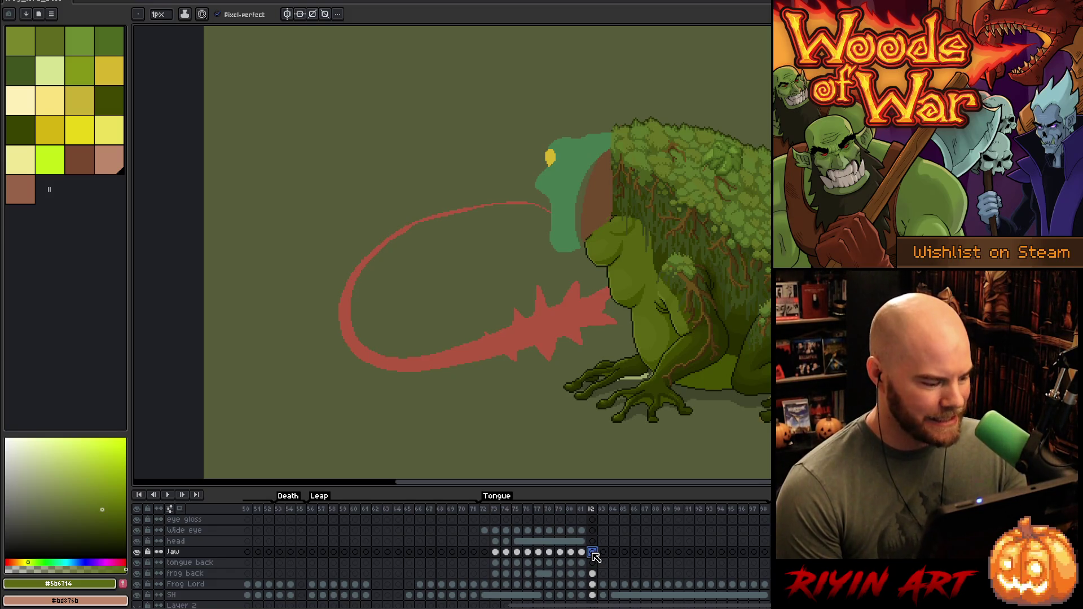
pyautogui.click(593, 541)
pyautogui.click(592, 553)
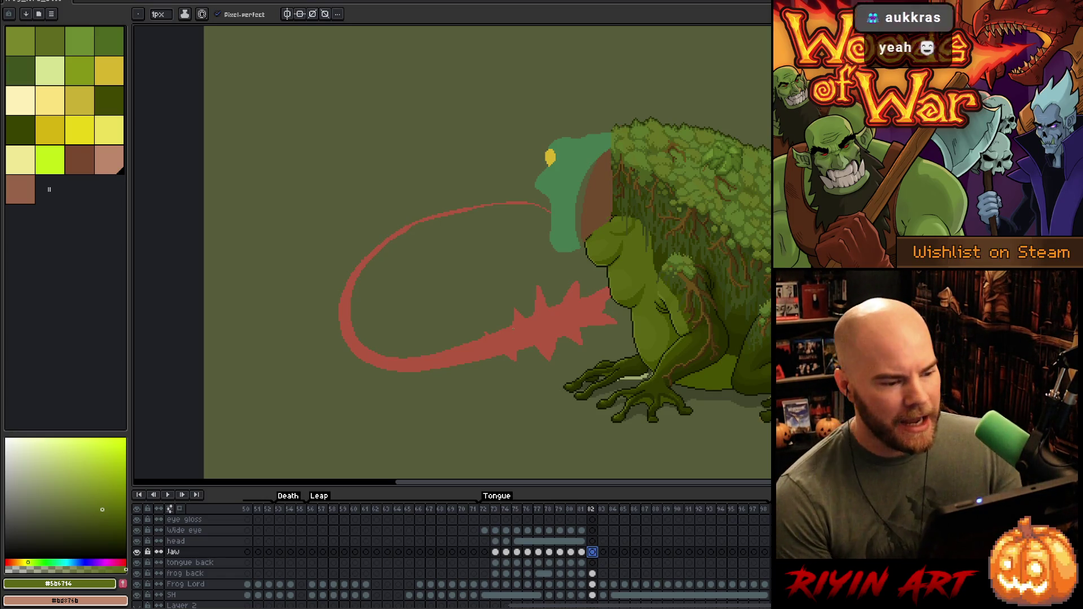
pyautogui.scroll(1, 453, 249)
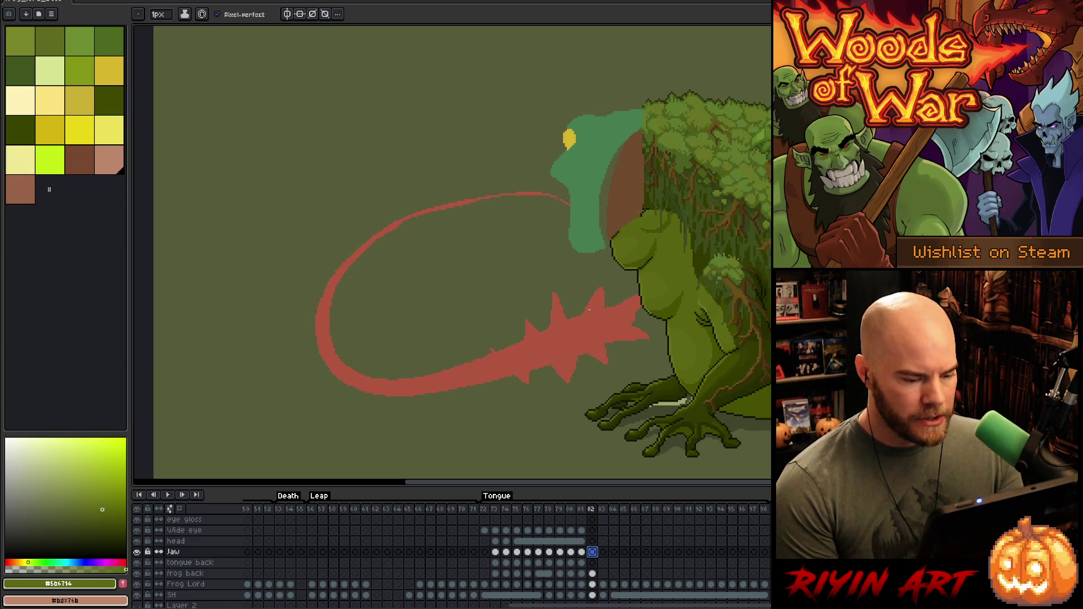
pyautogui.scroll(-1, 578, 273)
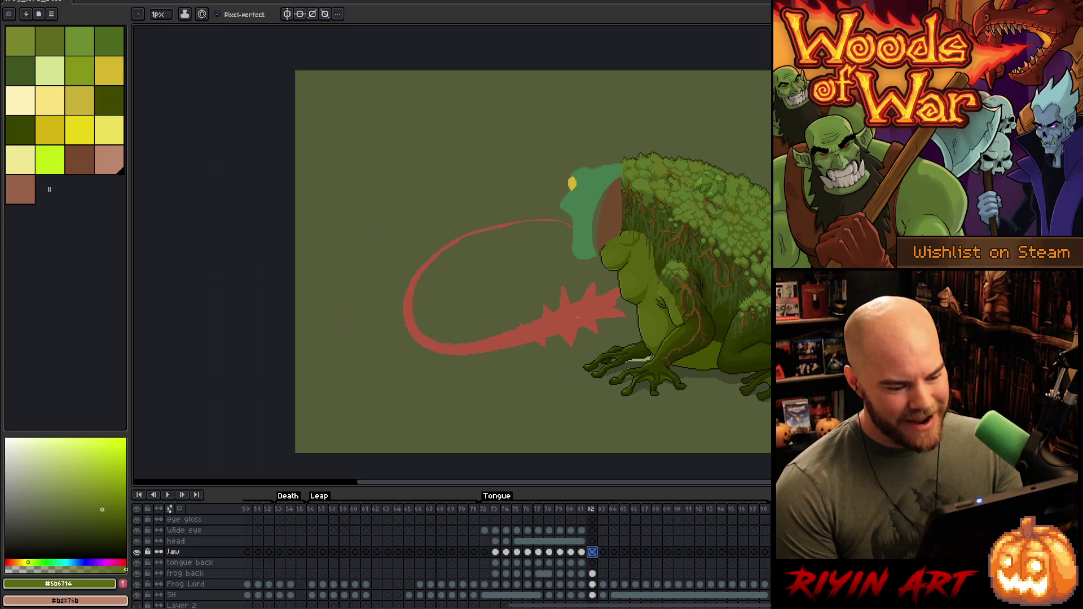
pyautogui.scroll(1, 636, 365)
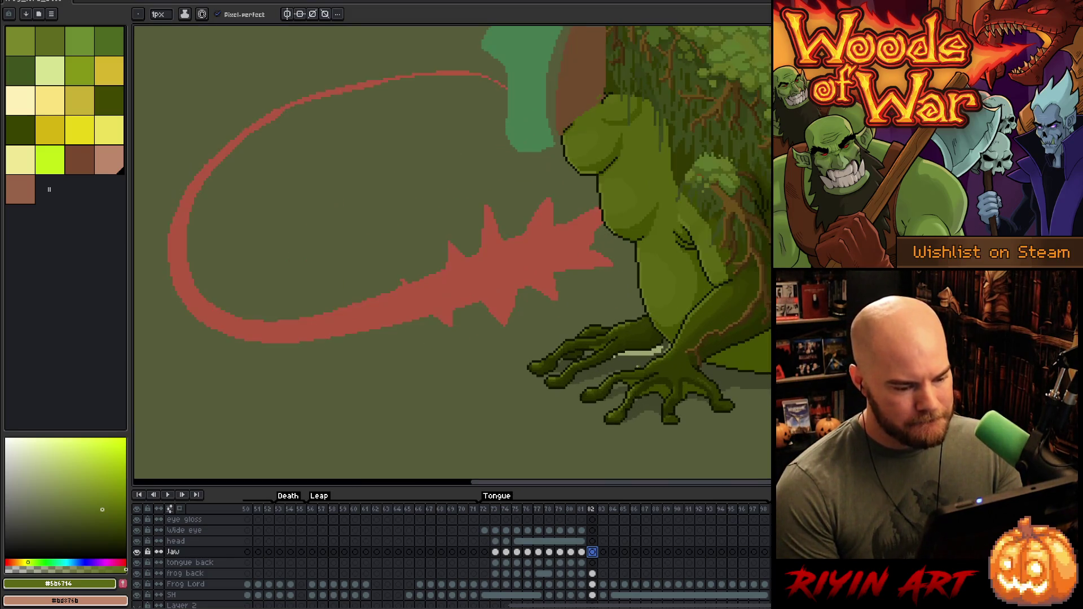
# Step: Compare the tongue poses across frames 82–84, then settle on frame 82's Frog Lord layer
pyautogui.press('Return')
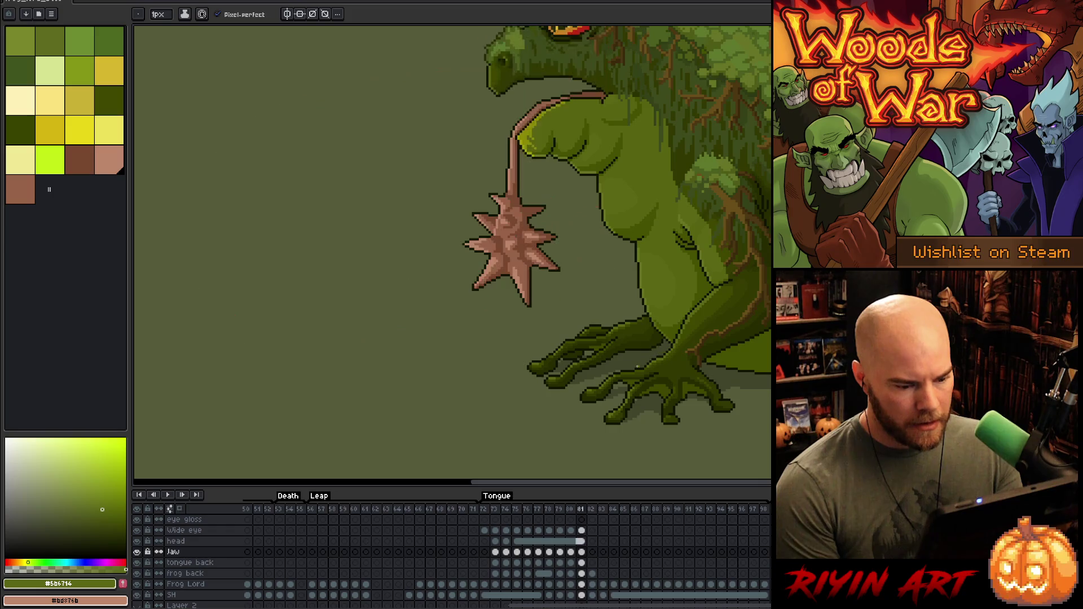
pyautogui.press('Right')
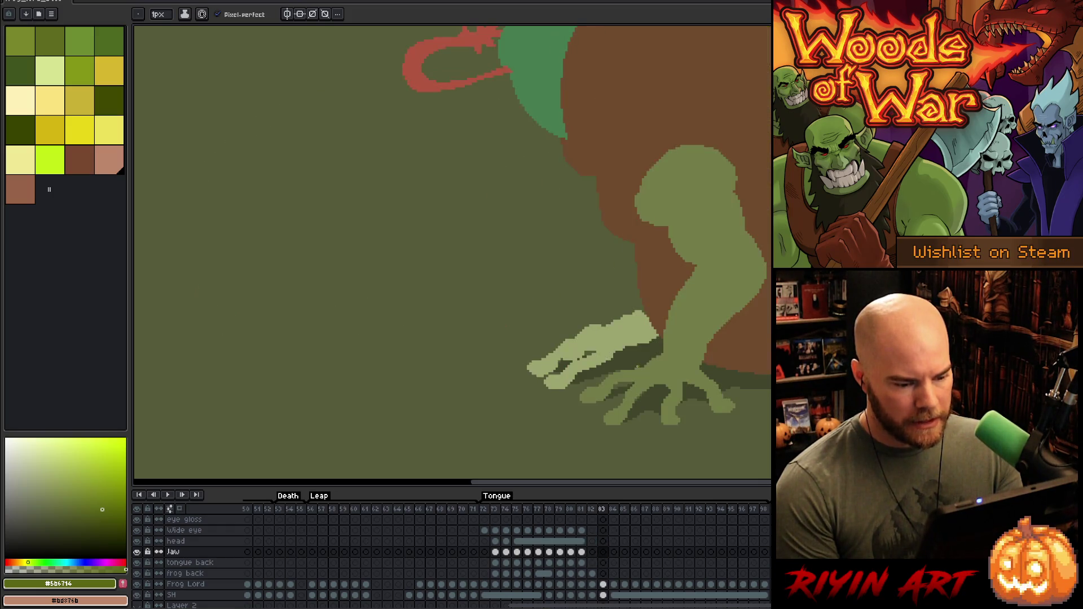
pyautogui.press('Left')
pyautogui.press('Right')
pyautogui.press('Right')
pyautogui.press('Left')
pyautogui.press('Right')
pyautogui.press('Left')
pyautogui.press('Left')
pyautogui.press('Right')
pyautogui.press('Left')
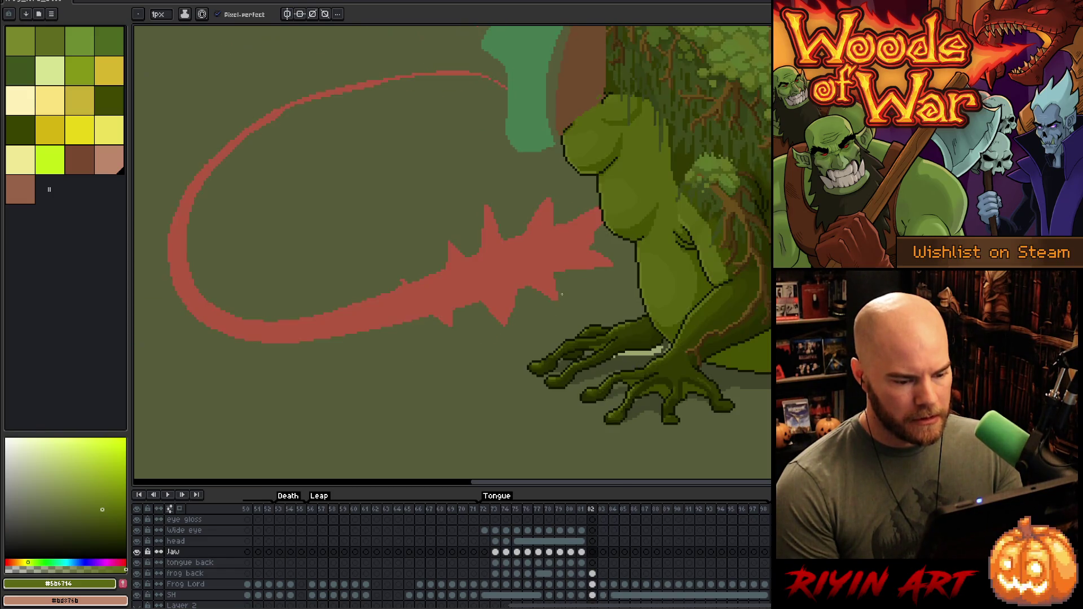
pyautogui.press('Right')
pyautogui.press('Left')
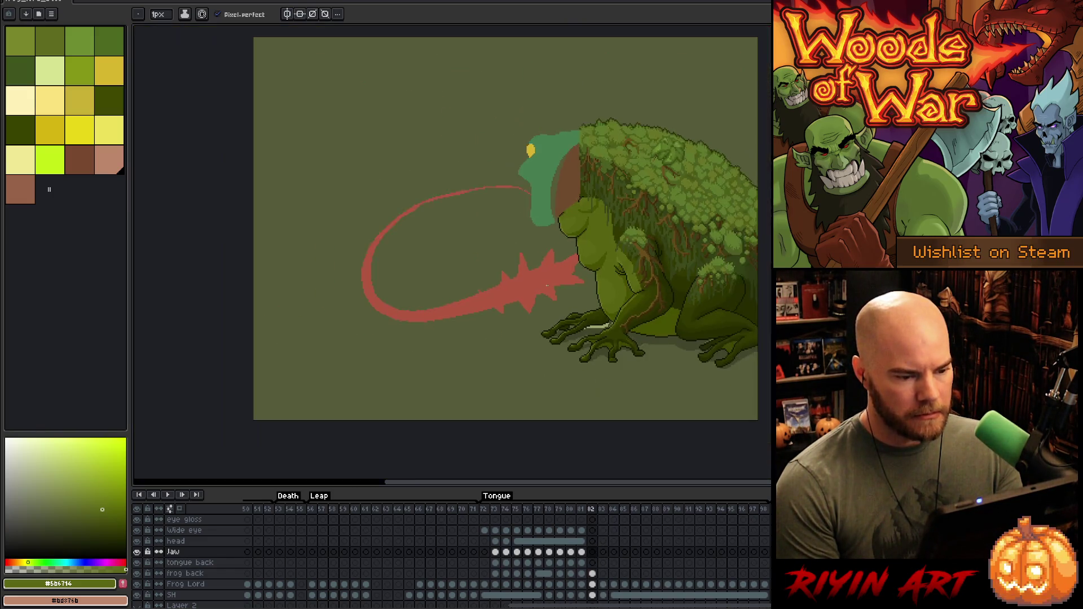
pyautogui.scroll(2, 549, 341)
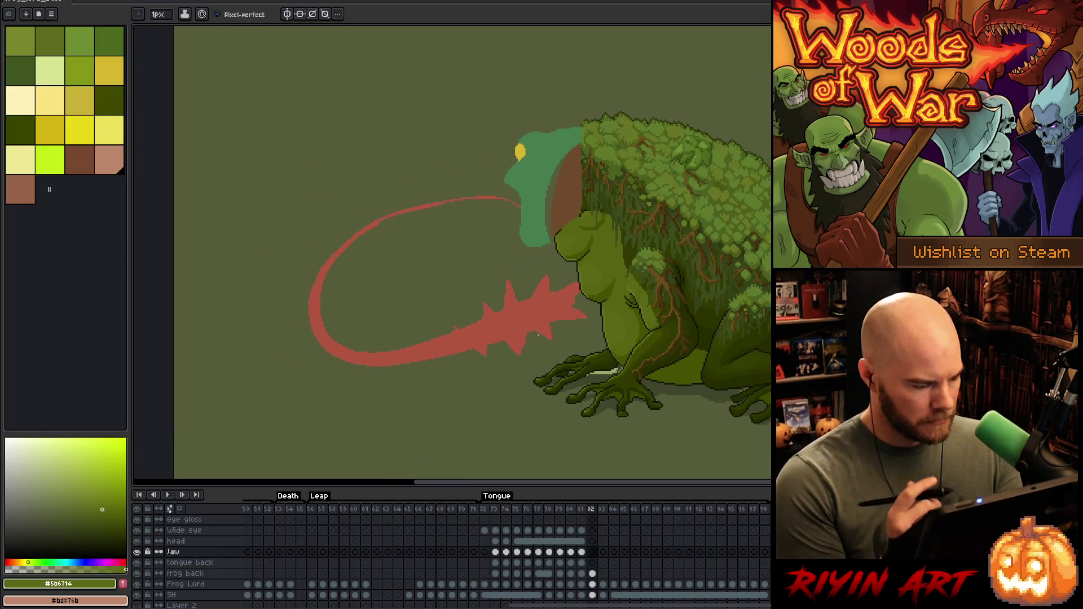
pyautogui.click(593, 584)
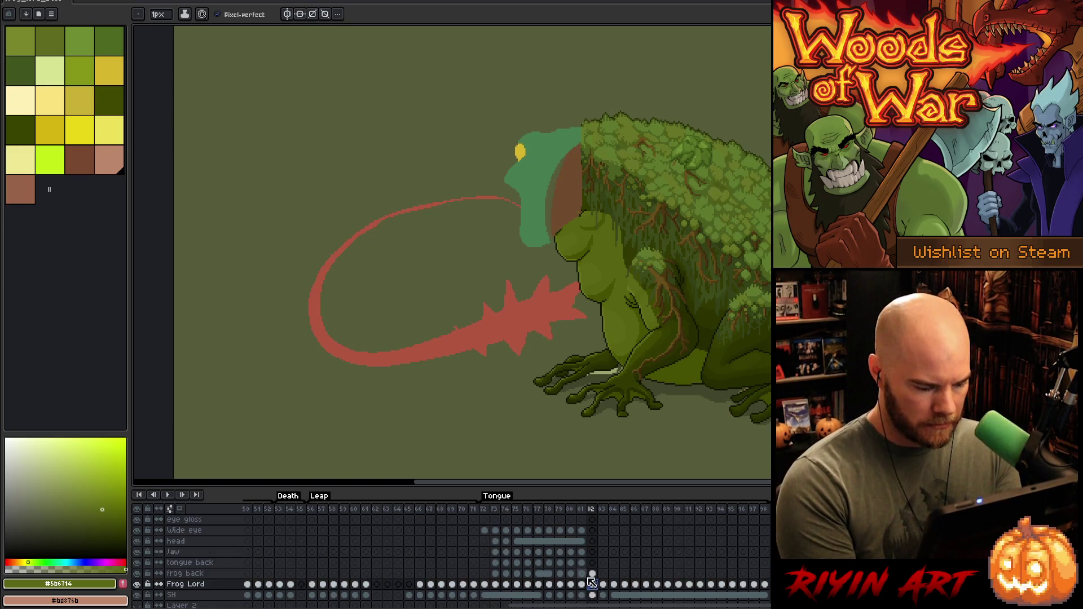
# Step: Try freehand lasso selections around the frog's upper body and chest, then drop them
pyautogui.press('q')
pyautogui.moveTo(771, 95)
pyautogui.mouseDown()
pyautogui.moveTo(630, 166)
pyautogui.moveTo(491, 338)
pyautogui.moveTo(731, 457)
pyautogui.moveTo(756, 458)
pyautogui.mouseUp()
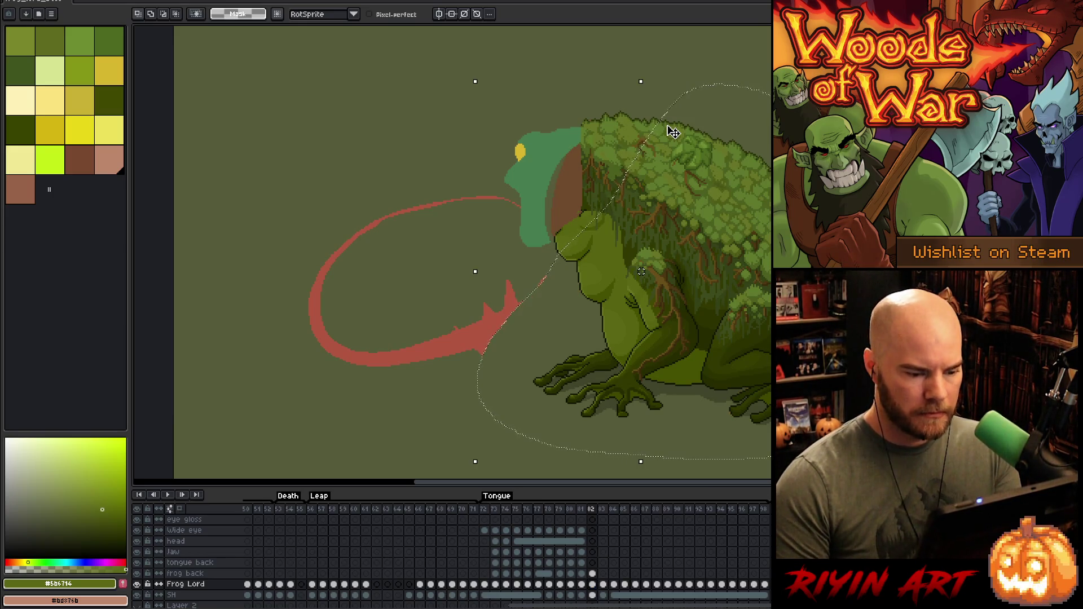
pyautogui.moveTo(477, 272)
pyautogui.mouseDown()
pyautogui.moveTo(632, 267)
pyautogui.moveTo(484, 403)
pyautogui.mouseUp()
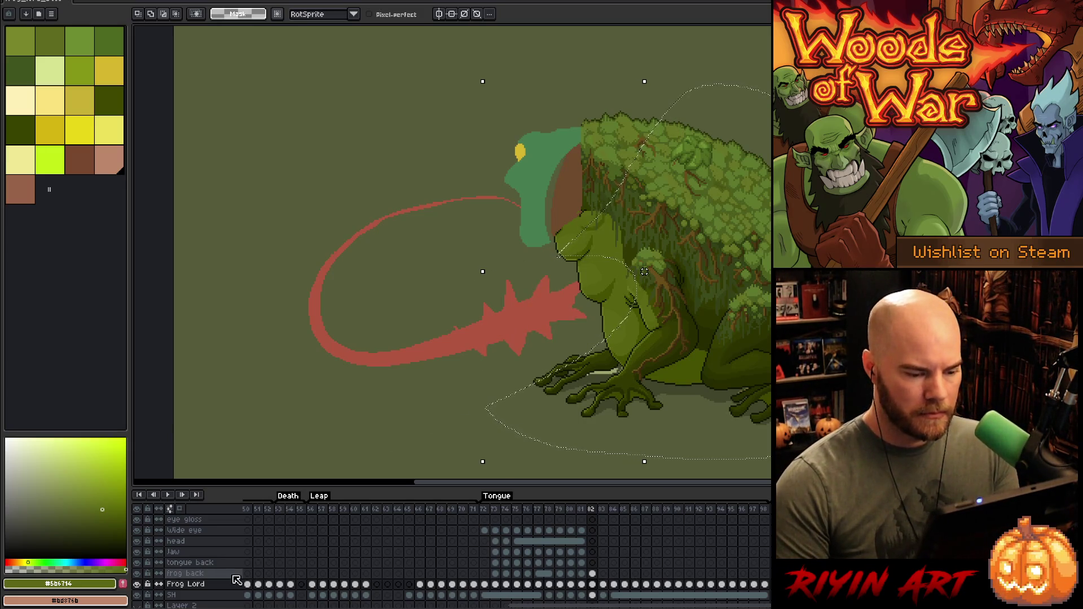
pyautogui.moveTo(601, 337)
pyautogui.mouseDown()
pyautogui.moveTo(650, 372)
pyautogui.moveTo(457, 444)
pyautogui.mouseUp()
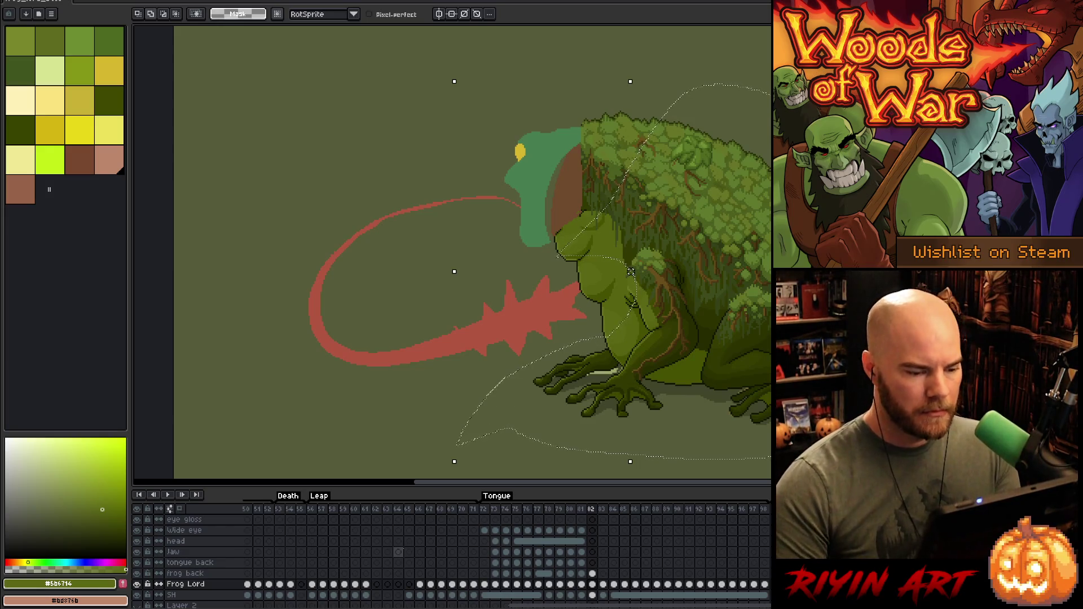
pyautogui.click(643, 205)
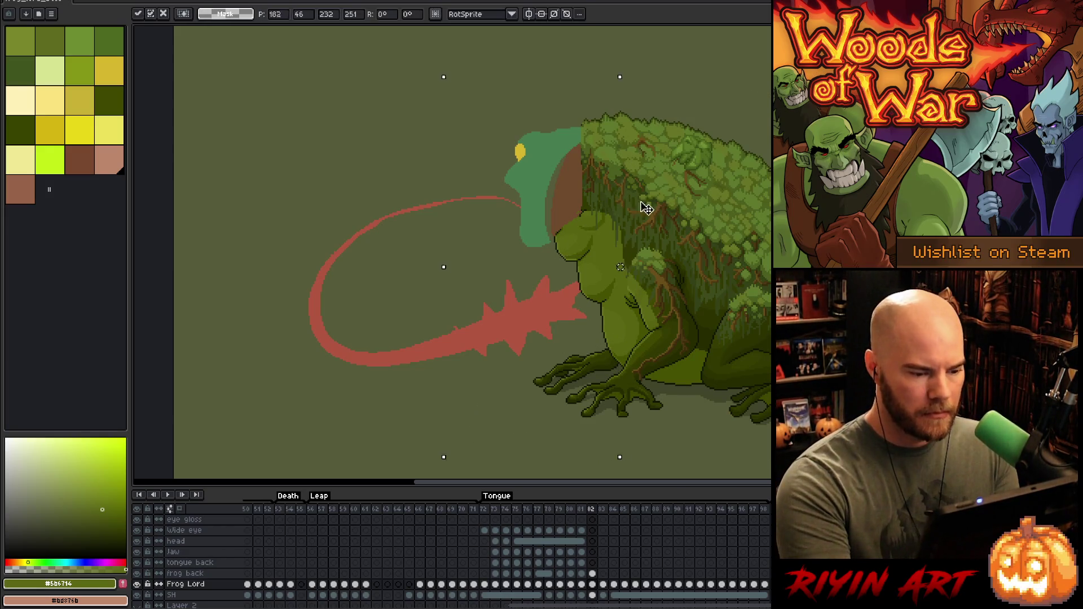
pyautogui.moveTo(570, 228); pyautogui.dragTo(562, 265)
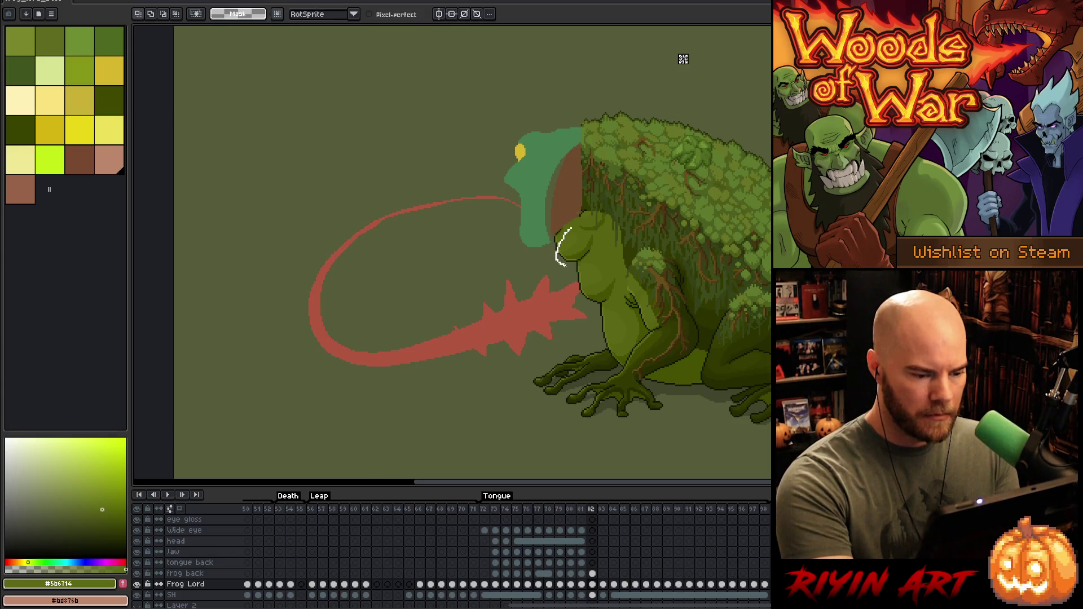
pyautogui.moveTo(582, 308)
pyautogui.mouseDown()
pyautogui.moveTo(741, 299)
pyautogui.moveTo(597, 201)
pyautogui.mouseUp()
pyautogui.click(596, 201)
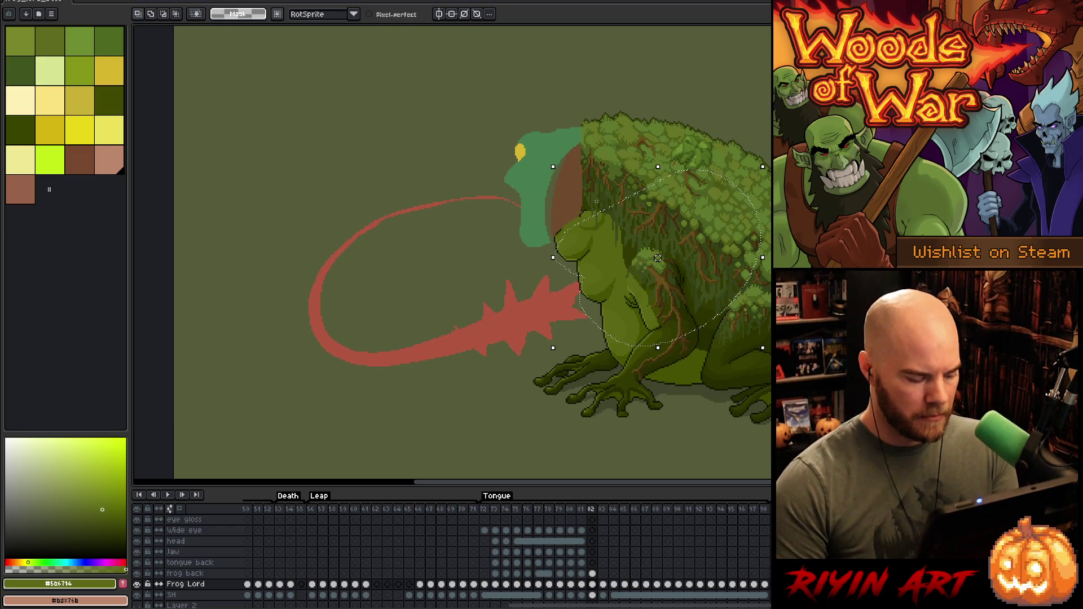
# Step: Sample the head's teal and flood-fill the brown patch on the head with it
pyautogui.press('b')
pyautogui.keyDown('alt'); pyautogui.click(541, 244); pyautogui.keyUp('alt')
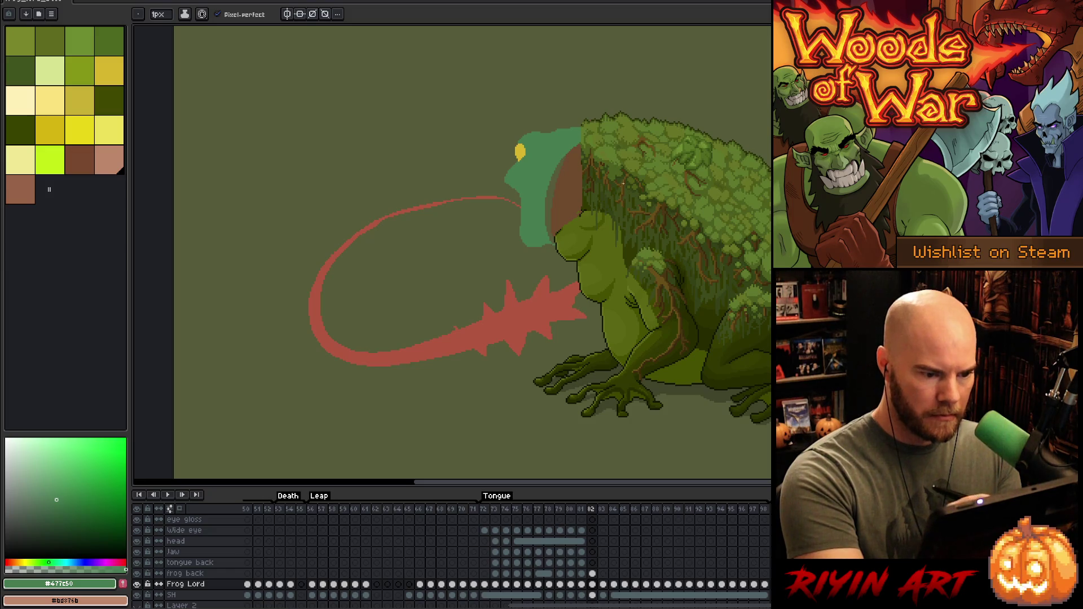
pyautogui.press('g')
pyautogui.click(553, 185)
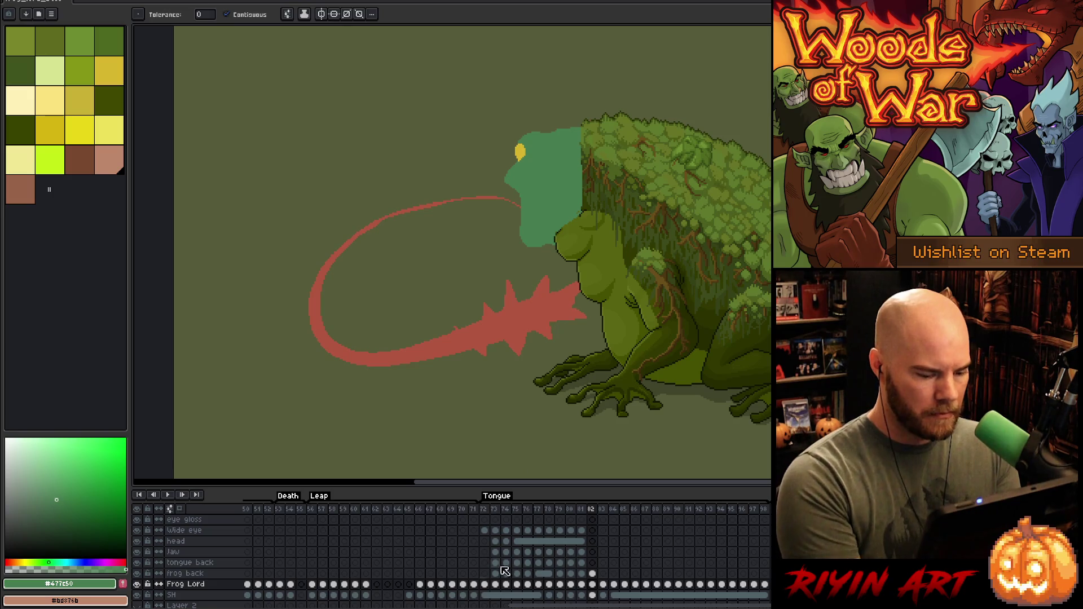
# Step: Solo the Frog Lord layer, then Magic Wand and delete the brown horn
pyautogui.keyDown('alt'); pyautogui.click(137, 584); pyautogui.keyUp('alt')
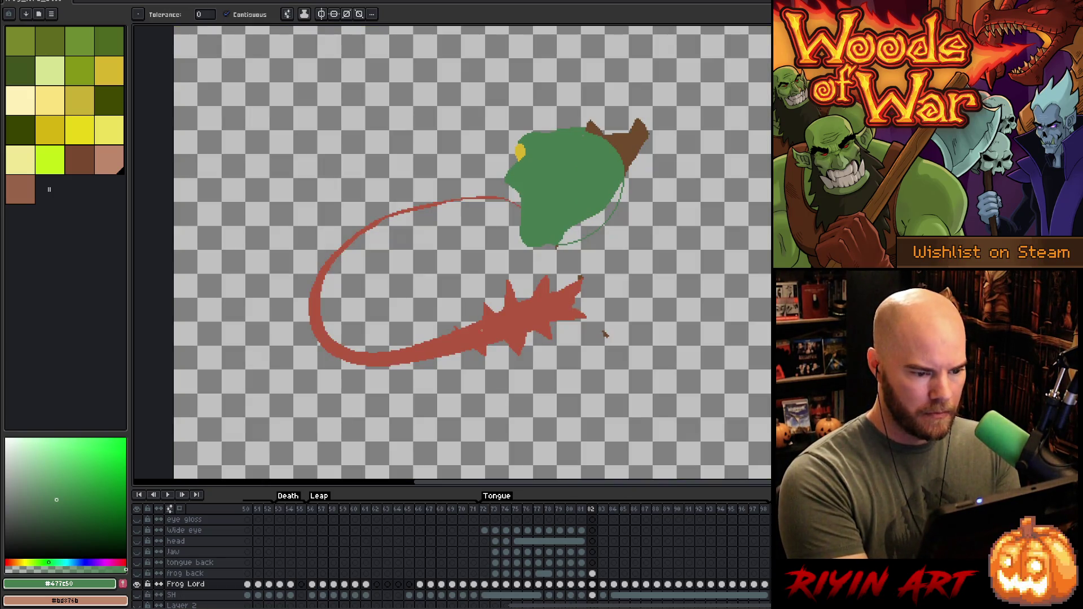
pyautogui.press('m')
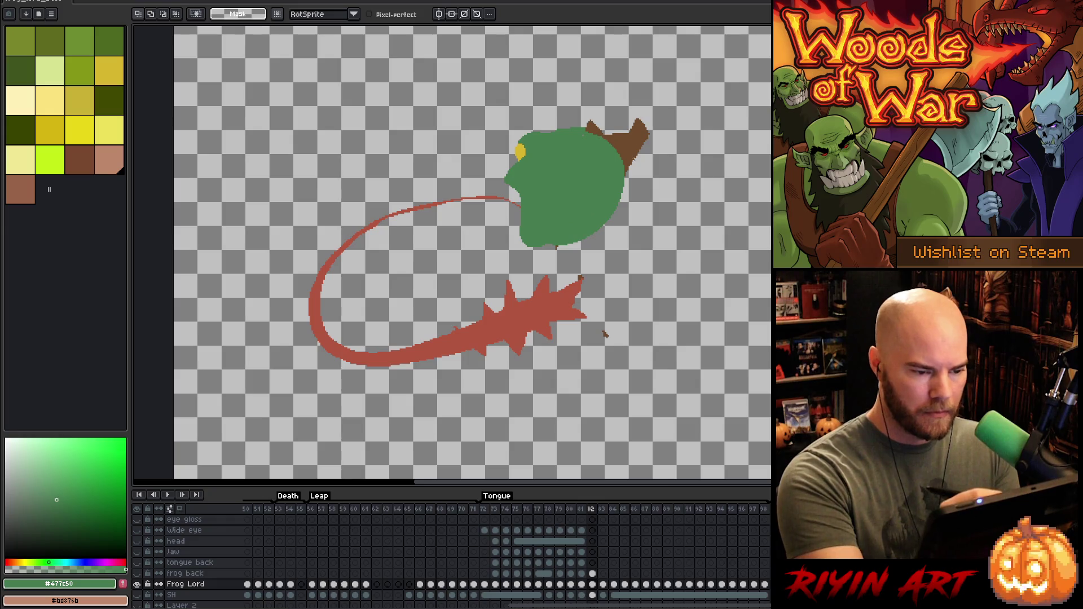
pyautogui.press('w')
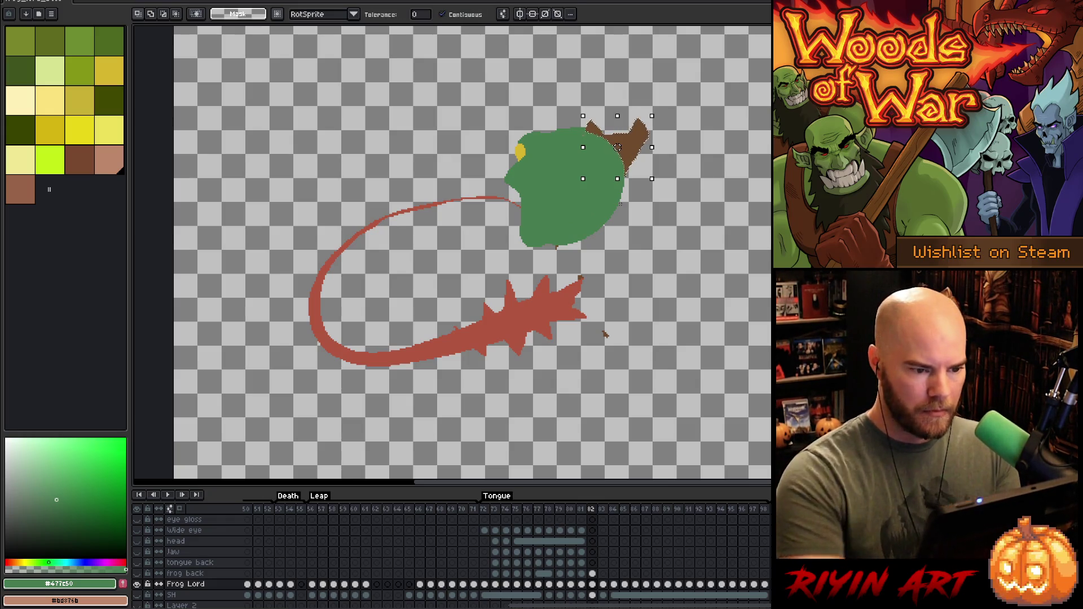
pyautogui.click(617, 147)
pyautogui.hotkey('ctrl', 'd')
pyautogui.press('b')
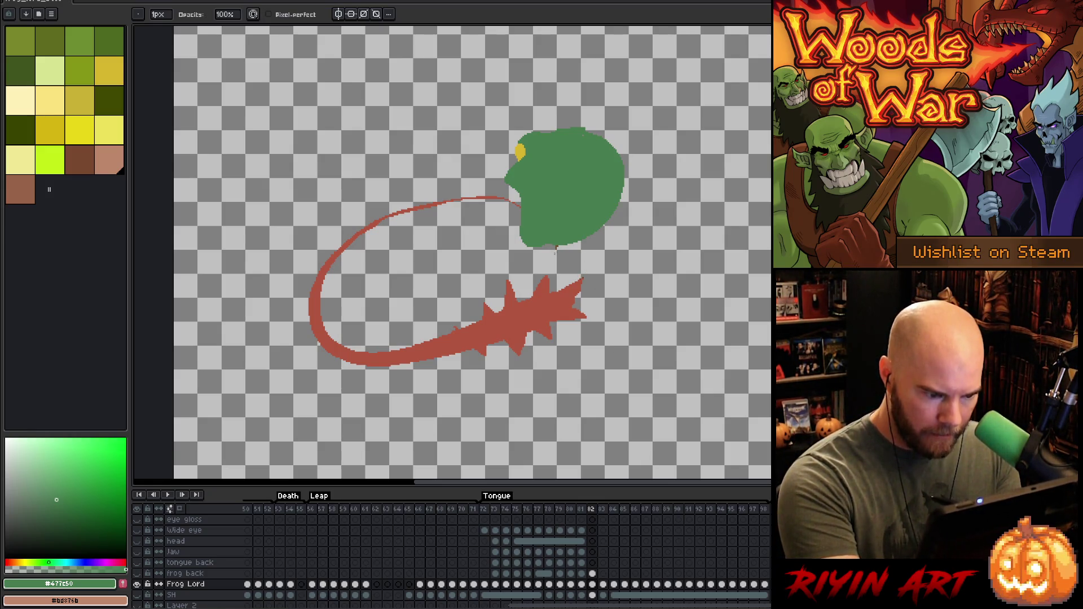
# Step: Show all layers again, erase on the frog back layer, and return to Frog Lord
pyautogui.press('e')
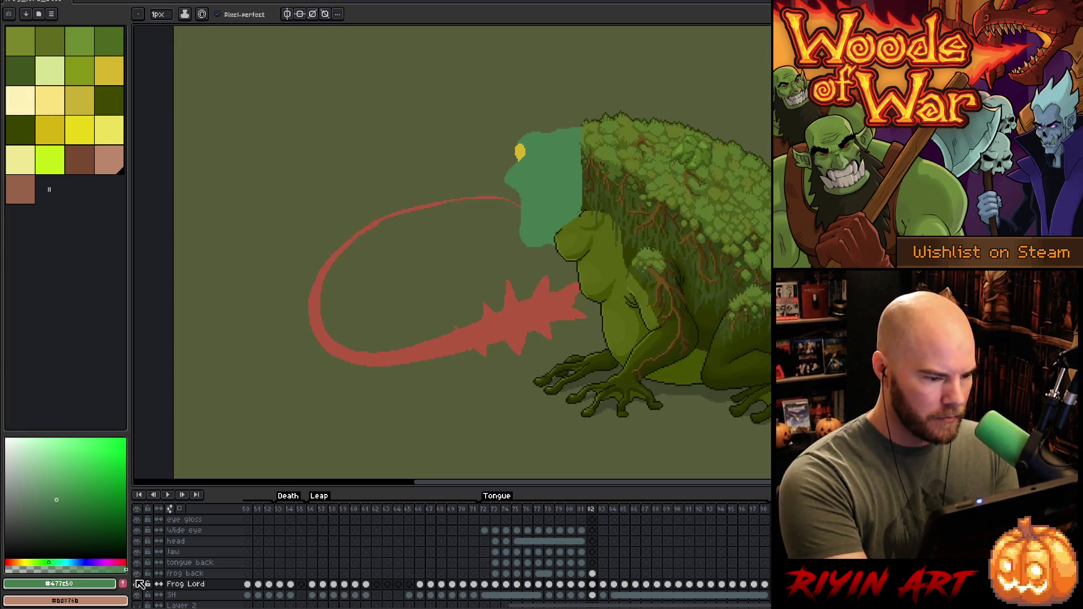
pyautogui.click(136, 585)
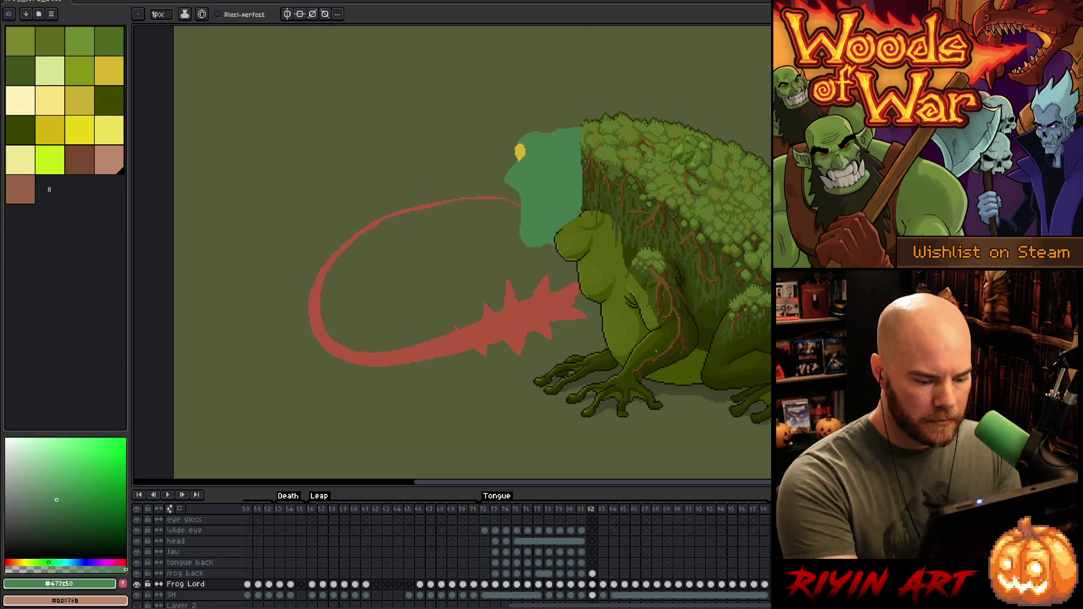
pyautogui.click(592, 573)
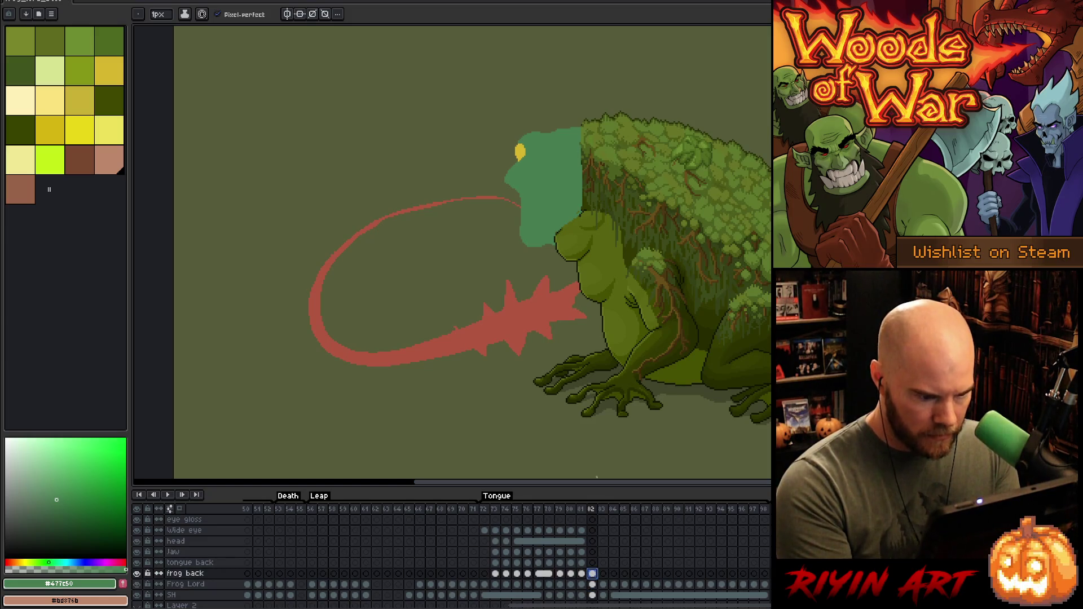
pyautogui.press('e')
pyautogui.click(579, 213)
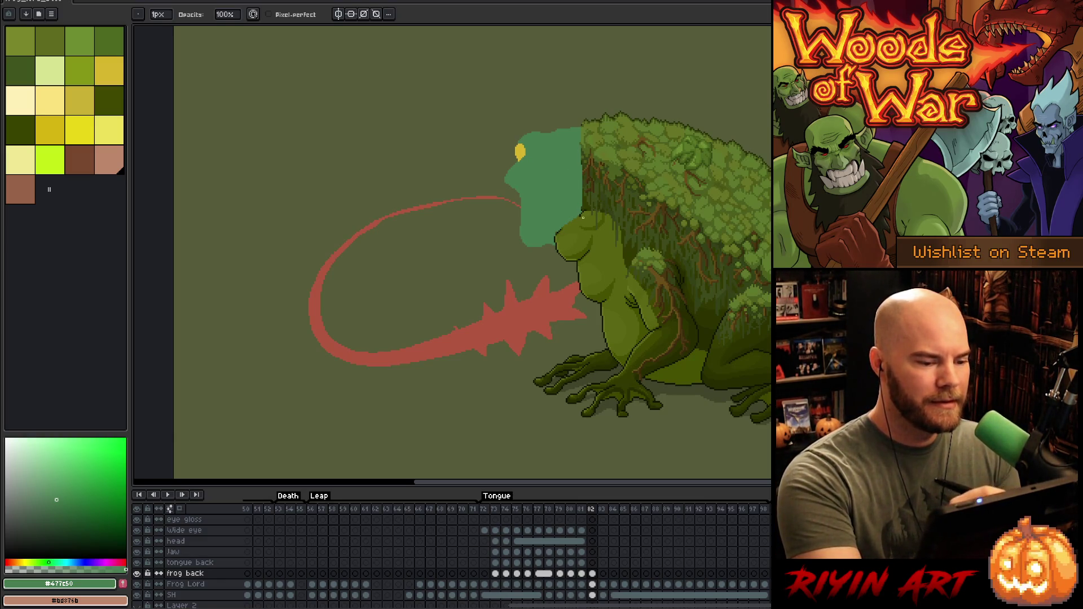
pyautogui.click(592, 584)
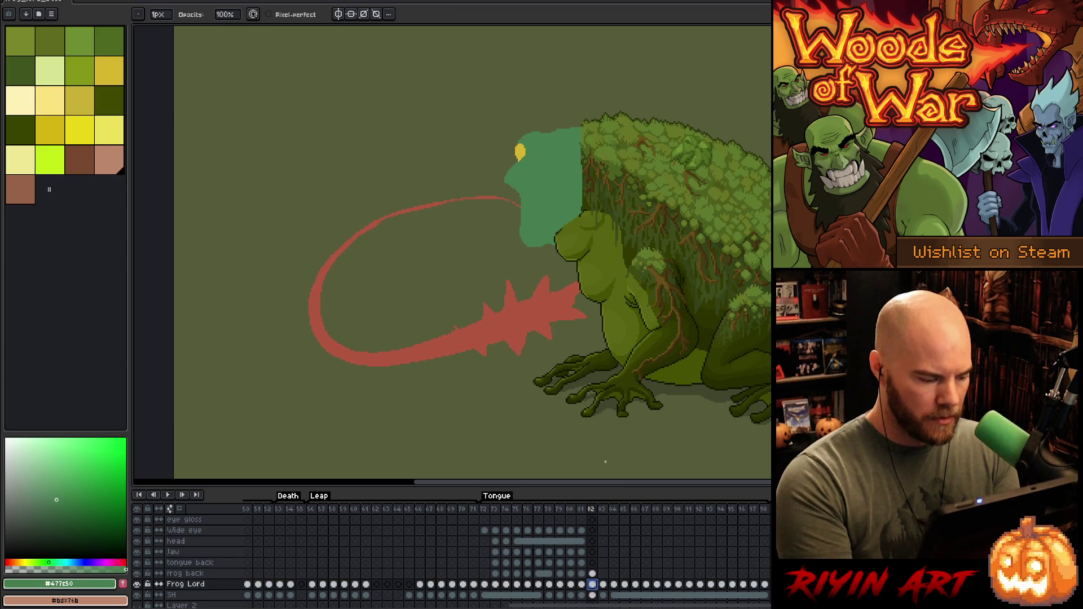
pyautogui.press('e')
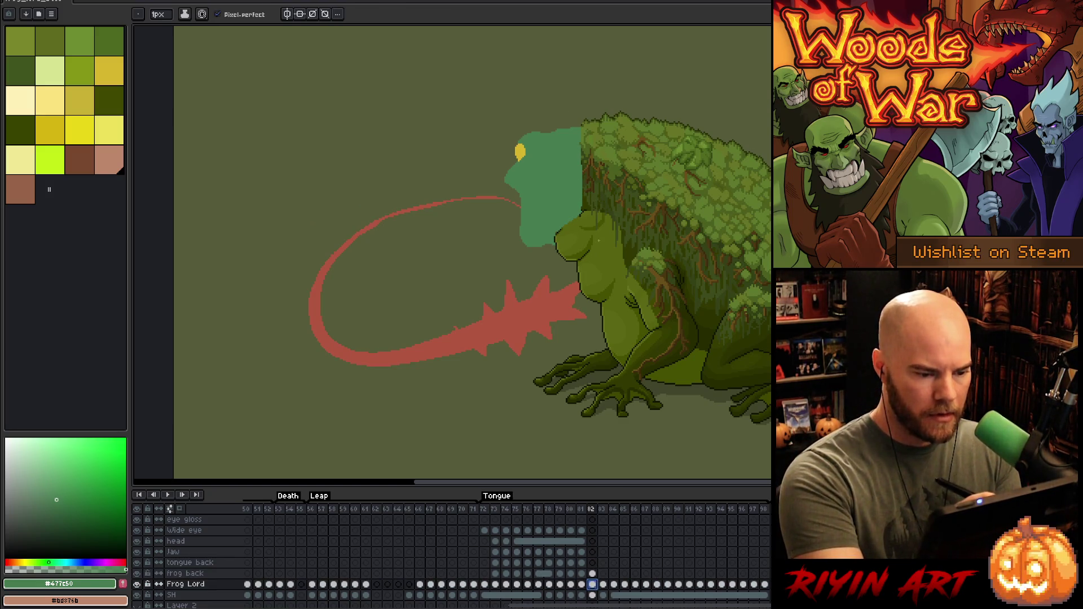
# Step: Paint-bucket the teal head with the body's olive green
pyautogui.keyDown('alt'); pyautogui.click(598, 238); pyautogui.keyUp('alt')
pyautogui.press('g')
pyautogui.click(553, 176)
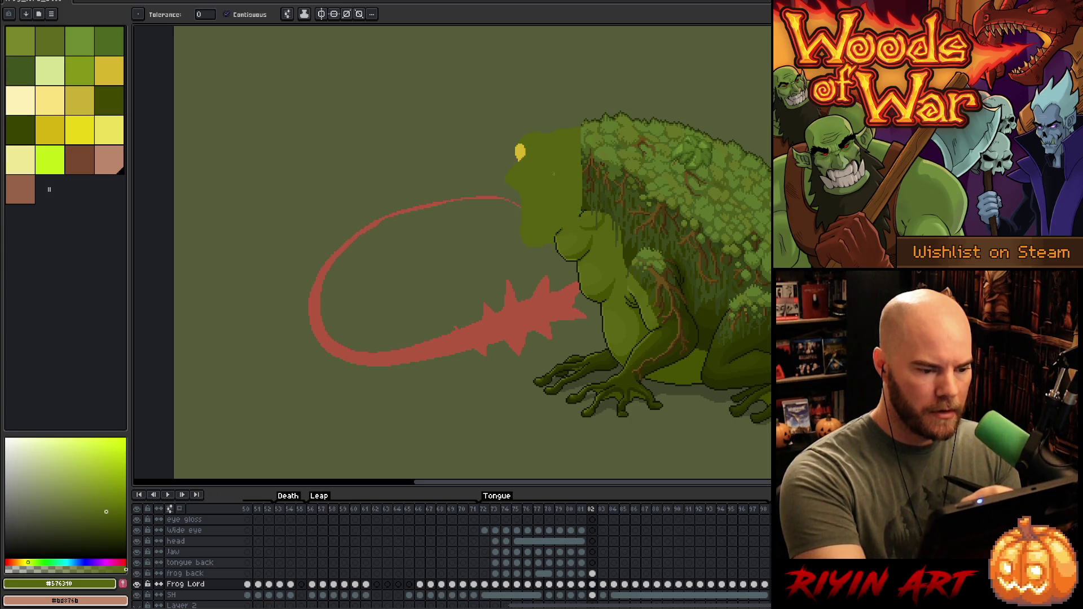
pyautogui.press('b')
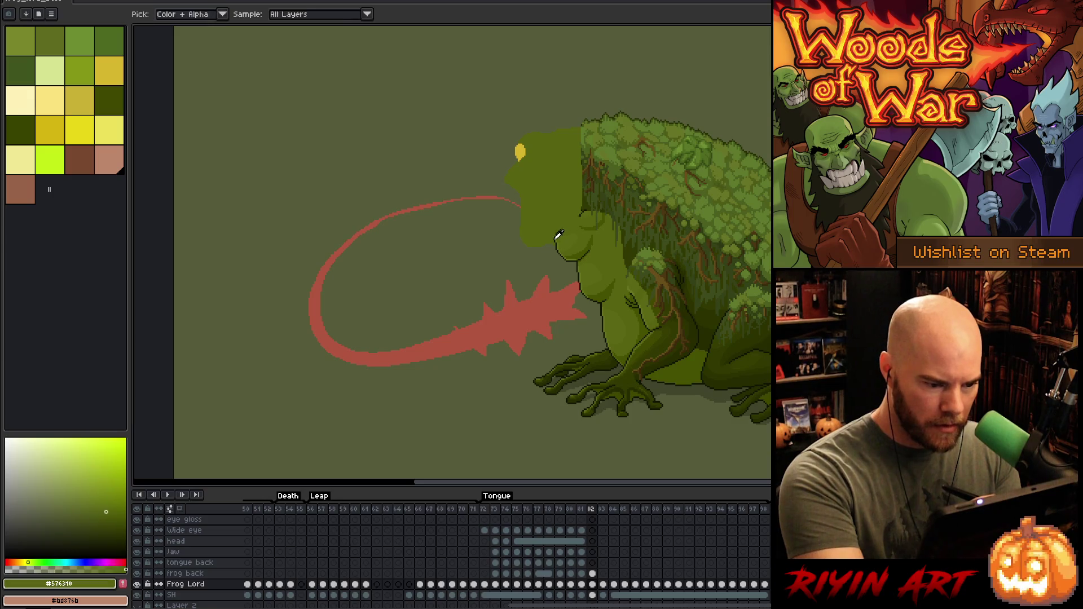
pyautogui.keyDown('alt'); pyautogui.click(559, 234); pyautogui.keyUp('alt')
pyautogui.scroll(2, 561, 234)
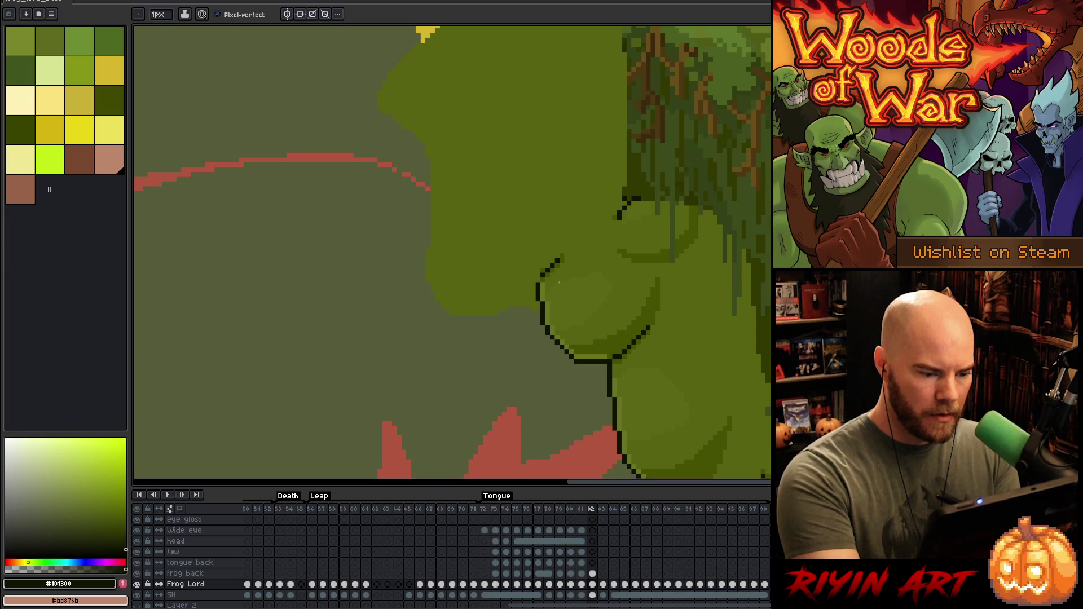
# Step: On the frog back layer, erase outline pixels along the chest and near the shoulder
pyautogui.keyDown('ctrl'); pyautogui.click(558, 279); pyautogui.keyUp('ctrl')
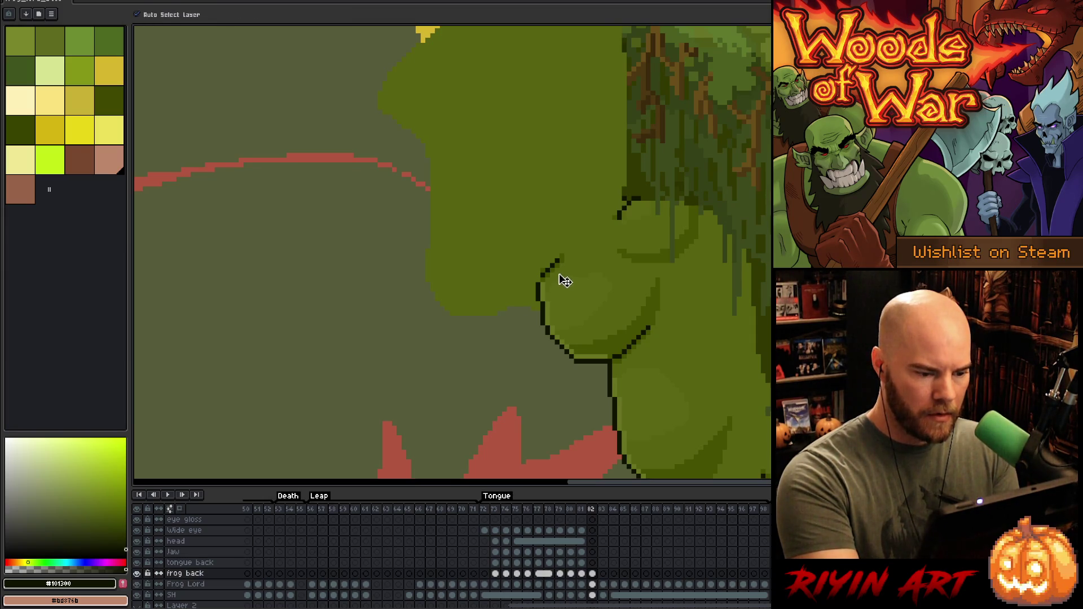
pyautogui.moveTo(552, 280)
pyautogui.mouseDown()
pyautogui.moveTo(553, 264)
pyautogui.moveTo(538, 285)
pyautogui.mouseUp()
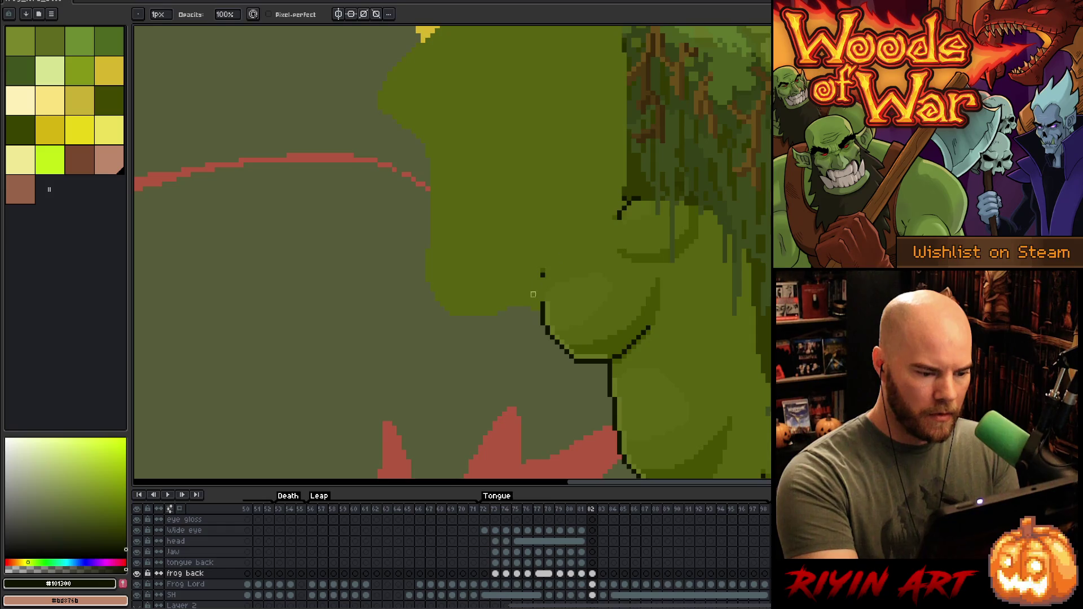
pyautogui.moveTo(630, 208); pyautogui.dragTo(625, 184)
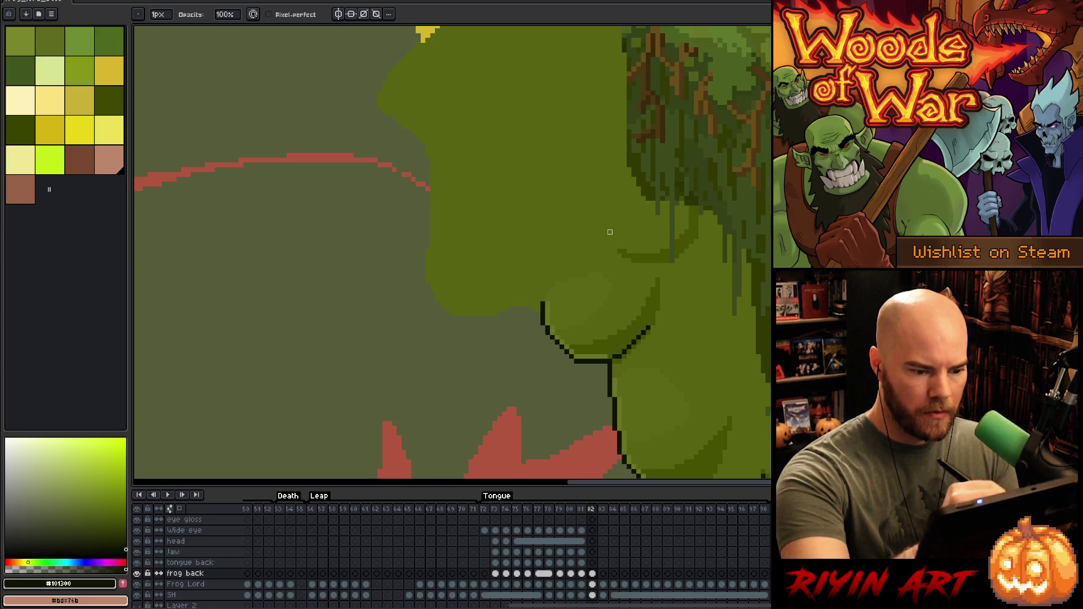
pyautogui.moveTo(644, 274)
pyautogui.mouseDown()
pyautogui.moveTo(668, 256)
pyautogui.moveTo(681, 268)
pyautogui.moveTo(677, 241)
pyautogui.moveTo(701, 221)
pyautogui.mouseUp()
# Step: Draw a darker green line along the tree's edge
pyautogui.press('b')
pyautogui.keyDown('alt'); pyautogui.click(652, 201); pyautogui.keyUp('alt')
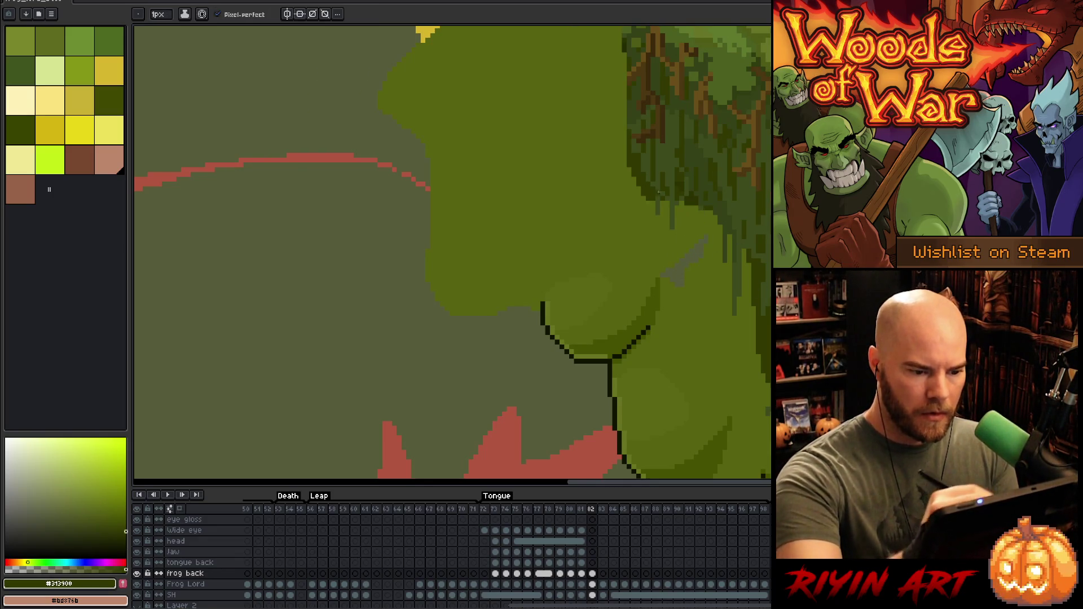
pyautogui.moveTo(652, 201)
pyautogui.mouseDown()
pyautogui.moveTo(763, 353)
pyautogui.moveTo(734, 268)
pyautogui.moveTo(752, 295)
pyautogui.mouseUp()
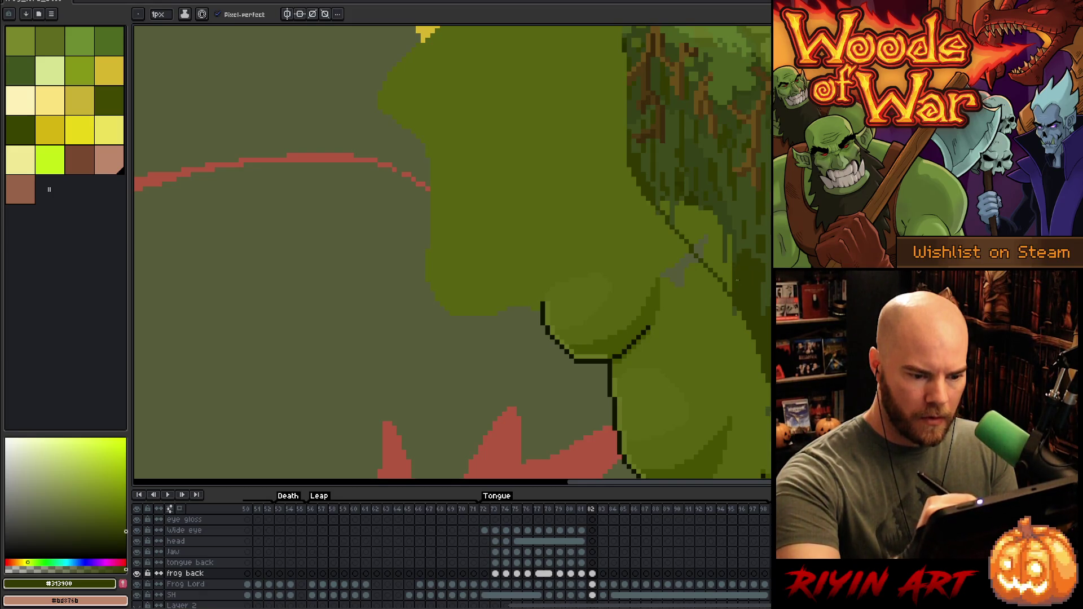
pyautogui.moveTo(730, 239); pyautogui.dragTo(731, 291)
pyautogui.keyDown('alt'); pyautogui.click(739, 317); pyautogui.keyUp('alt')
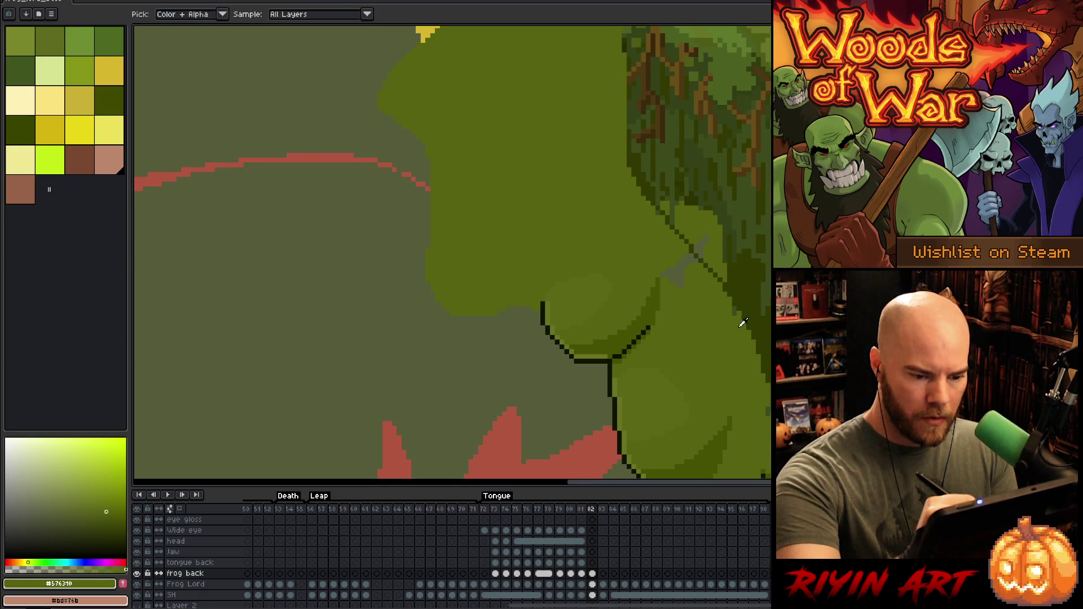
pyautogui.keyDown('alt'); pyautogui.click(744, 290); pyautogui.keyUp('alt')
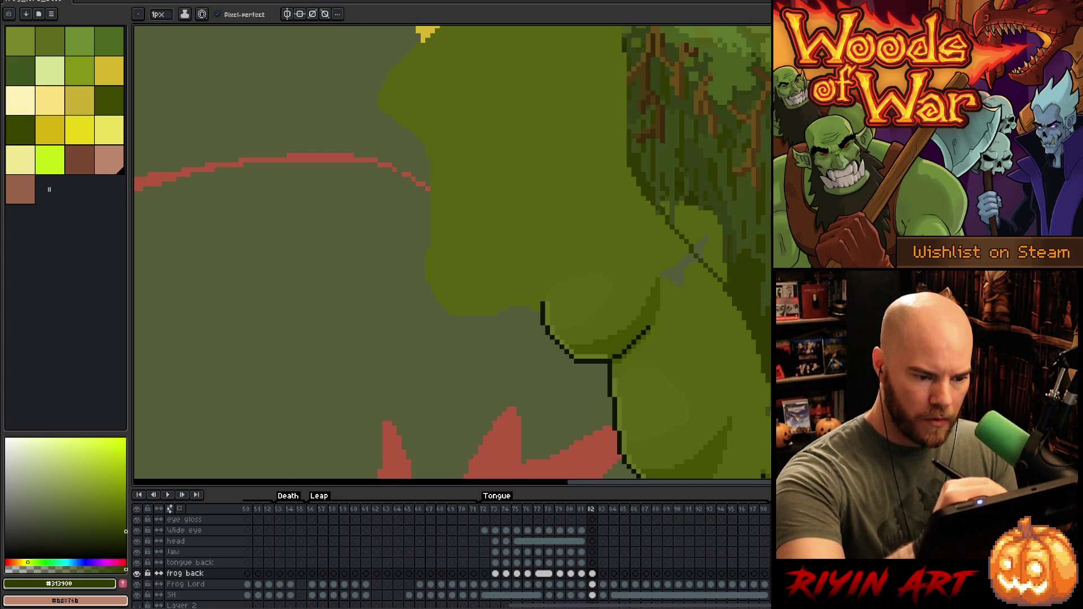
# Step: Fill three grey gaps with dark green and repaint leftover grey pixels olive green
pyautogui.keyDown('alt'); pyautogui.click(658, 208); pyautogui.keyUp('alt')
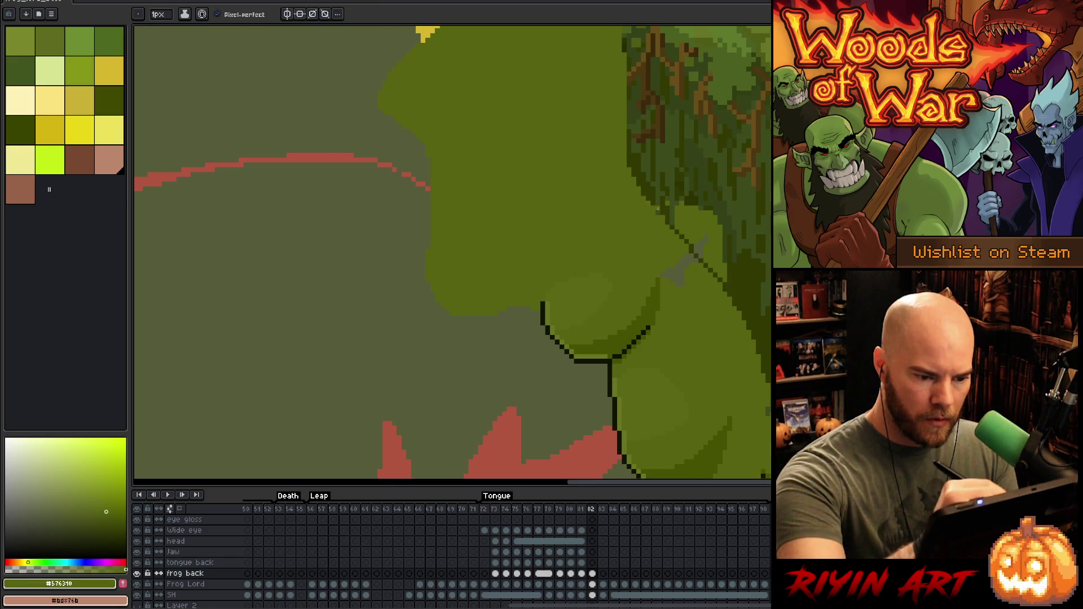
pyautogui.keyDown('alt'); pyautogui.click(666, 205); pyautogui.keyUp('alt')
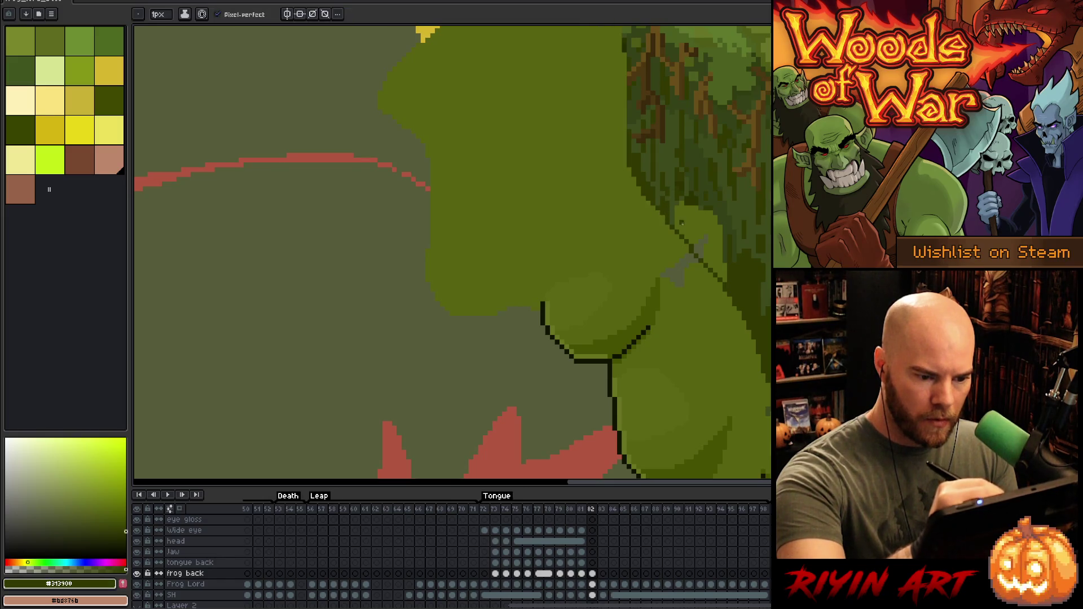
pyautogui.press('g')
pyautogui.click(684, 225)
pyautogui.click(681, 214)
pyautogui.click(719, 244)
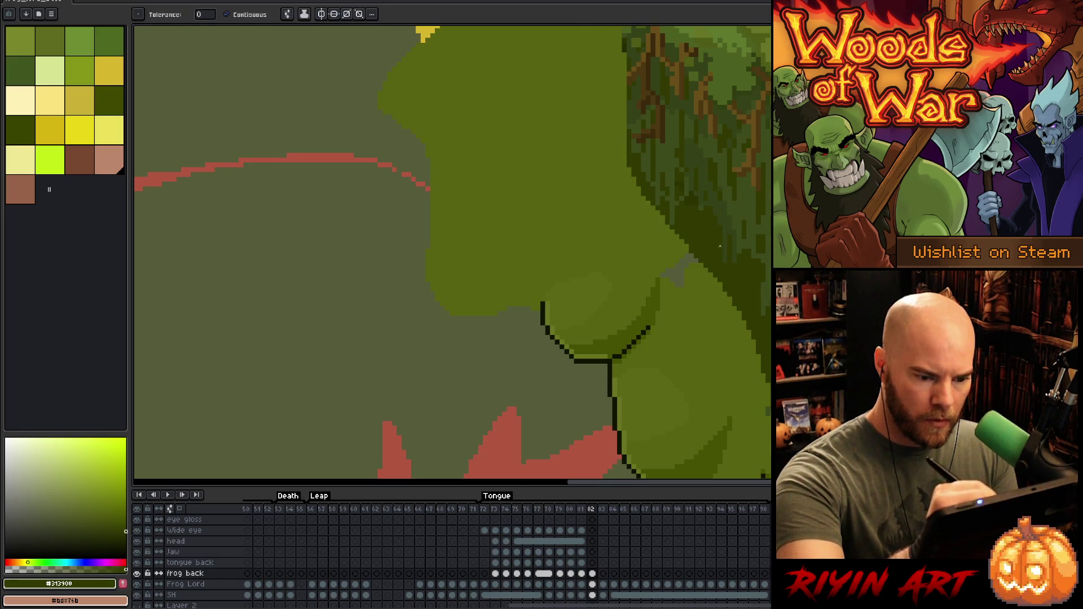
pyautogui.press('b')
pyautogui.keyDown('alt'); pyautogui.click(676, 148); pyautogui.keyUp('alt')
pyautogui.moveTo(692, 273); pyautogui.dragTo(684, 265)
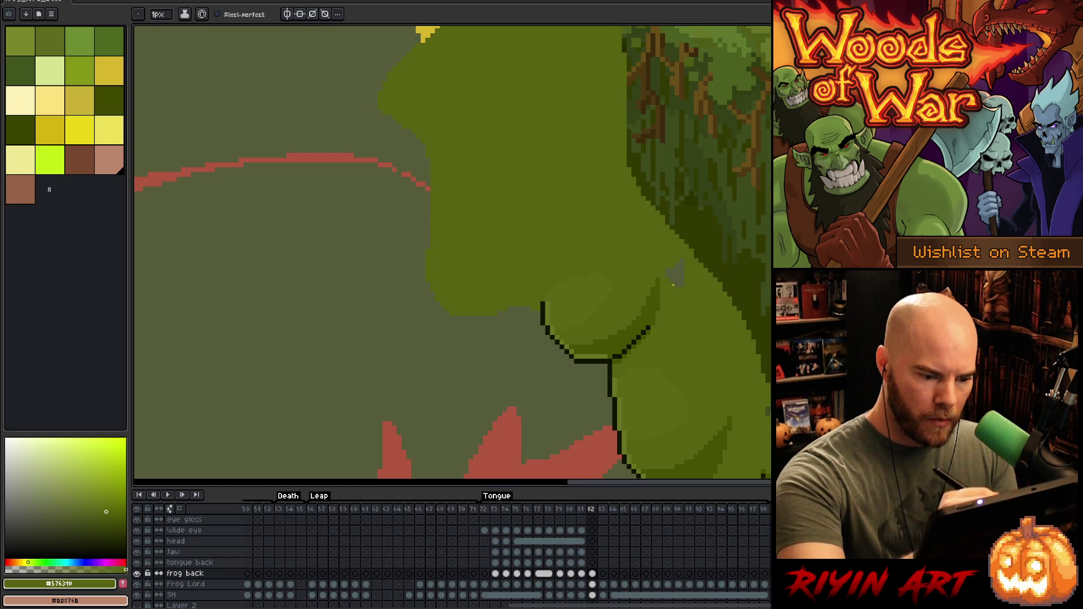
# Step: On the Frog Lord layer, outline the cheek and jaw bottom in dark ink
pyautogui.moveTo(546, 311)
pyautogui.mouseDown()
pyautogui.moveTo(606, 343)
pyautogui.moveTo(618, 305)
pyautogui.mouseUp()
pyautogui.keyDown('alt'); pyautogui.click(604, 345); pyautogui.keyUp('alt')
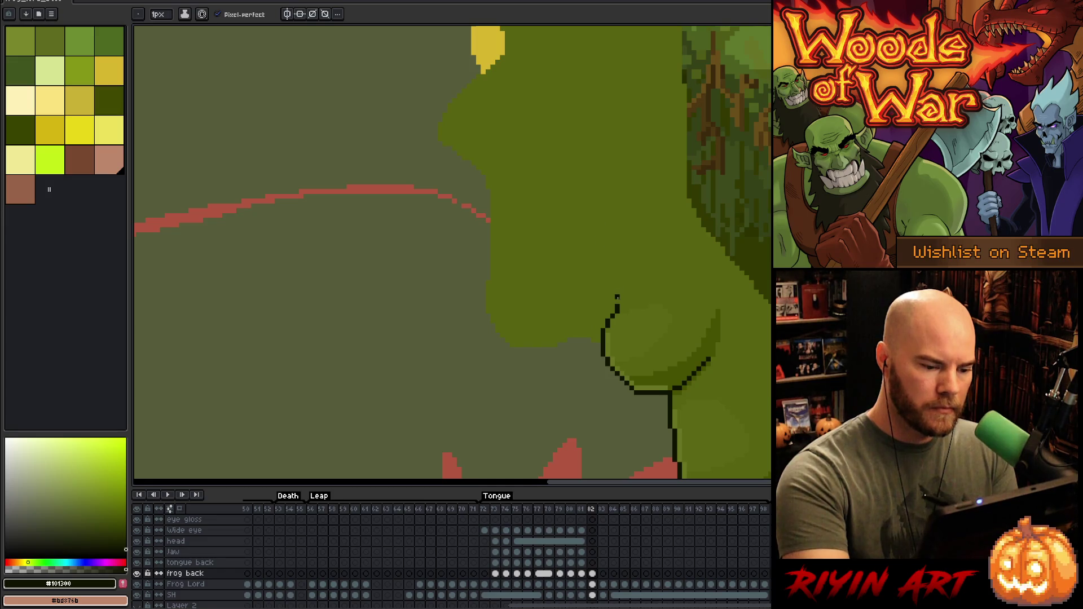
pyautogui.keyDown('alt'); pyautogui.click(620, 301); pyautogui.keyUp('alt')
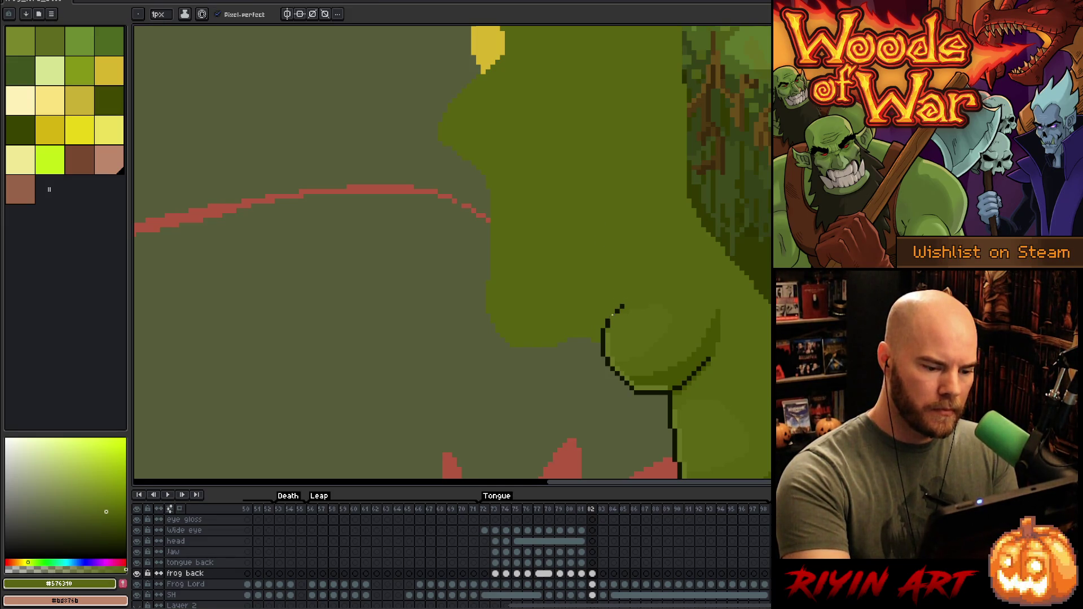
pyautogui.keyDown('alt'); pyautogui.click(615, 312); pyautogui.keyUp('alt')
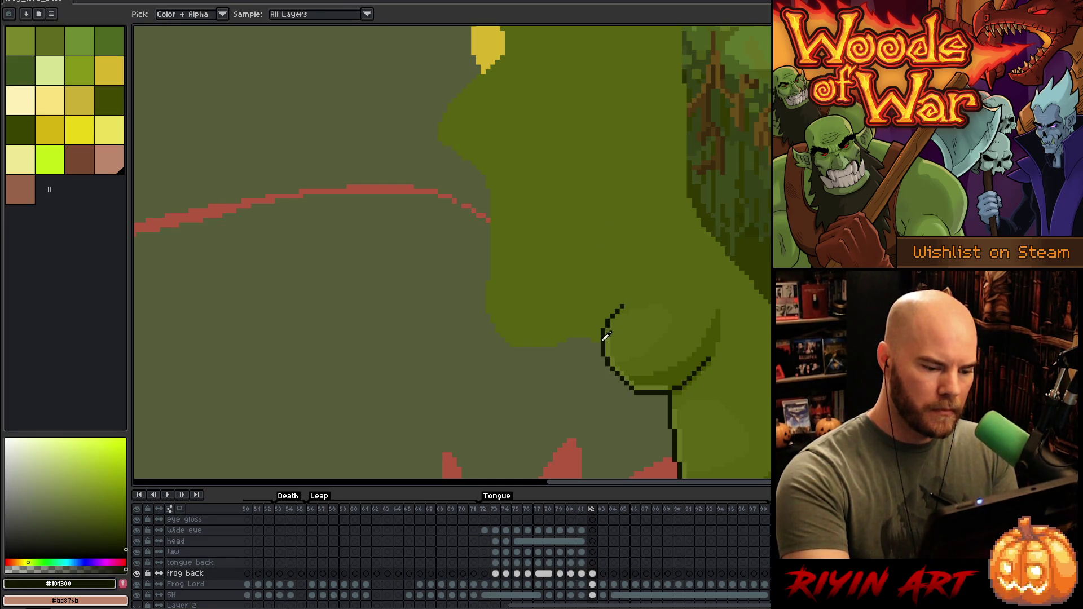
pyautogui.click(593, 585)
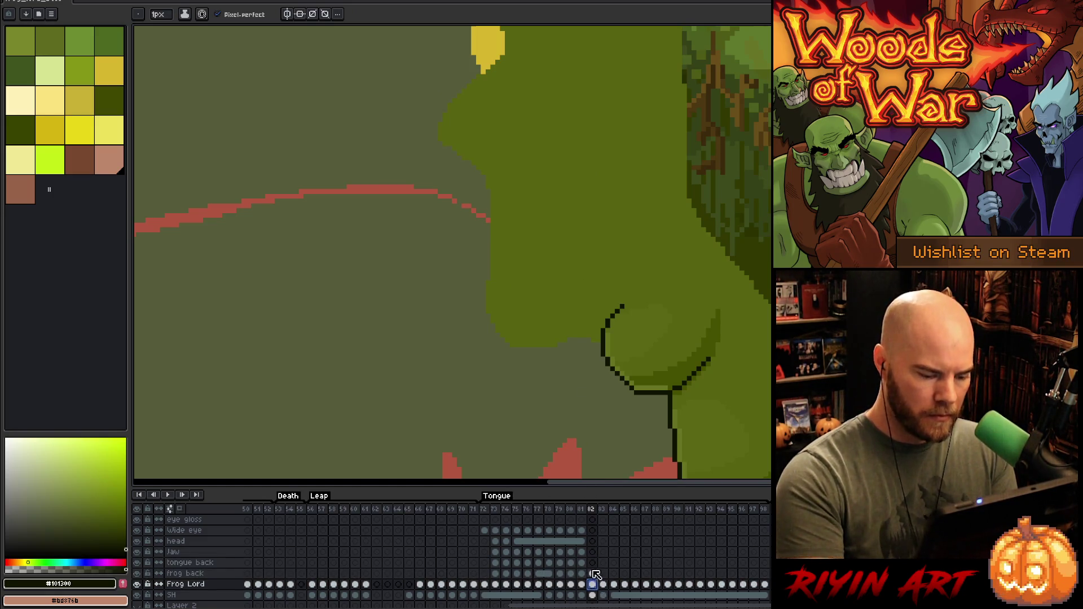
pyautogui.click(593, 573)
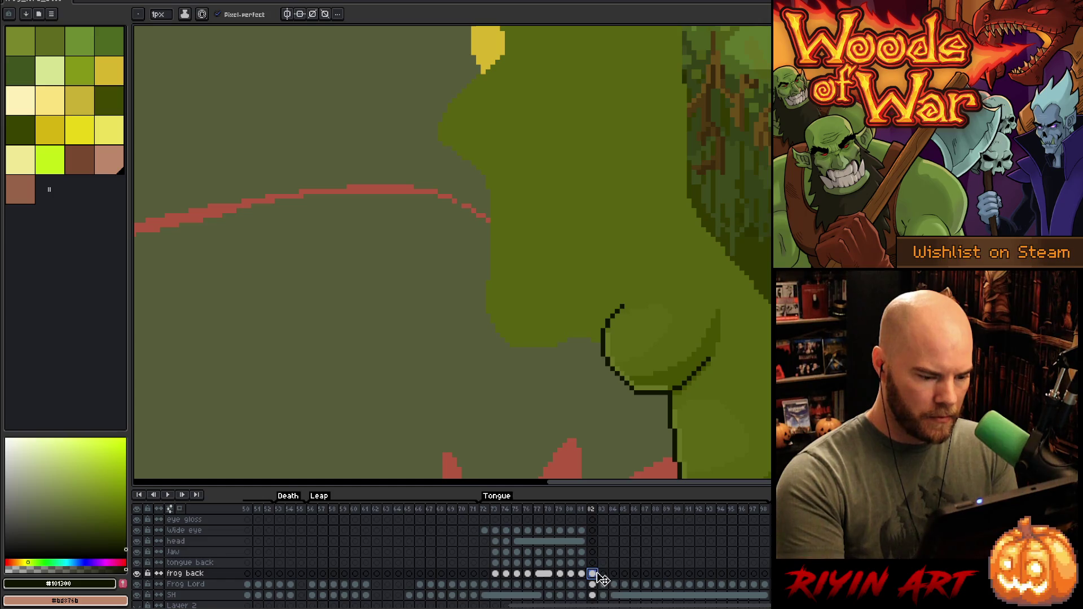
pyautogui.click(593, 585)
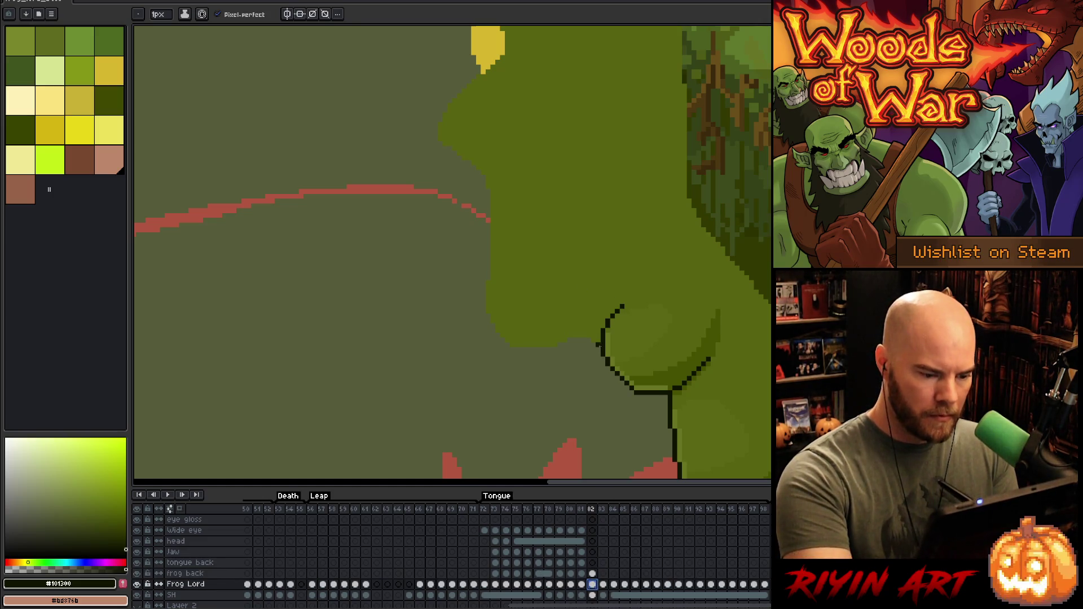
pyautogui.moveTo(598, 345)
pyautogui.mouseDown()
pyautogui.moveTo(577, 341)
pyautogui.moveTo(578, 281)
pyautogui.mouseUp()
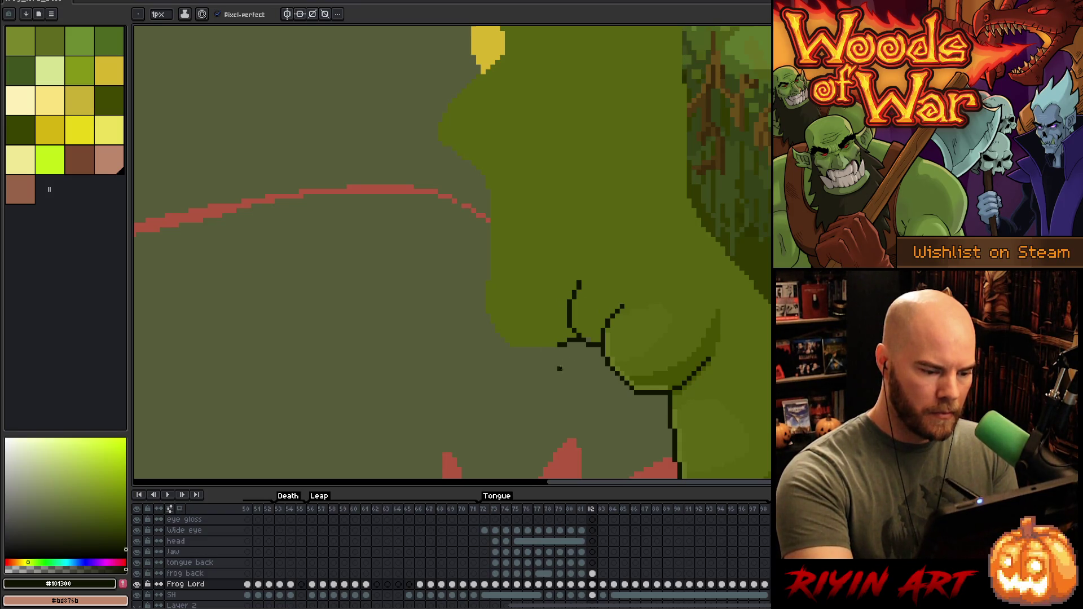
pyautogui.moveTo(552, 350)
pyautogui.mouseDown()
pyautogui.moveTo(527, 354)
pyautogui.moveTo(484, 310)
pyautogui.moveTo(488, 256)
pyautogui.mouseUp()
pyautogui.moveTo(517, 119); pyautogui.dragTo(578, 216)
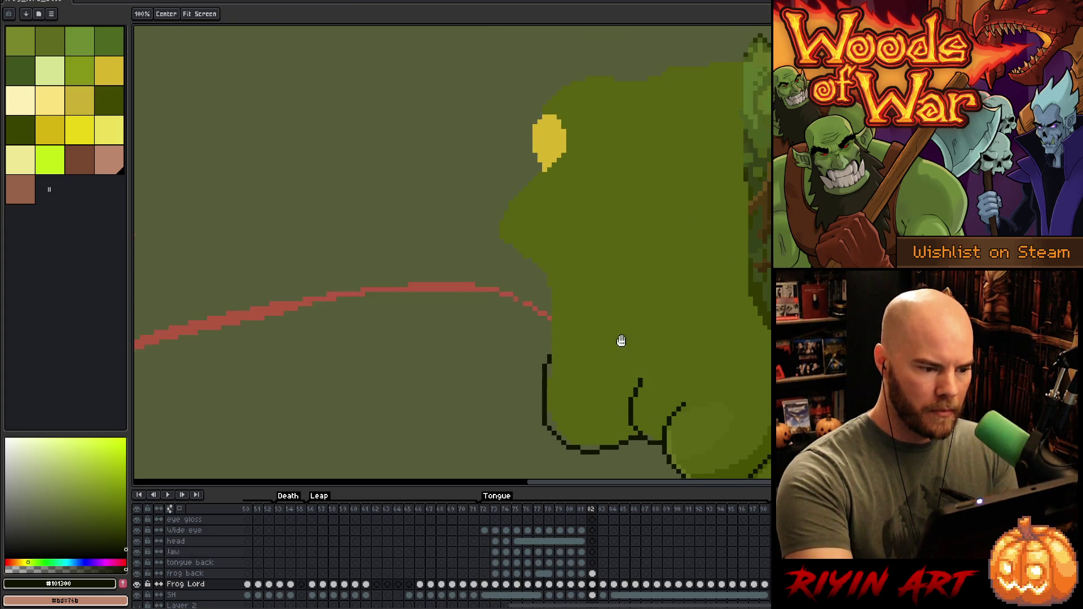
# Step: Outline the head edge down from the eye, redrawing the diagonal eye stroke after undos
pyautogui.moveTo(540, 170)
pyautogui.mouseDown()
pyautogui.moveTo(501, 215)
pyautogui.moveTo(497, 240)
pyautogui.moveTo(551, 310)
pyautogui.moveTo(550, 358)
pyautogui.mouseUp()
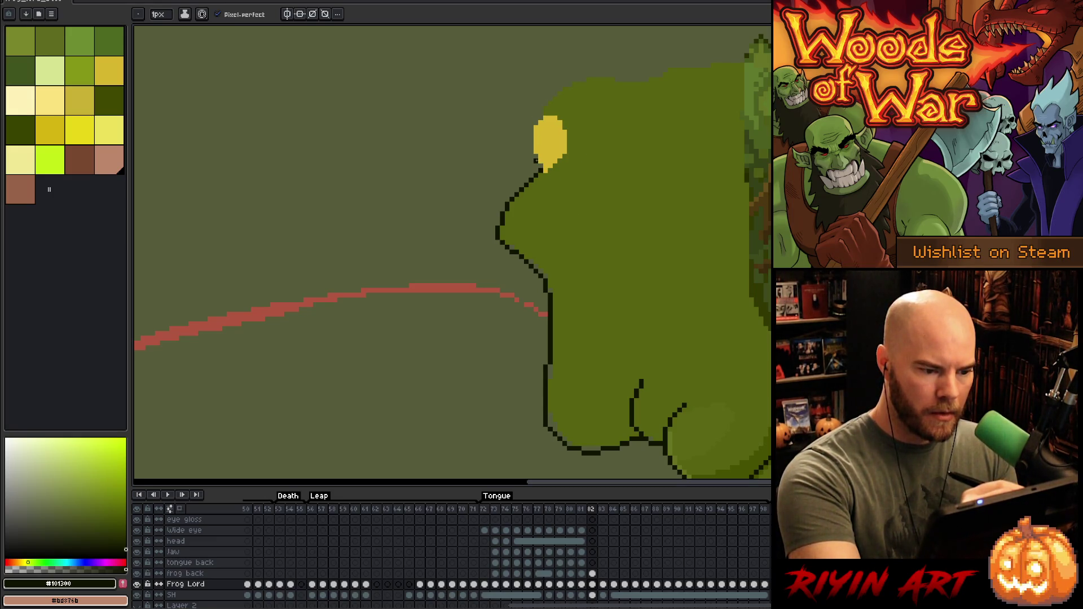
pyautogui.click(537, 163)
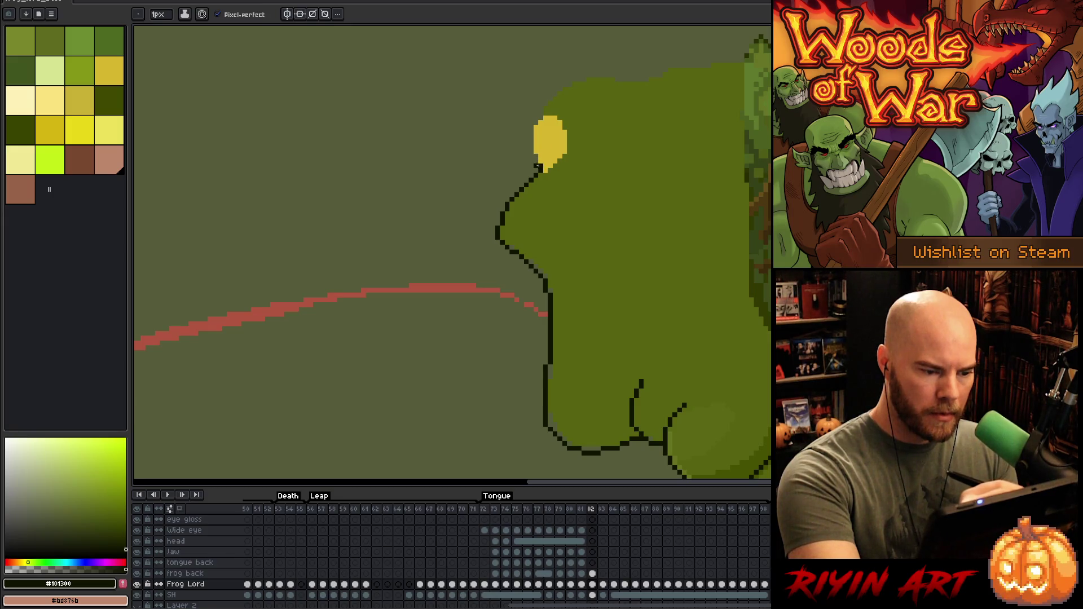
pyautogui.moveTo(542, 162); pyautogui.dragTo(555, 136)
pyautogui.hotkey('ctrl', 'z')
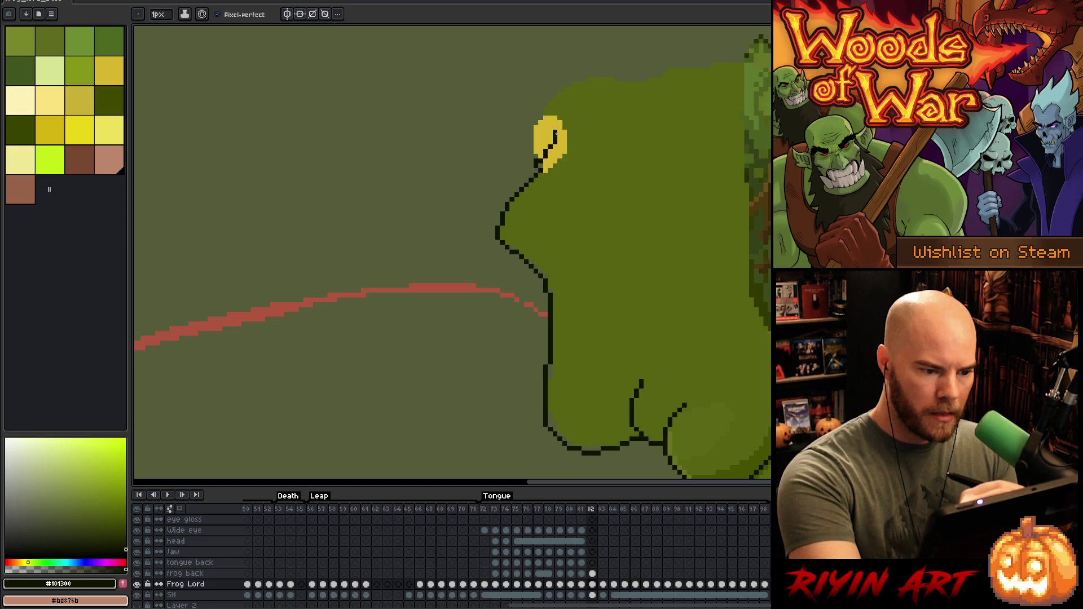
pyautogui.hotkey('ctrl', 'z')
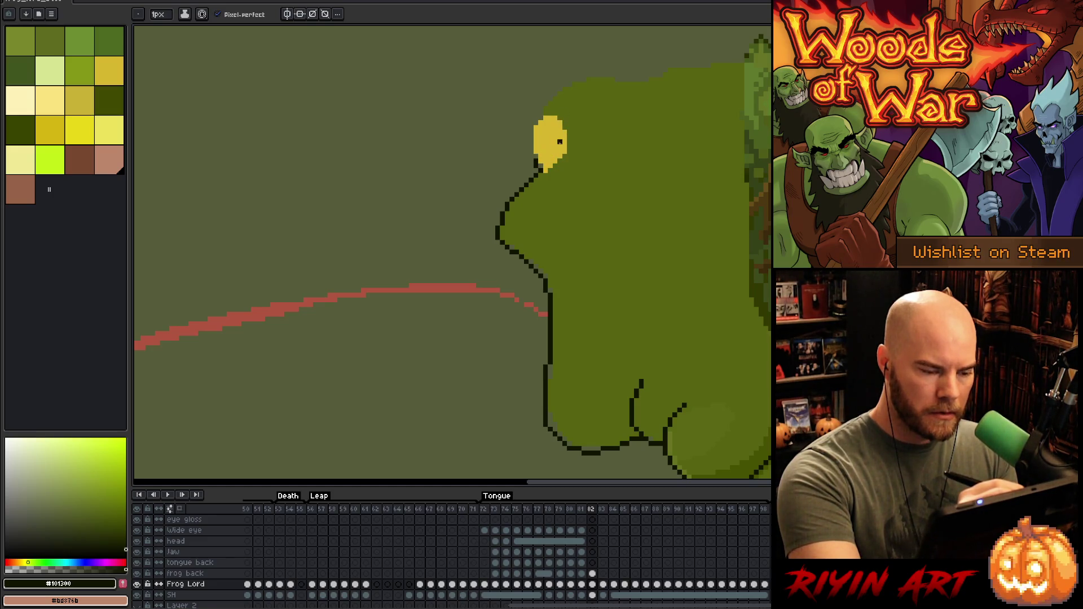
pyautogui.moveTo(543, 160); pyautogui.dragTo(560, 129)
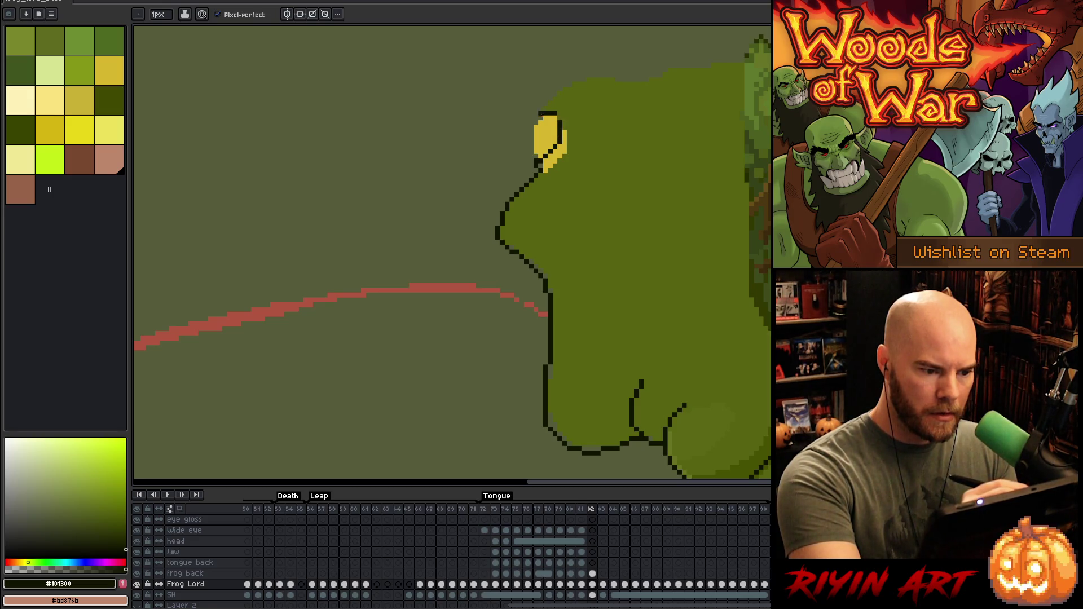
pyautogui.hotkey('ctrl', 'z')
pyautogui.moveTo(558, 111); pyautogui.dragTo(536, 136)
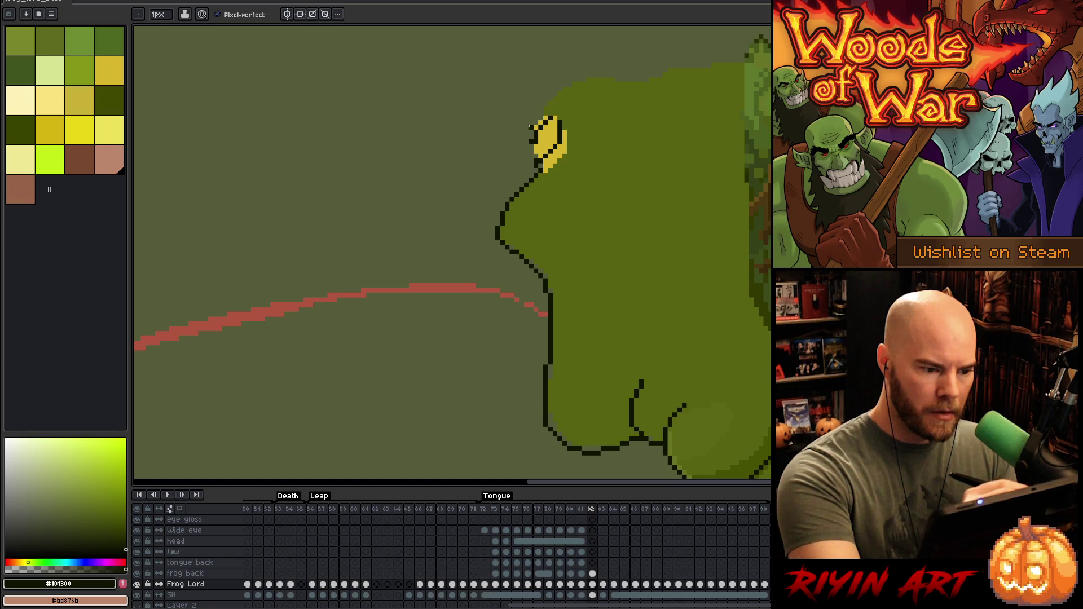
# Step: Outline the eye's left edge, extend the head's top outline rightward, and darken the eye's top
pyautogui.moveTo(526, 139)
pyautogui.mouseDown()
pyautogui.moveTo(565, 87)
pyautogui.moveTo(634, 84)
pyautogui.mouseUp()
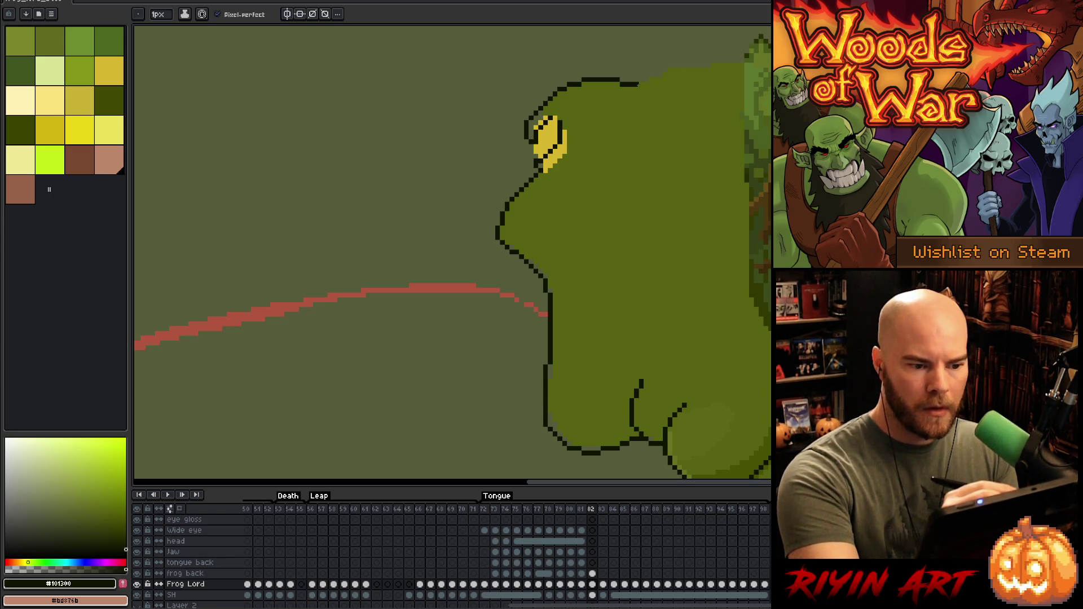
pyautogui.moveTo(639, 85); pyautogui.dragTo(735, 60)
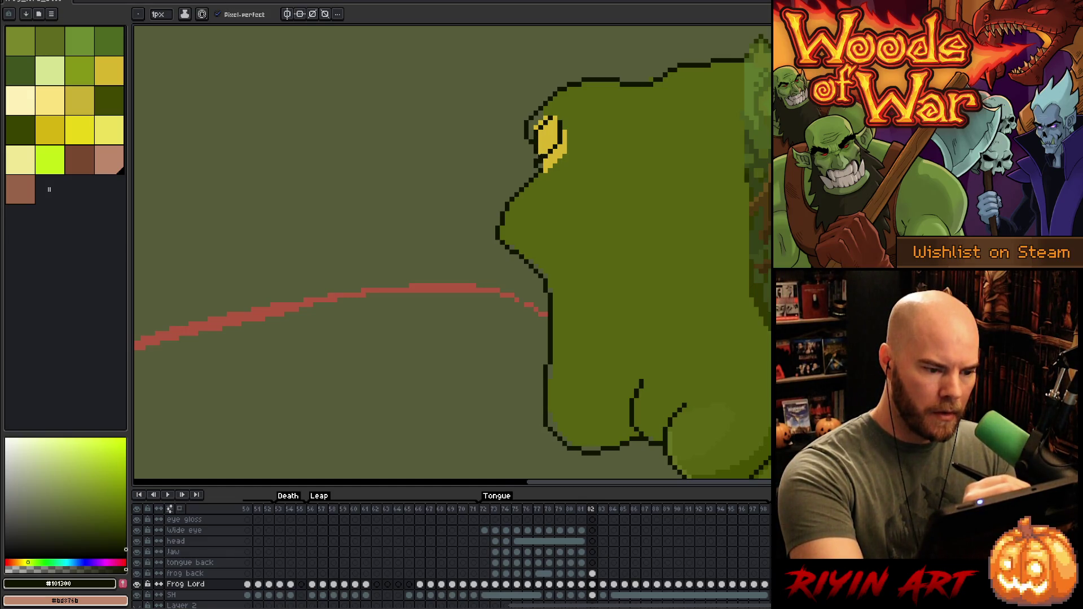
pyautogui.press('e')
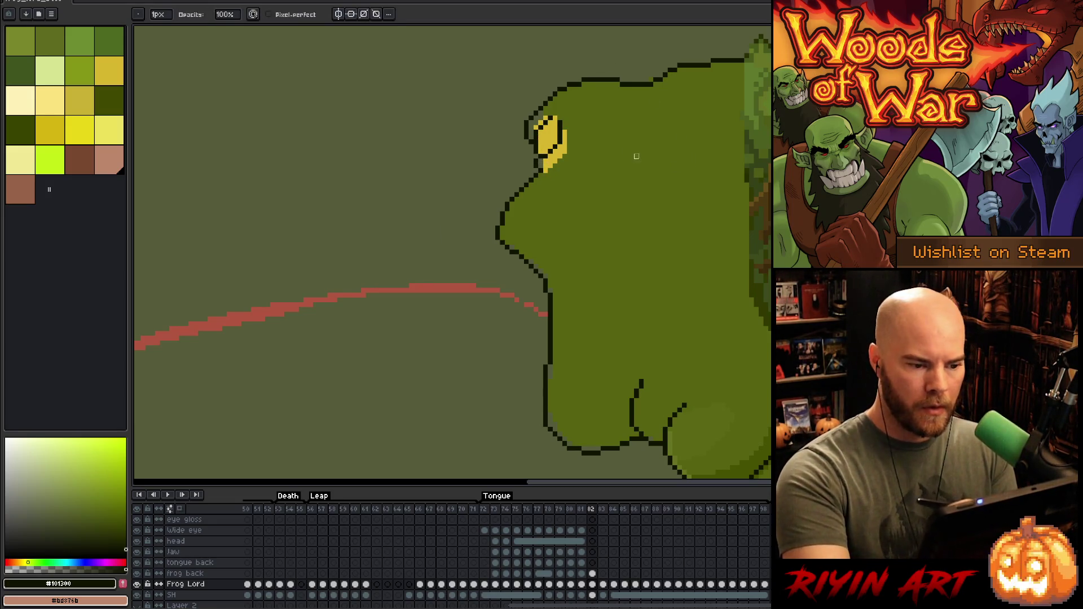
pyautogui.press('b')
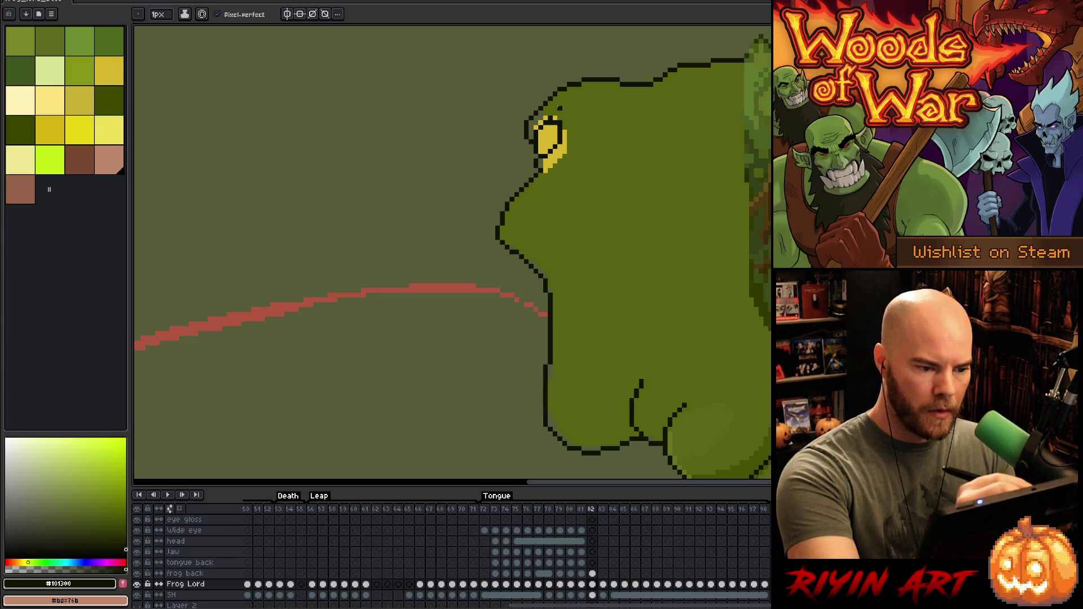
pyautogui.press('e')
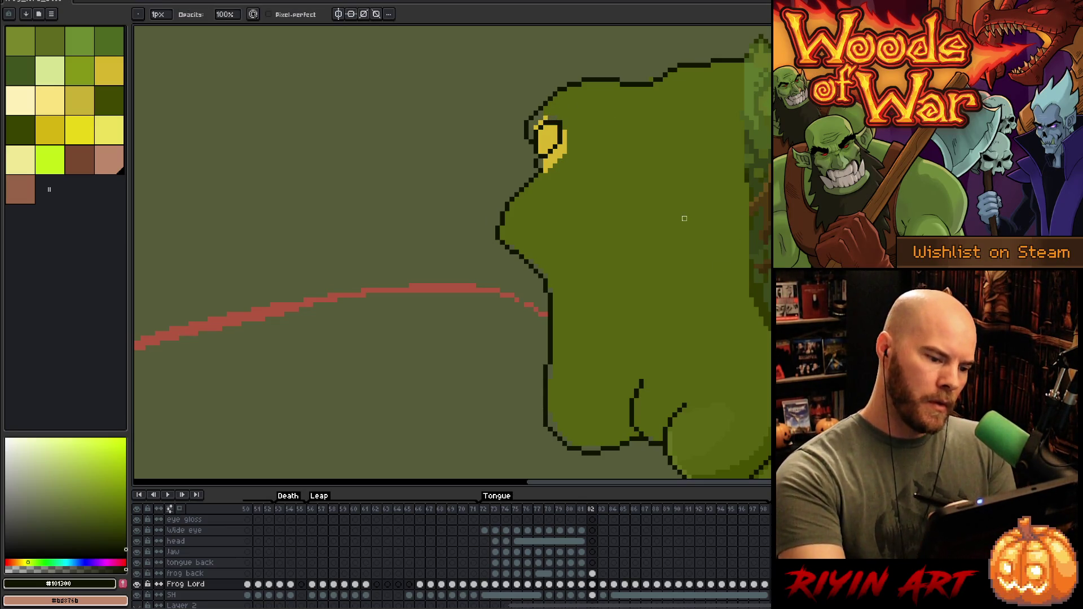
pyautogui.press('b')
pyautogui.moveTo(545, 125)
pyautogui.mouseDown()
pyautogui.moveTo(558, 133)
pyautogui.moveTo(564, 118)
pyautogui.mouseUp()
# Step: Fill the eye's lower-right yellow with the frog's body green
pyautogui.press('e')
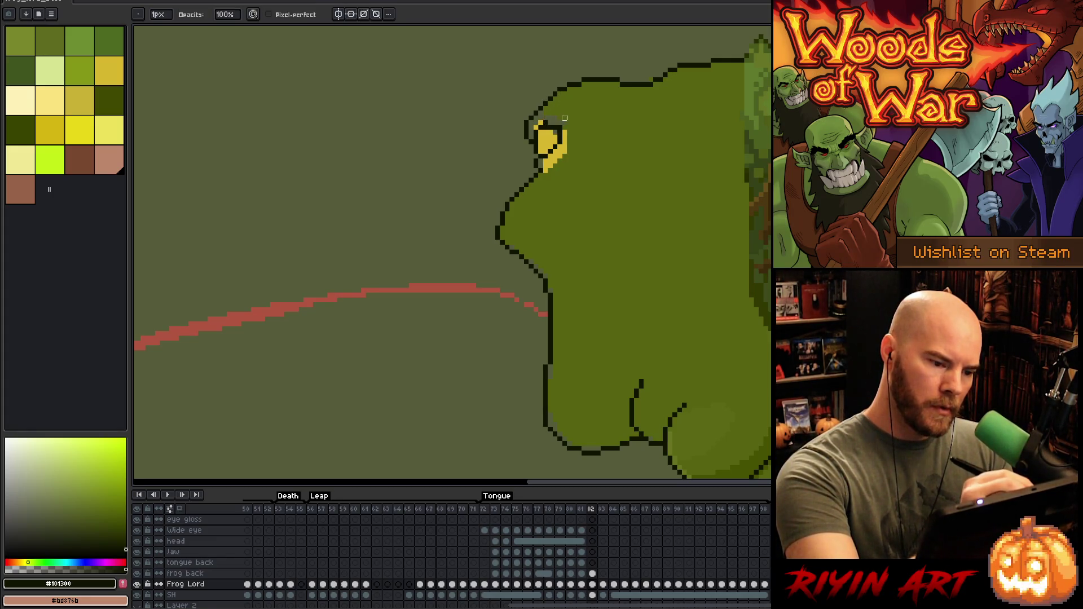
pyautogui.press('i')
pyautogui.click(543, 135)
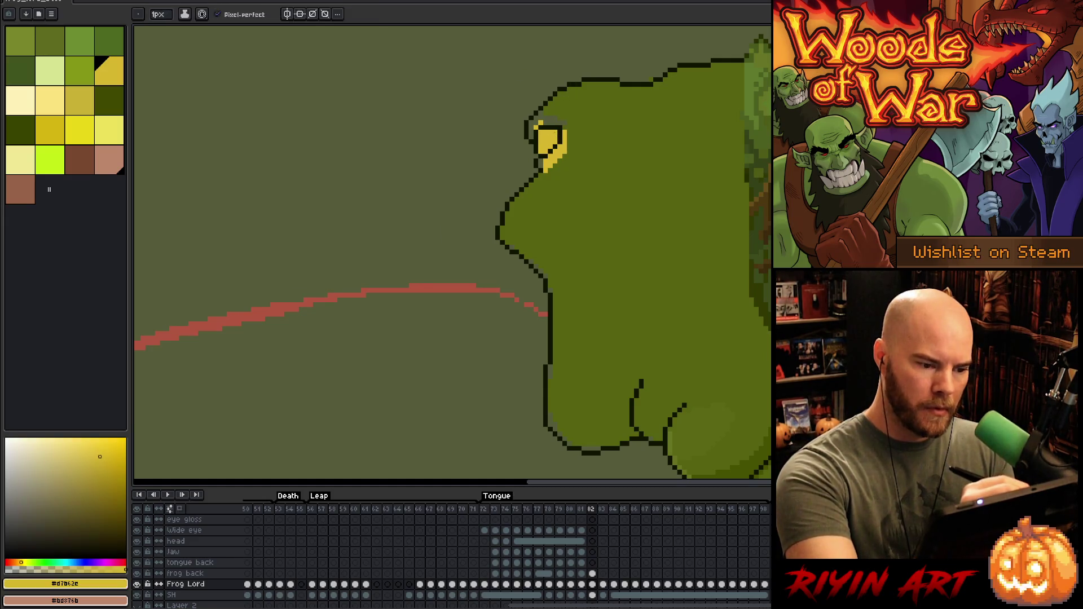
pyautogui.click(579, 118)
pyautogui.press('g')
pyautogui.click(555, 152)
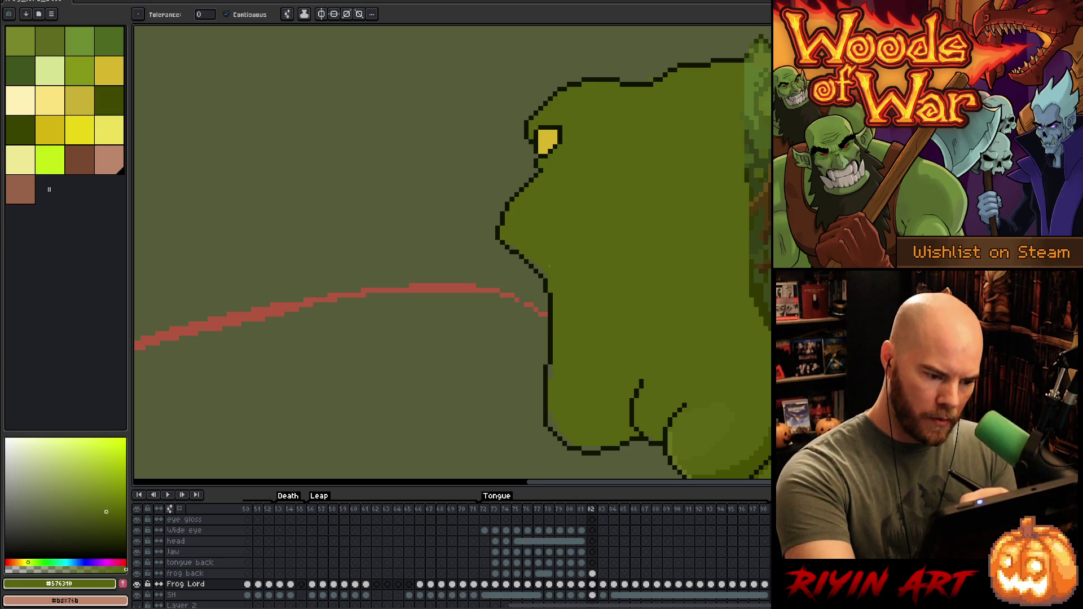
pyautogui.press('b')
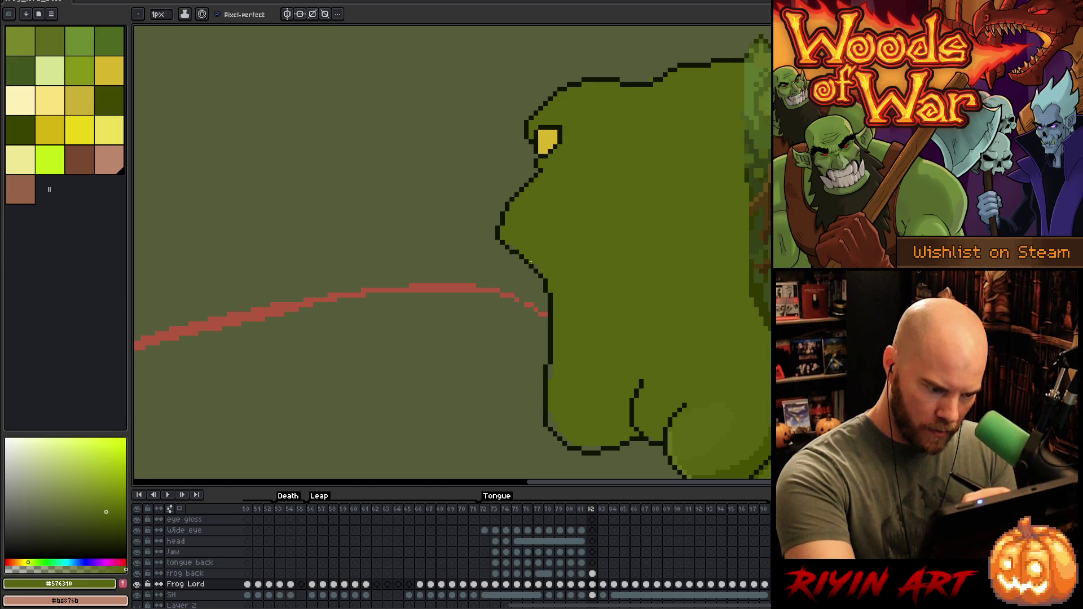
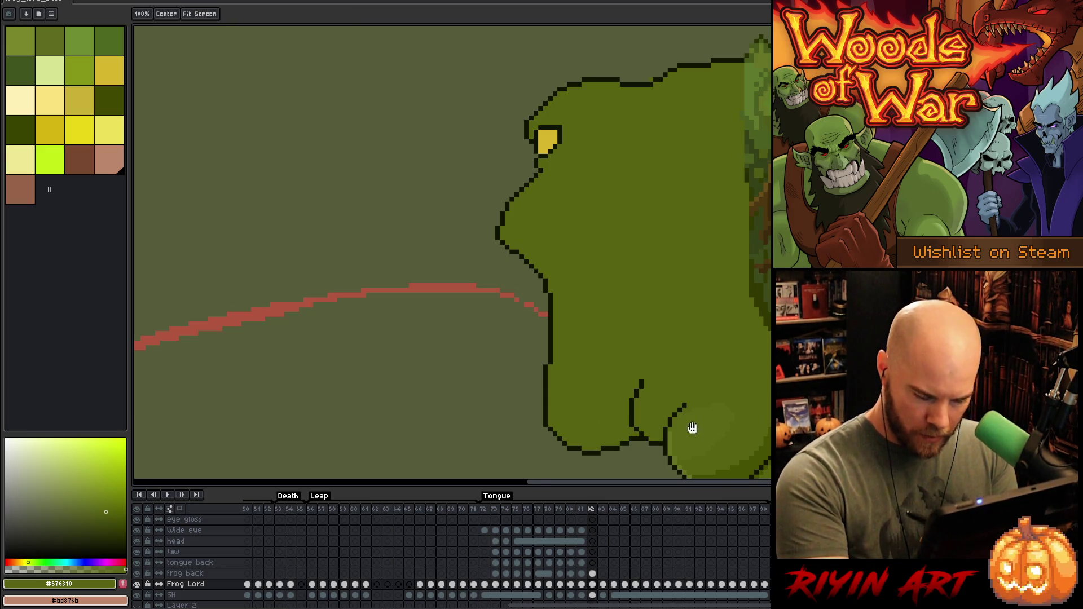
# Step: Sample the frog's greens and shade the lower arm lump's inner edge dark green #465100
pyautogui.moveTo(682, 371); pyautogui.dragTo(641, 267)
pyautogui.press('i')
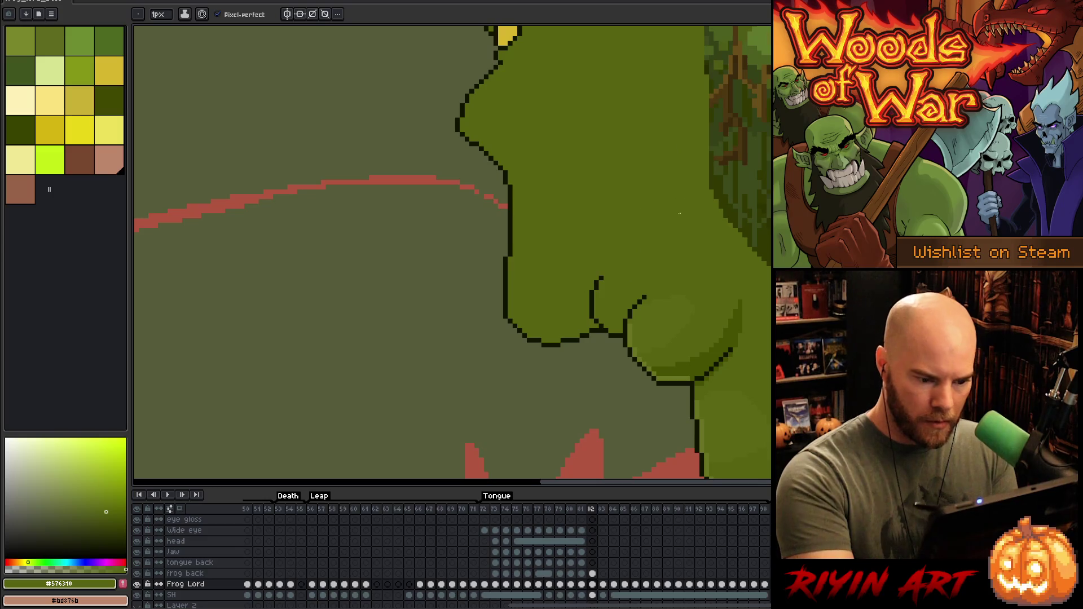
pyautogui.click(659, 311)
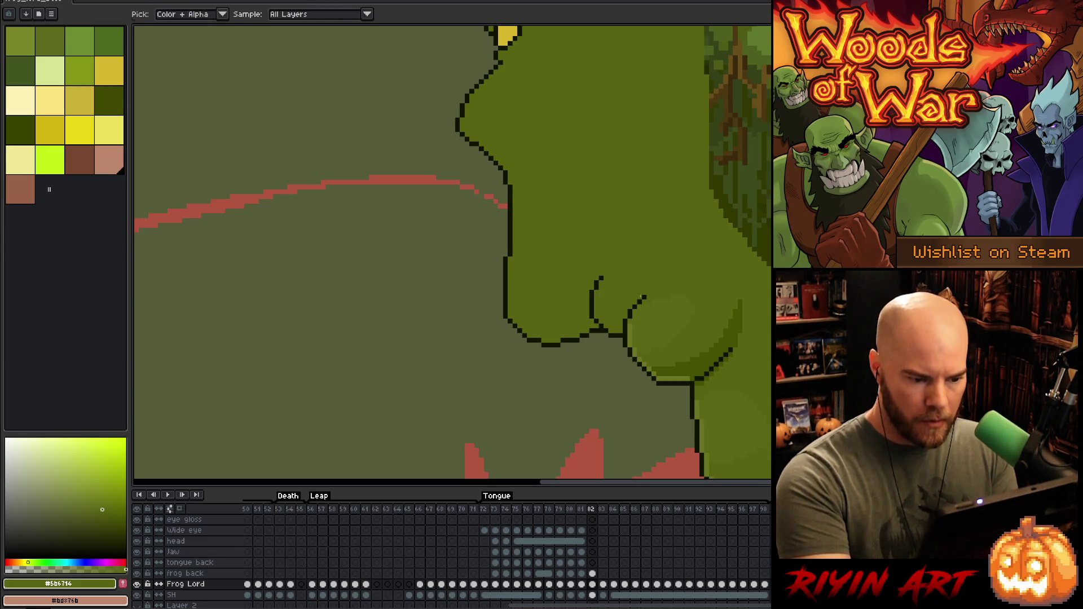
pyautogui.press('b')
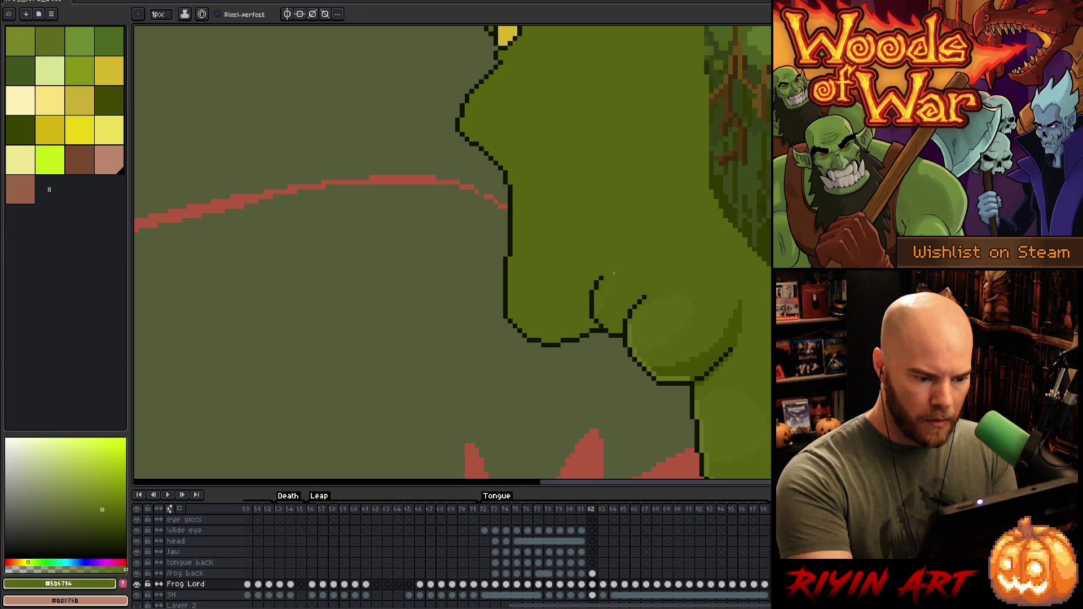
pyautogui.keyDown('alt'); pyautogui.click(610, 272); pyautogui.keyUp('alt')
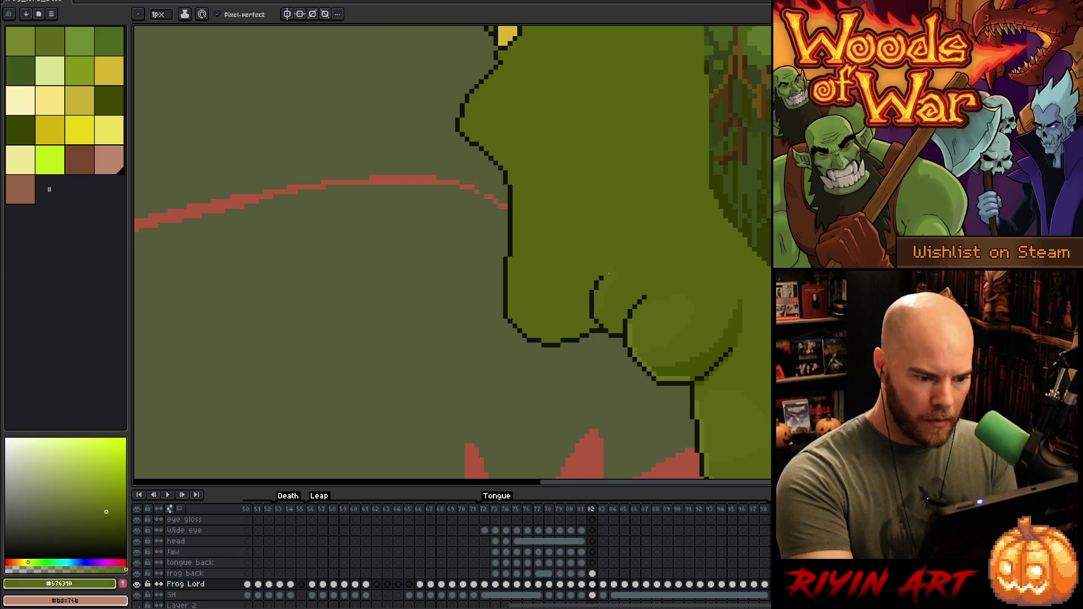
pyautogui.press('i')
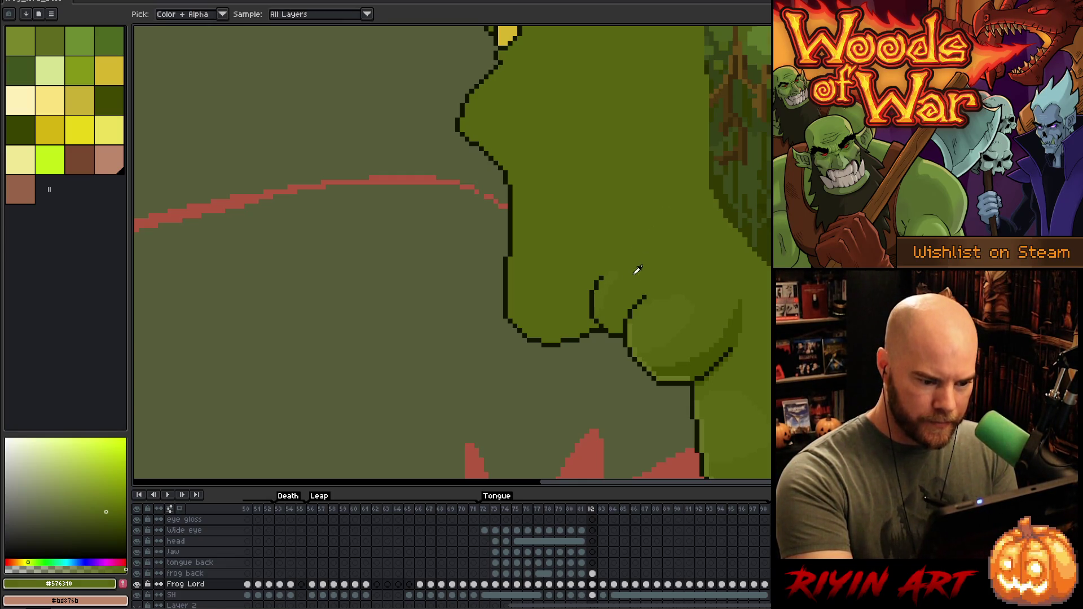
pyautogui.keyDown('alt'); pyautogui.click(634, 308); pyautogui.keyUp('alt')
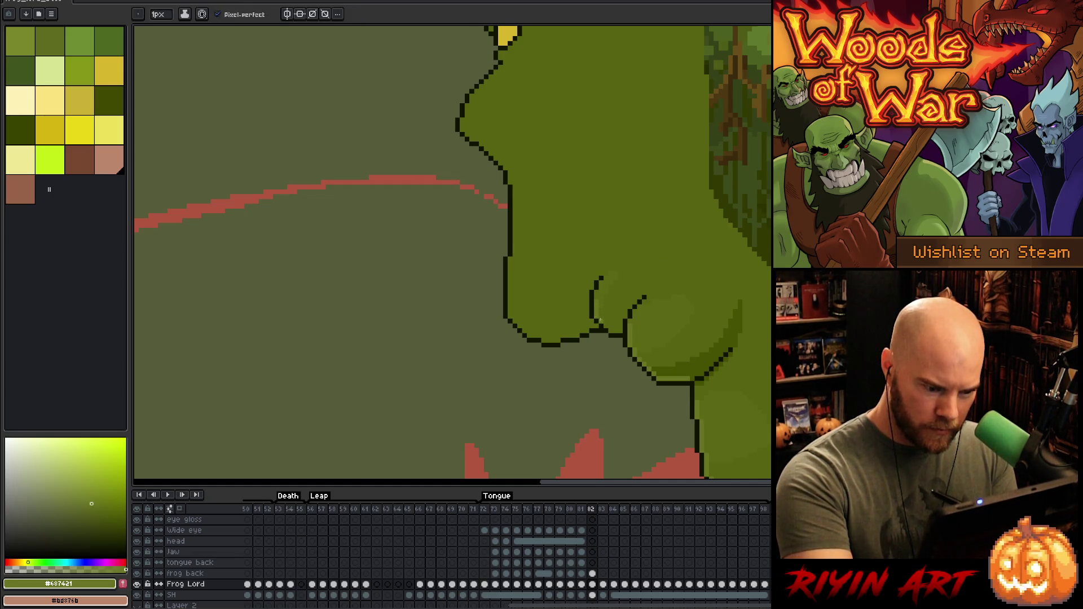
pyautogui.keyDown('alt'); pyautogui.click(701, 358); pyautogui.keyUp('alt')
pyautogui.moveTo(609, 322); pyautogui.dragTo(622, 327)
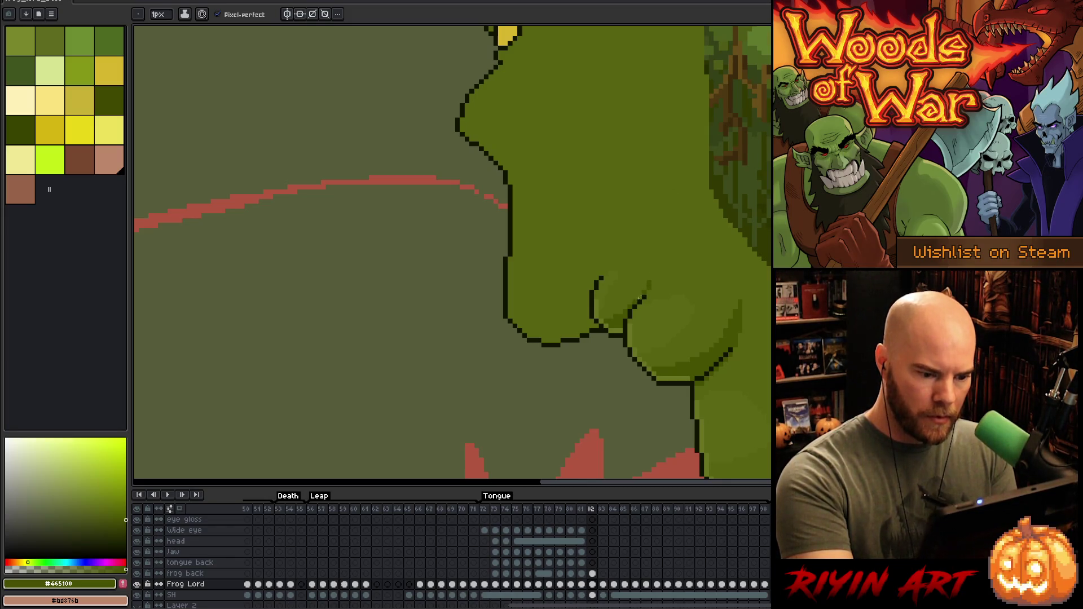
# Step: Add a dark-green shading stroke across the belly on the frog back layer, then return to Frog Lord
pyautogui.hotkey('alt', 'Up')
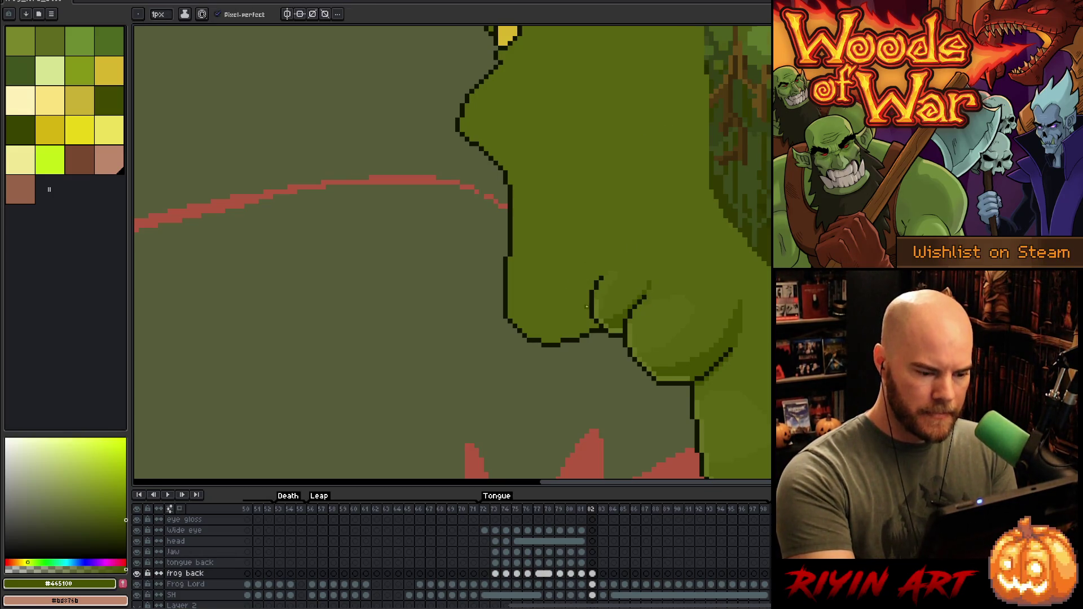
pyautogui.moveTo(592, 288)
pyautogui.mouseDown()
pyautogui.moveTo(579, 314)
pyautogui.moveTo(530, 336)
pyautogui.mouseUp()
pyautogui.press('v')
pyautogui.hotkey('alt', 'Down')
pyautogui.press('b')
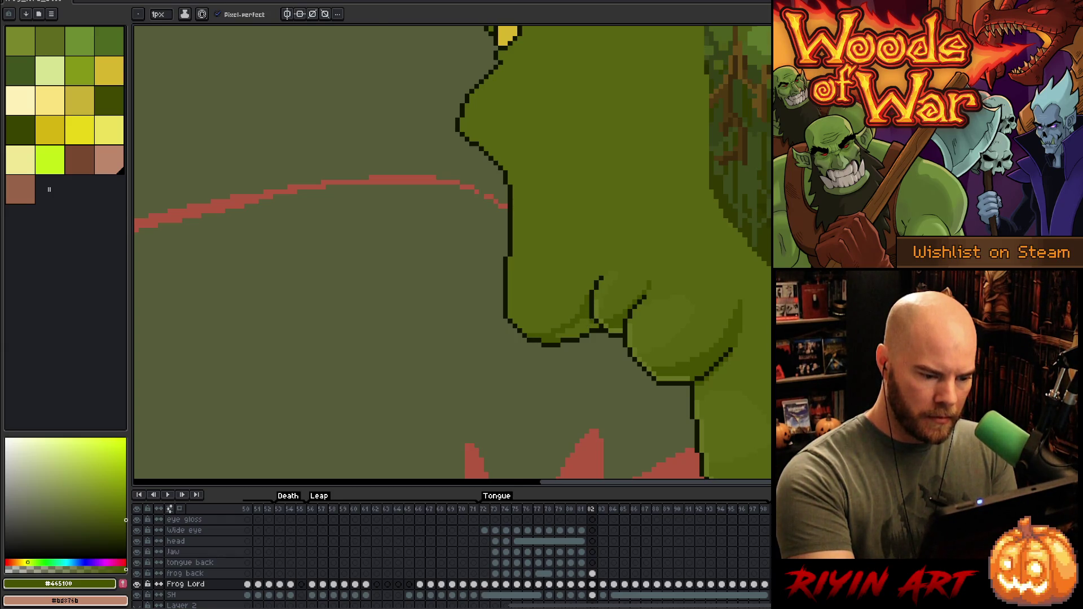
# Step: Redraw the dark #101300 outline at the belly's lower left
pyautogui.press('i')
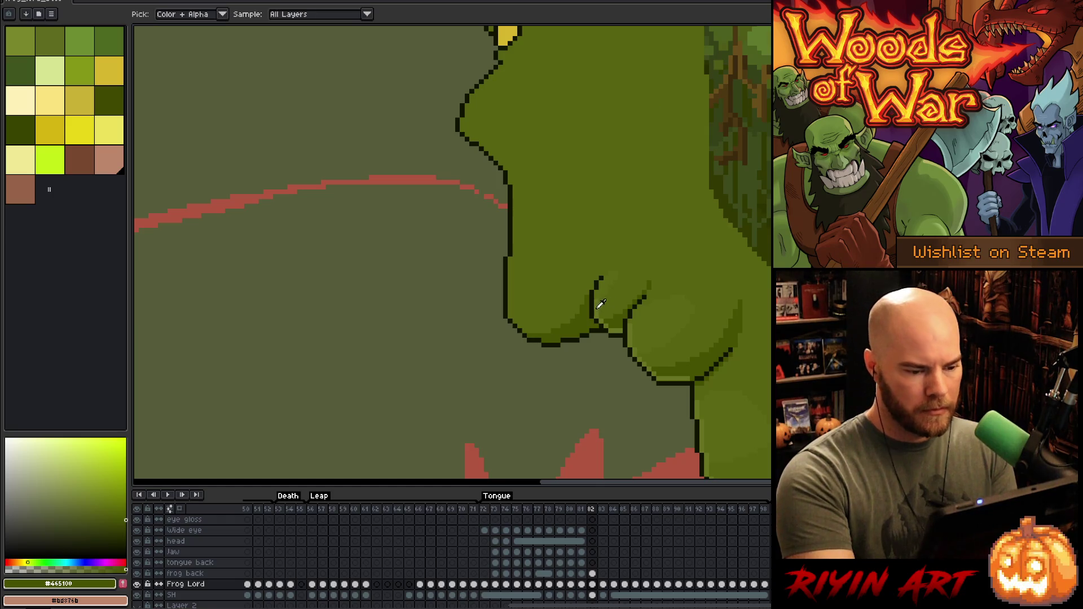
pyautogui.click(599, 306)
pyautogui.press('b')
pyautogui.keyDown('alt'); pyautogui.click(509, 330); pyautogui.keyUp('alt')
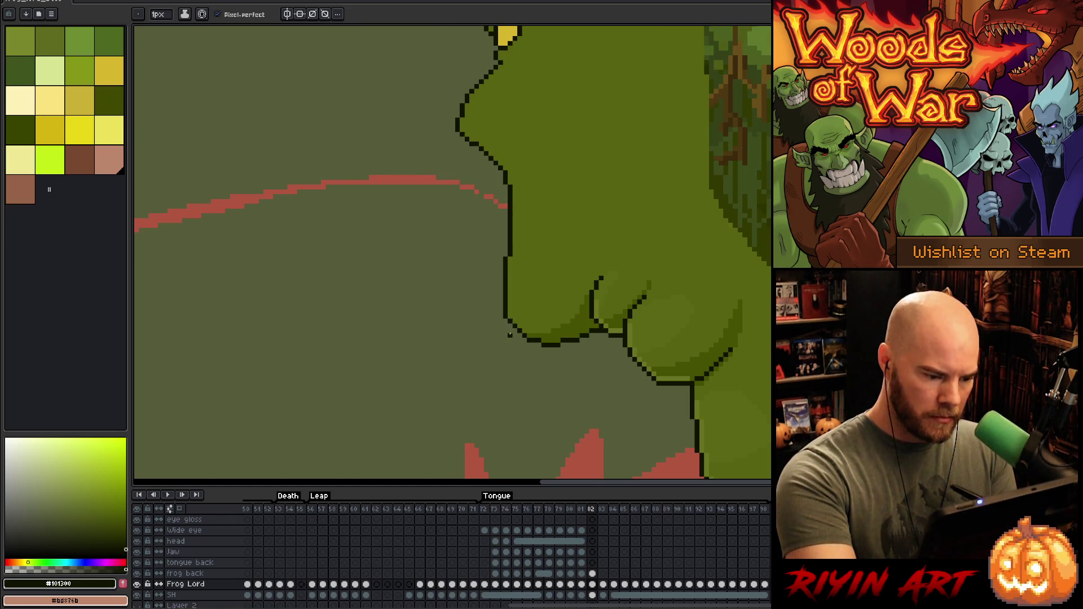
pyautogui.moveTo(507, 325); pyautogui.dragTo(522, 337)
pyautogui.press('i')
pyautogui.click(531, 333)
pyautogui.press('b')
# Step: Extend the dark outline up the throat edge and add a lighter green #687421 highlight inside it
pyautogui.press('i')
pyautogui.click(599, 307)
pyautogui.press('b')
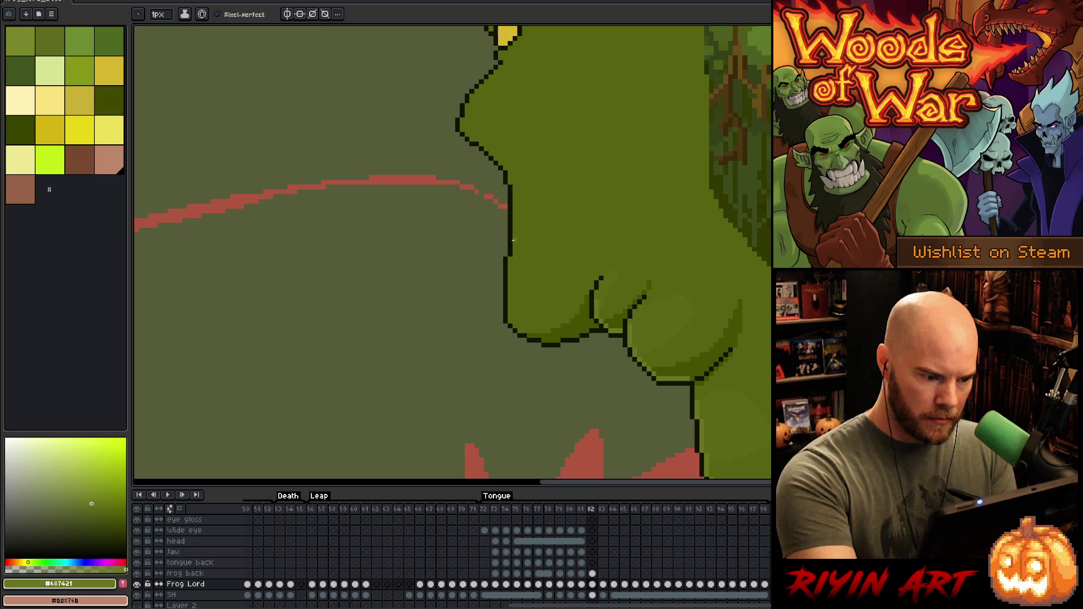
pyautogui.keyDown('alt'); pyautogui.click(506, 313); pyautogui.keyUp('alt')
pyautogui.moveTo(501, 298)
pyautogui.mouseDown()
pyautogui.moveTo(501, 287)
pyautogui.moveTo(505, 316)
pyautogui.mouseUp()
pyautogui.keyDown('alt'); pyautogui.click(509, 282); pyautogui.keyUp('alt')
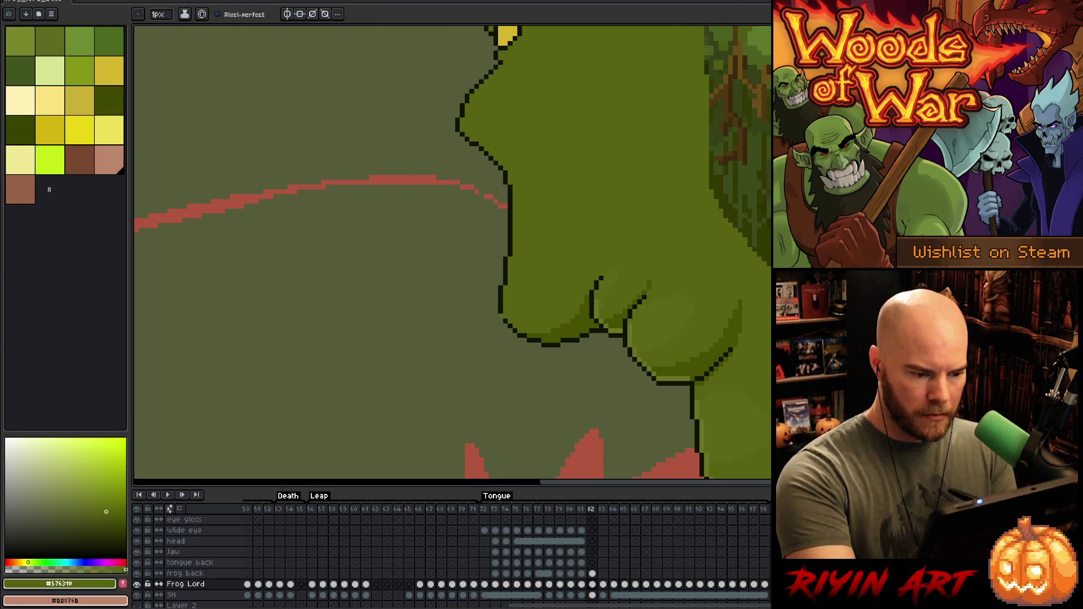
pyautogui.keyDown('alt'); pyautogui.click(600, 307); pyautogui.keyUp('alt')
pyautogui.moveTo(505, 287)
pyautogui.mouseDown()
pyautogui.moveTo(505, 317)
pyautogui.moveTo(518, 326)
pyautogui.mouseUp()
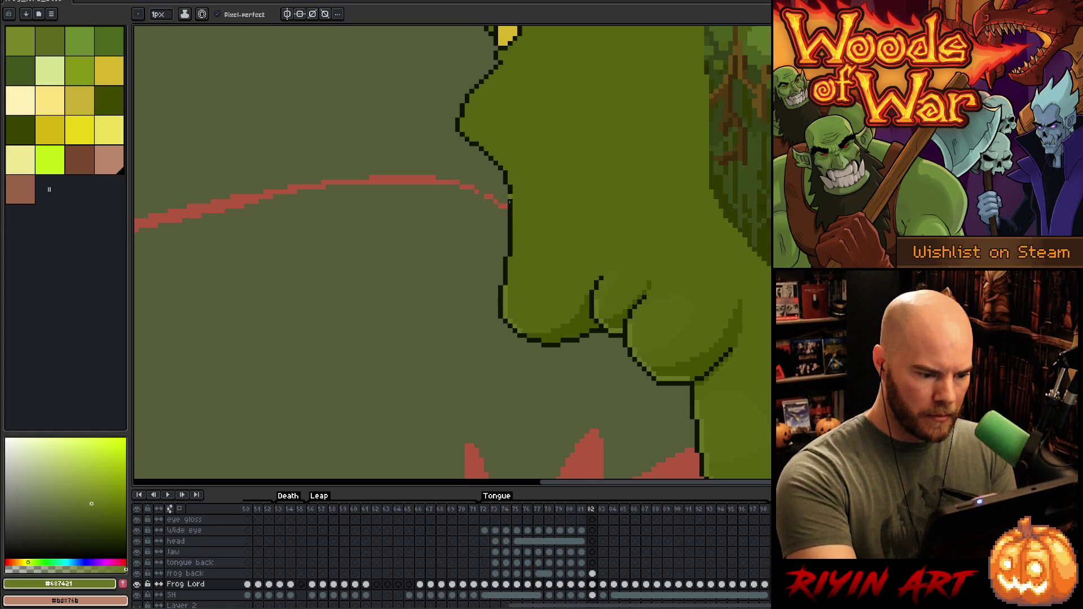
pyautogui.moveTo(510, 281); pyautogui.dragTo(515, 188)
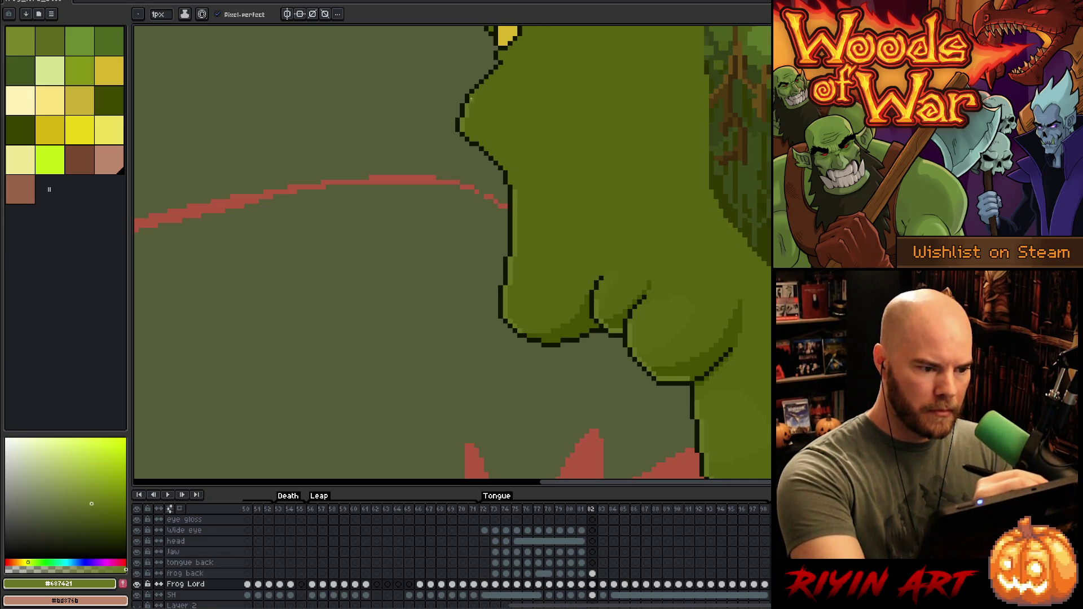
# Step: Draw a dark green #313900 jaw line across the frog's body with the Pencil
pyautogui.press('space')
pyautogui.moveTo(710, 304); pyautogui.dragTo(793, 375)
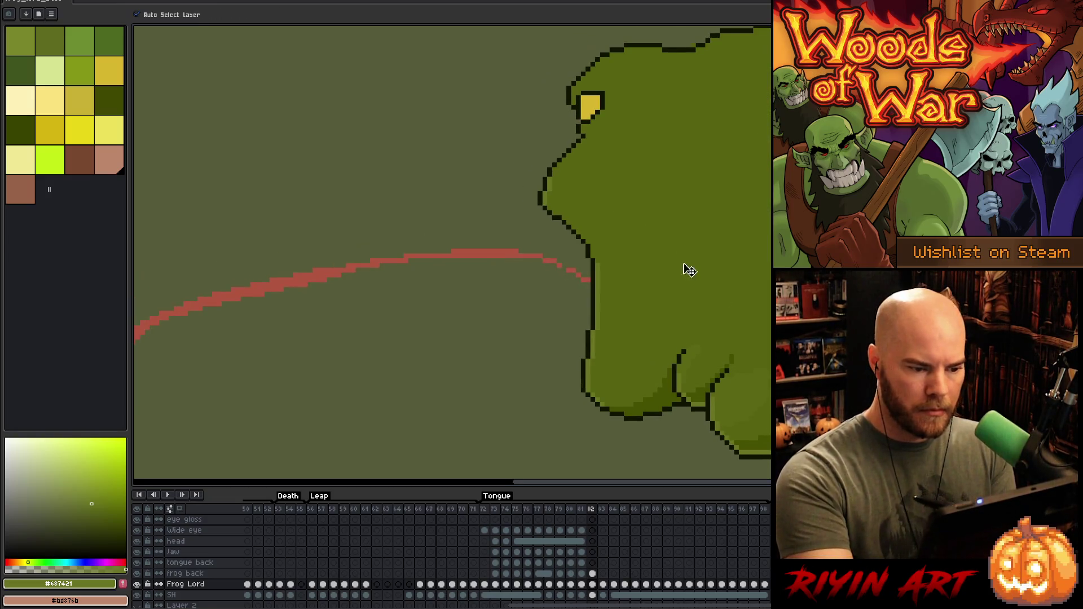
pyautogui.press('b')
pyautogui.keyDown('alt'); pyautogui.click(728, 370); pyautogui.keyUp('alt')
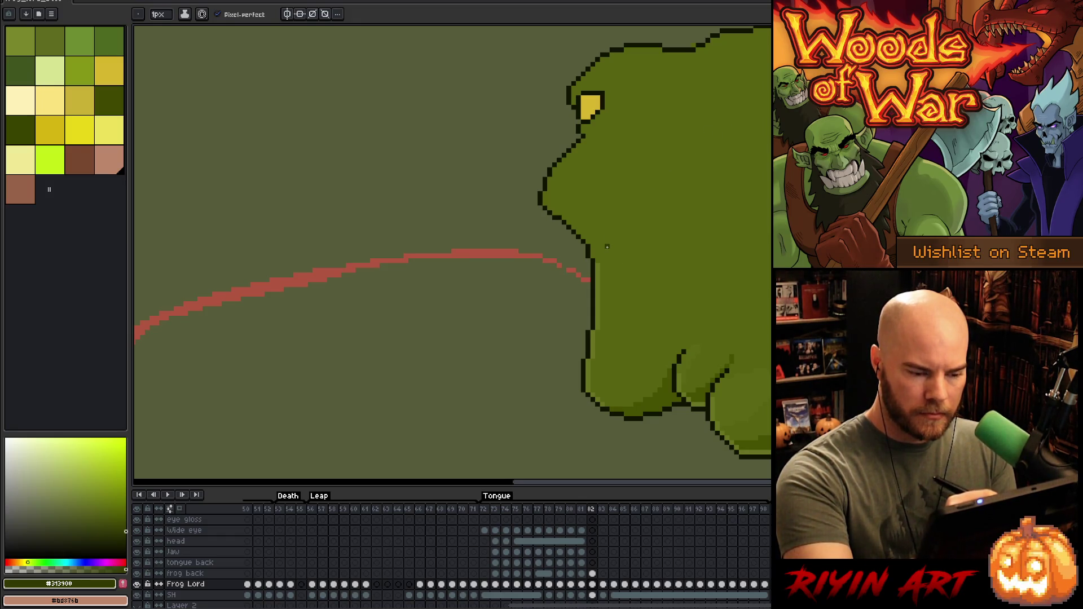
pyautogui.press('i')
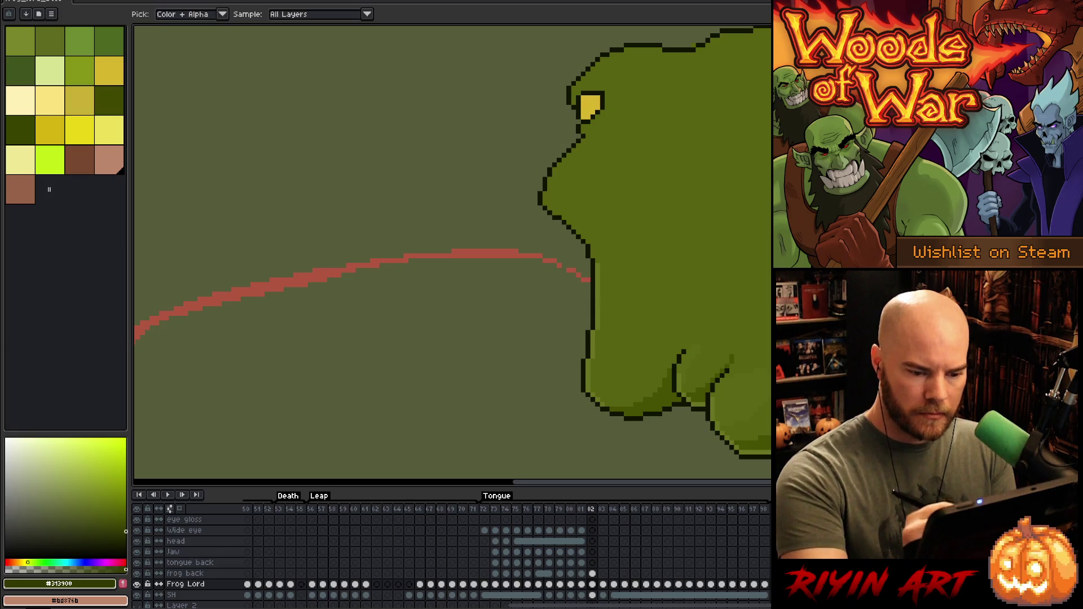
pyautogui.press('b')
pyautogui.moveTo(588, 222)
pyautogui.mouseDown()
pyautogui.moveTo(648, 217)
pyautogui.moveTo(716, 262)
pyautogui.moveTo(771, 271)
pyautogui.mouseUp()
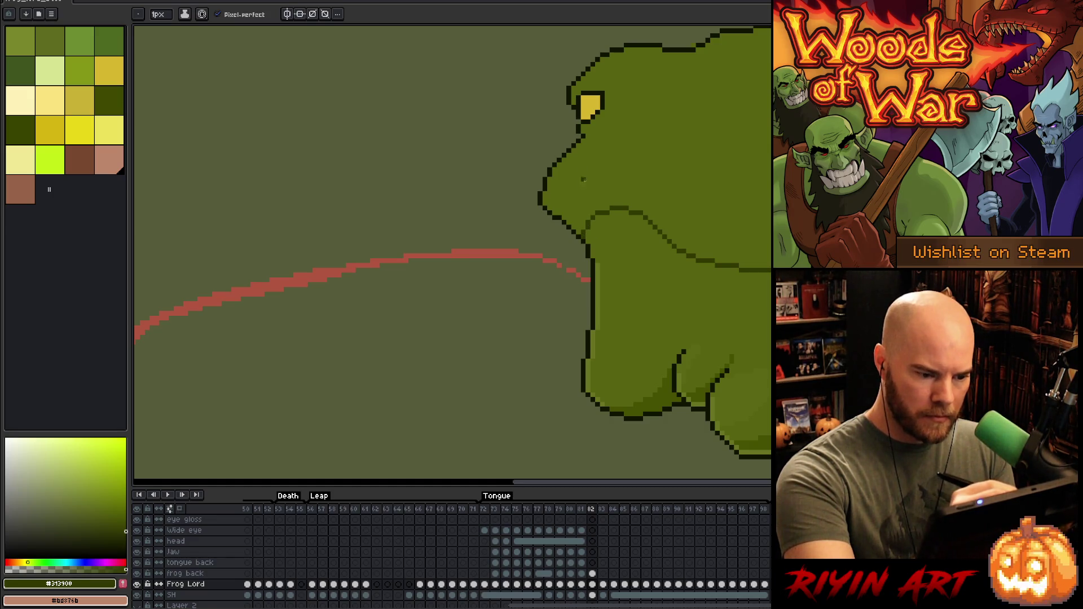
# Step: Try a dark-green Paint Bucket fill on the body, undo it, and bring the head top into view
pyautogui.press('g')
pyautogui.click(714, 155)
pyautogui.hotkey('ctrl', 'z')
pyautogui.press('b')
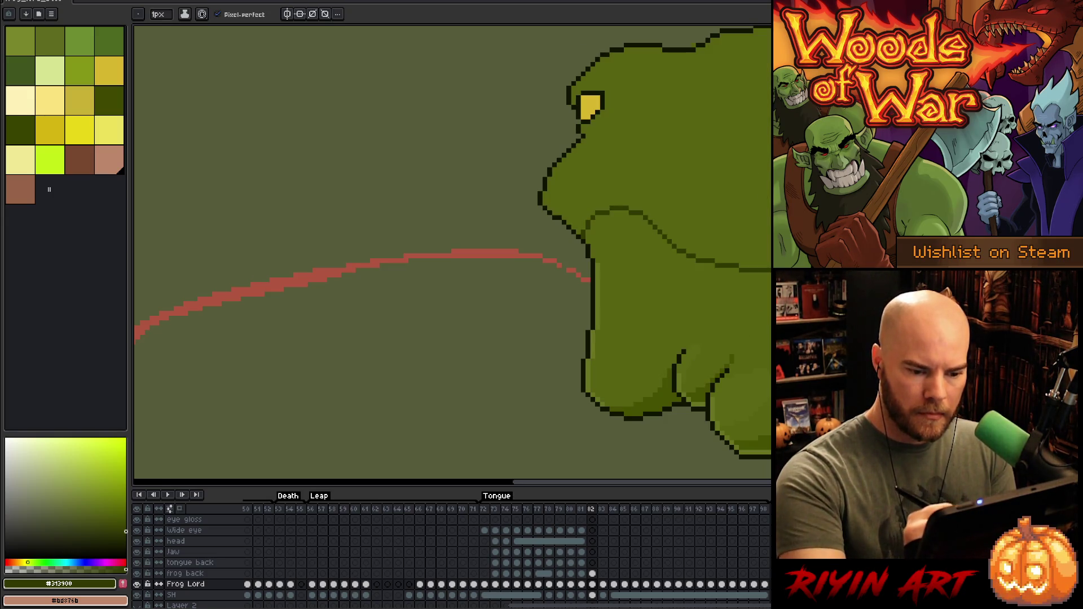
pyautogui.moveTo(395, 254); pyautogui.dragTo(395, 316)
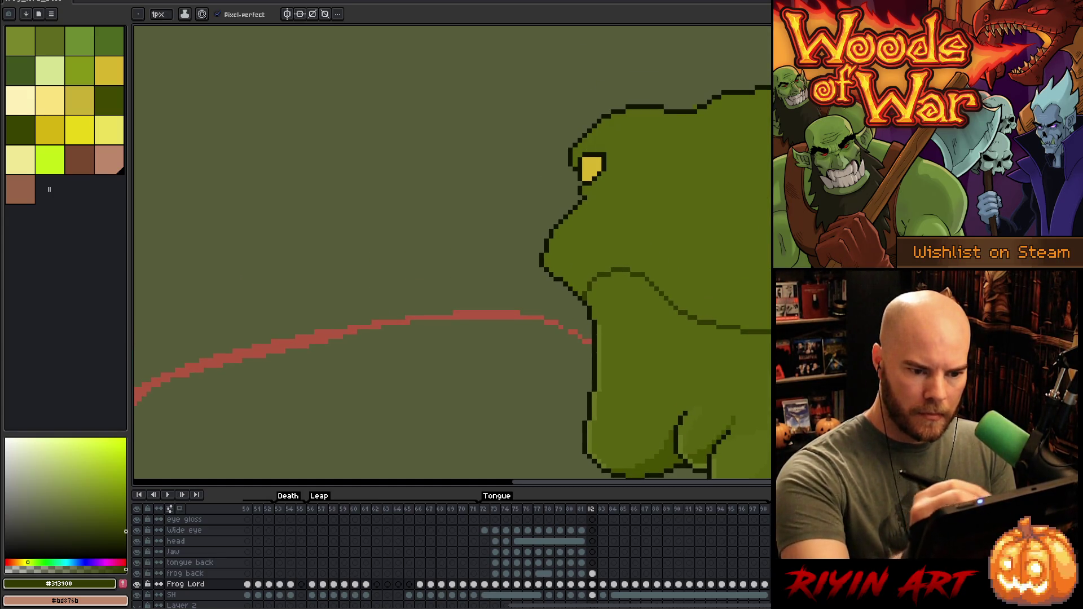
pyautogui.press('g')
pyautogui.click(648, 198)
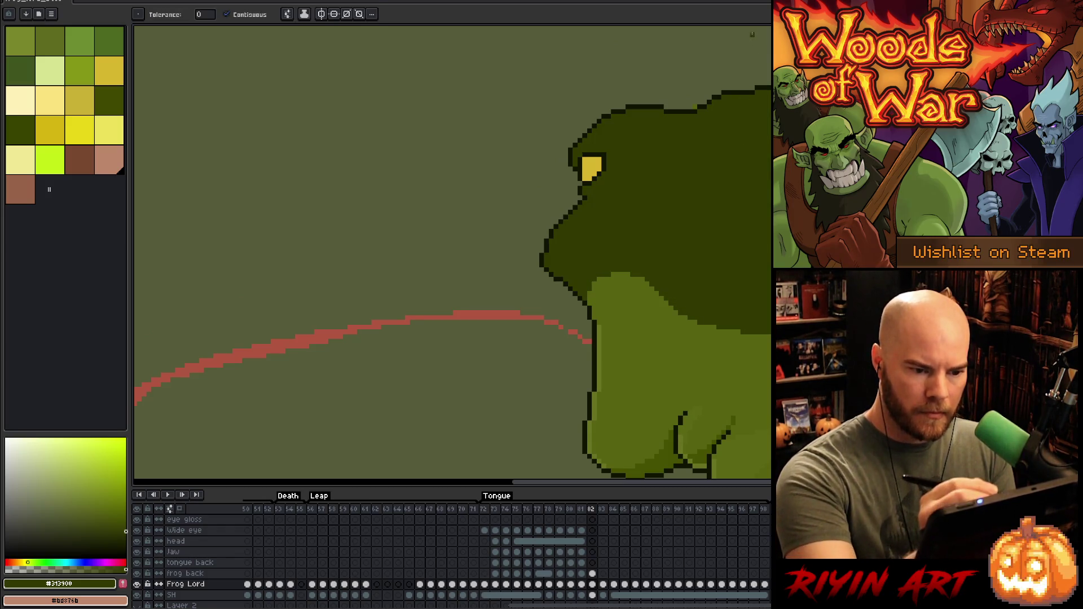
pyautogui.press('b')
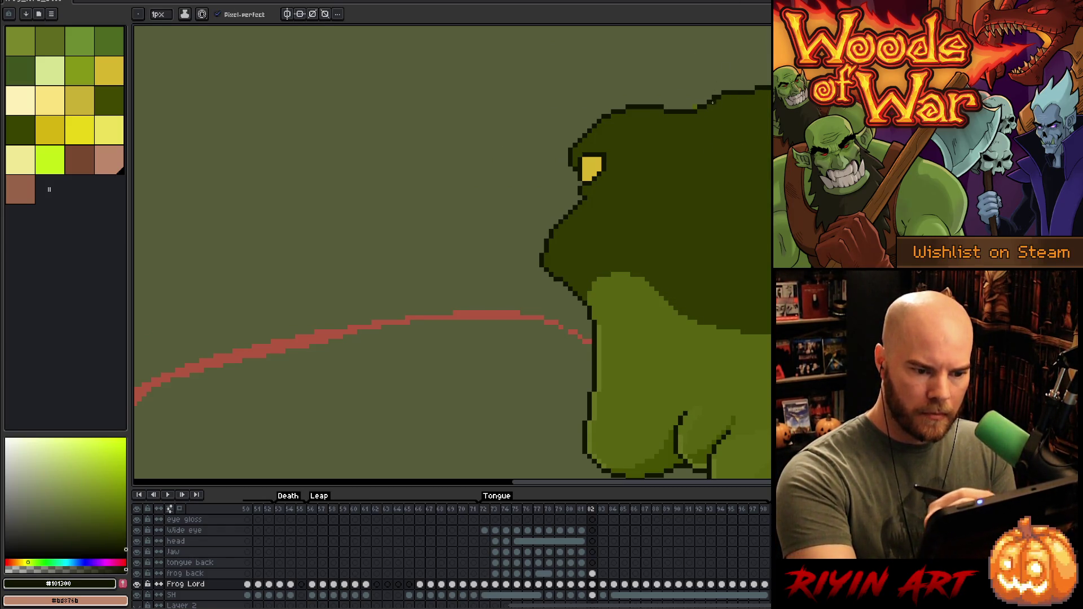
pyautogui.press('e')
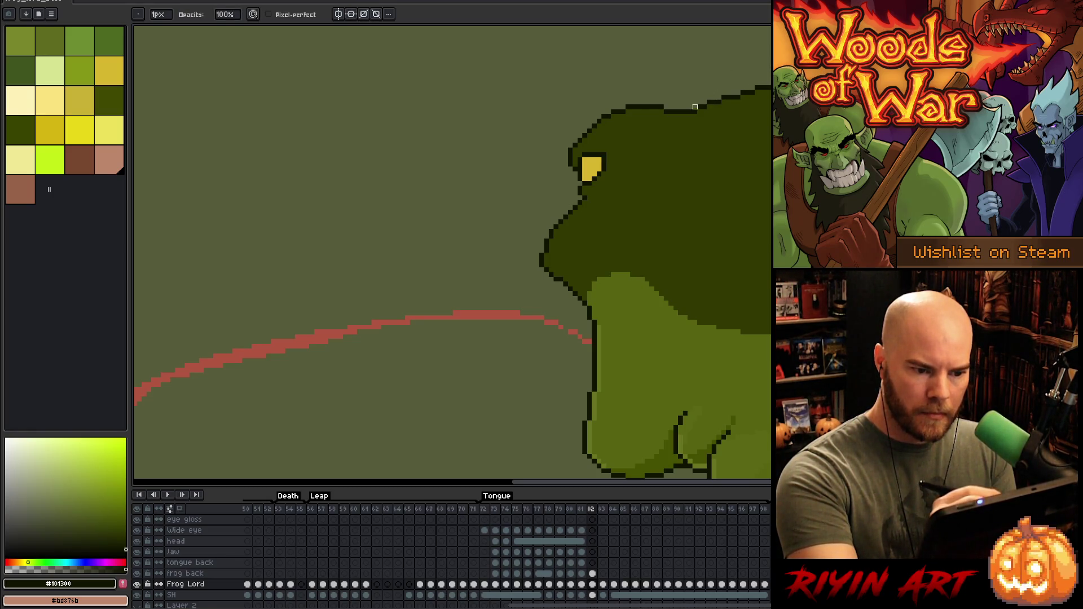
pyautogui.press('e')
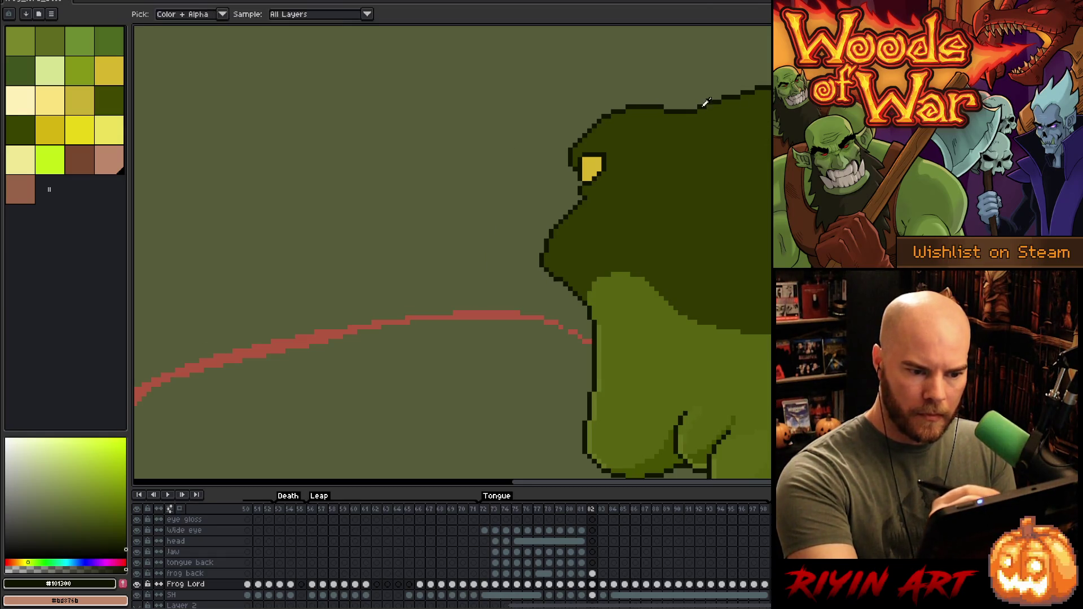
pyautogui.keyDown('alt'); pyautogui.click(700, 111); pyautogui.keyUp('alt')
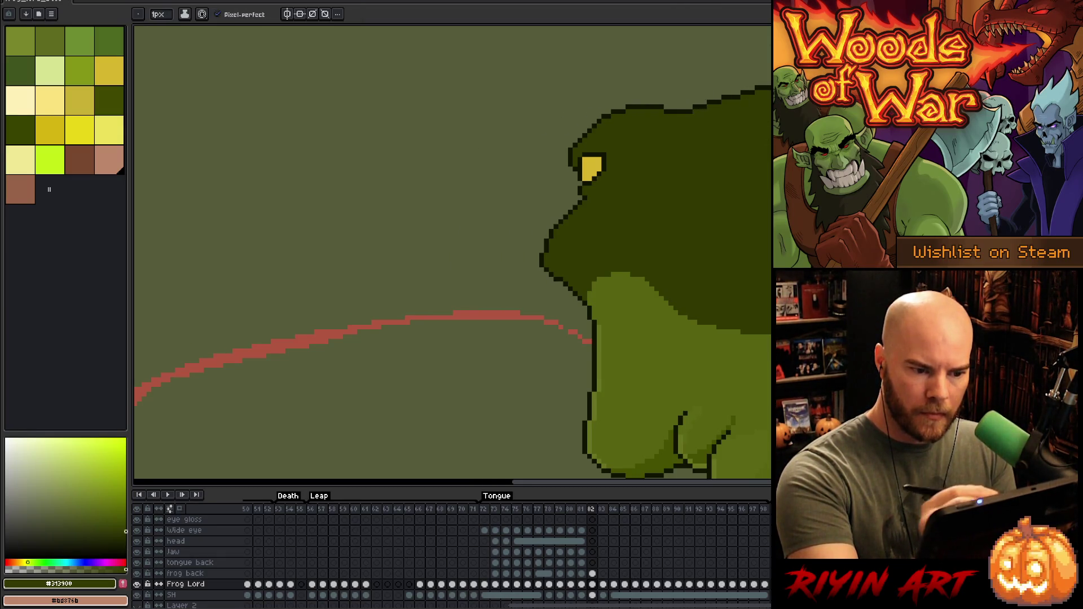
pyautogui.keyDown('alt'); pyautogui.click(700, 111); pyautogui.keyUp('alt')
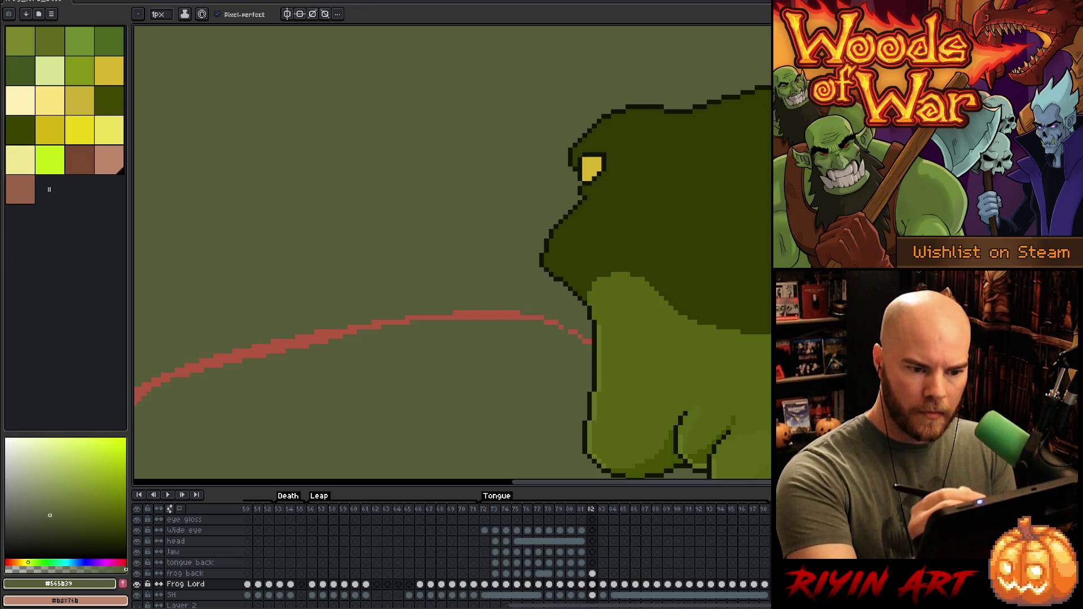
pyautogui.keyDown('alt'); pyautogui.click(699, 106); pyautogui.keyUp('alt')
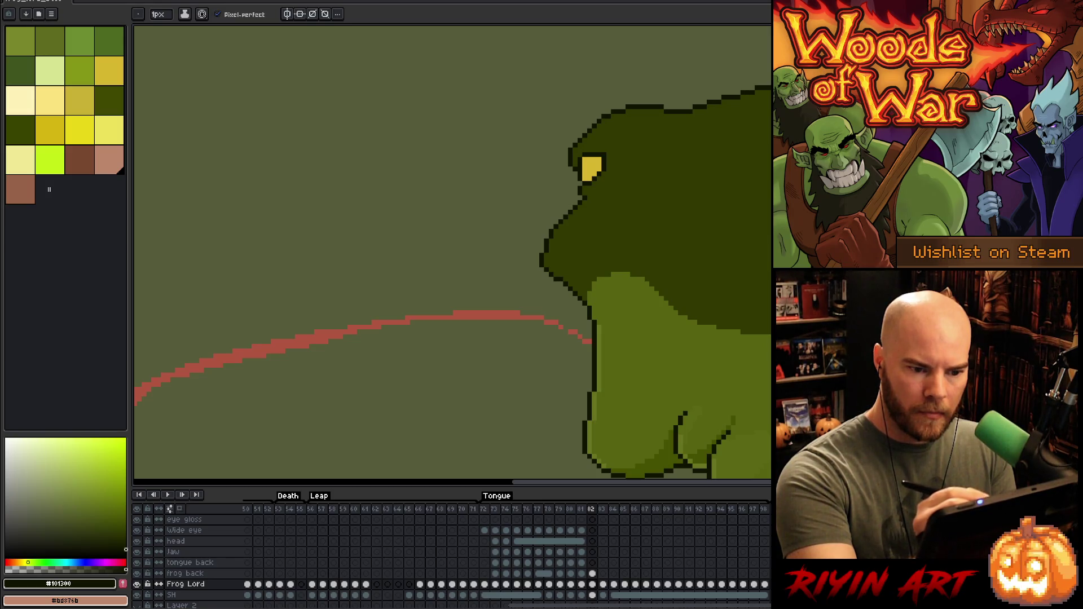
pyautogui.keyDown('alt'); pyautogui.click(699, 130); pyautogui.keyUp('alt')
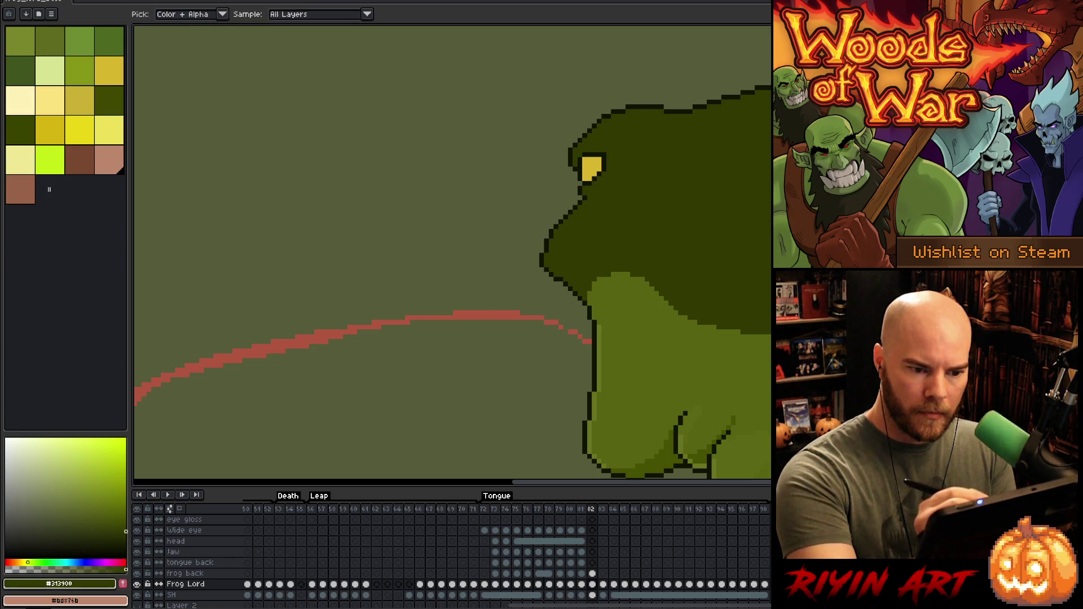
pyautogui.moveTo(395, 282)
pyautogui.mouseDown()
pyautogui.moveTo(426, 198)
pyautogui.moveTo(409, 266)
pyautogui.mouseUp()
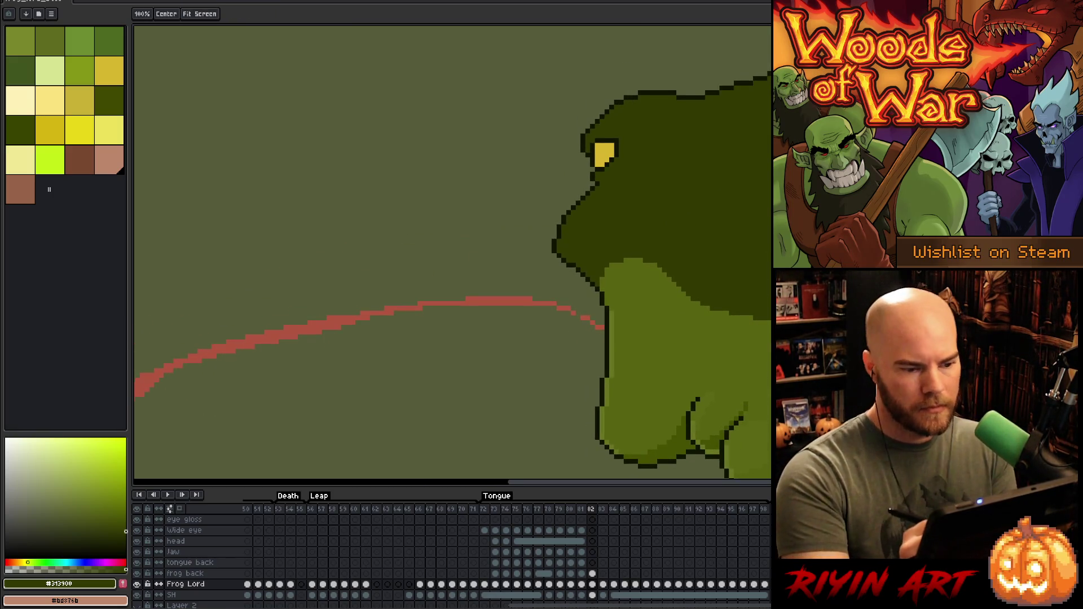
# Step: Compare frames 81 and 82, sample a mid green from the arm, and end on frame 82
pyautogui.press('b')
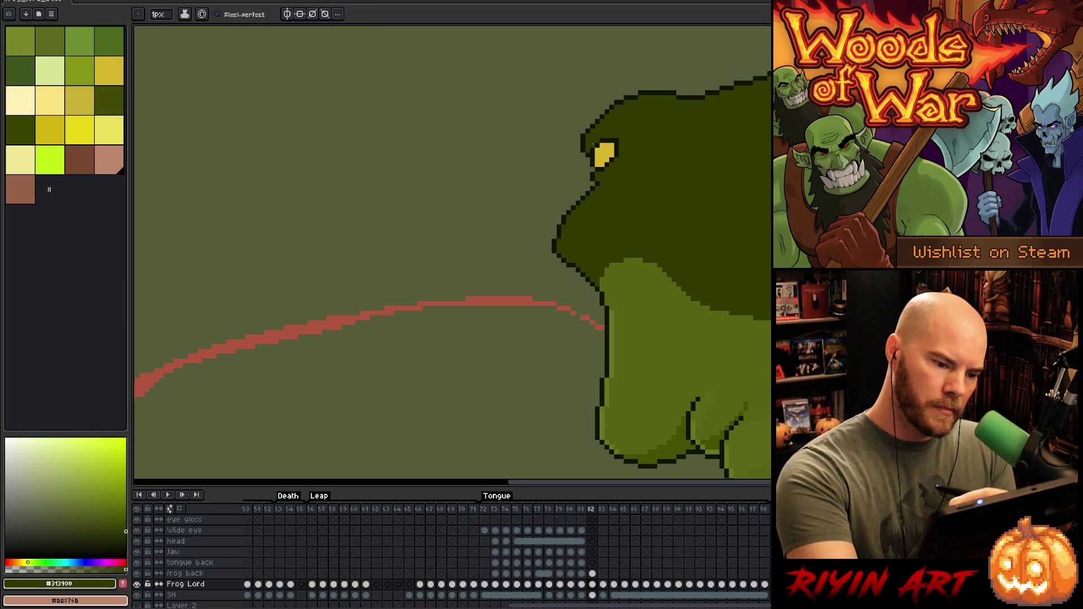
pyautogui.scroll(-4, 565, 275)
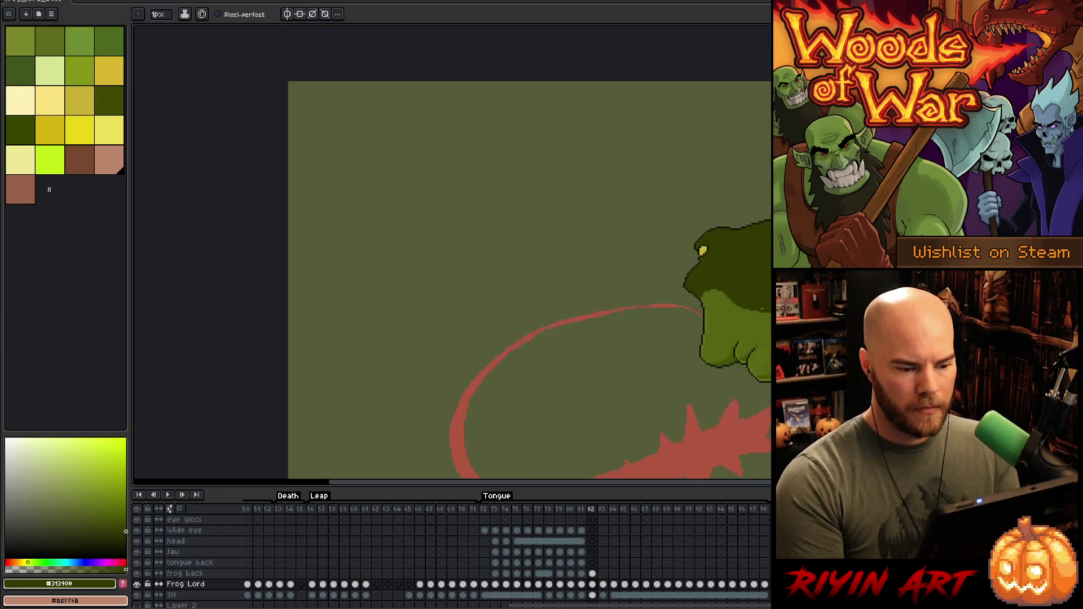
pyautogui.scroll(1, 565, 275)
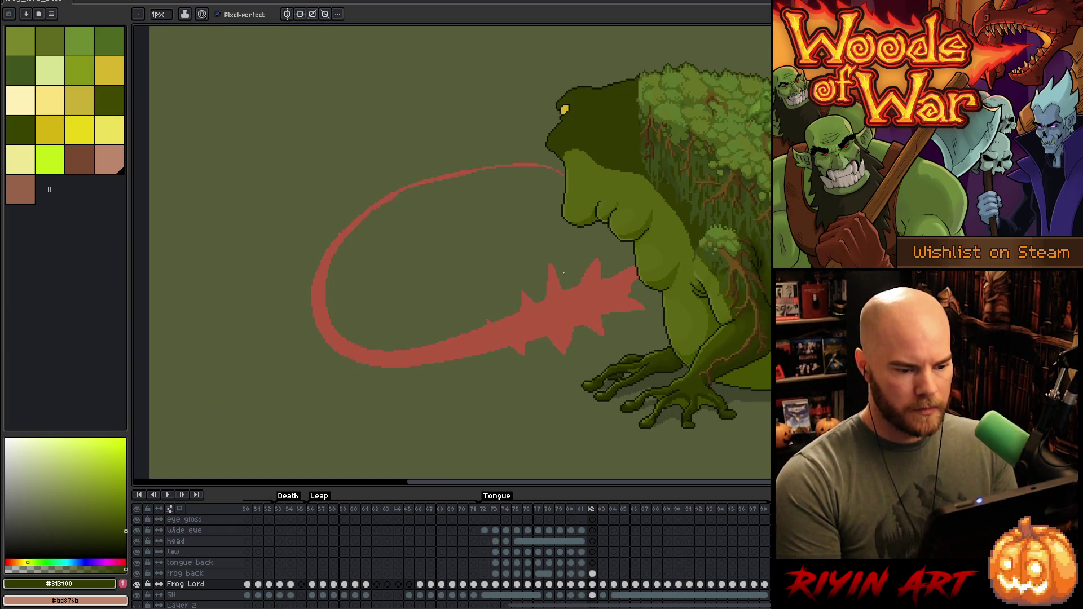
pyautogui.press(',')
pyautogui.press('.')
pyautogui.press(',')
pyautogui.scroll(1, 622, 173)
pyautogui.scroll(2, 622, 172)
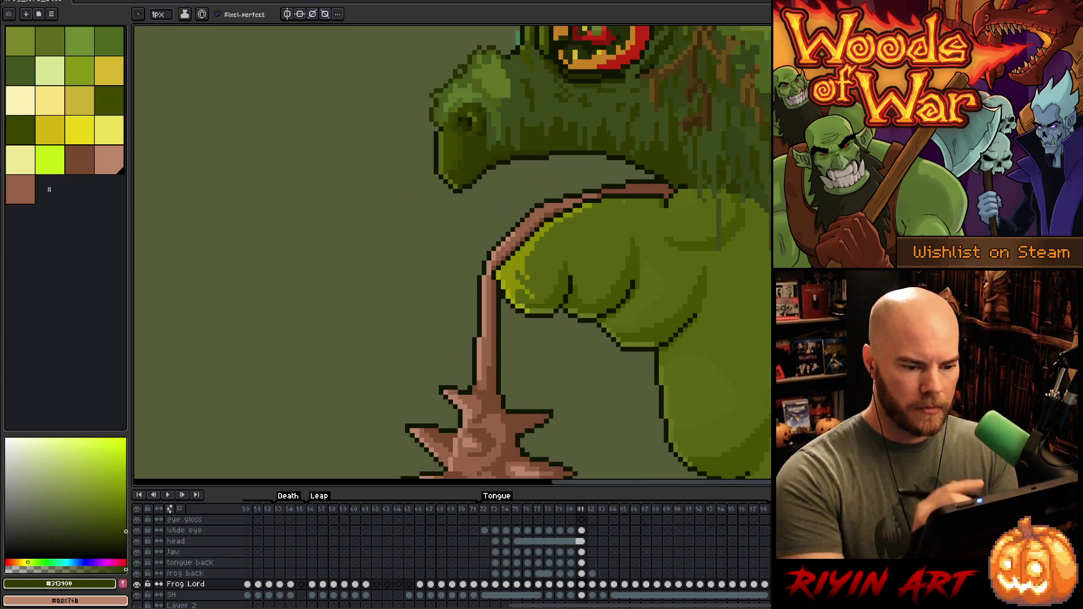
pyautogui.keyDown('alt'); pyautogui.click(624, 202); pyautogui.keyUp('alt')
pyautogui.press('.')
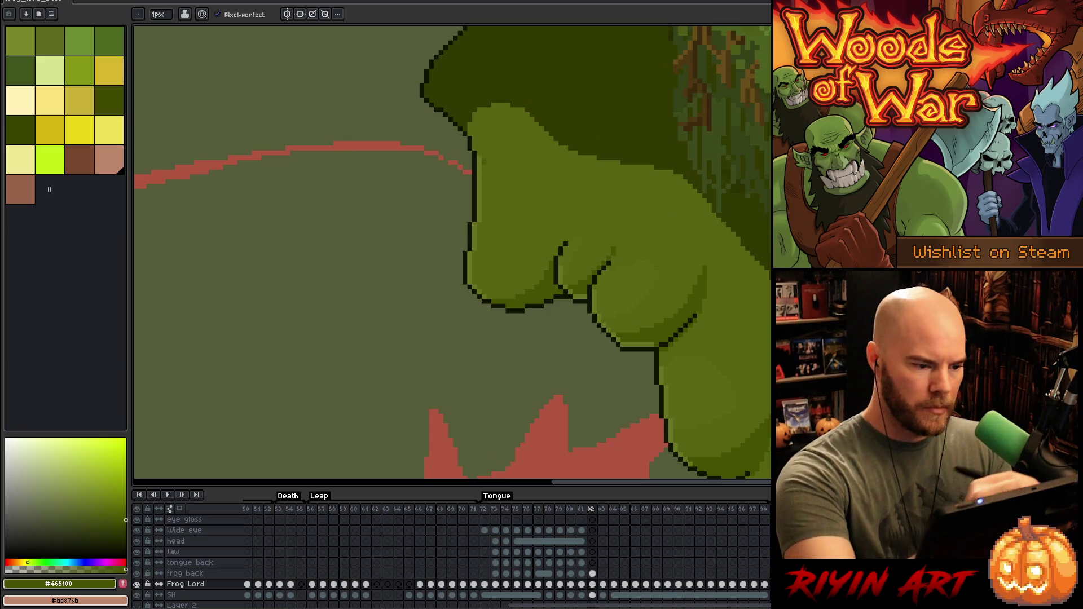
# Step: Repaint the arm's edge outline in light and dark green, undoing the stray shading strokes
pyautogui.keyDown('alt'); pyautogui.click(472, 133); pyautogui.keyUp('alt')
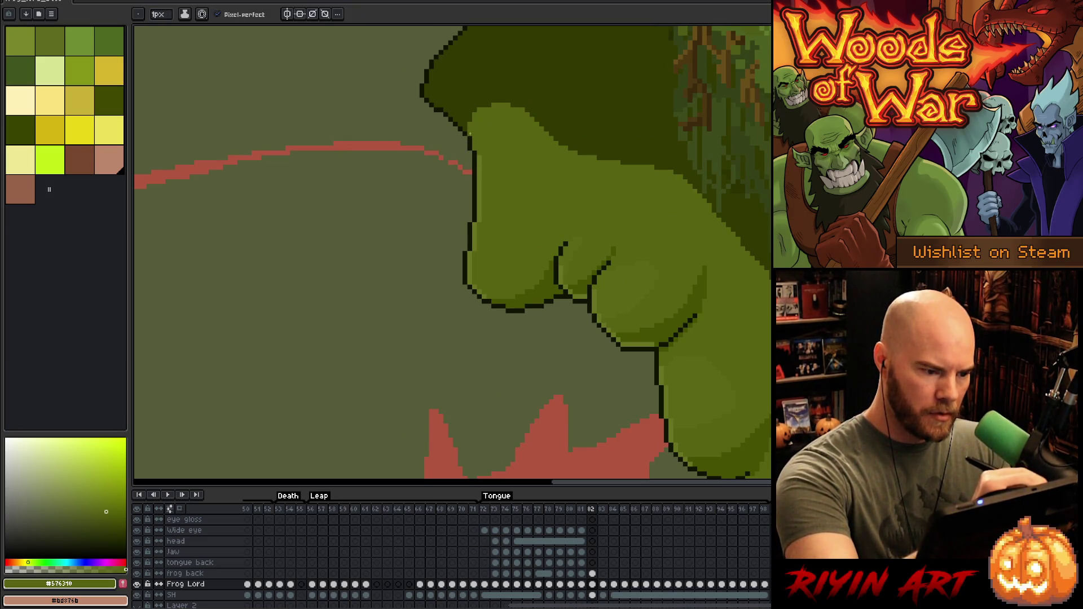
pyautogui.moveTo(471, 135); pyautogui.dragTo(471, 165)
pyautogui.keyDown('alt'); pyautogui.click(465, 133); pyautogui.keyUp('alt')
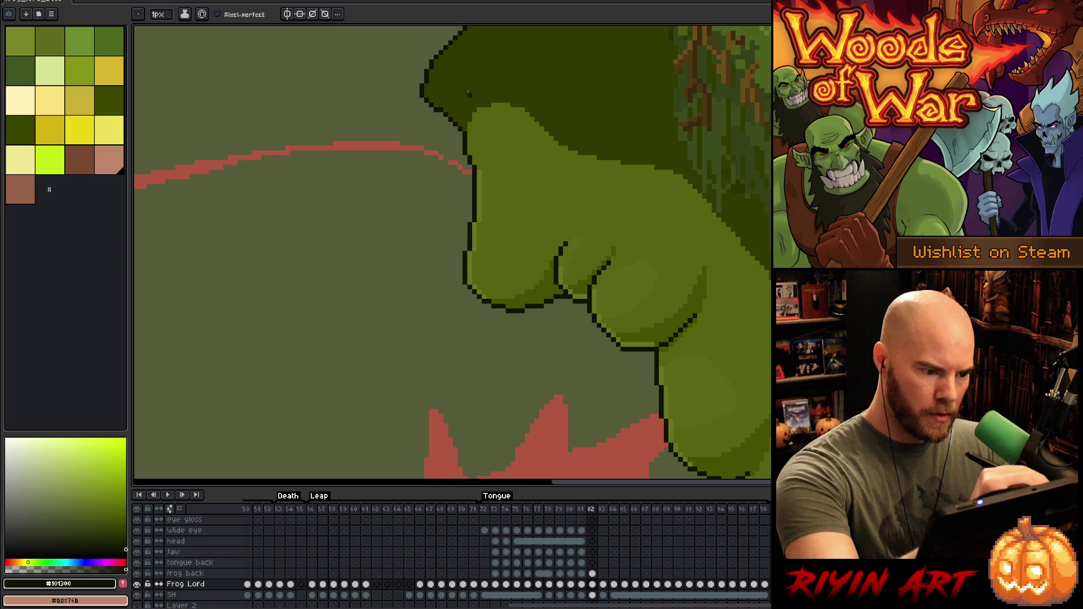
pyautogui.keyDown('alt'); pyautogui.click(546, 274); pyautogui.keyUp('alt')
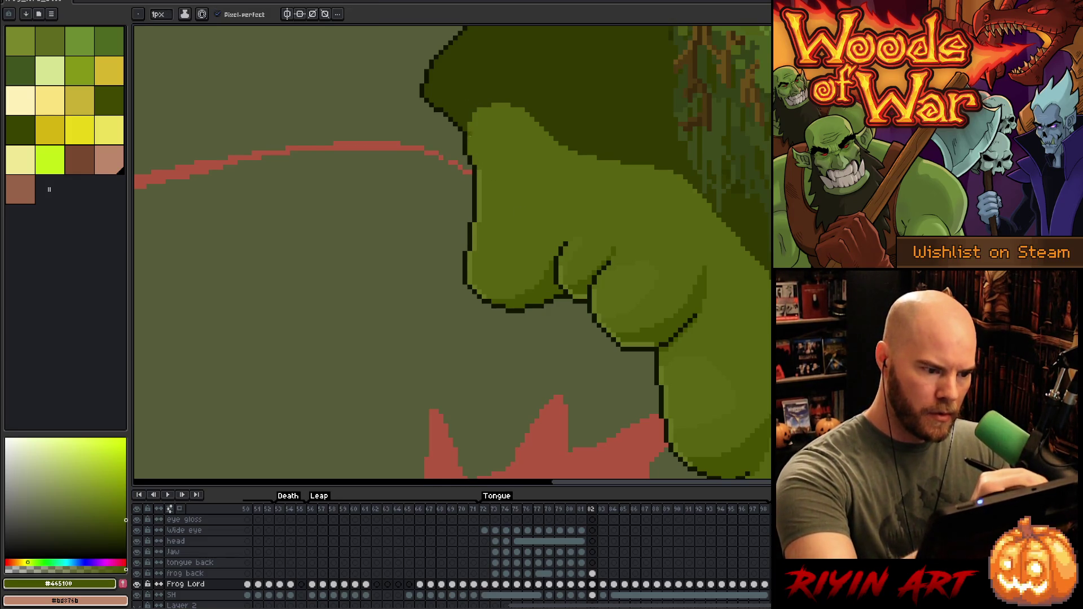
pyautogui.moveTo(526, 112)
pyautogui.mouseDown()
pyautogui.moveTo(516, 164)
pyautogui.moveTo(497, 167)
pyautogui.moveTo(530, 127)
pyautogui.moveTo(487, 164)
pyautogui.moveTo(515, 150)
pyautogui.moveTo(519, 114)
pyautogui.moveTo(527, 127)
pyautogui.moveTo(502, 163)
pyautogui.moveTo(478, 168)
pyautogui.moveTo(536, 162)
pyautogui.moveTo(534, 119)
pyautogui.mouseUp()
pyautogui.hotkey('ctrl', 'z')
pyautogui.hotkey('ctrl', 'z')
pyautogui.hotkey('ctrl', 'z')
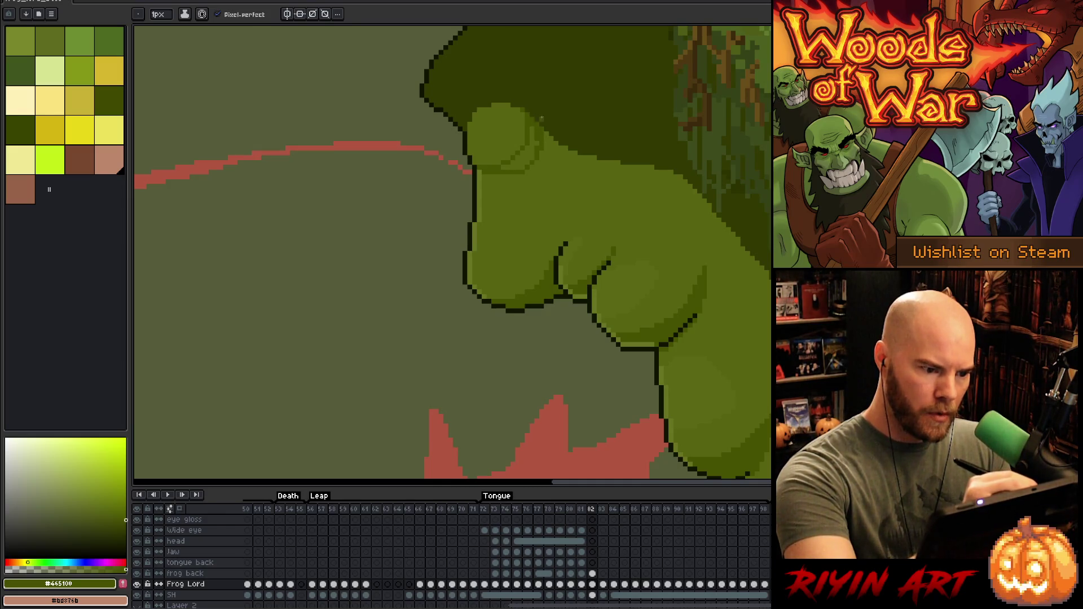
pyautogui.hotkey('ctrl', 'z')
# Step: Sample light and mid arm greens for the rounded highlight at the arm's top
pyautogui.keyDown('alt'); pyautogui.click(541, 144); pyautogui.keyUp('alt')
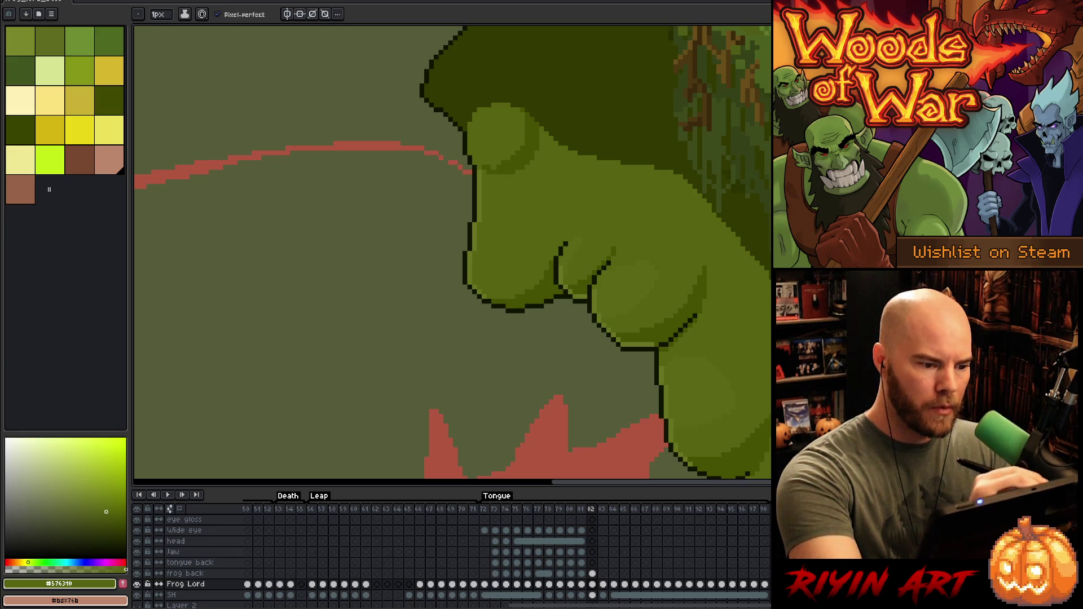
pyautogui.keyDown('alt'); pyautogui.click(481, 172); pyautogui.keyUp('alt')
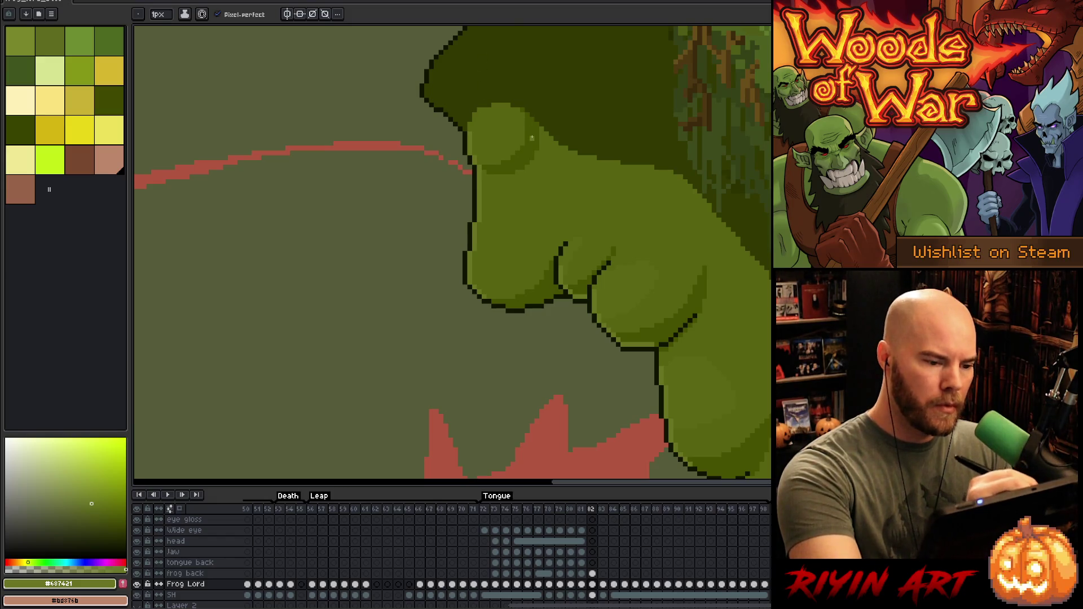
pyautogui.press('i')
pyautogui.click(639, 276)
pyautogui.press('b')
pyautogui.moveTo(696, 290); pyautogui.dragTo(713, 438)
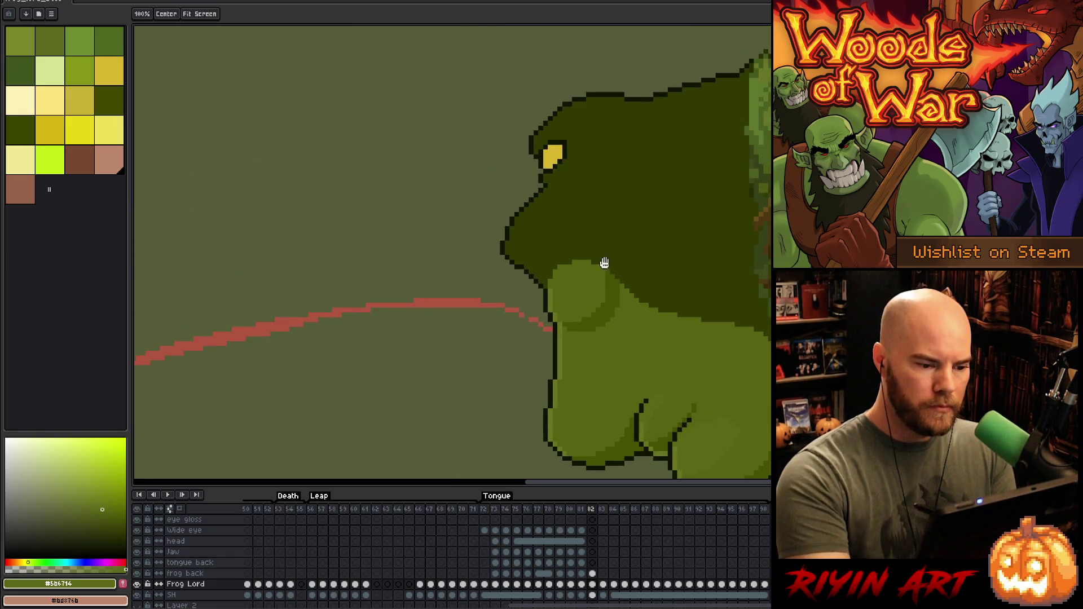
# Step: Draw dark outline strokes under the frog's eye and down its head, redoing the first line
pyautogui.press('i')
pyautogui.press('b')
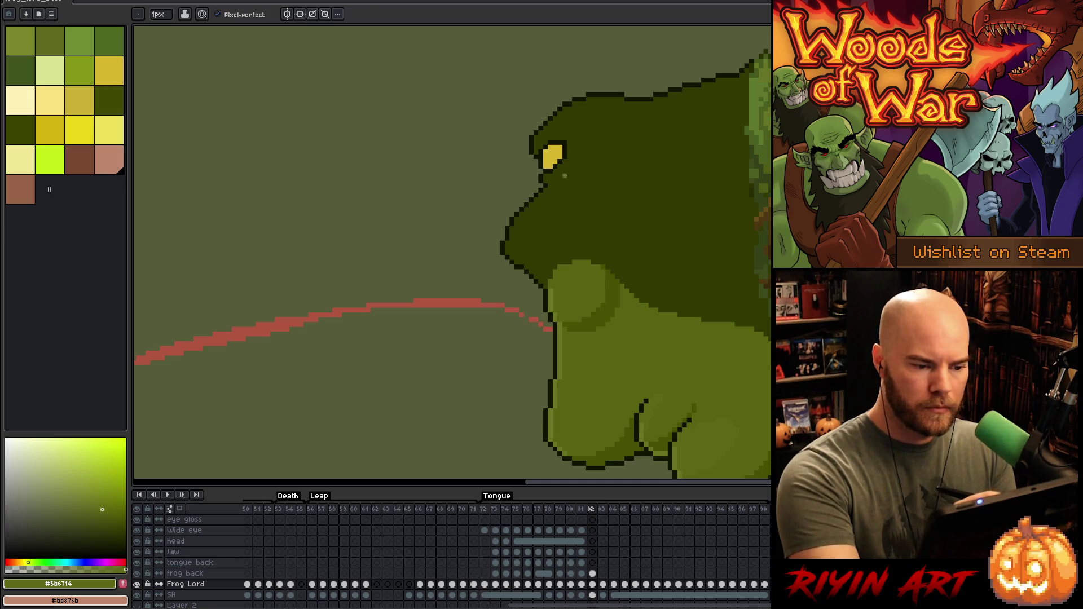
pyautogui.keyDown('alt'); pyautogui.click(543, 172); pyautogui.keyUp('alt')
pyautogui.moveTo(546, 185)
pyautogui.mouseDown()
pyautogui.moveTo(581, 175)
pyautogui.moveTo(572, 173)
pyautogui.mouseUp()
pyautogui.hotkey('ctrl', 'z')
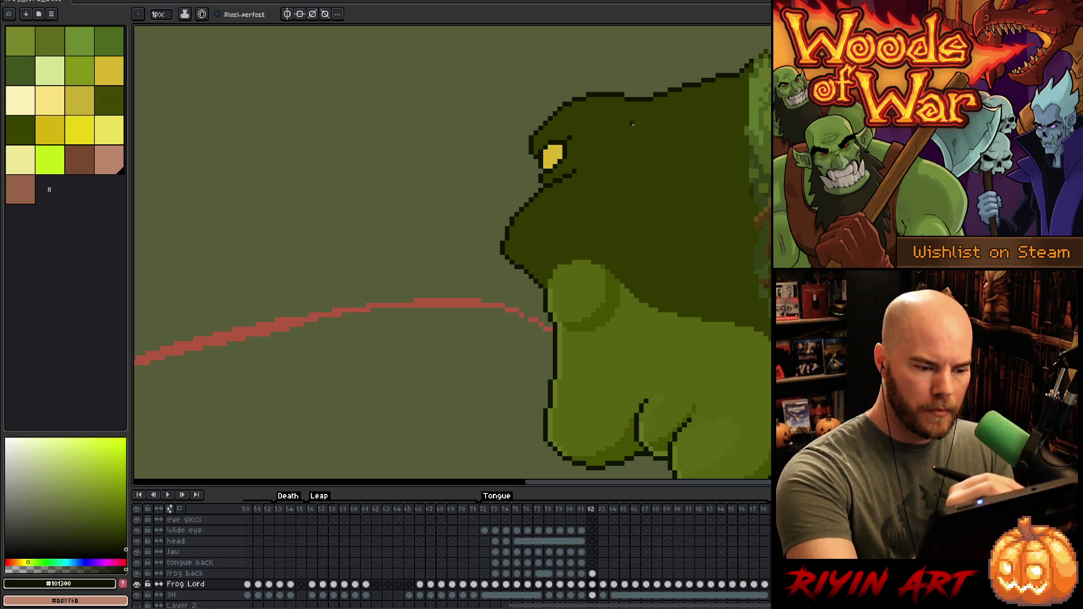
pyautogui.moveTo(632, 102); pyautogui.dragTo(637, 129)
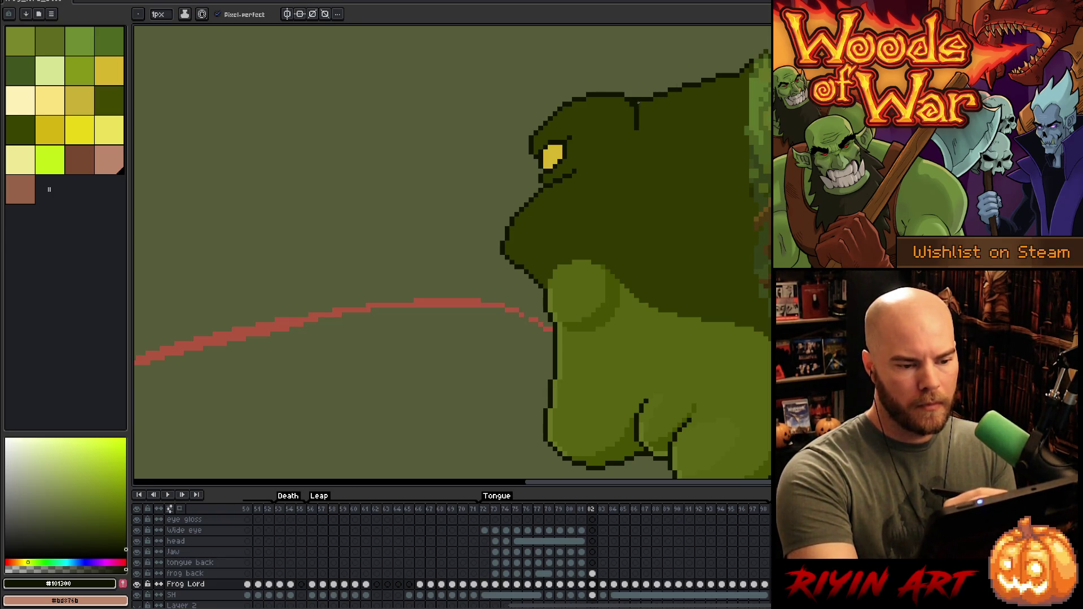
pyautogui.press('e')
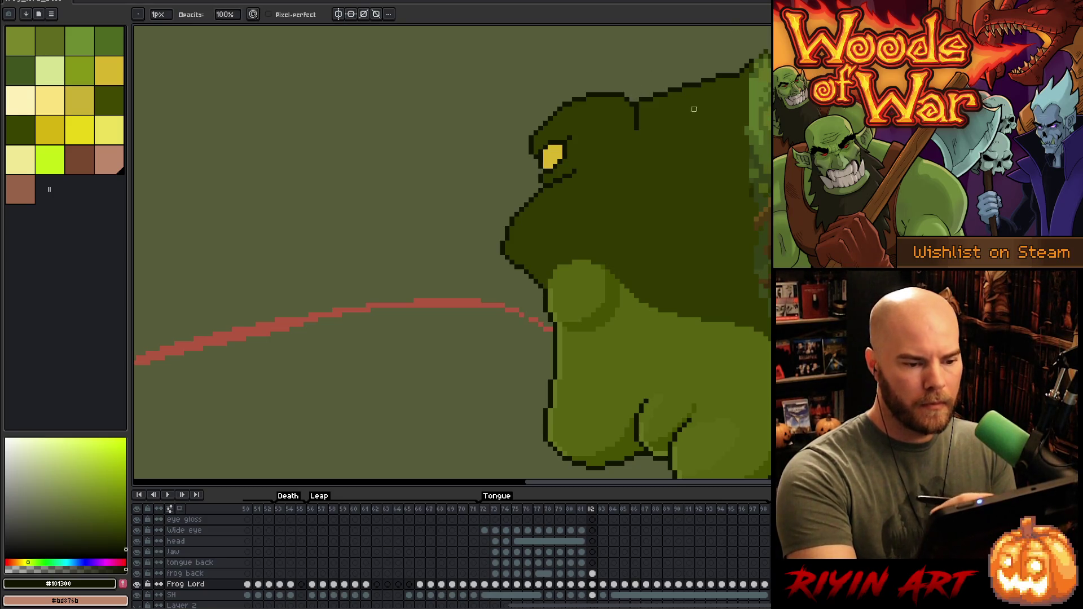
pyautogui.press('b')
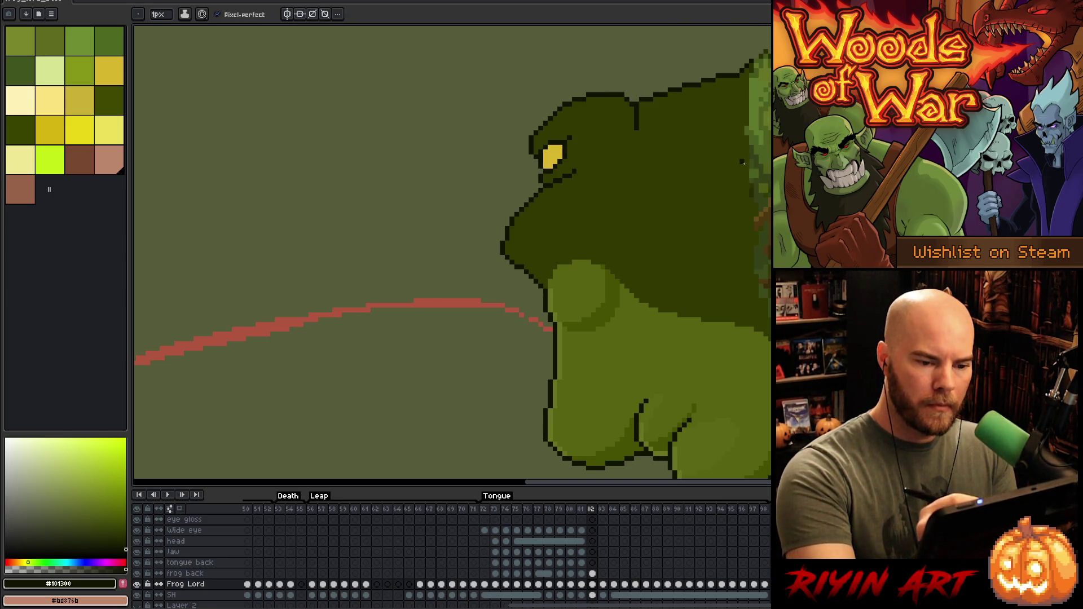
pyautogui.scroll(-4, 733, 324)
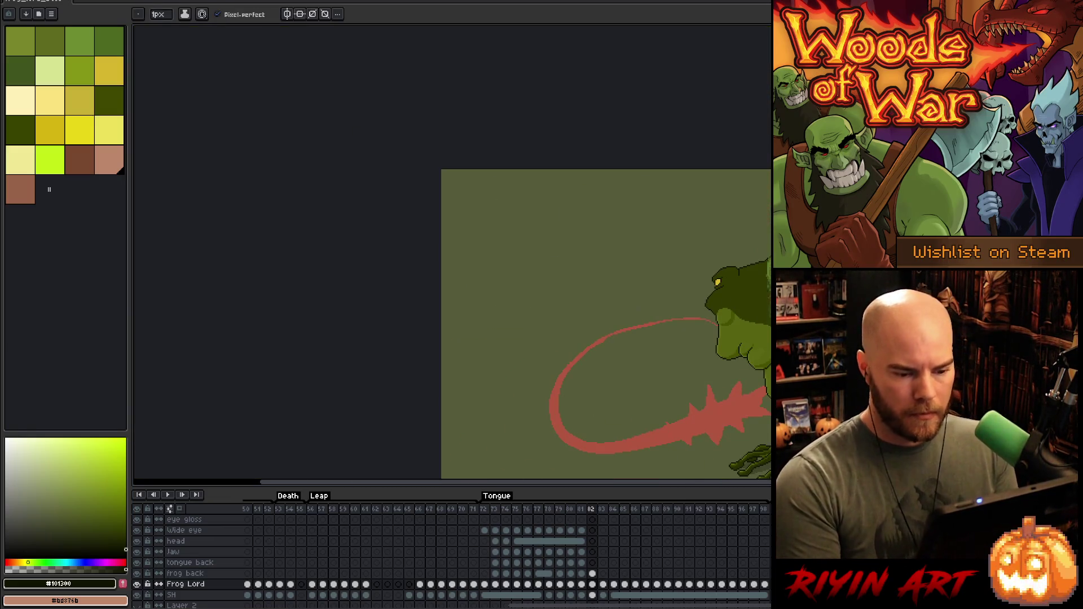
pyautogui.moveTo(750, 359); pyautogui.dragTo(587, 241)
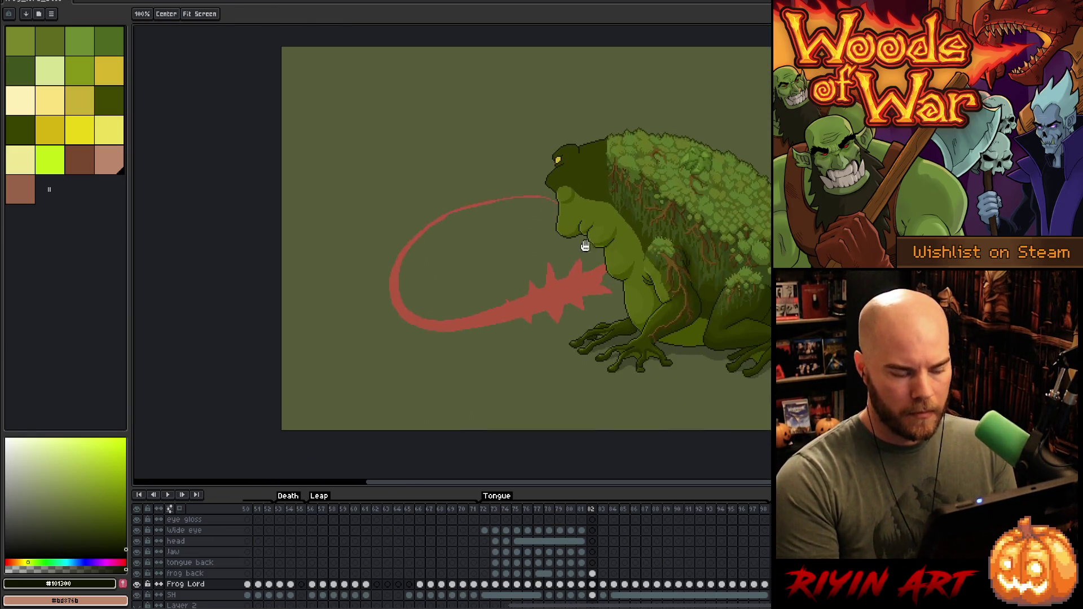
# Step: Make the tongue back layer's frame 82 cel active with the whole frog in view
pyautogui.scroll(1, 636, 266)
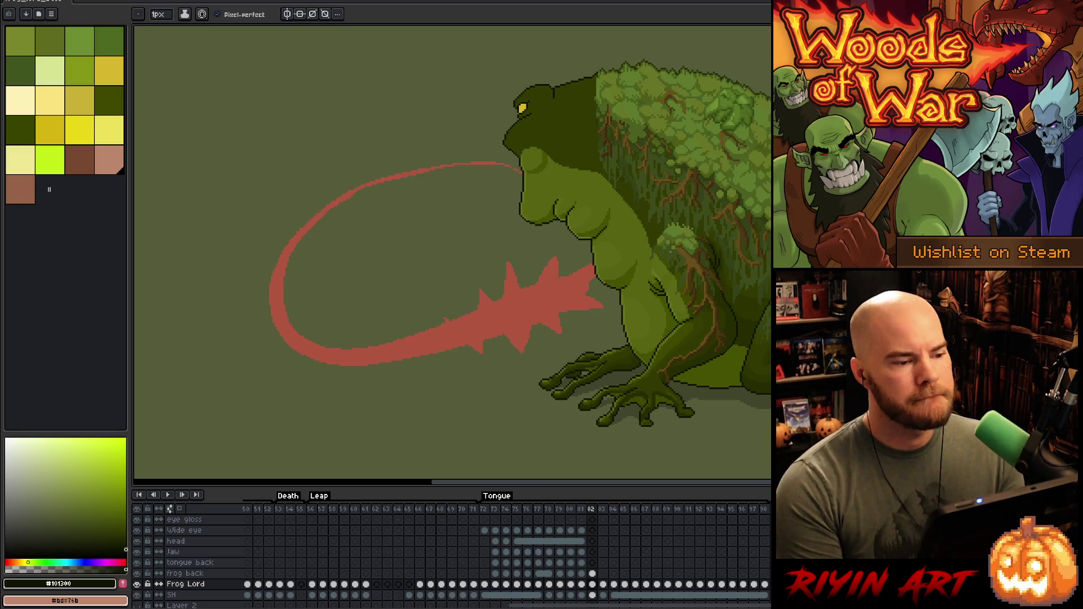
pyautogui.click(593, 563)
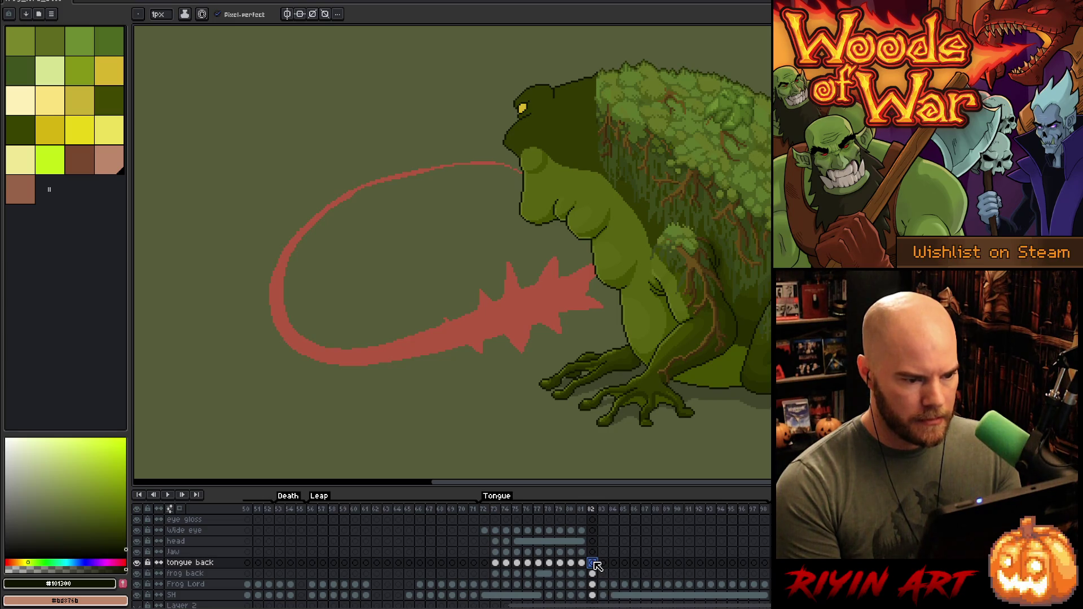
# Step: Touch up the head's top outline on tongue back frame 82, eyedropping #313900 and #101300
pyautogui.scroll(4, 600, 72)
pyautogui.moveTo(600, 72); pyautogui.dragTo(607, 116)
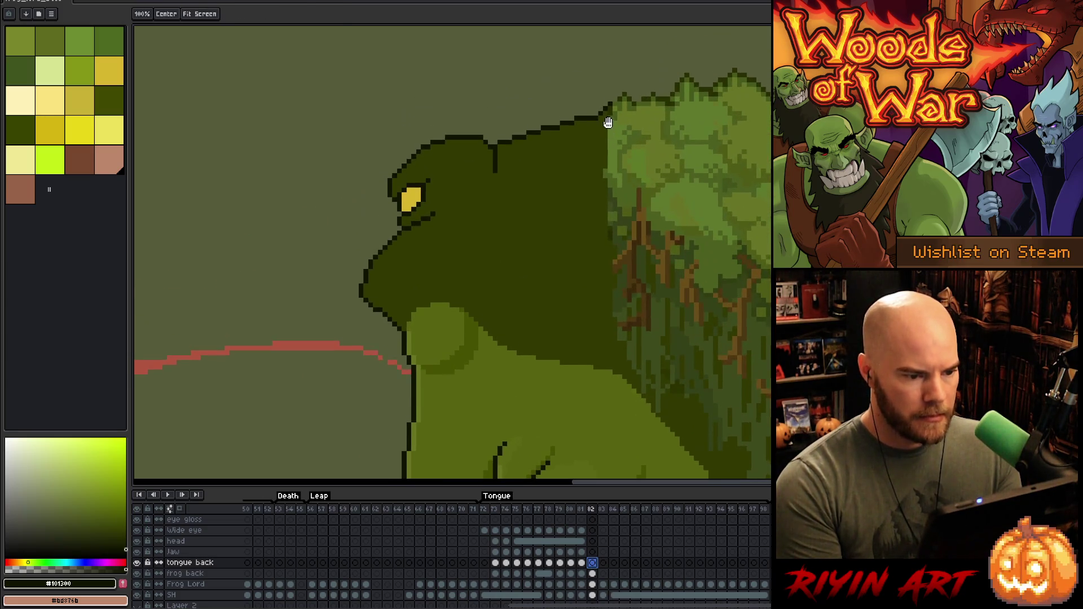
pyautogui.click(595, 115)
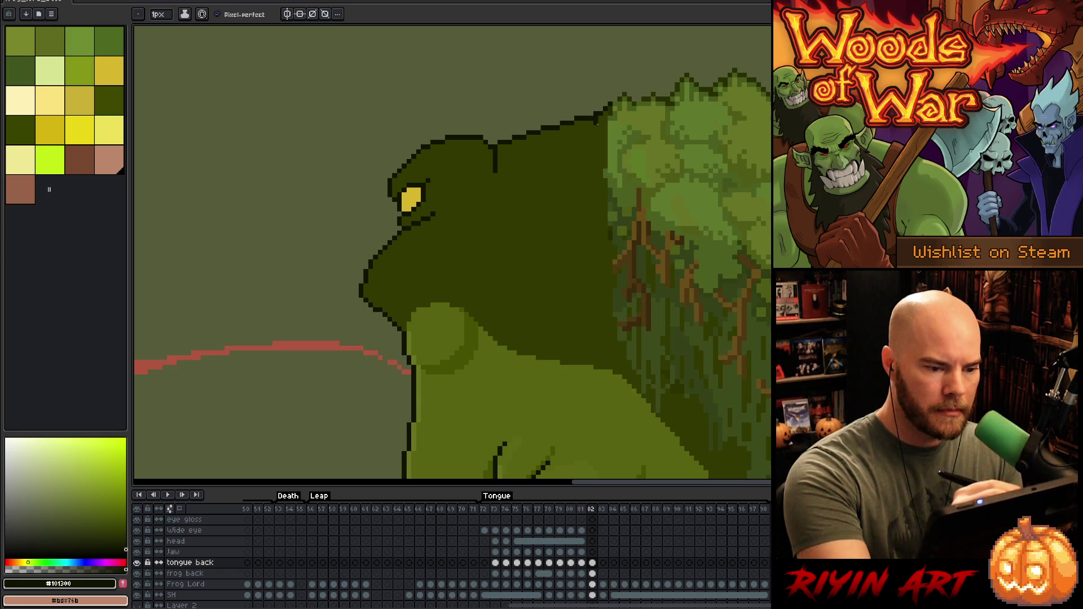
pyautogui.keyDown('alt'); pyautogui.click(596, 119); pyautogui.keyUp('alt')
pyautogui.scroll(-3, 557, 249)
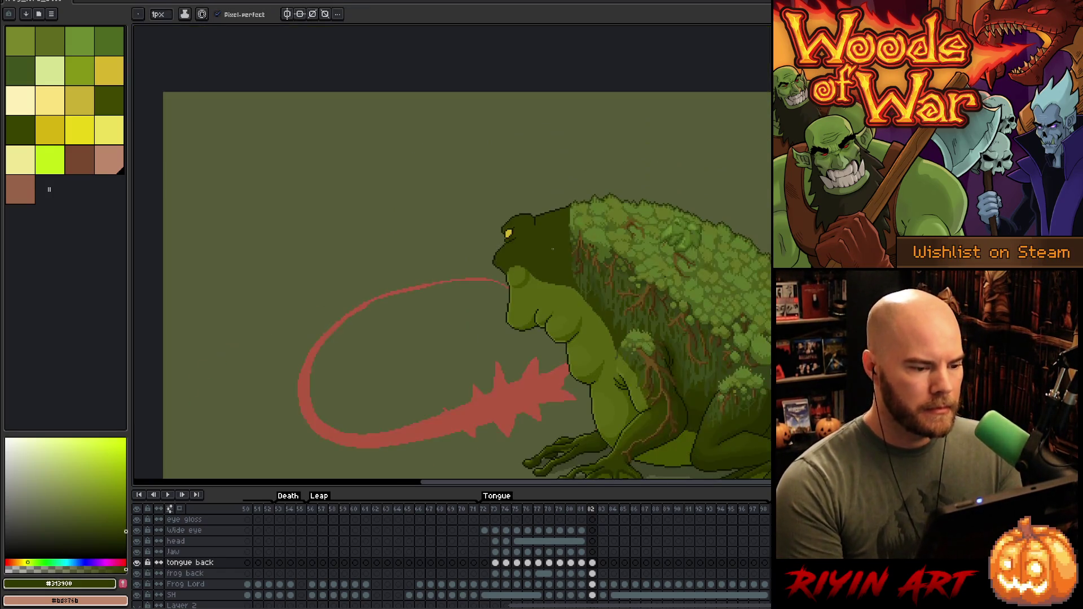
pyautogui.scroll(3, 536, 233)
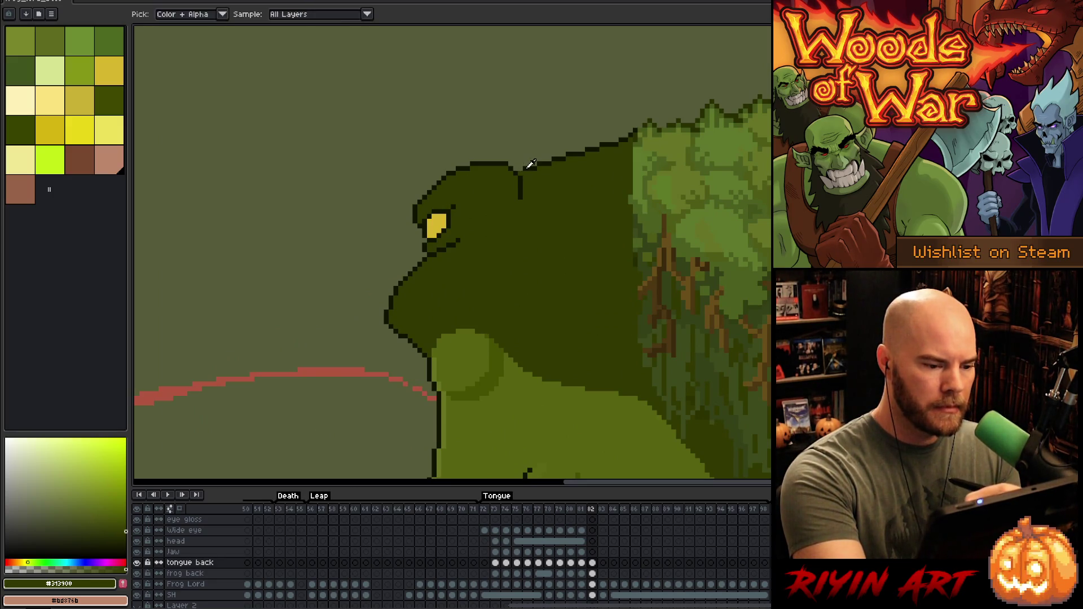
pyautogui.keyDown('alt'); pyautogui.click(528, 164); pyautogui.keyUp('alt')
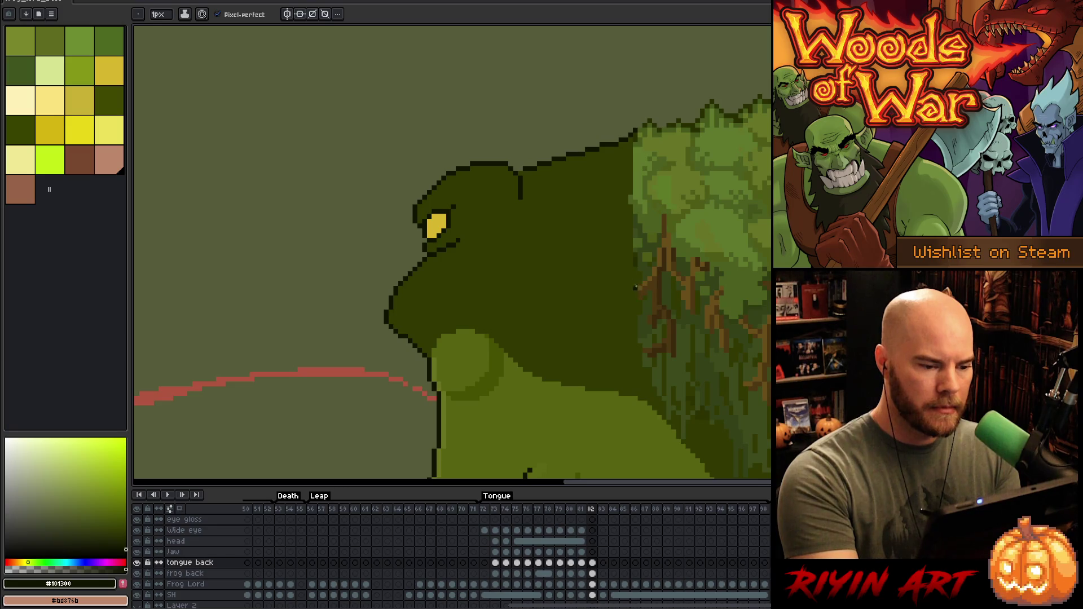
pyautogui.keyDown('alt'); pyautogui.click(525, 208); pyautogui.keyUp('alt')
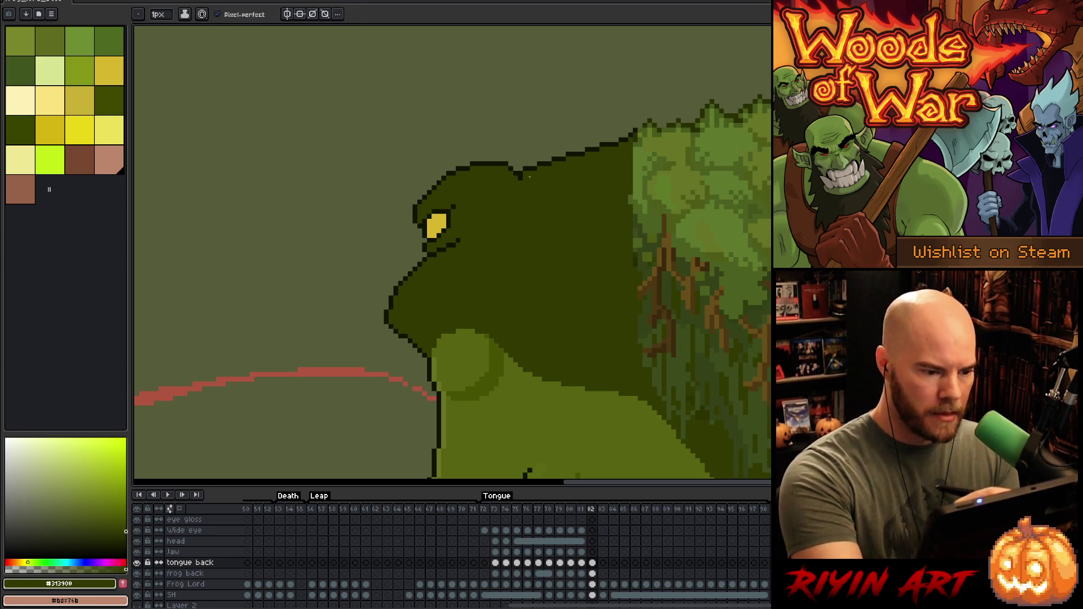
pyautogui.keyDown('alt'); pyautogui.click(520, 179); pyautogui.keyUp('alt')
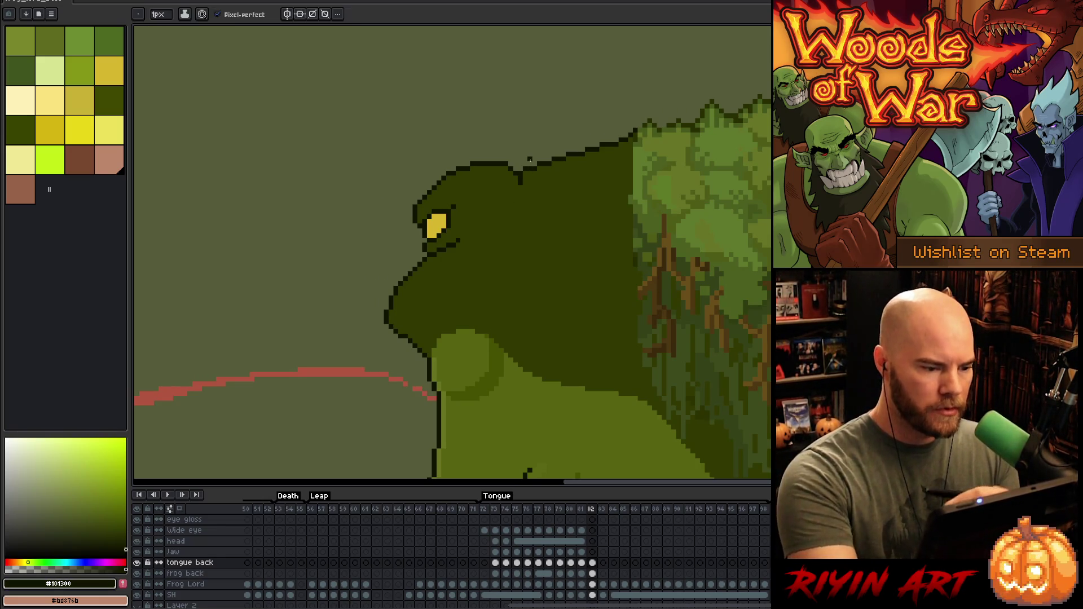
pyautogui.scroll(-3, 520, 179)
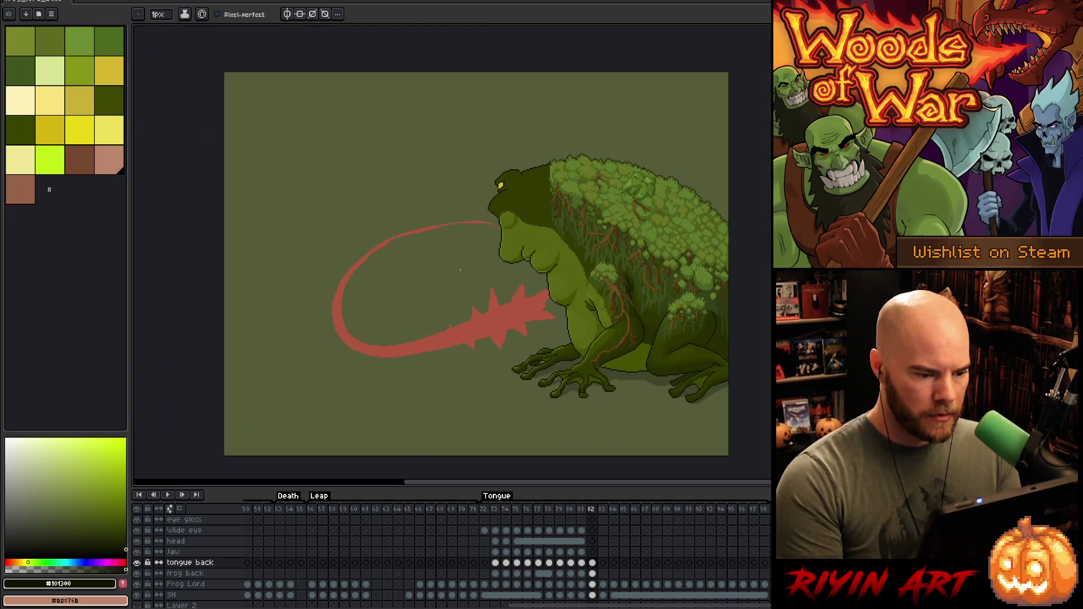
# Step: Pencil the throat circle's light upper-right rim pixels with the head's dark green #313900
pyautogui.scroll(2, 460, 270)
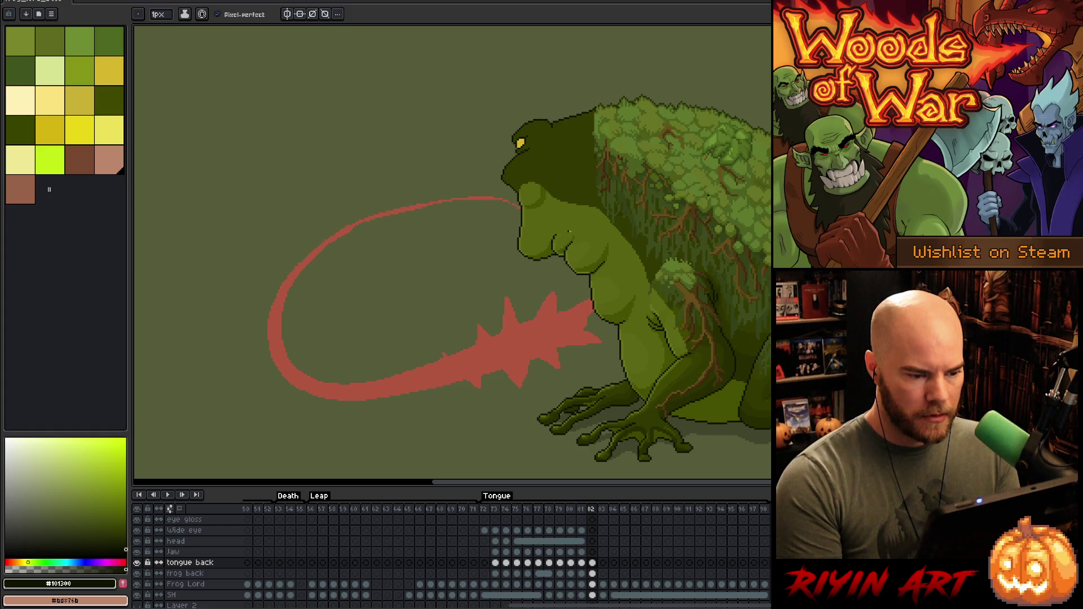
pyautogui.scroll(1, 581, 213)
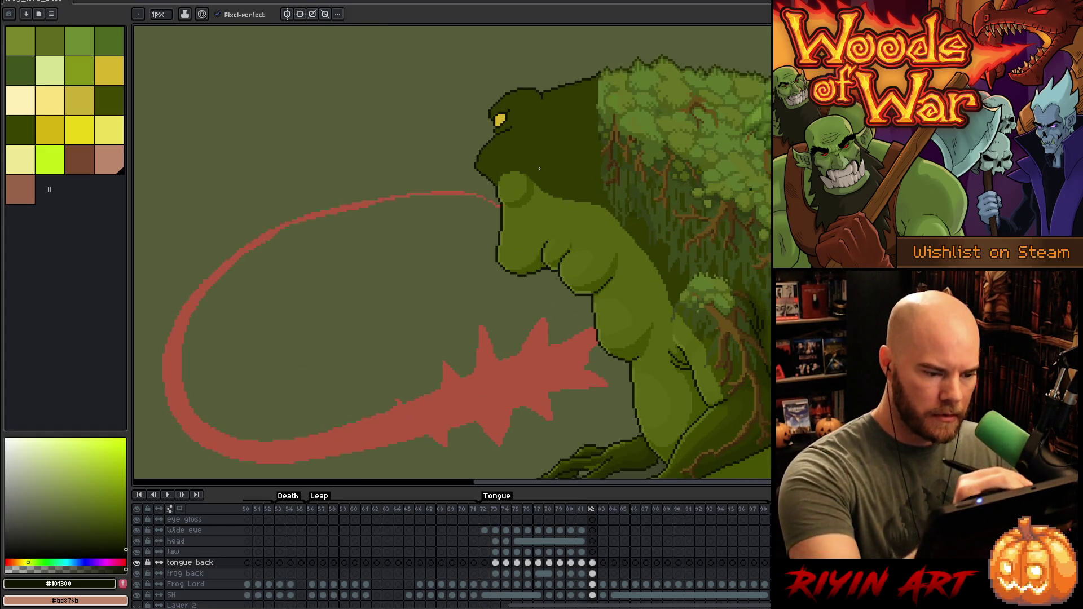
pyautogui.keyDown('alt'); pyautogui.click(536, 182); pyautogui.keyUp('alt')
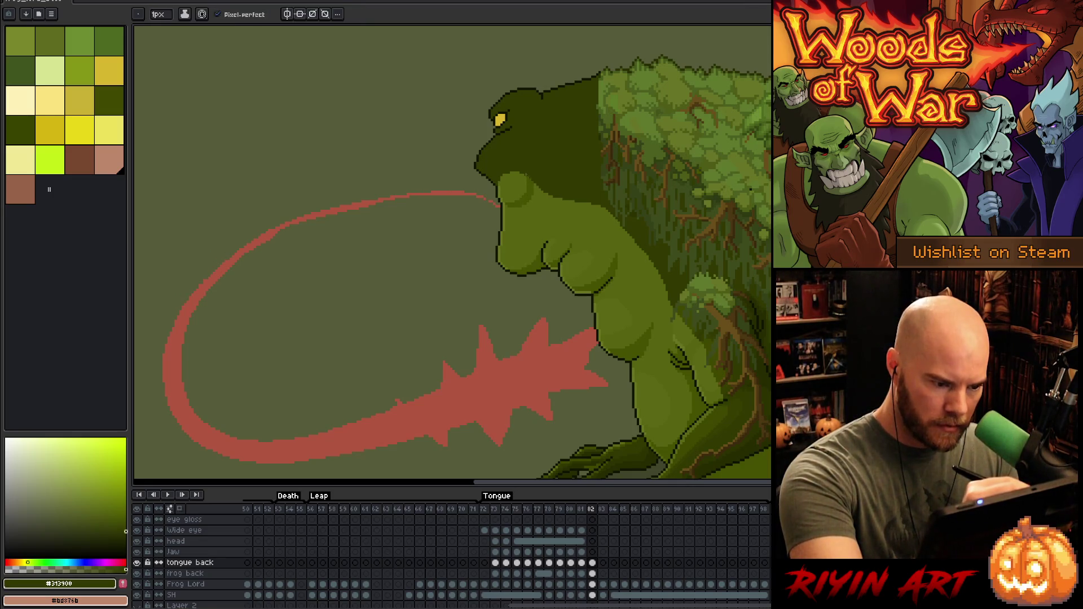
pyautogui.scroll(3, 521, 186)
pyautogui.click(523, 215)
pyautogui.click(532, 225)
pyautogui.click(541, 236)
pyautogui.click(551, 244)
pyautogui.click(551, 253)
pyautogui.click(543, 254)
pyautogui.click(560, 253)
pyautogui.click(570, 262)
pyautogui.click(580, 273)
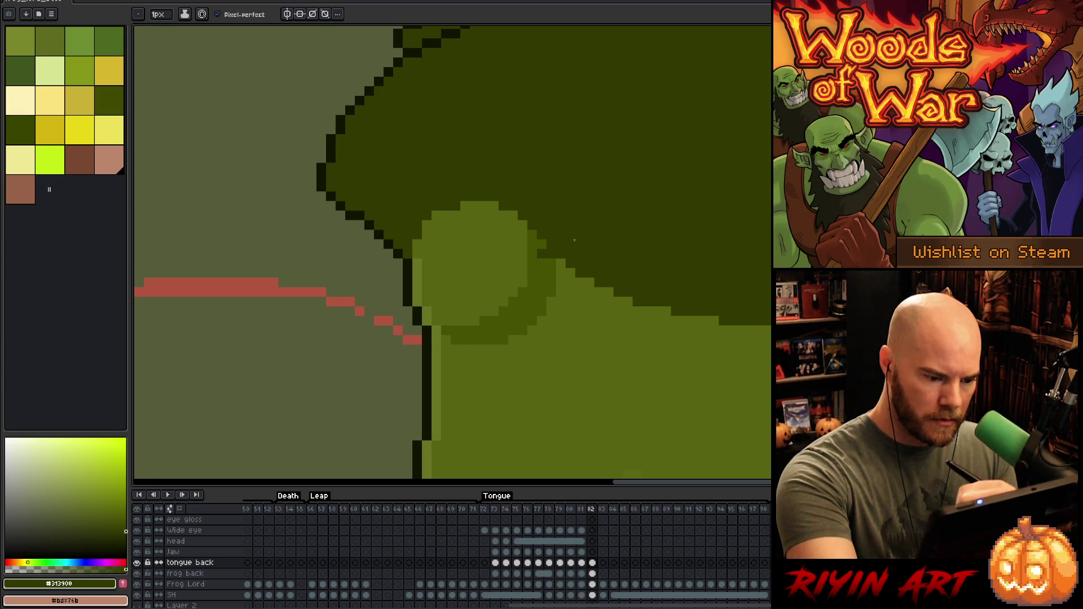
pyautogui.click(561, 263)
pyautogui.click(552, 264)
pyautogui.click(542, 244)
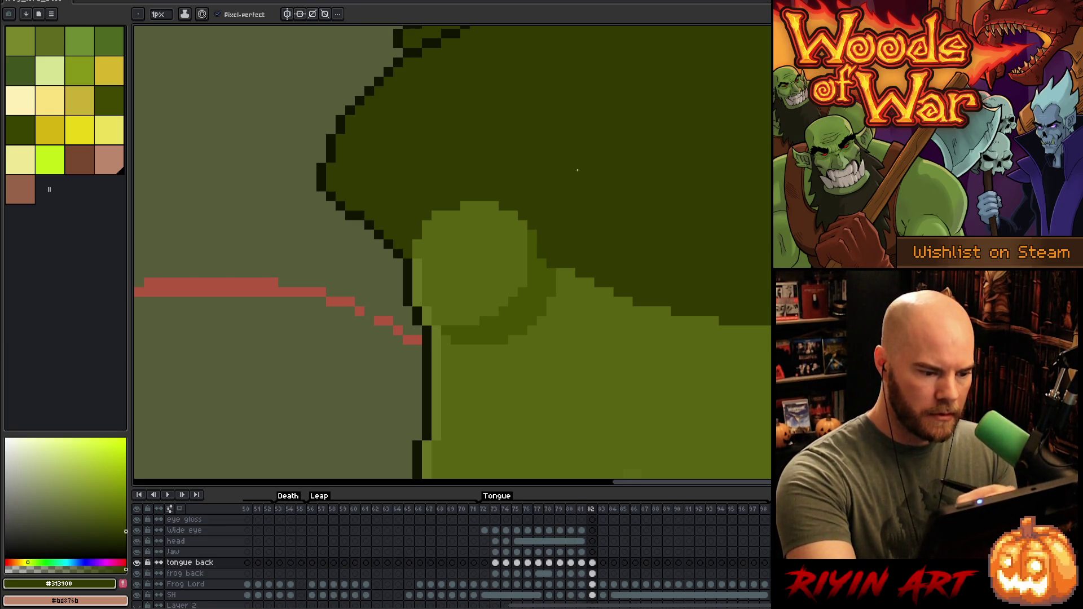
pyautogui.scroll(-5, 665, 371)
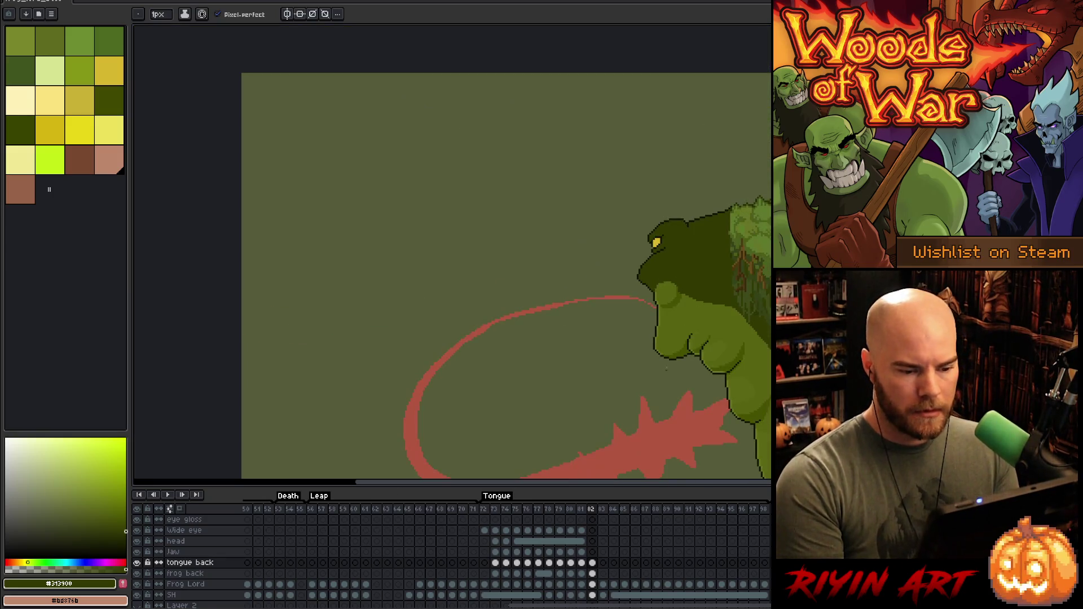
# Step: Frame the frog and tongue in view and save the sprite with Ctrl+S
pyautogui.scroll(-3, 665, 371)
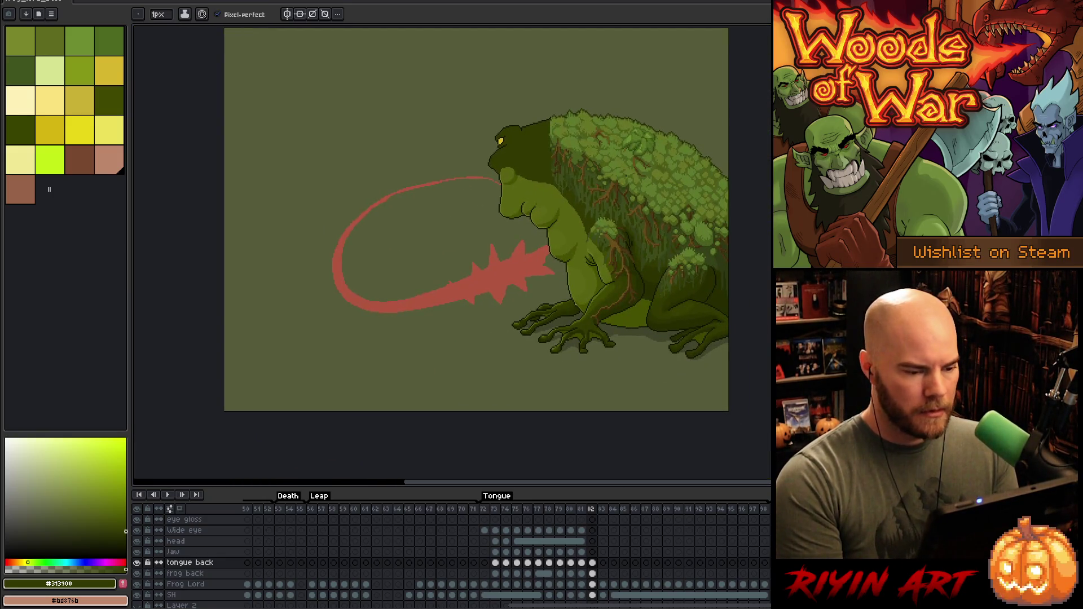
pyautogui.scroll(1, 514, 263)
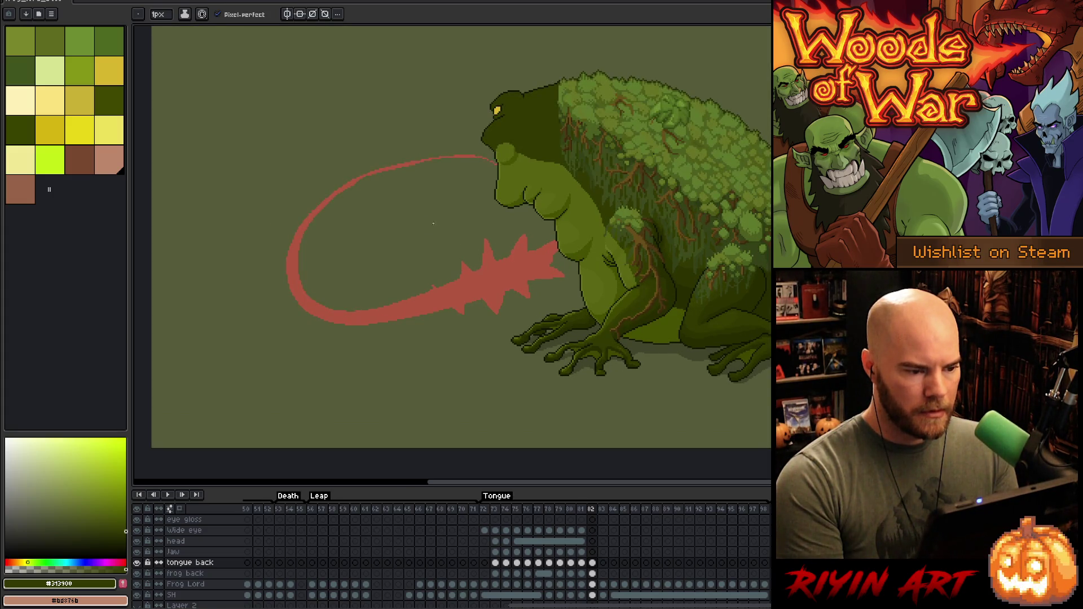
pyautogui.moveTo(435, 224); pyautogui.dragTo(502, 262)
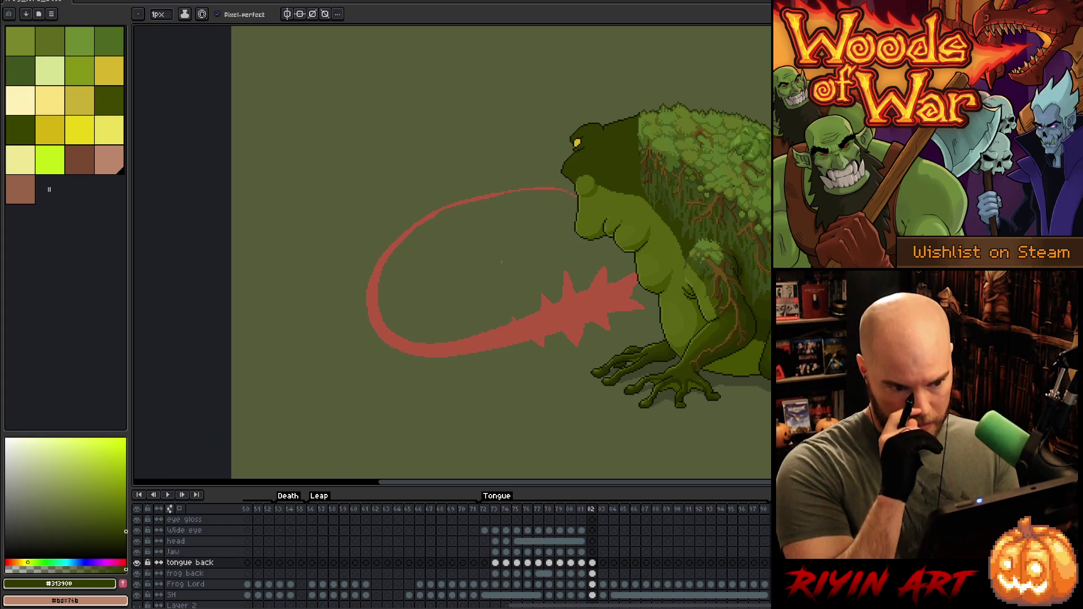
pyautogui.hotkey('ctrl', 's')
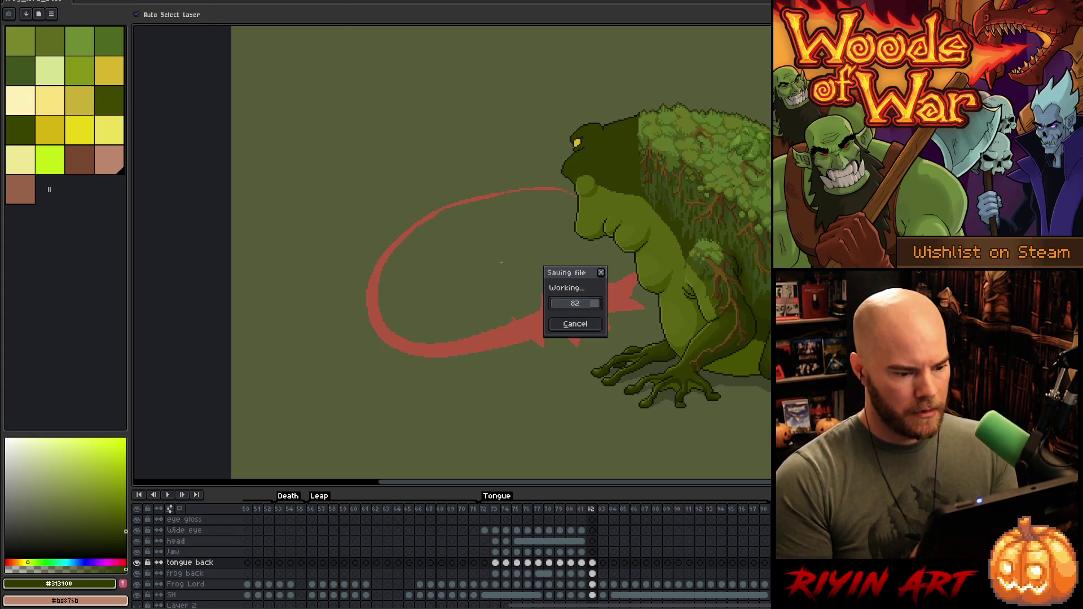
pyautogui.scroll(2, 204, 539)
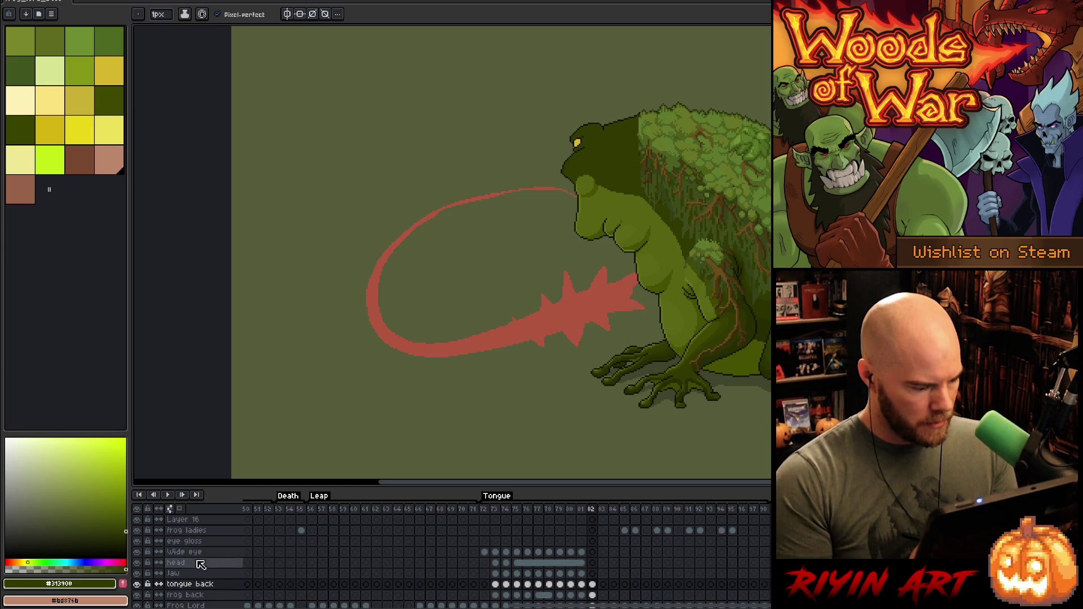